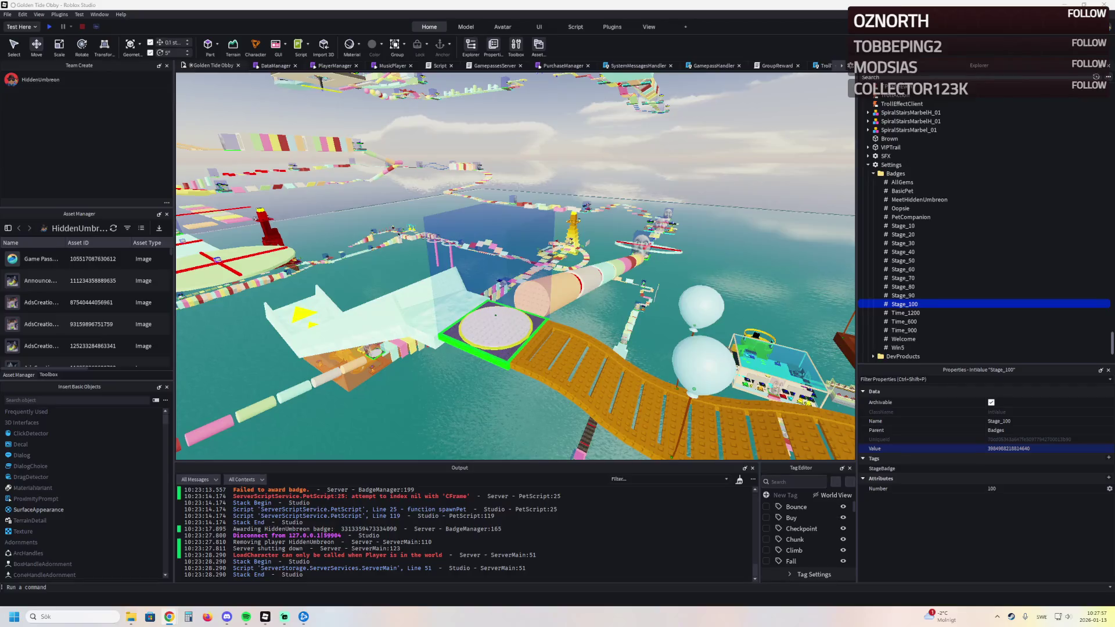
Step: Review the Winter Village Tycoon place's thumbnail stats in Creator Hub, then return to its Places list
{"action": "key", "text": "alt+Tab"}
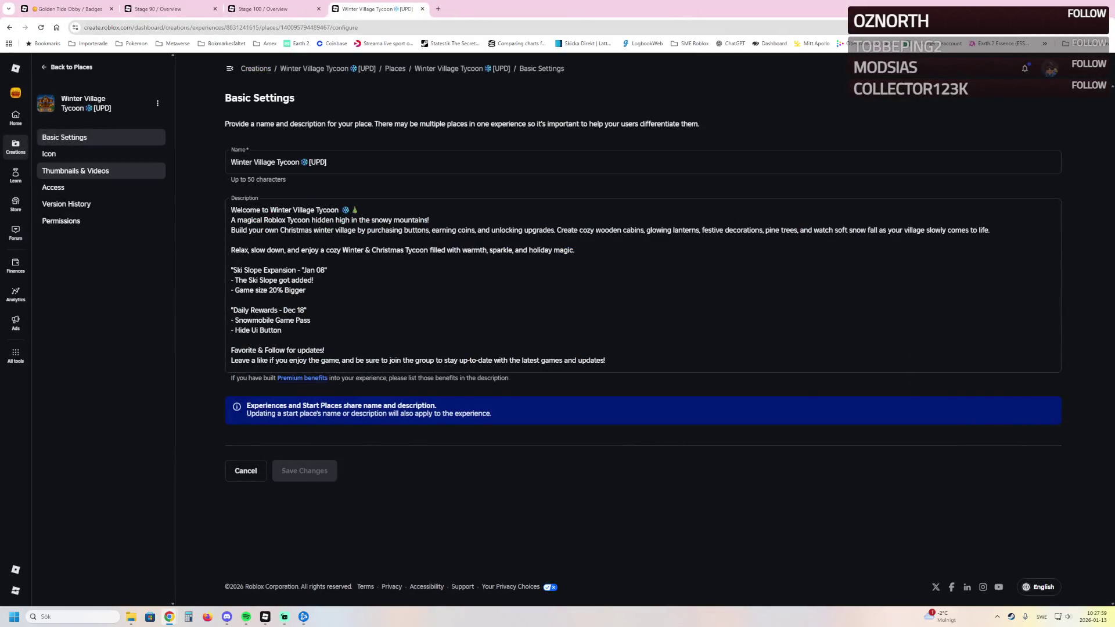
{"action": "left_click", "coordinate": [75, 171]}
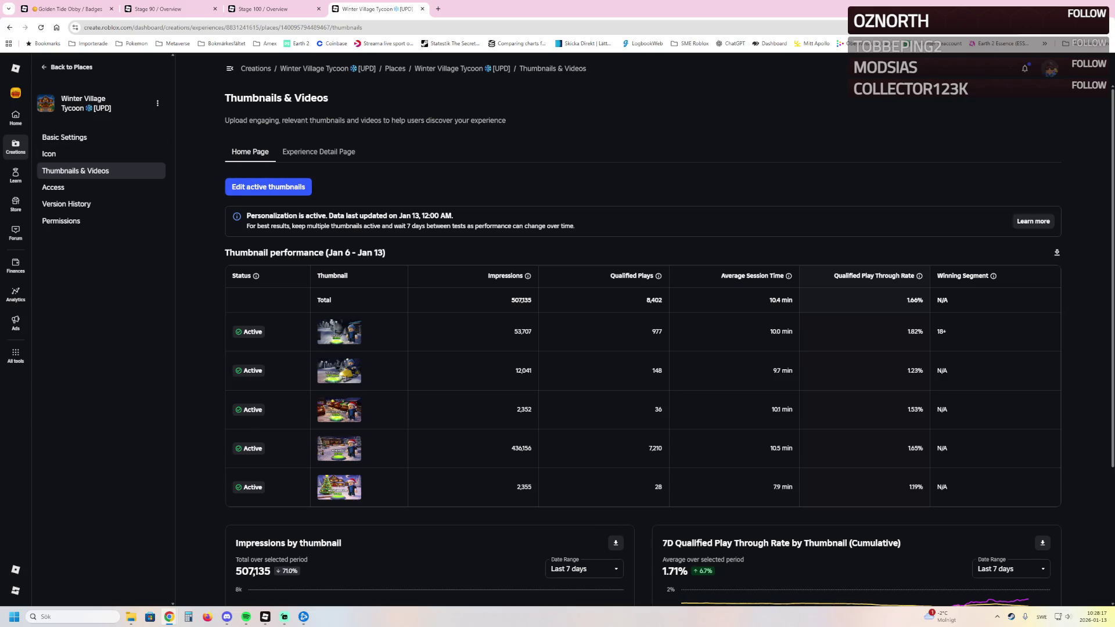
{"action": "left_click", "coordinate": [72, 68]}
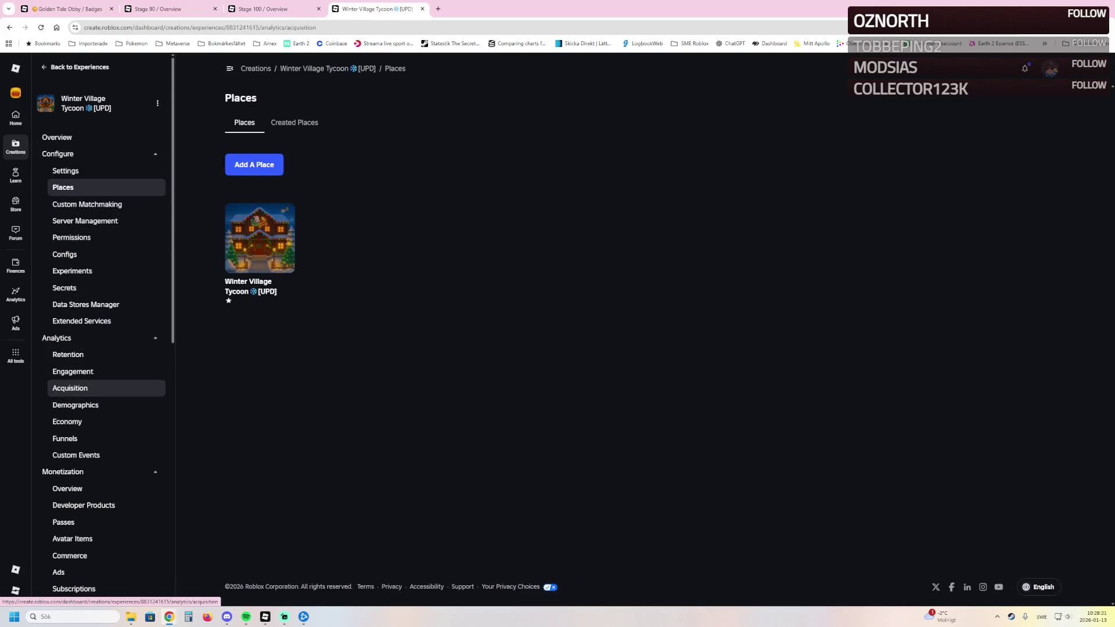
{"action": "scroll", "coordinate": [458, 396], "scroll_direction": "down", "scroll_amount": 2}
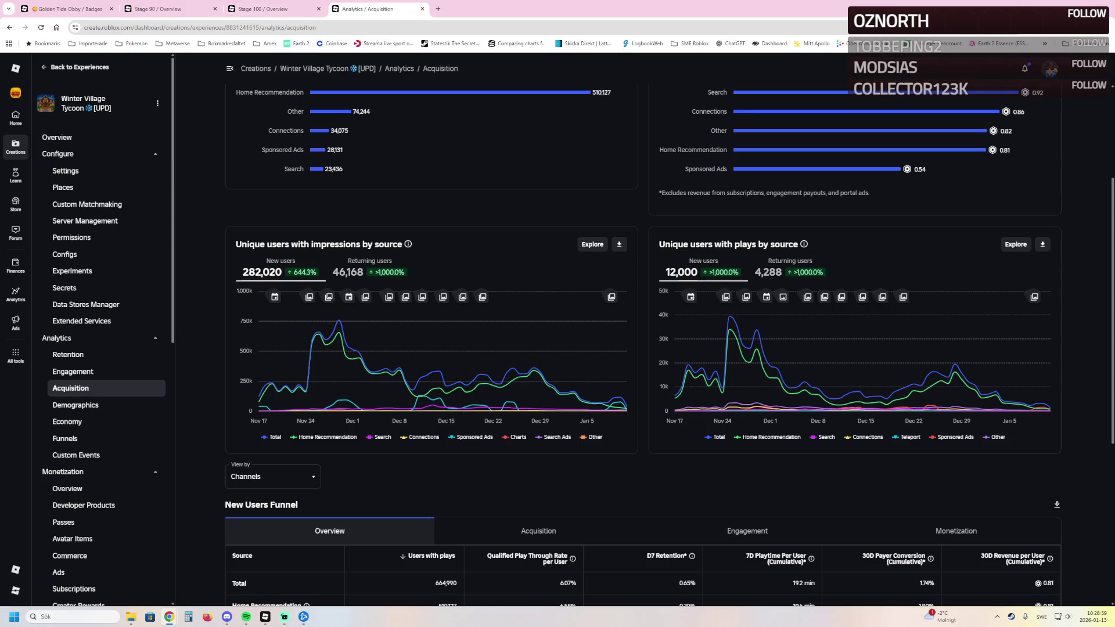
Step: Close the acquisition analytics browser tab and switch back to the running Golden Tide Obby playtest
{"action": "key", "text": "ctrl+w"}
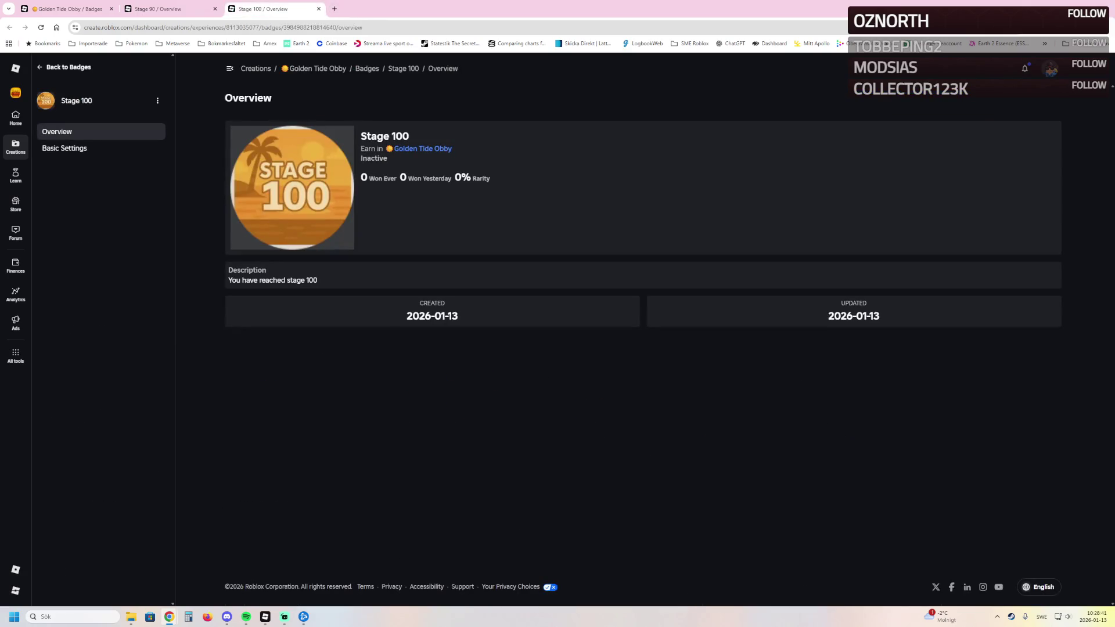
{"action": "key", "text": "alt+Tab"}
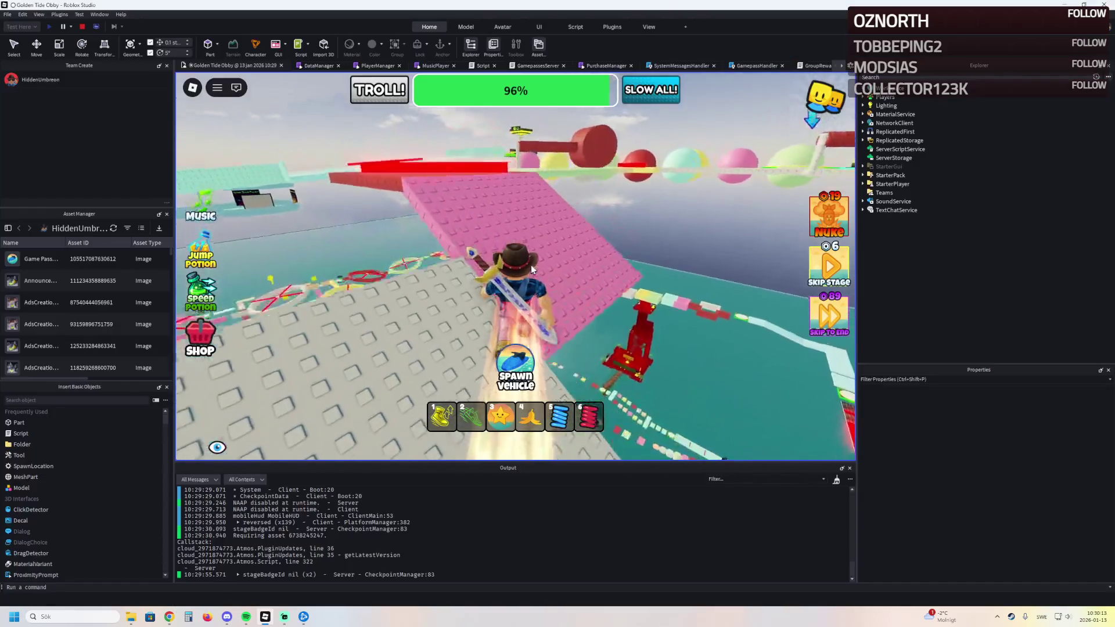
Step: Run the character along the green path past the red hammer to the green checkpoint
{"action": "key", "text": "w"}
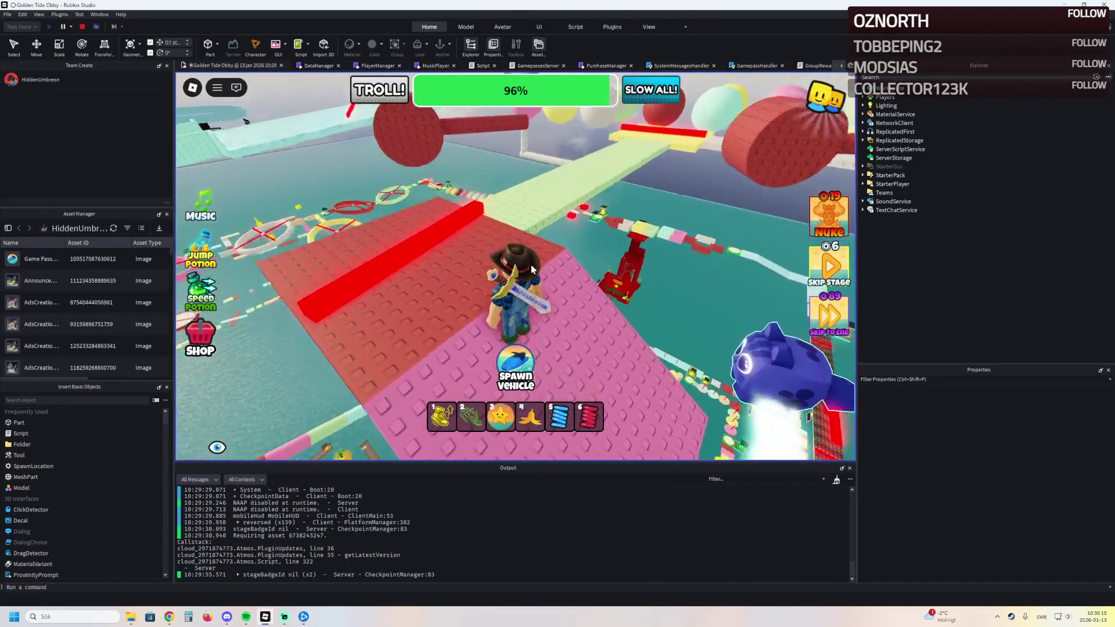
{"action": "key", "text": "w"}
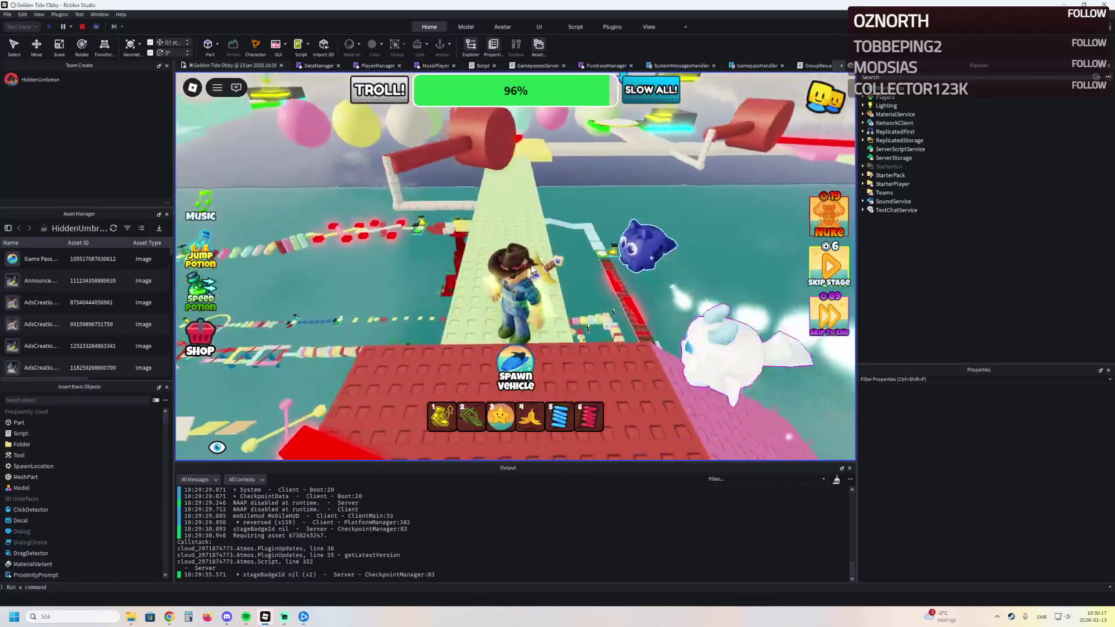
{"action": "key", "text": "w"}
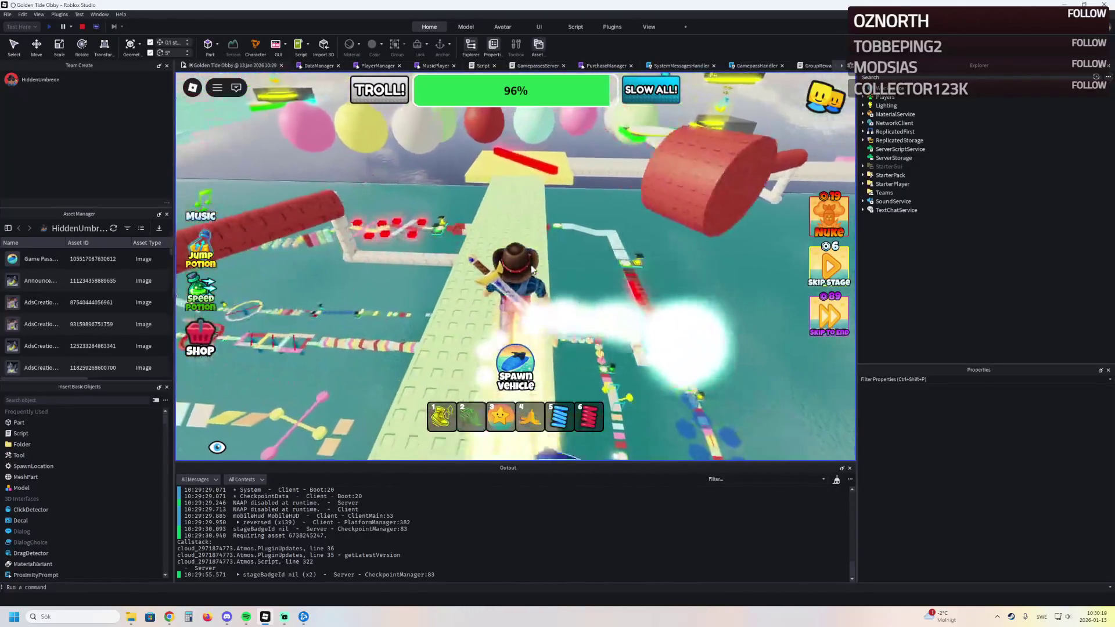
{"action": "key", "text": "w"}
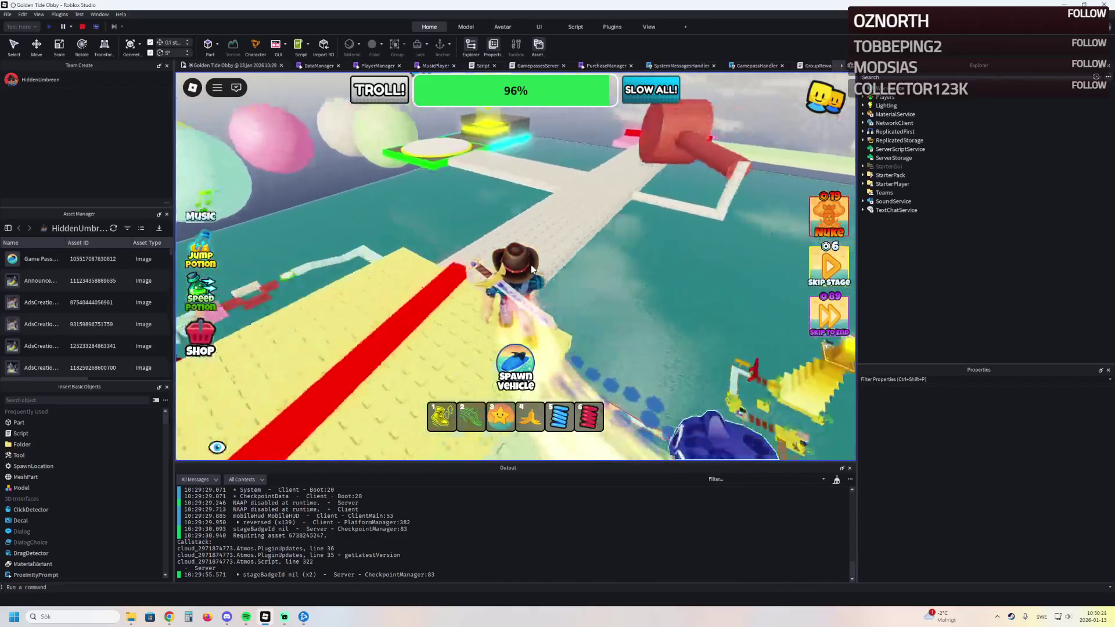
{"action": "key", "text": "w"}
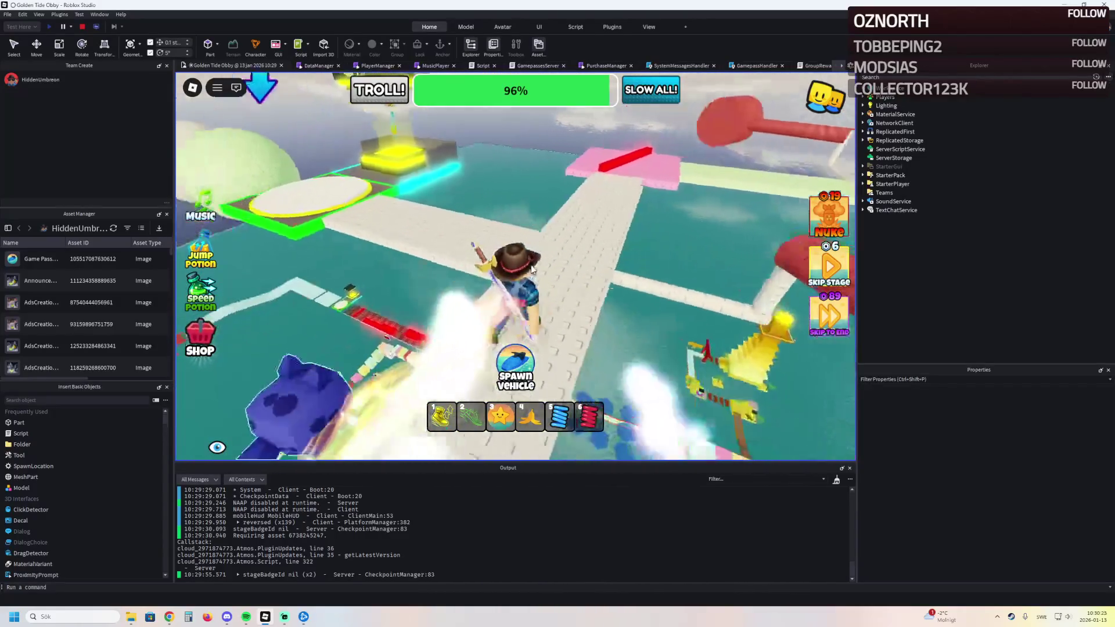
{"action": "key", "text": "w"}
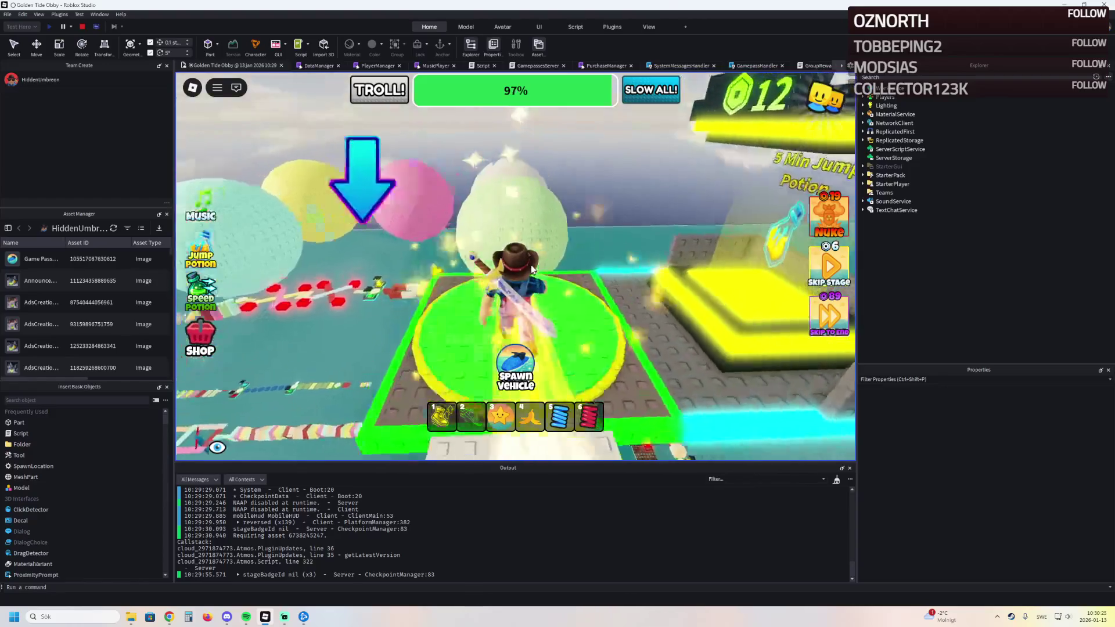
Step: Hop across the yellow and red balls onto the green-bordered checkpoint platform
{"action": "key", "text": "w"}
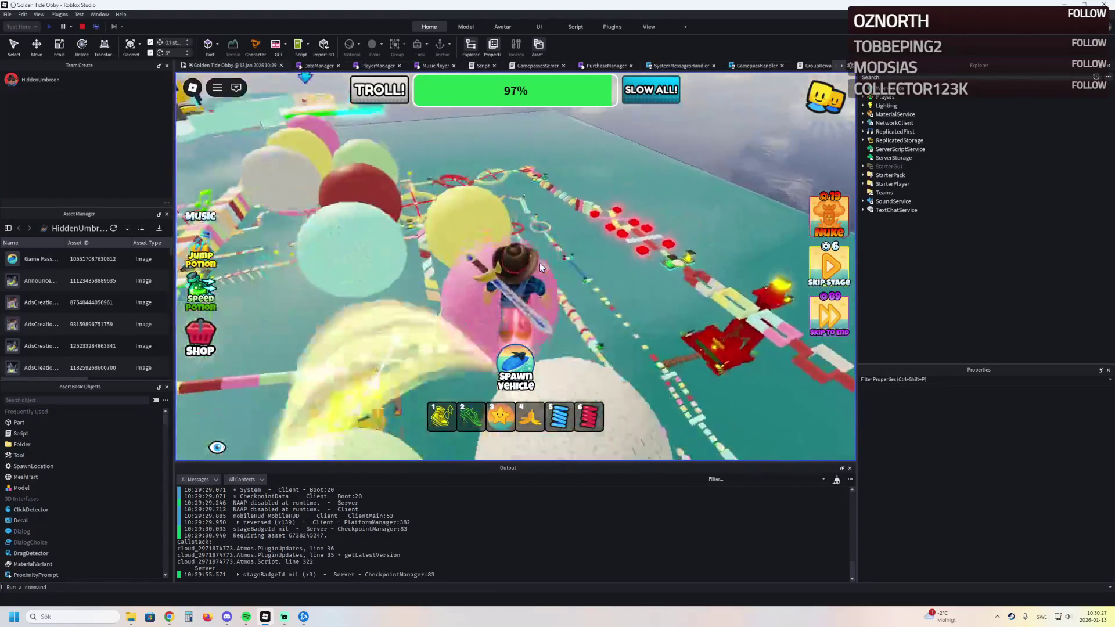
{"action": "key", "text": "w"}
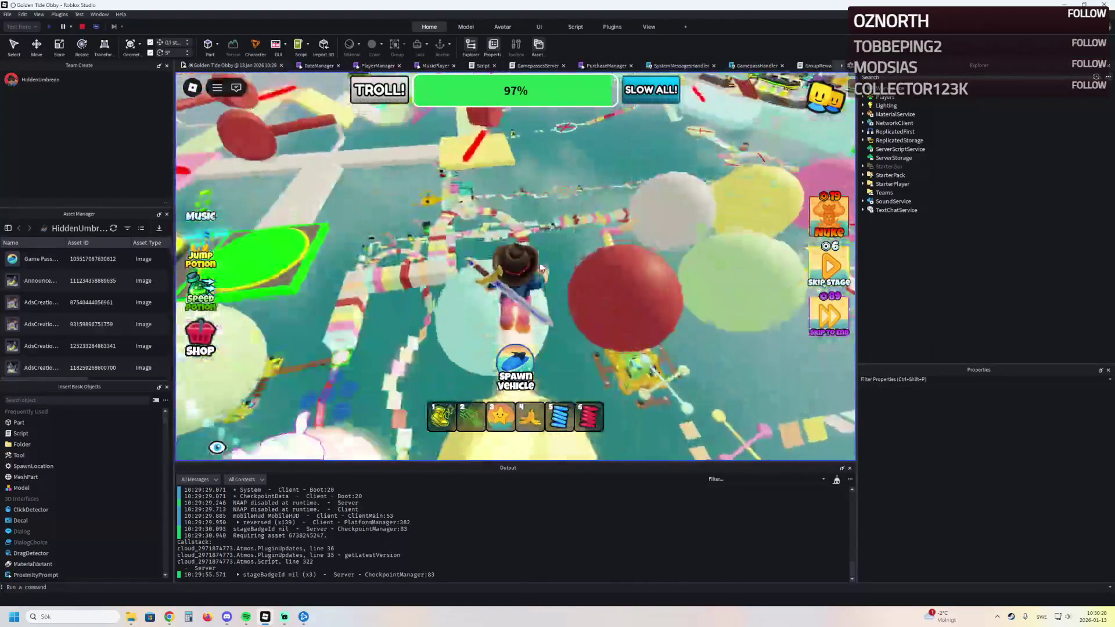
{"action": "key", "text": "w"}
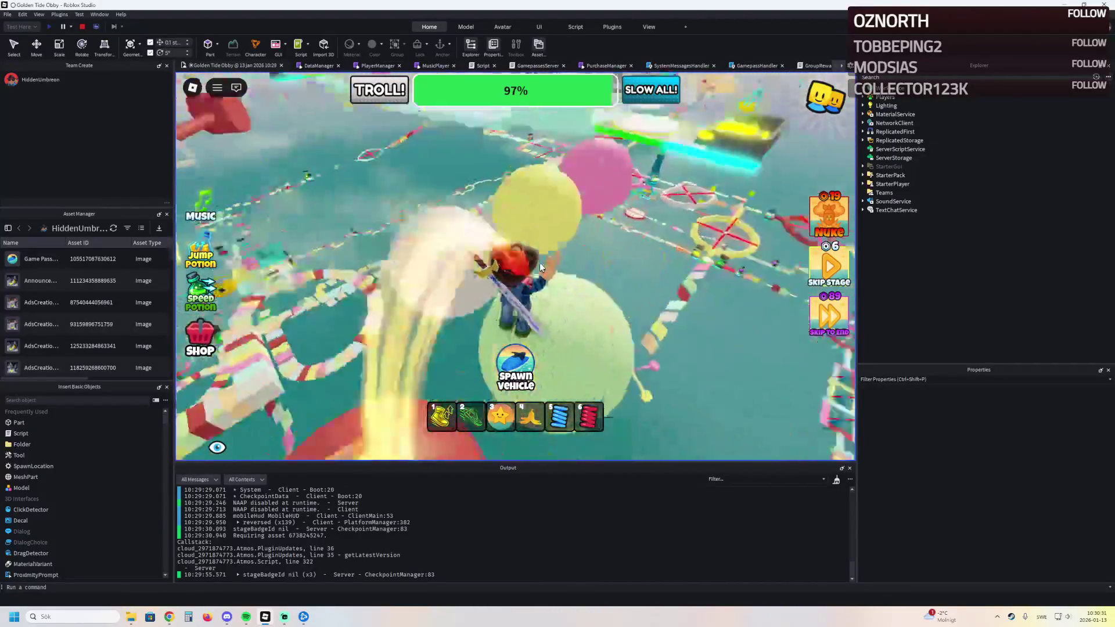
{"action": "key", "text": "w"}
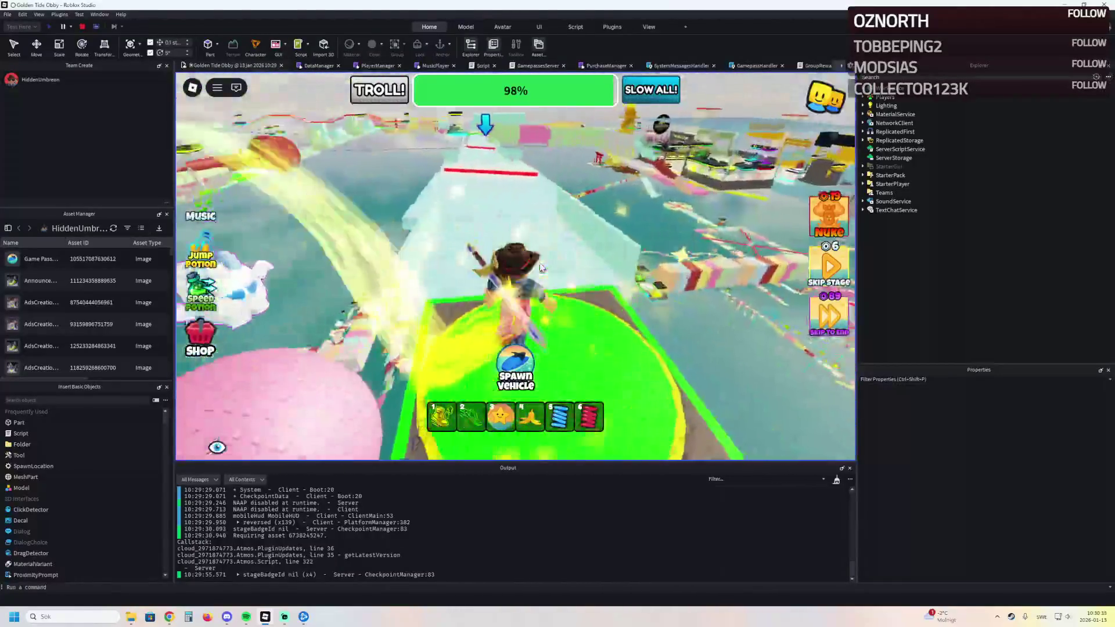
Step: Climb the ice ramp and follow the ice path past the red bar to the next checkpoint
{"action": "key", "text": "w"}
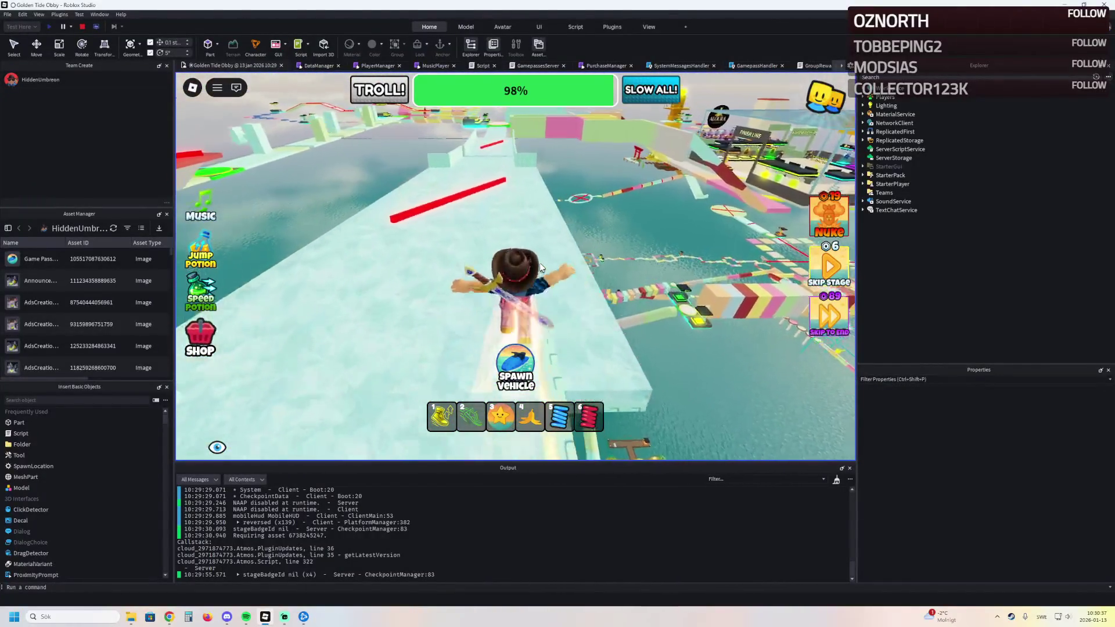
{"action": "key", "text": "w"}
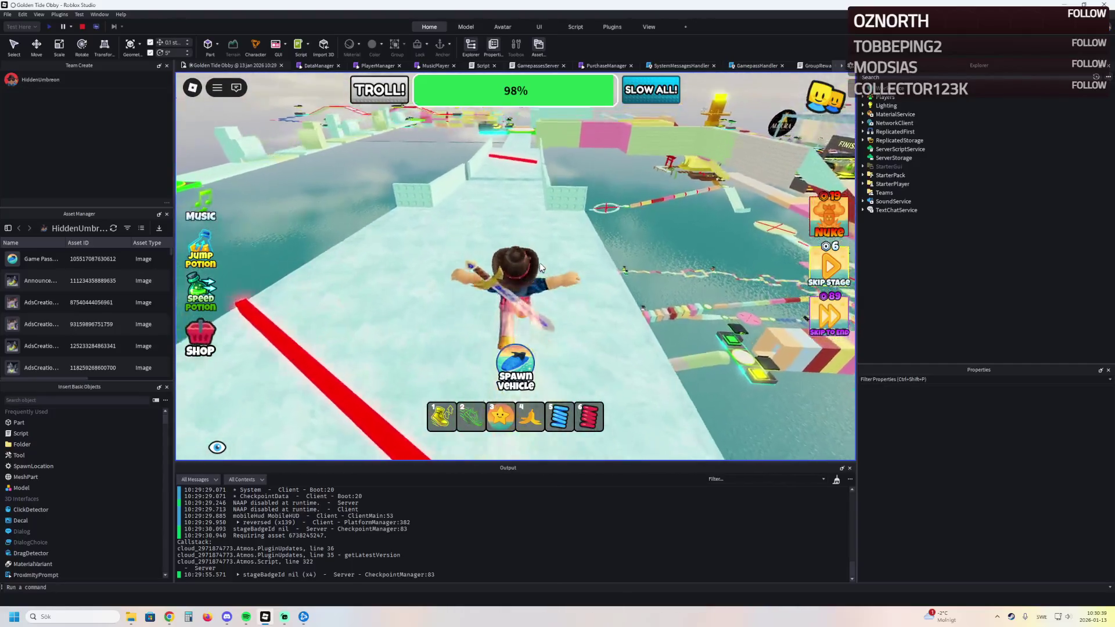
{"action": "key", "text": "w"}
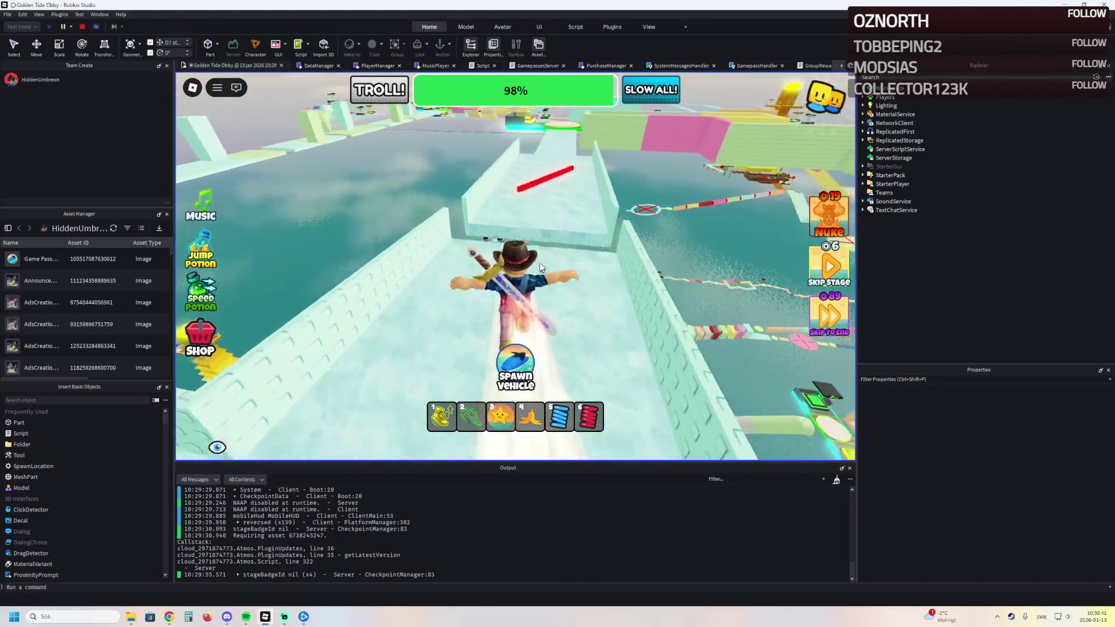
{"action": "key", "text": "w"}
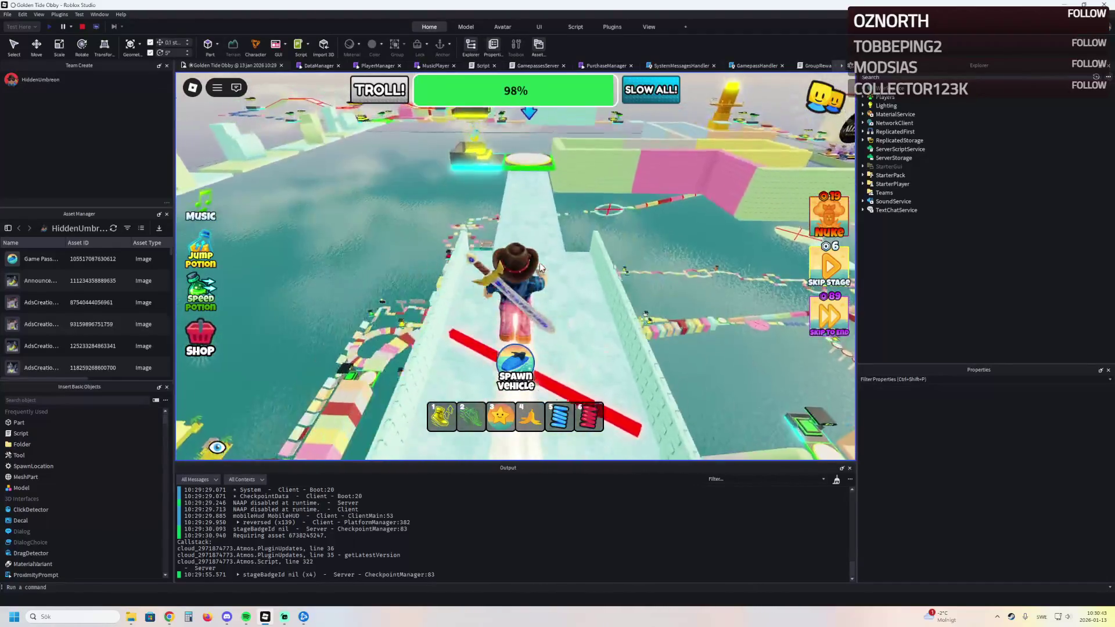
{"action": "key", "text": "w"}
{"action": "key", "text": "w"}
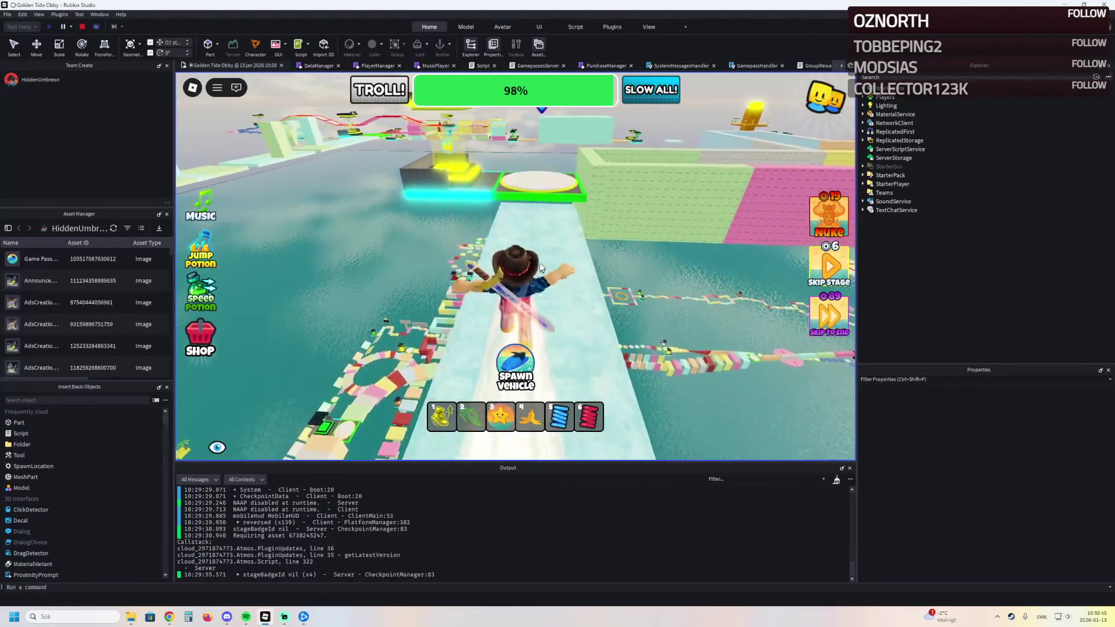
Step: Cross the beam and pink path into the finish lobby, bringing progress to 100%
{"action": "key", "text": "w"}
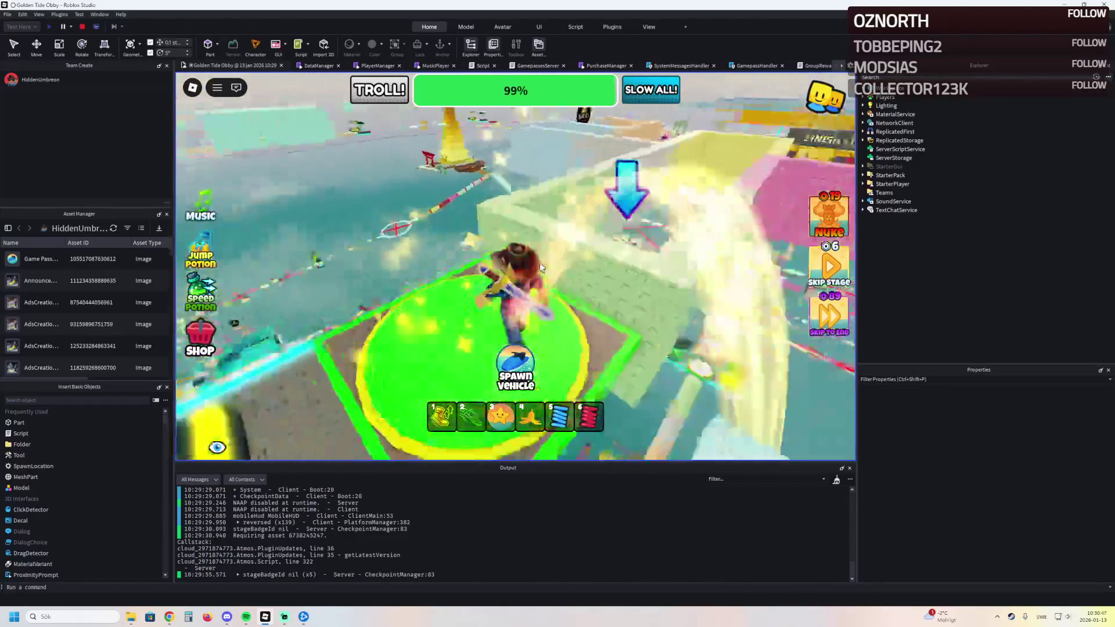
{"action": "key", "text": "w"}
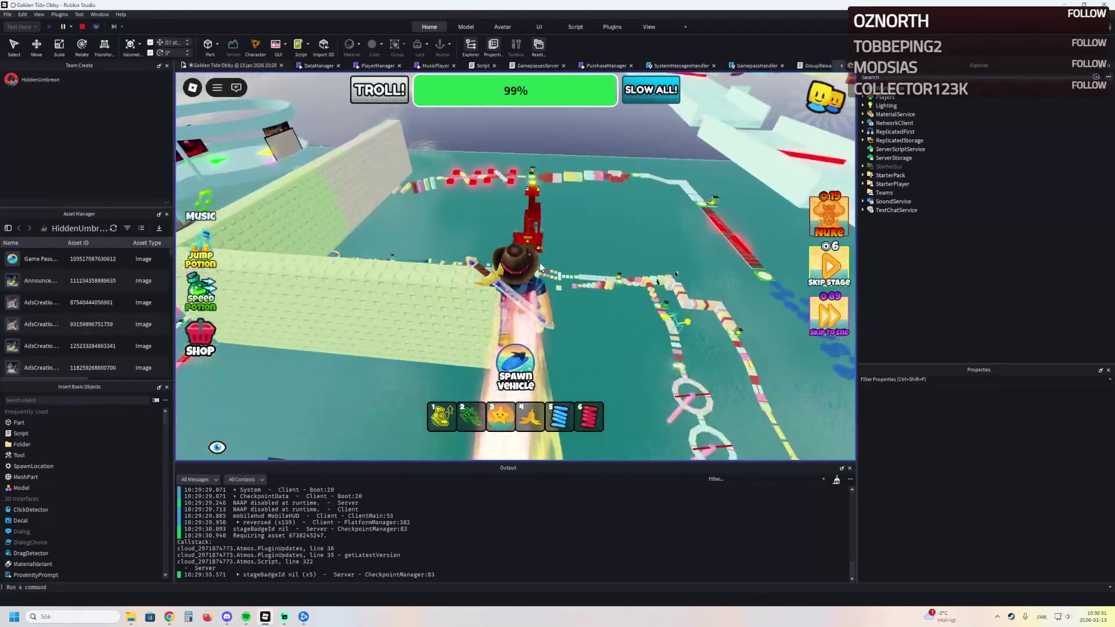
{"action": "key", "text": "w"}
{"action": "key", "text": "w"}
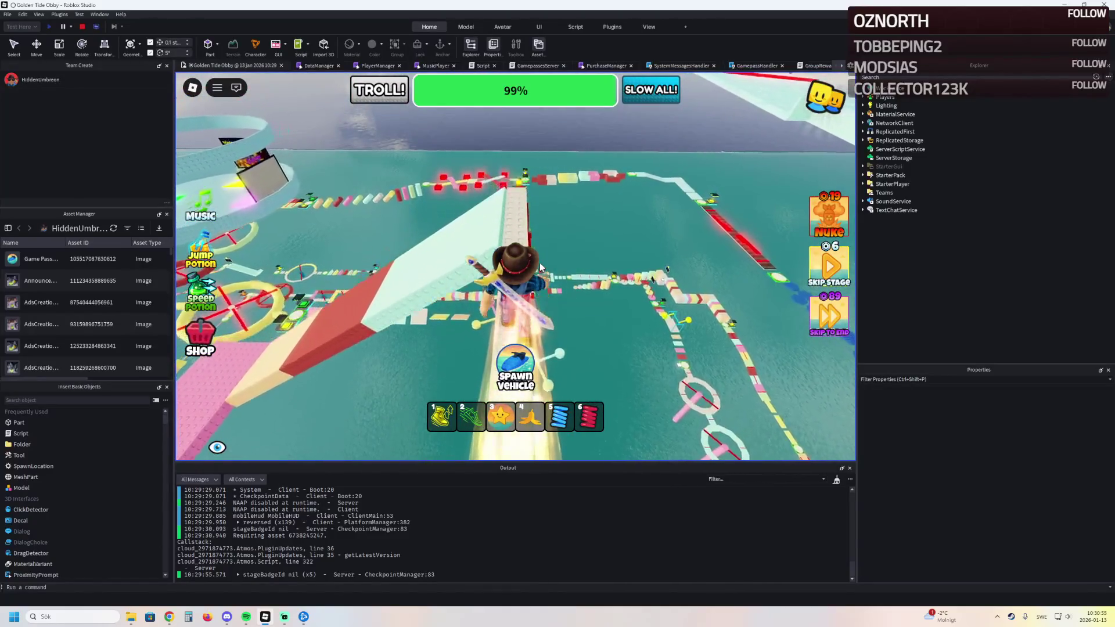
{"action": "key", "text": "w"}
{"action": "key", "text": "w"}
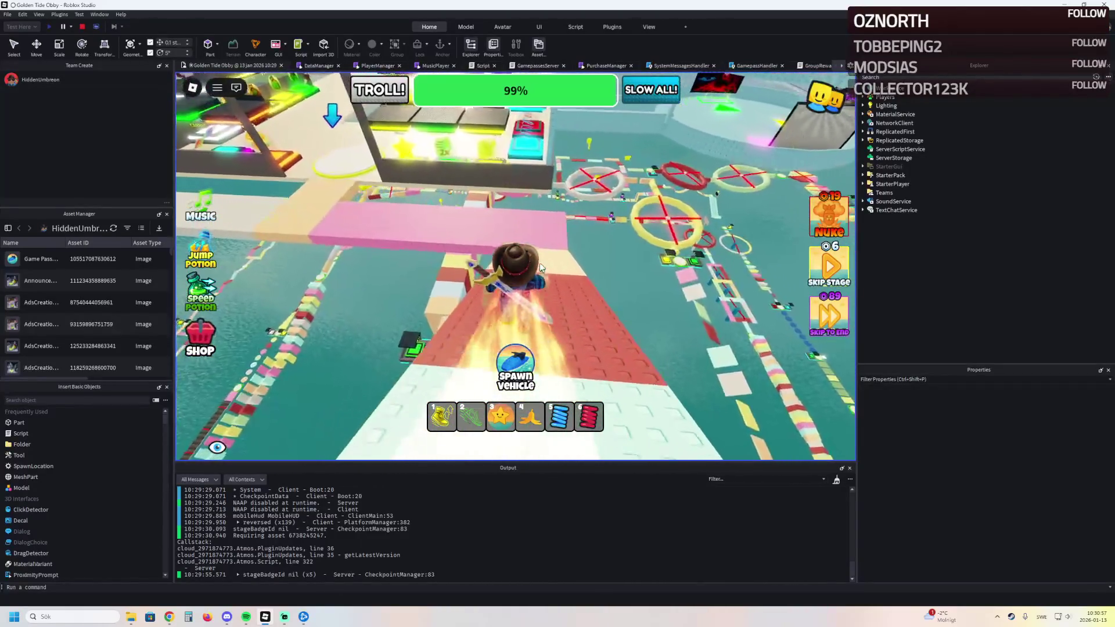
{"action": "key", "text": "w"}
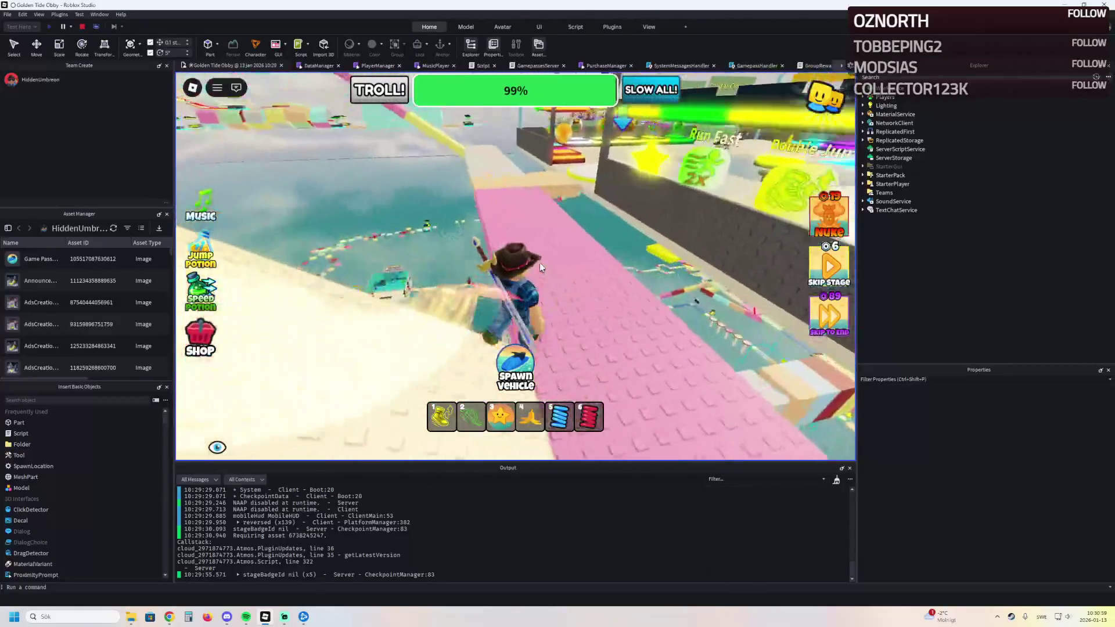
{"action": "key", "text": "w"}
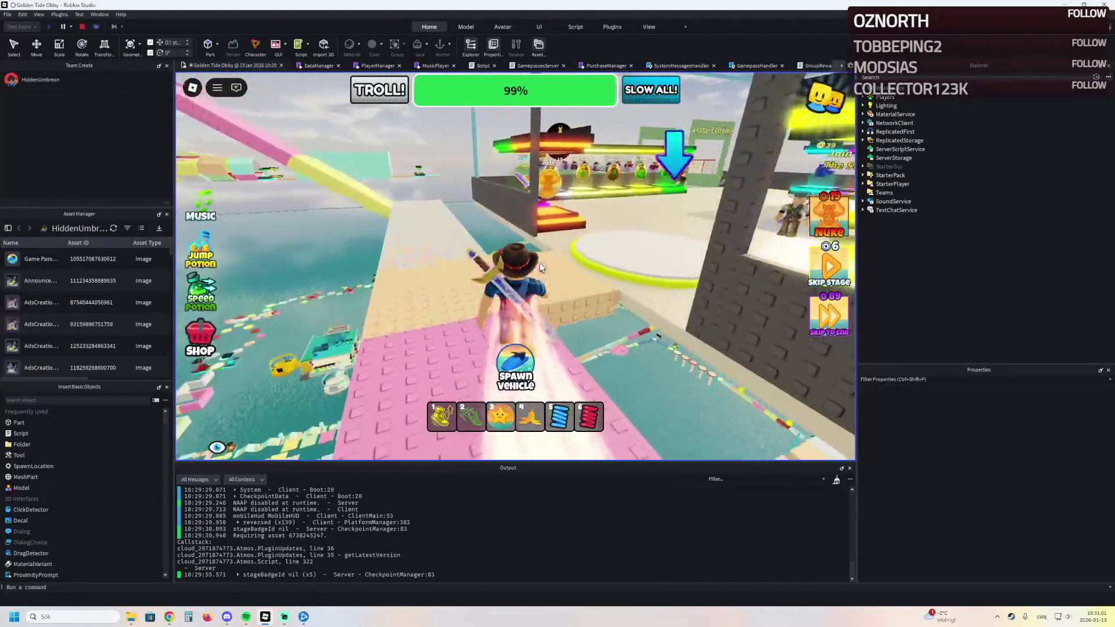
{"action": "key", "text": "w"}
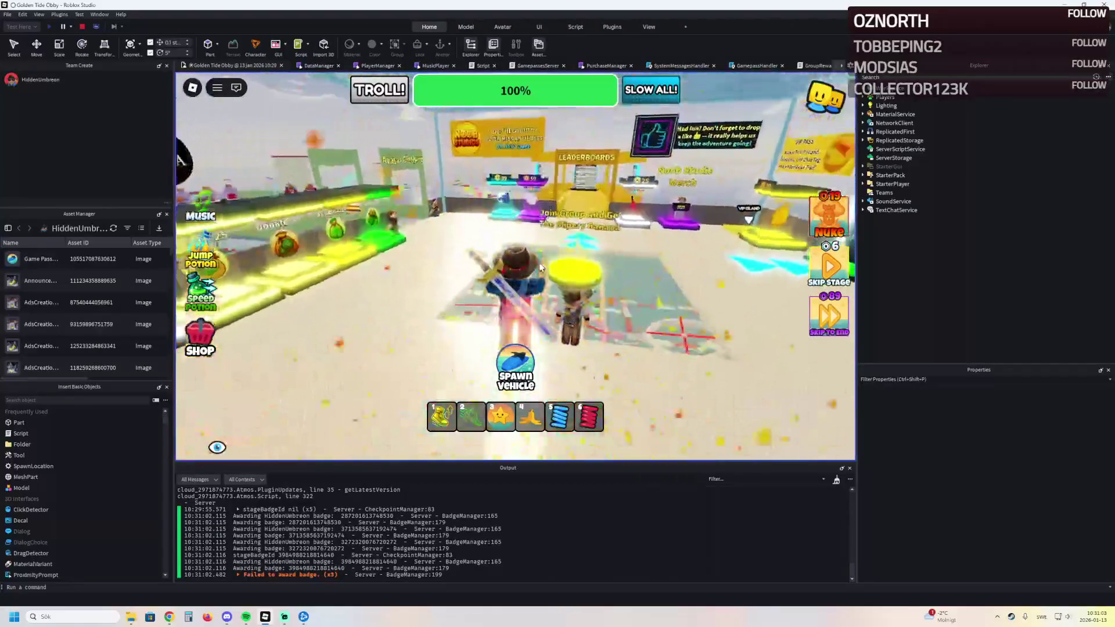
Step: Walk the green-walled lobby path to the StarBalloon and fly it up over the course
{"action": "key", "text": "w"}
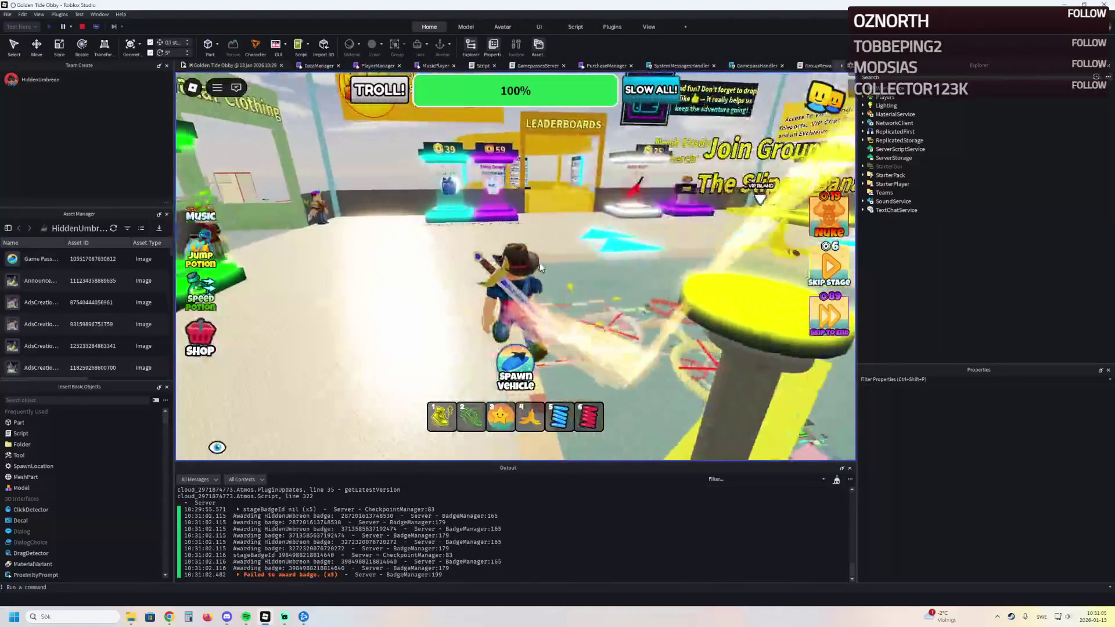
{"action": "key", "text": "w"}
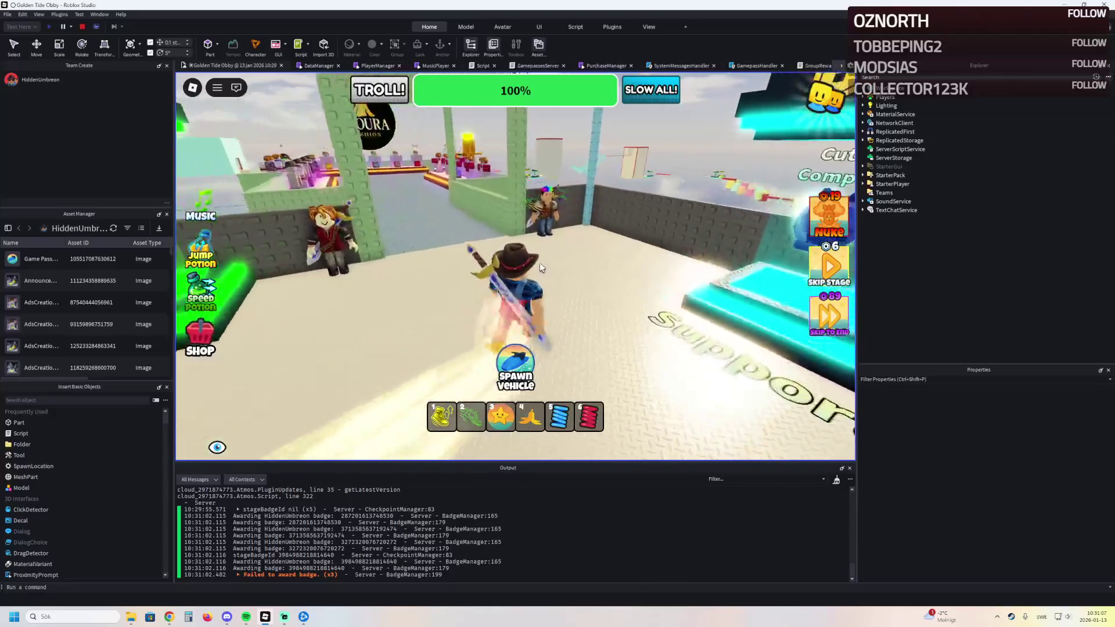
{"action": "key", "text": "w"}
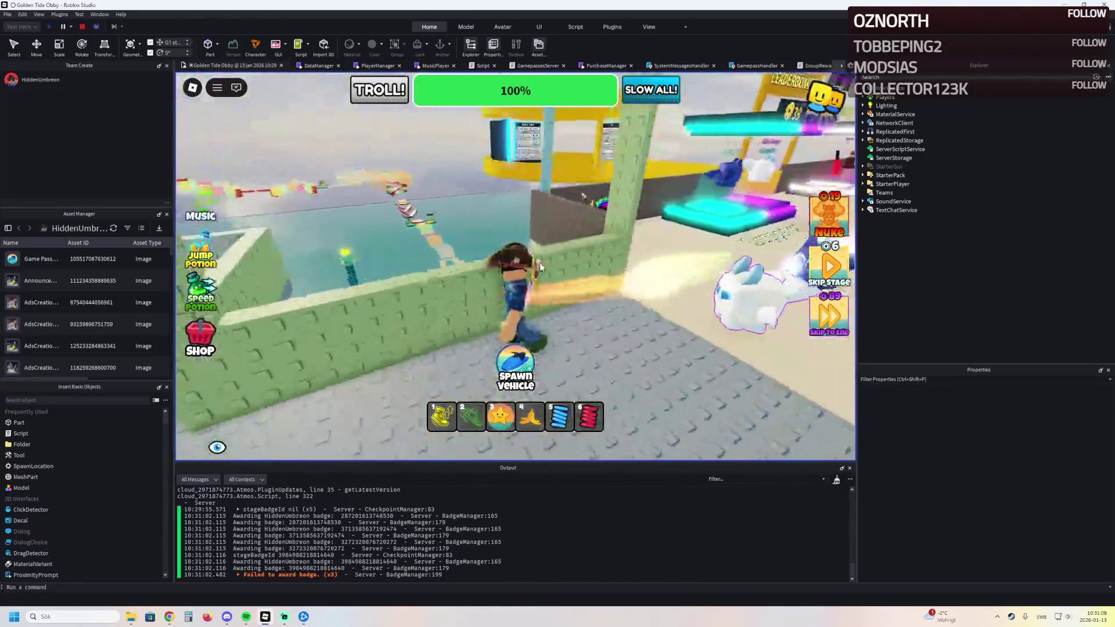
{"action": "key", "text": "w"}
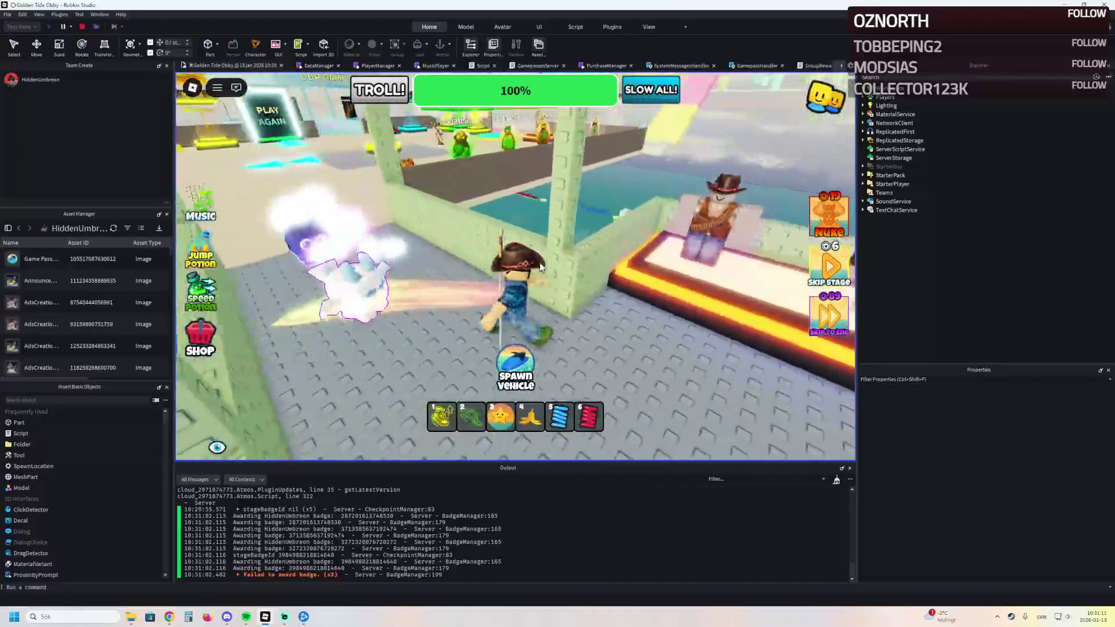
{"action": "key", "text": "space"}
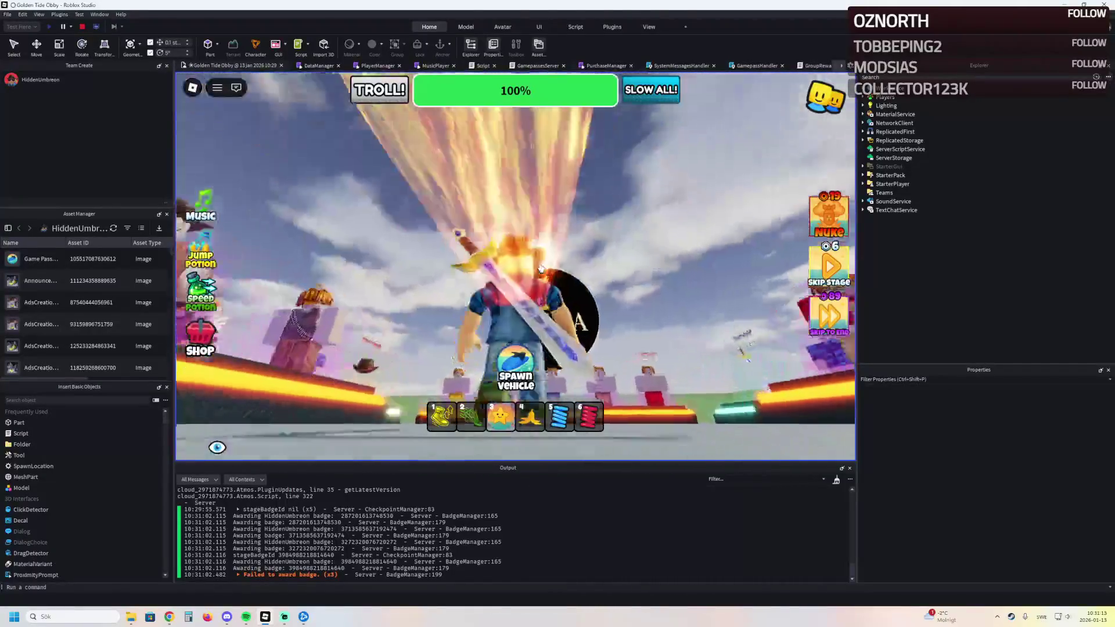
{"action": "key", "text": "w"}
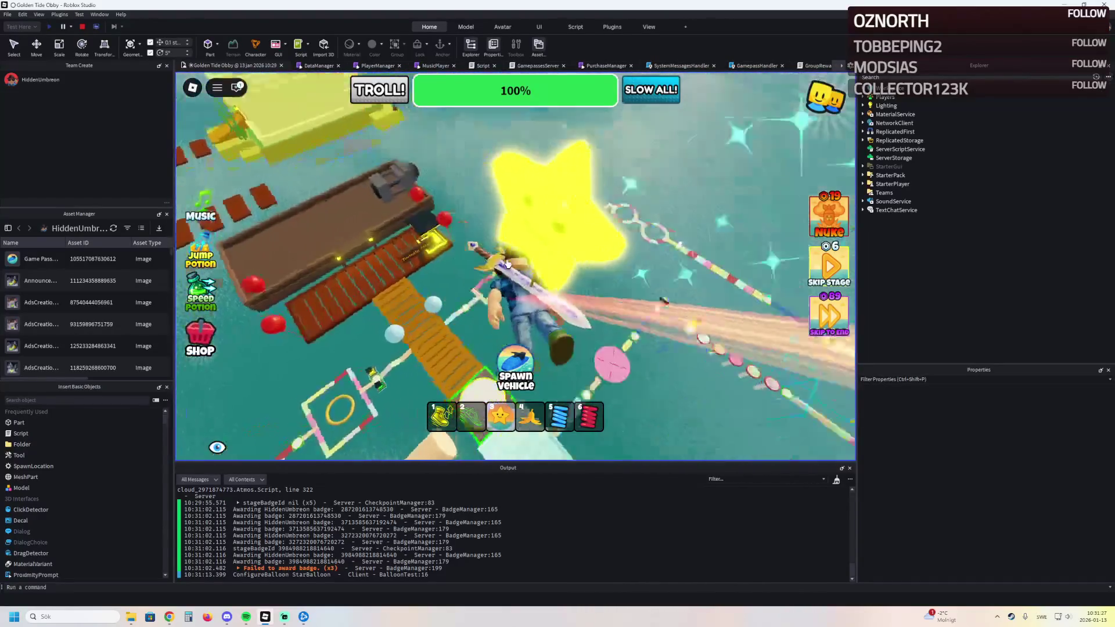
Step: Walk across the wooden bridge onto Temple Island and past the grey cannon toward the torii gate
{"action": "key", "text": "w"}
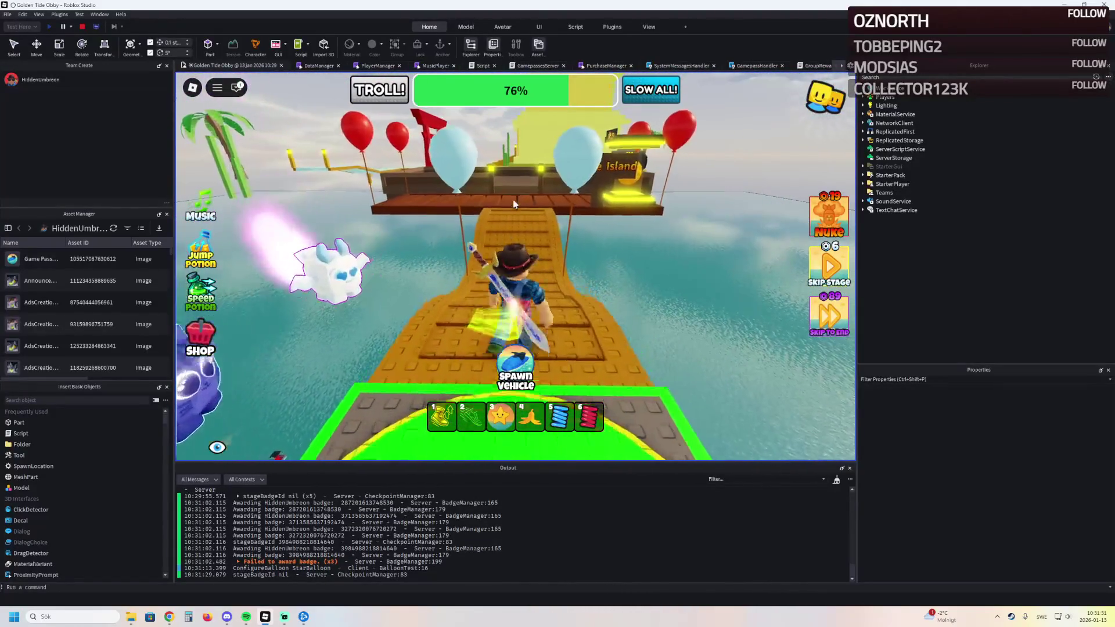
{"action": "key", "text": "w"}
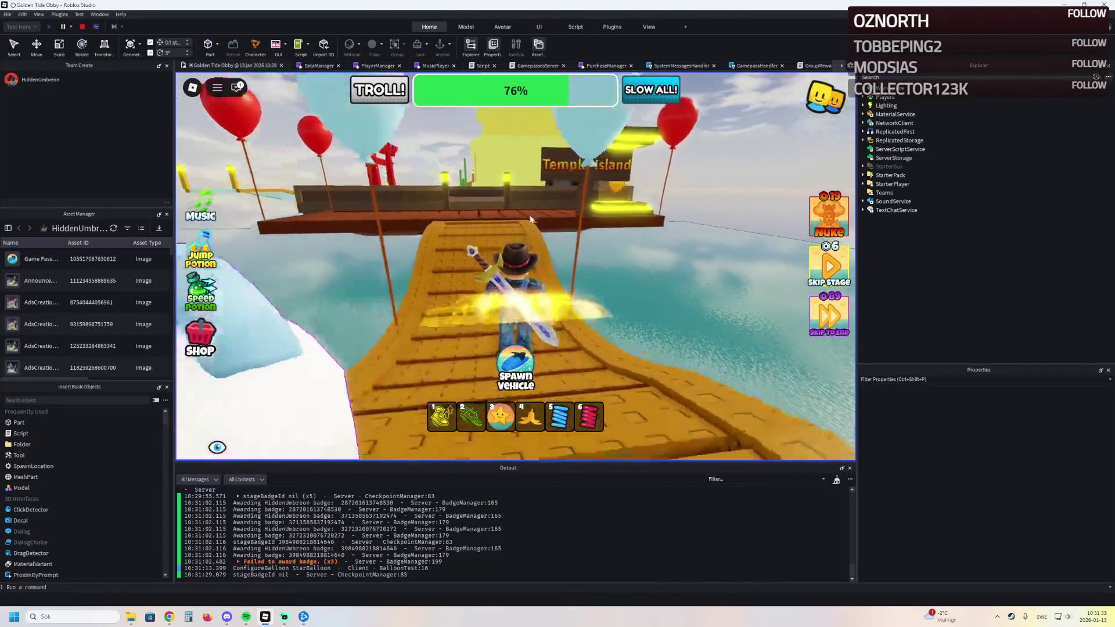
{"action": "key", "text": "w"}
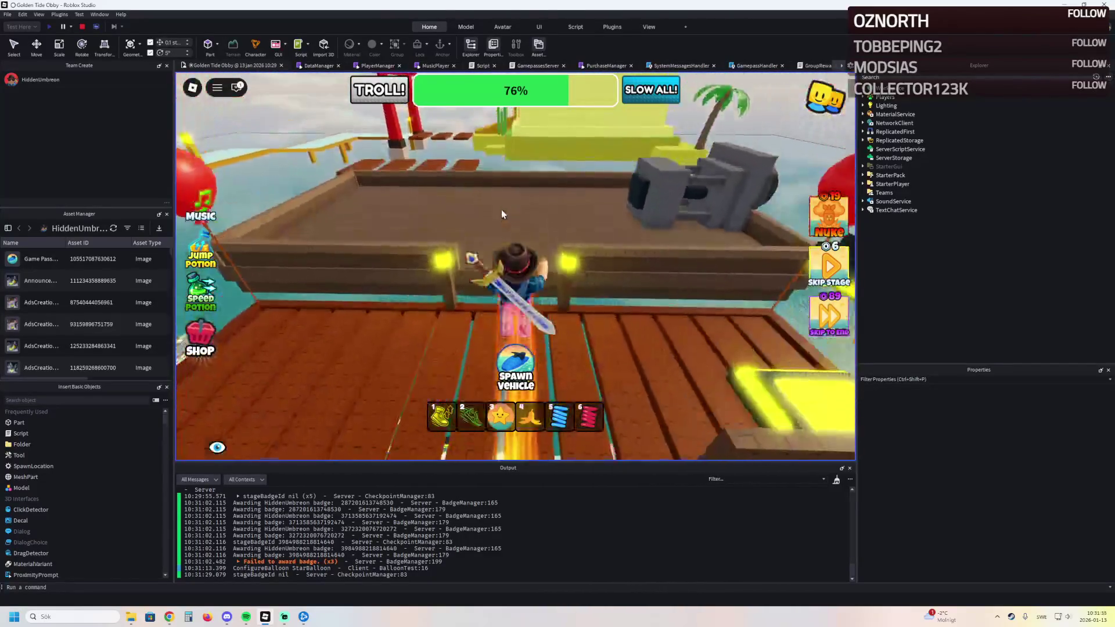
{"action": "key", "text": "w"}
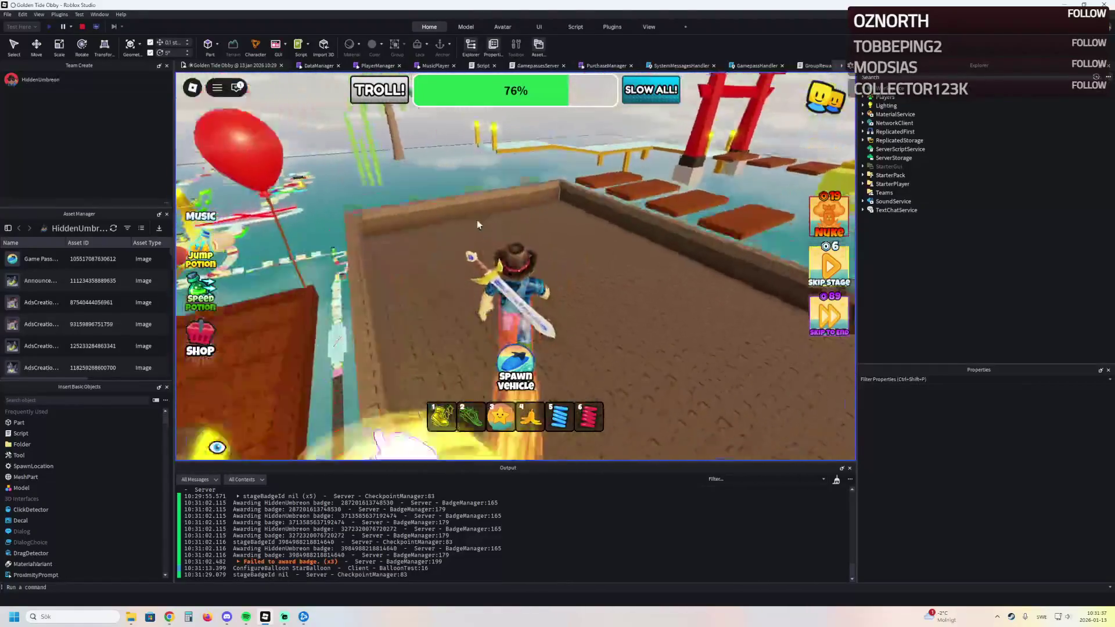
{"action": "key", "text": "w"}
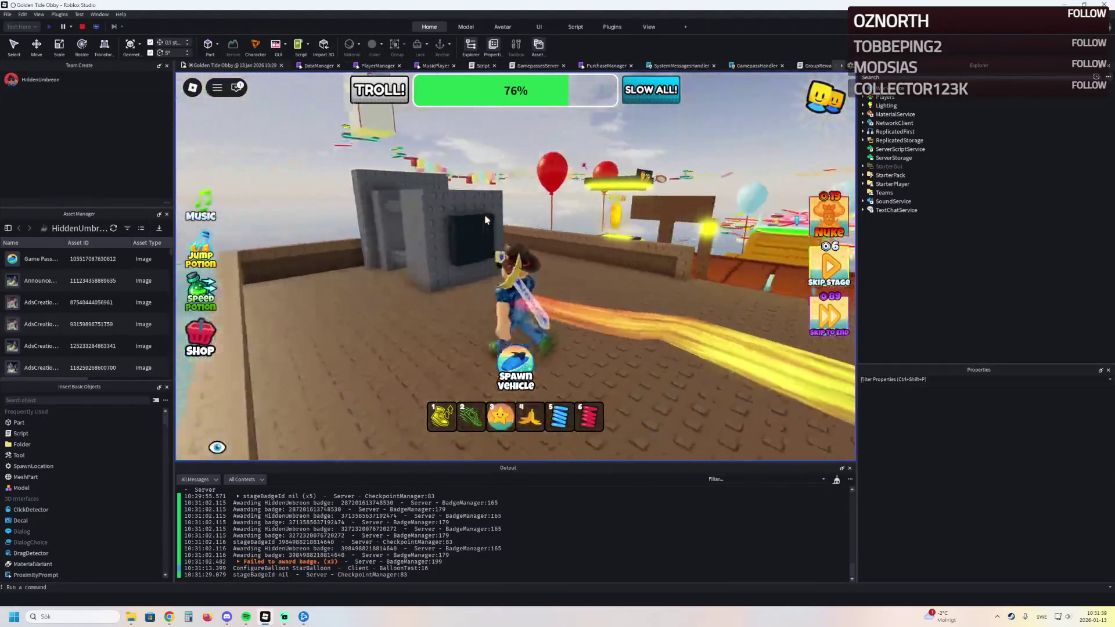
{"action": "key", "text": "w"}
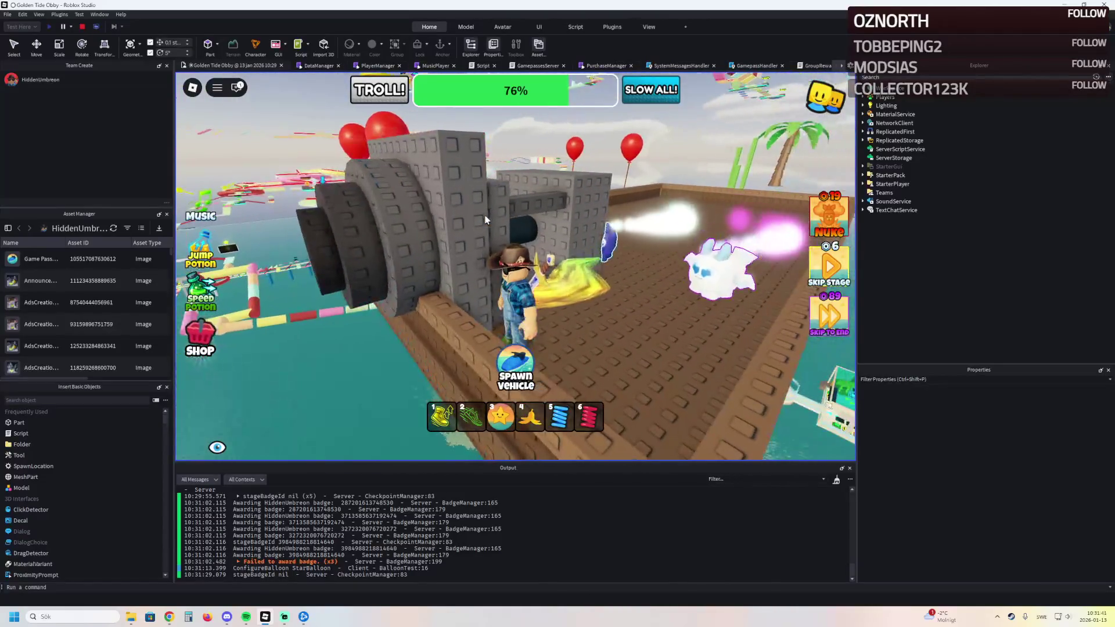
{"action": "key", "text": "w"}
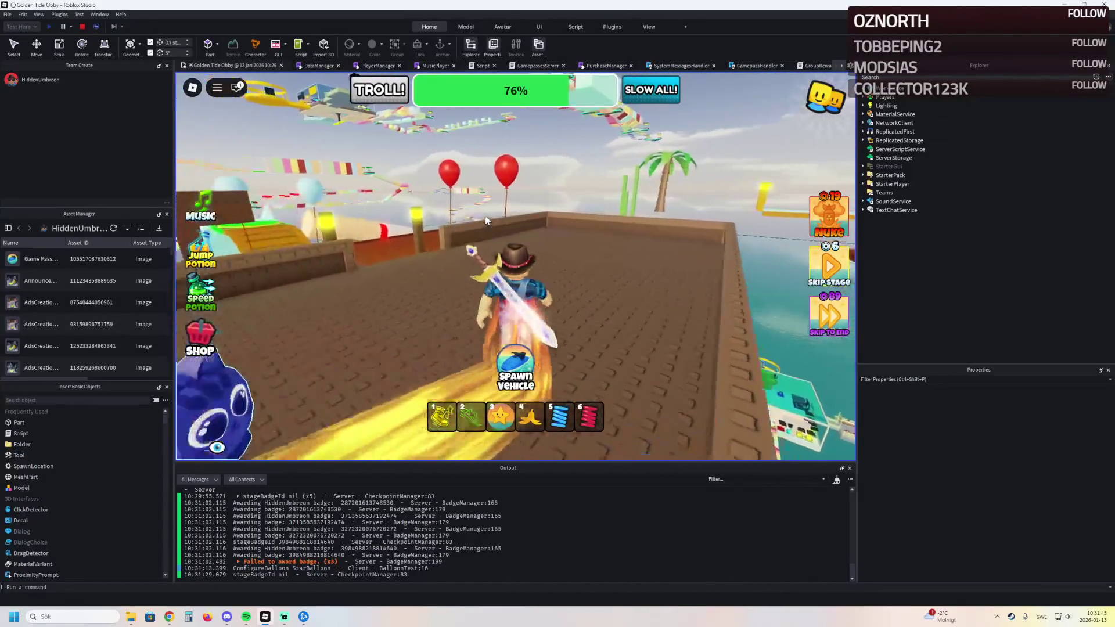
{"action": "key", "text": "w"}
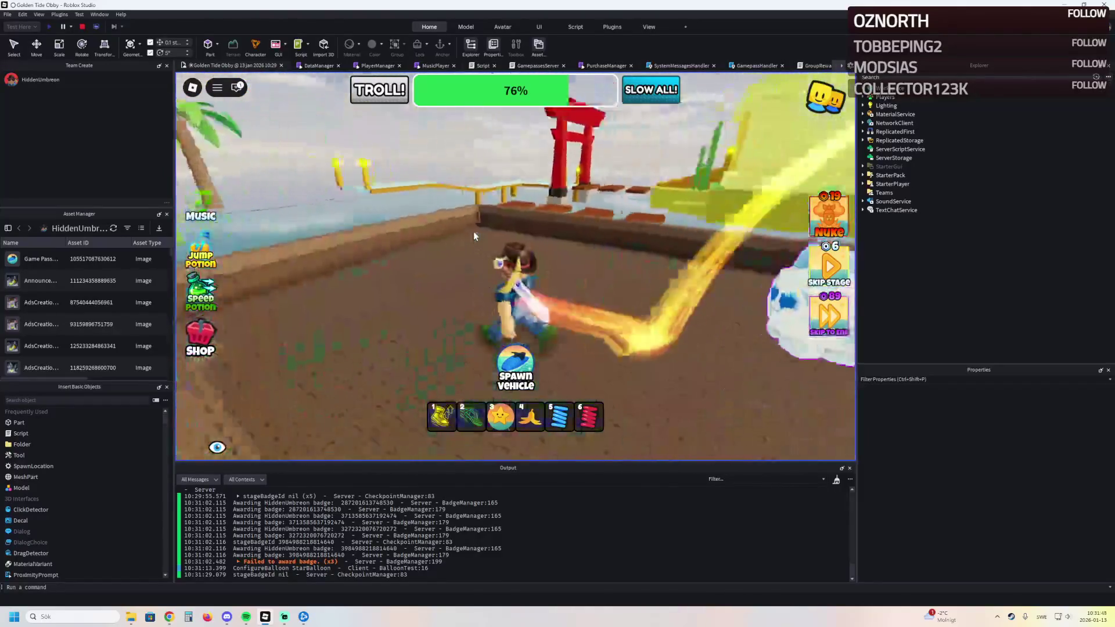
{"action": "key", "text": "w"}
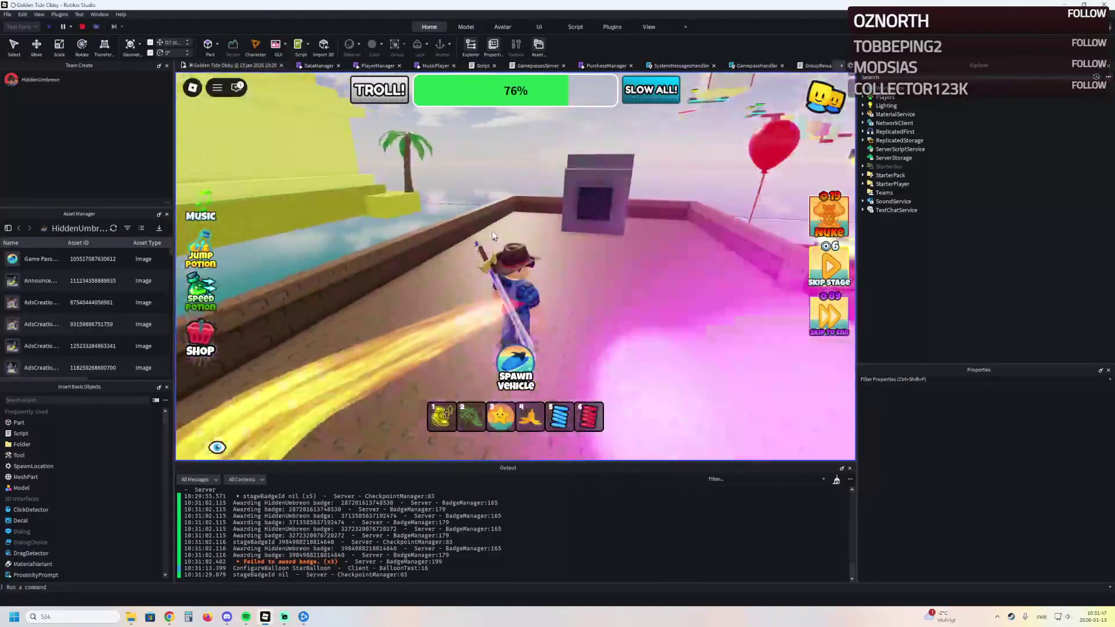
{"action": "key", "text": "w"}
{"action": "key", "text": "w"}
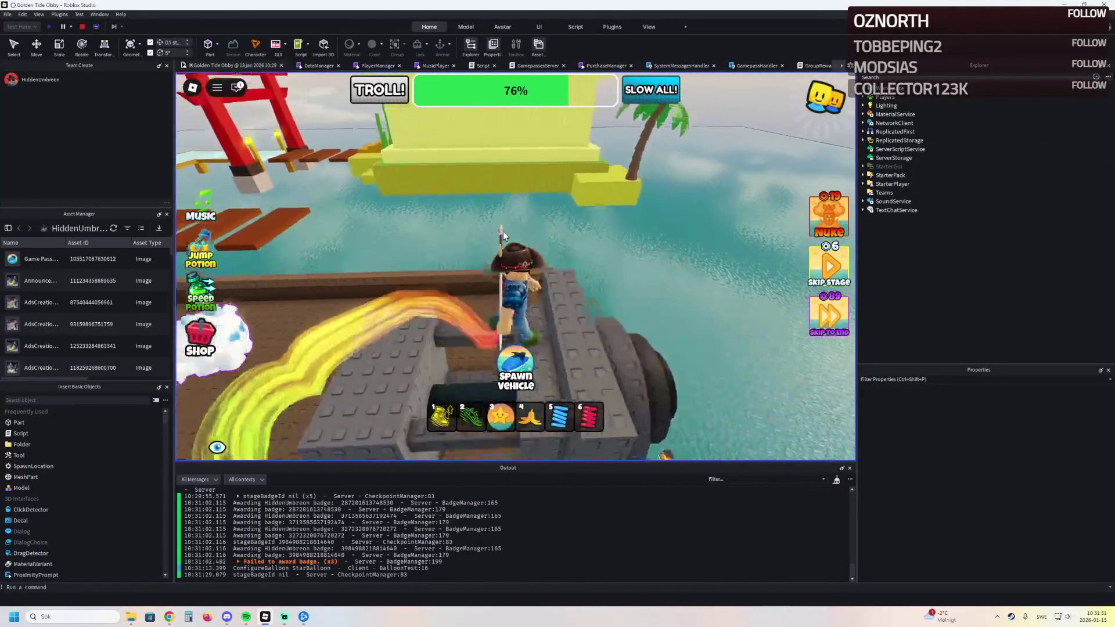
Step: Roam the ship deck, climb the wooden wall and cross onto the long wooden deck
{"action": "key", "text": "w"}
{"action": "key", "text": "w"}
{"action": "key", "text": "w"}
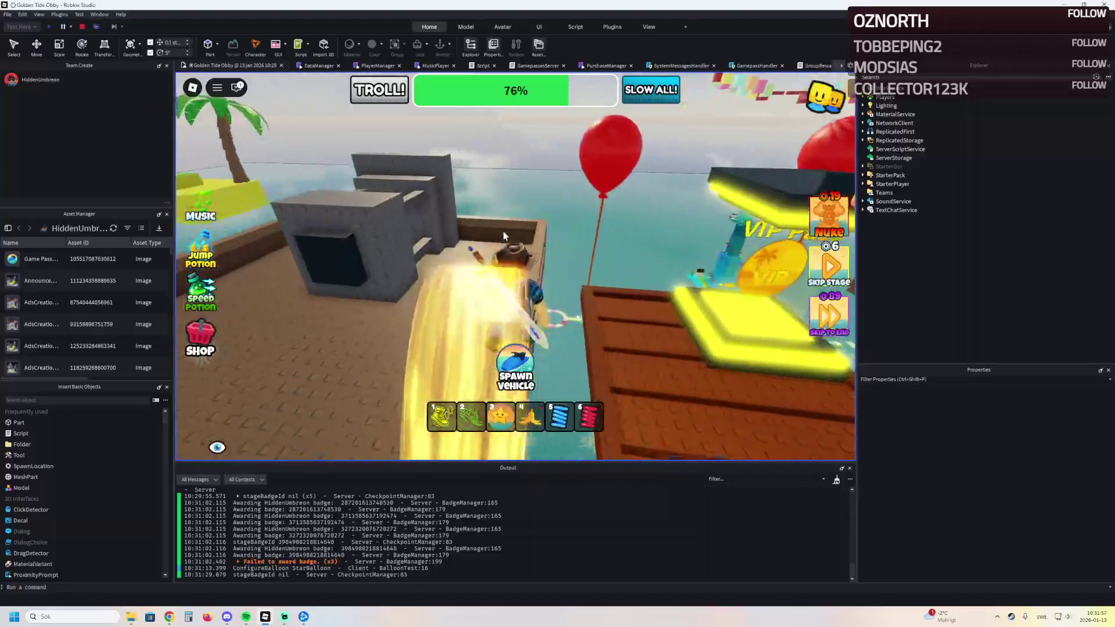
{"action": "key", "text": "w"}
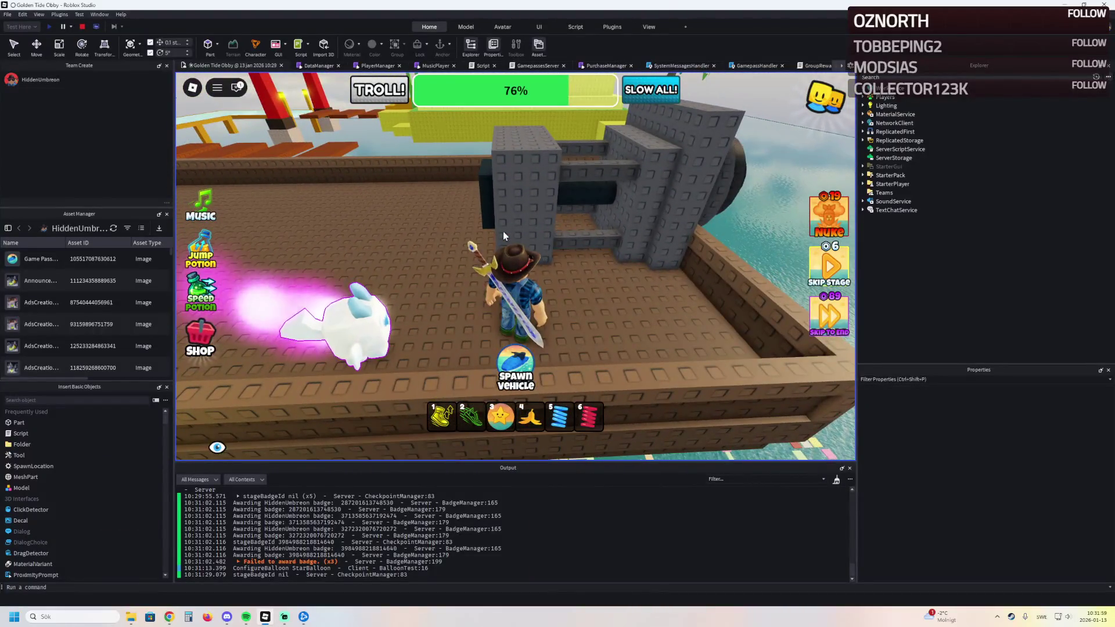
{"action": "key", "text": "a"}
{"action": "key", "text": "d"}
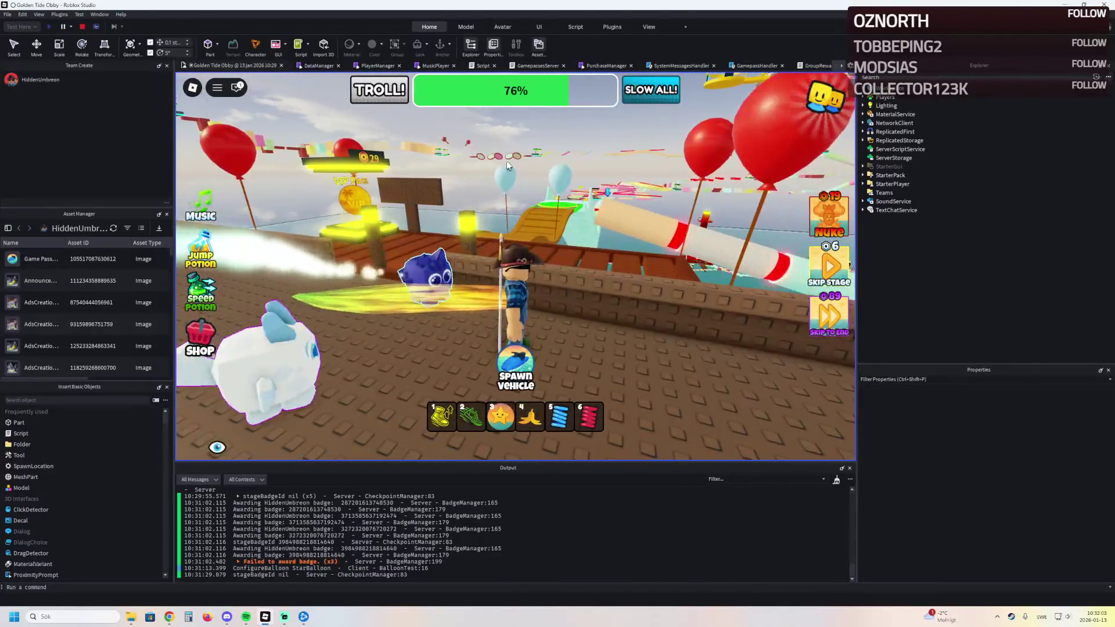
{"action": "key", "text": "w"}
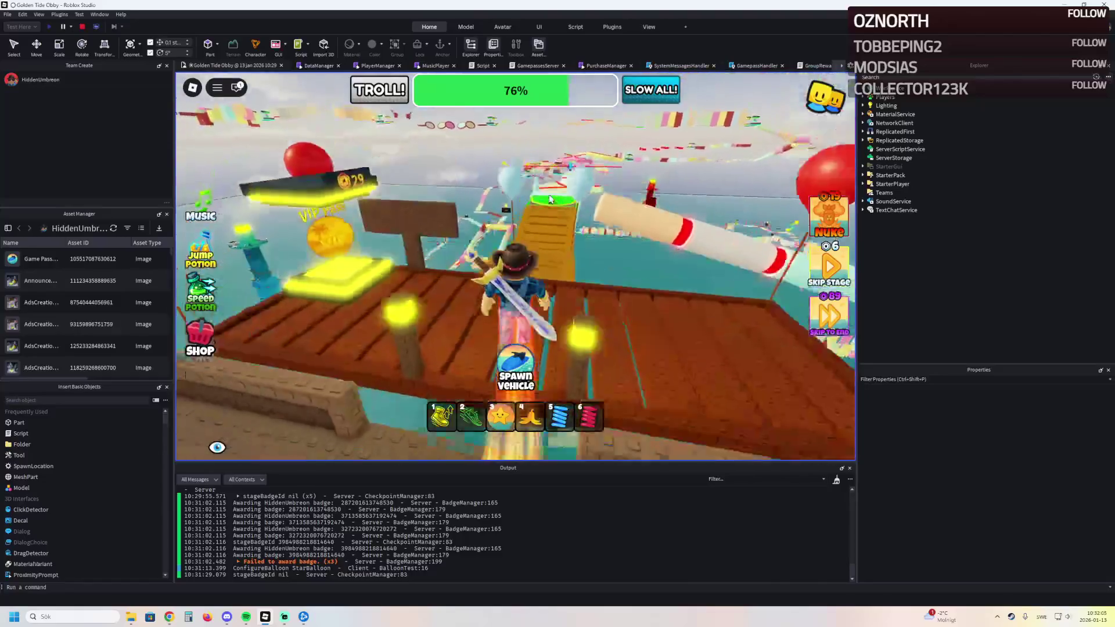
{"action": "key", "text": "w"}
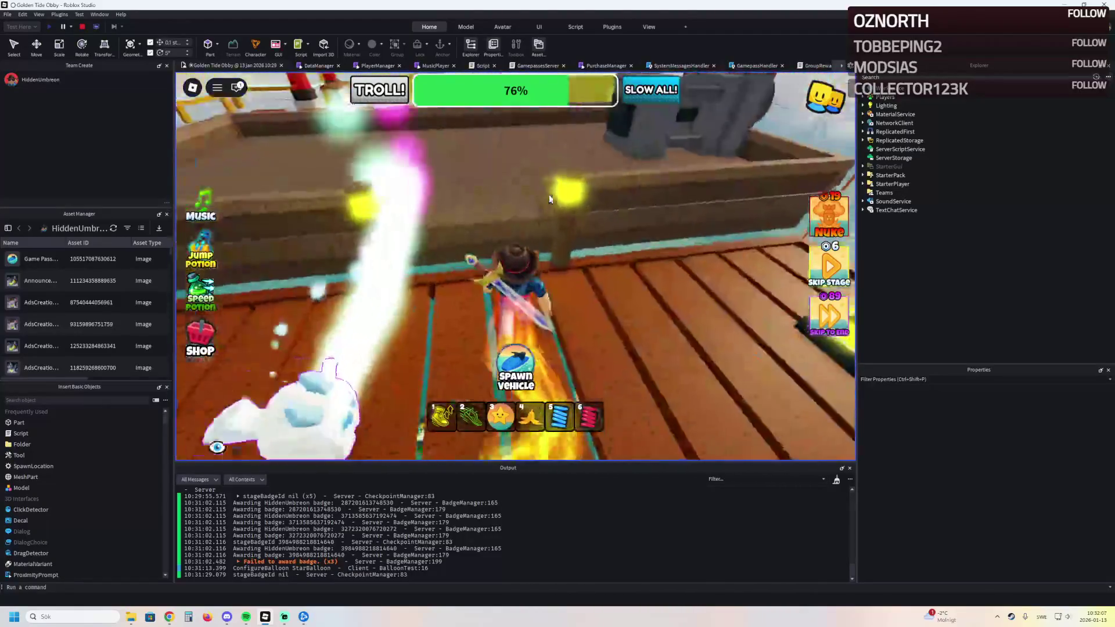
{"action": "key", "text": "w"}
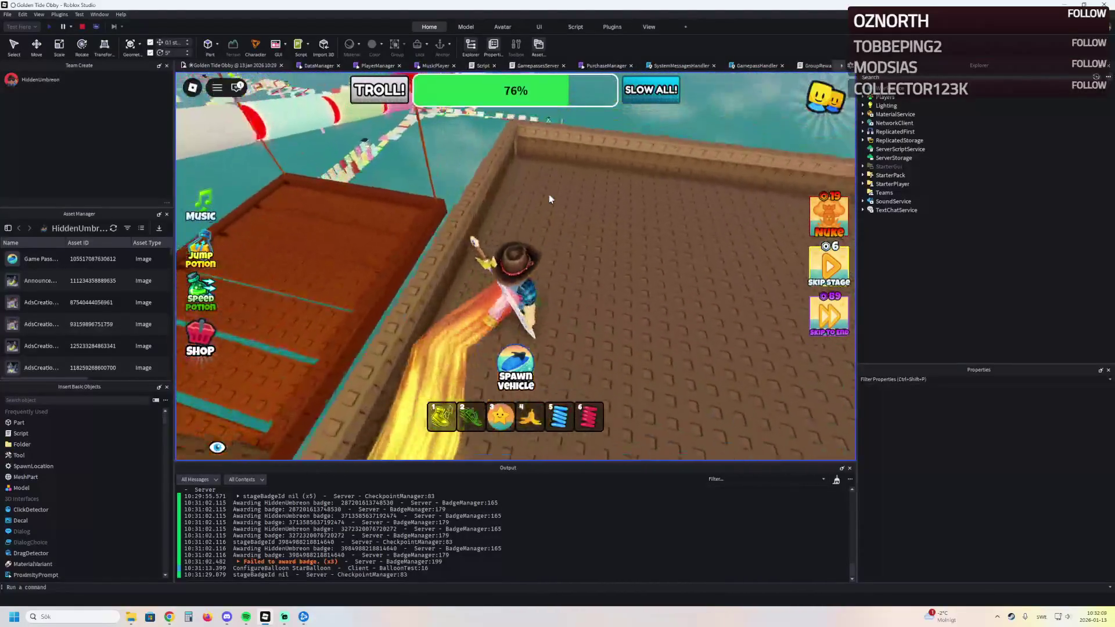
{"action": "key", "text": "w"}
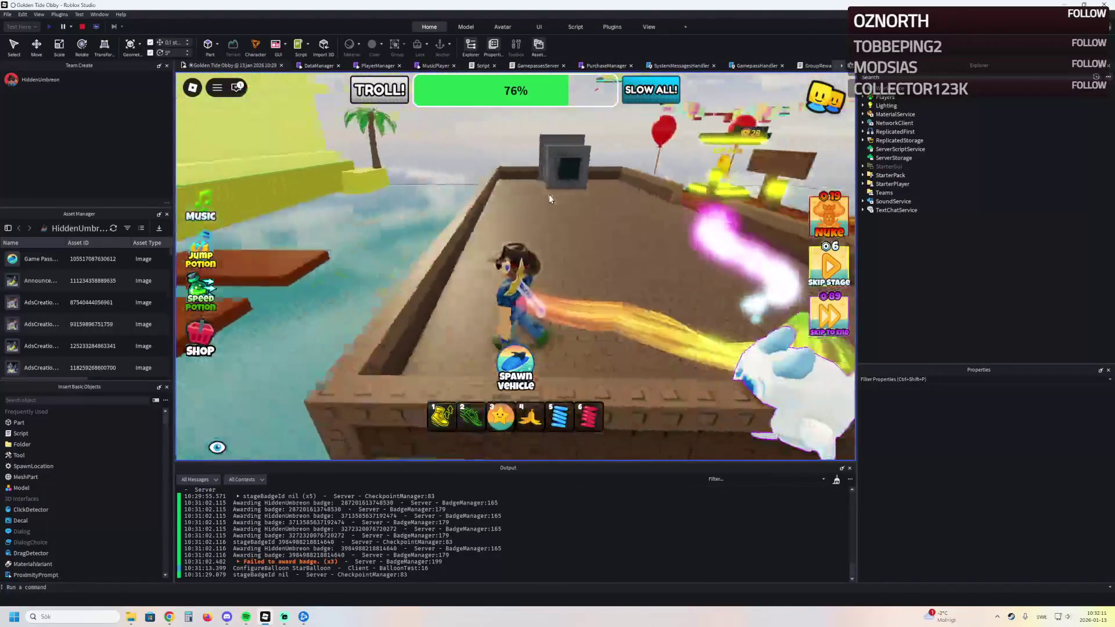
Step: Jump over the grey block and run the wooden platform toward the yellow building
{"action": "key", "text": "w"}
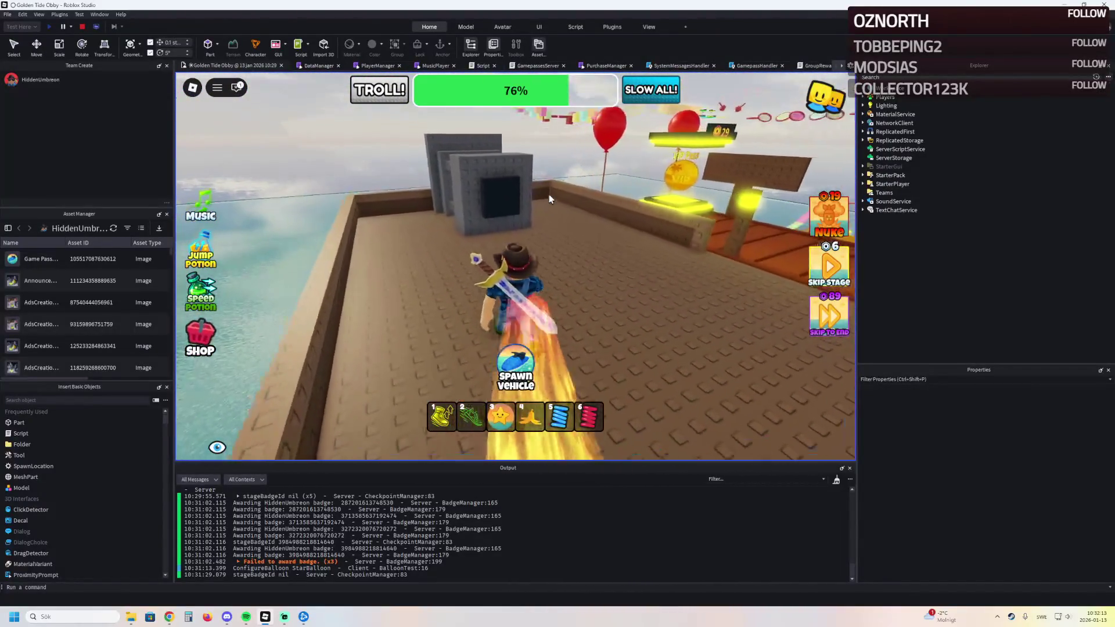
{"action": "key", "text": "w"}
{"action": "key", "text": "space"}
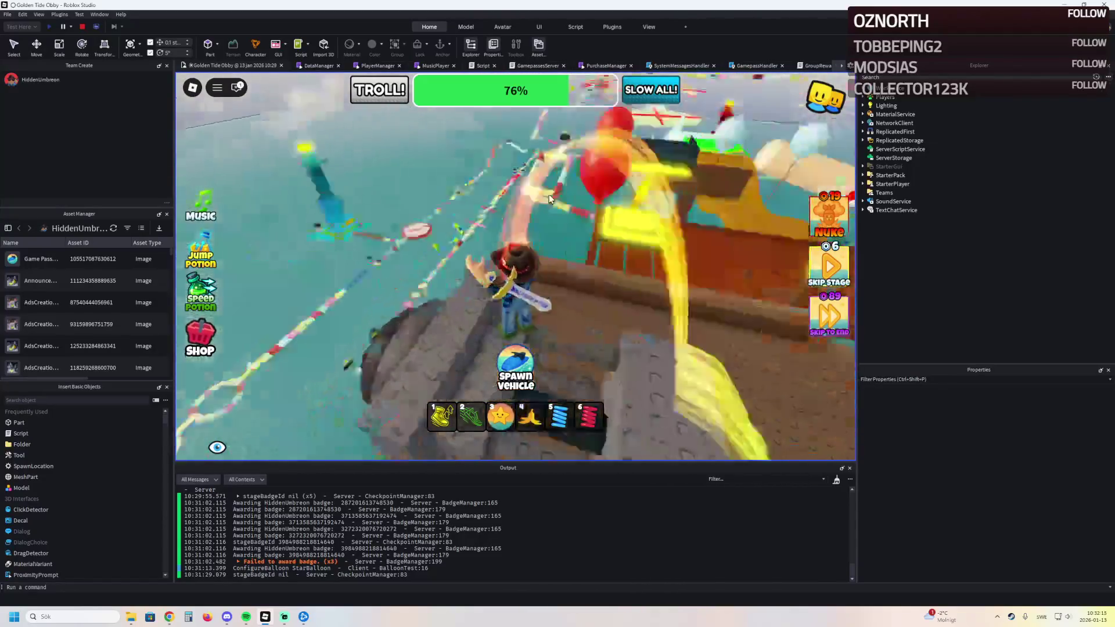
{"action": "key", "text": "w"}
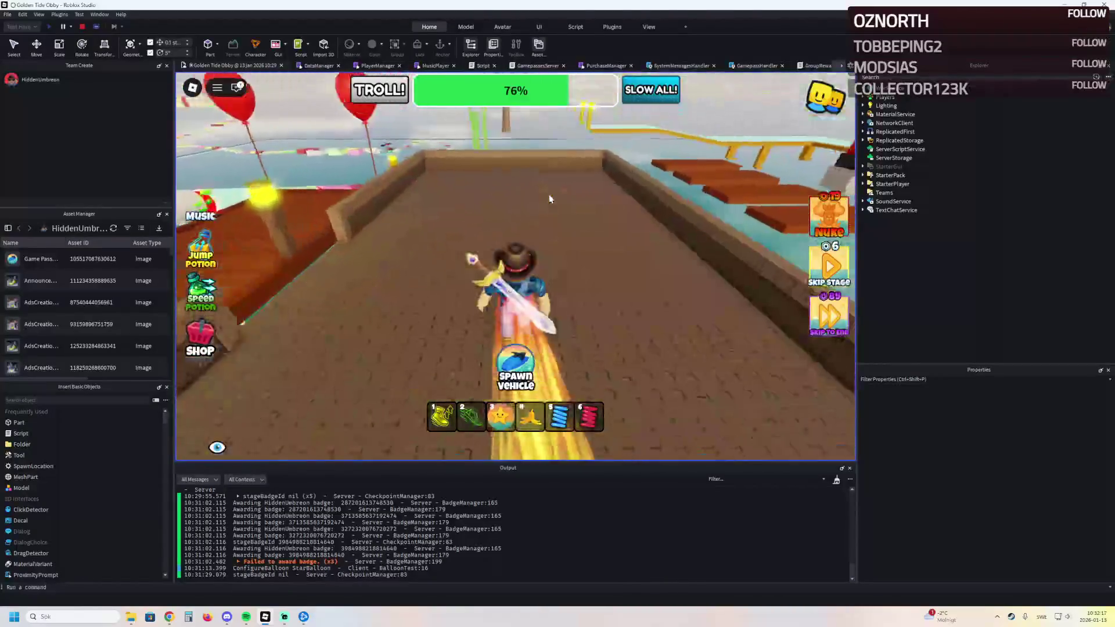
{"action": "key", "text": "w"}
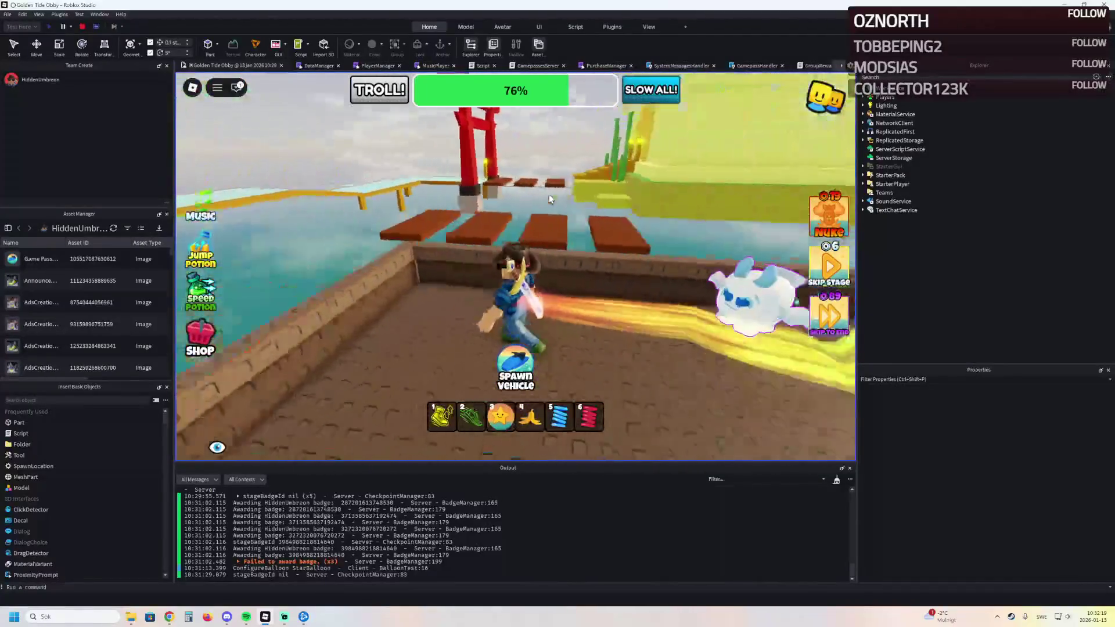
{"action": "key", "text": "w"}
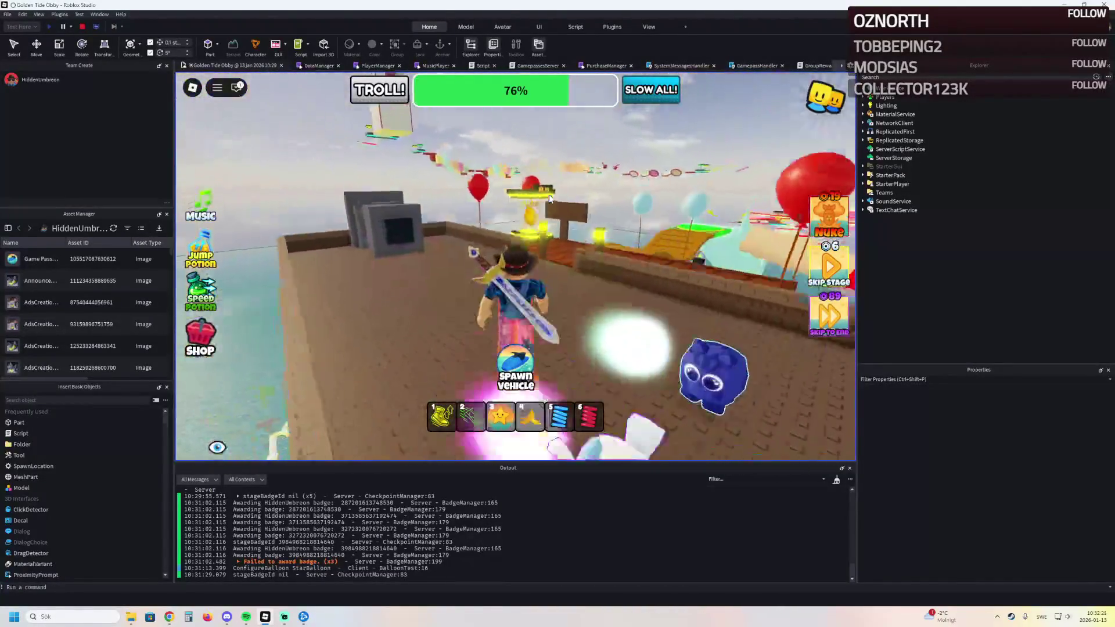
{"action": "key", "text": "w"}
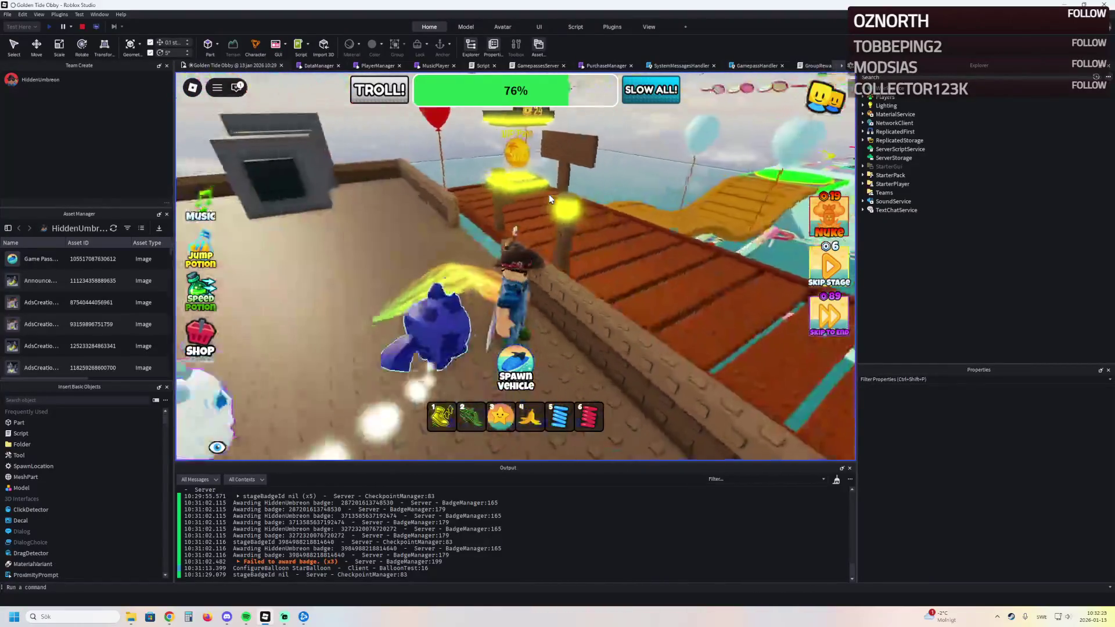
{"action": "key", "text": "w"}
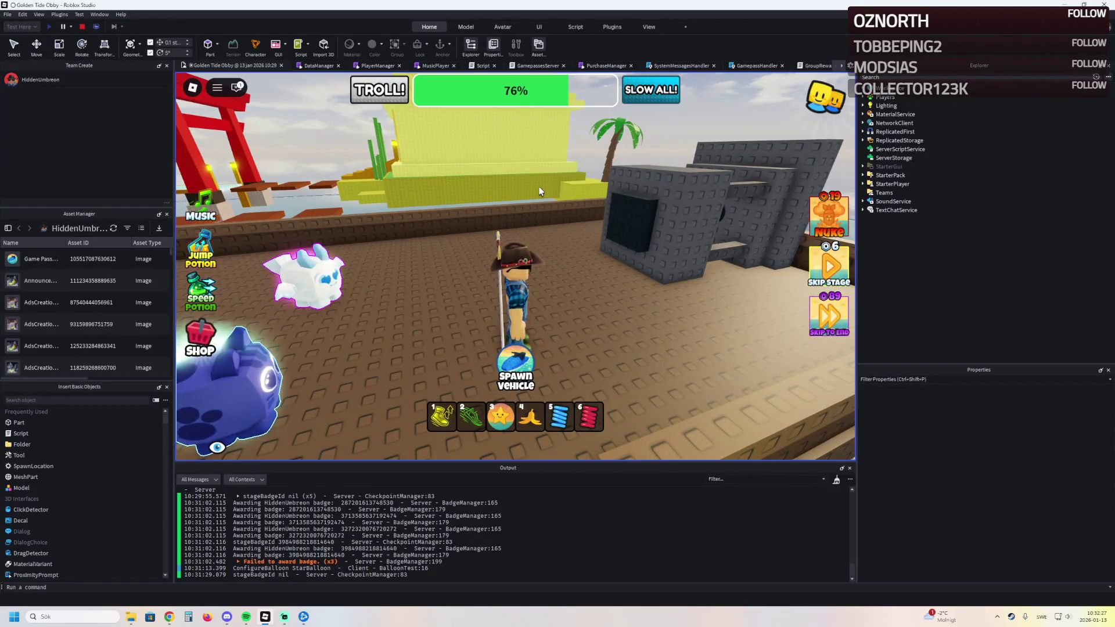
{"action": "key", "text": "w"}
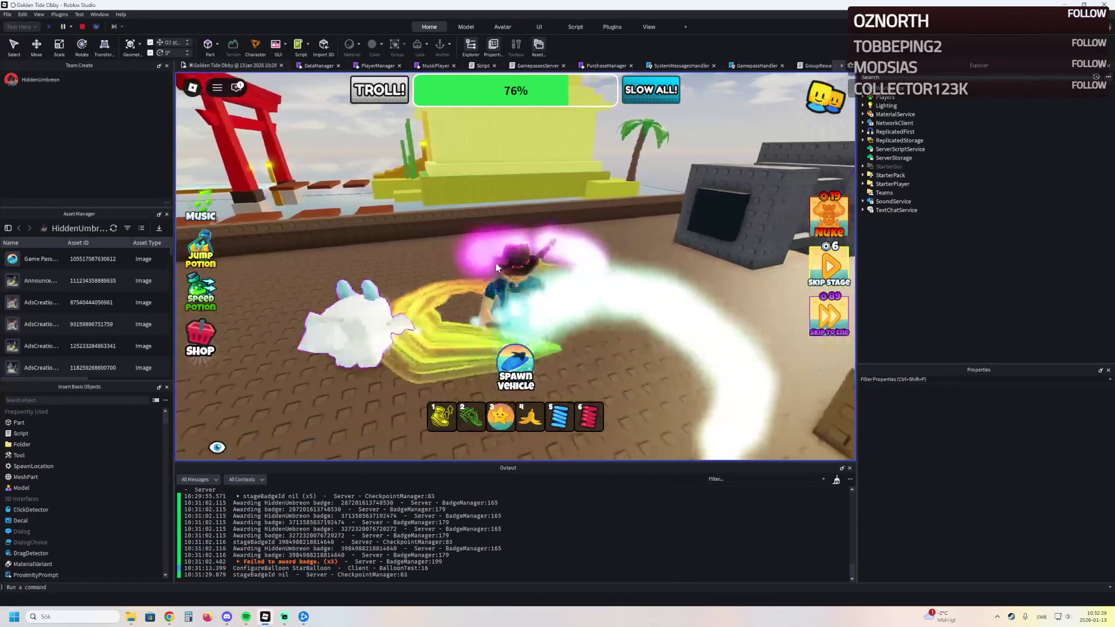
{"action": "key", "text": "w"}
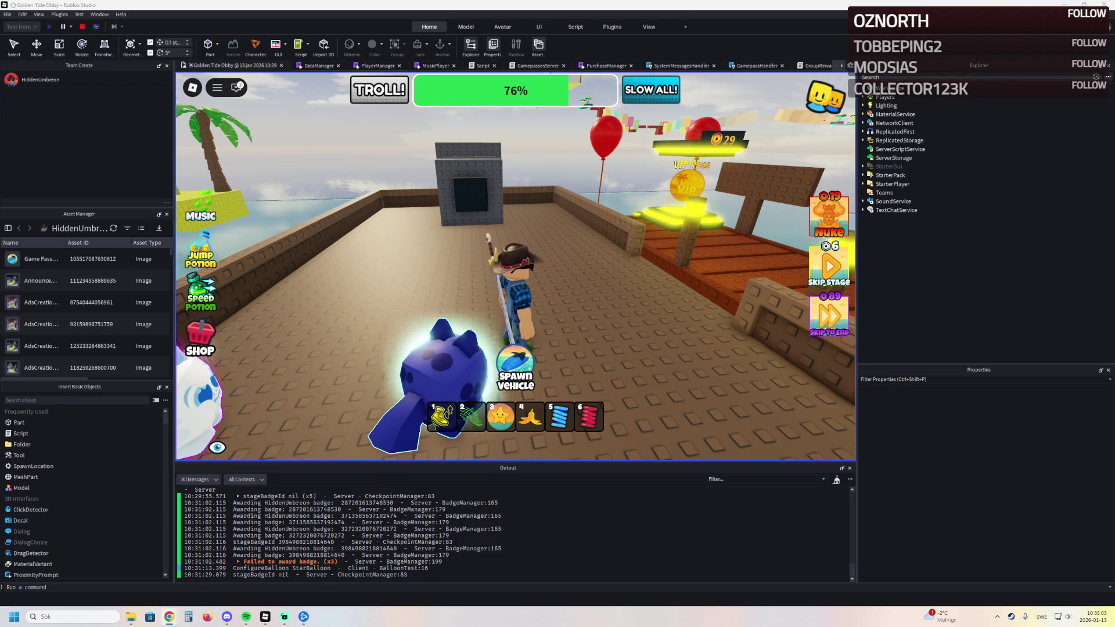
{"action": "key", "text": "w"}
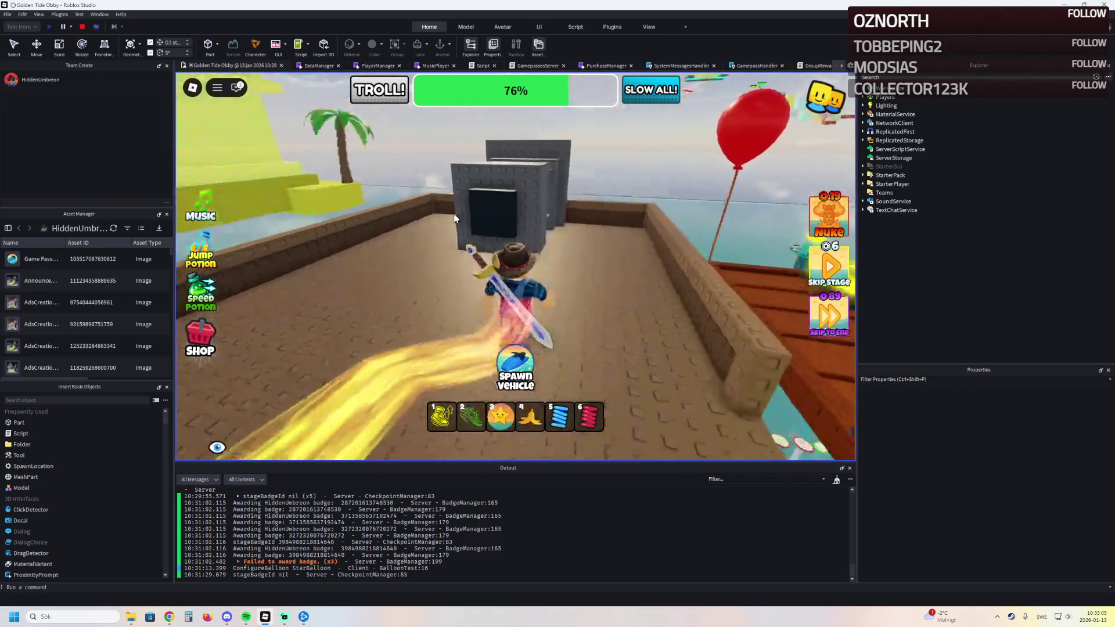
{"action": "key", "text": "a"}
{"action": "key", "text": "s"}
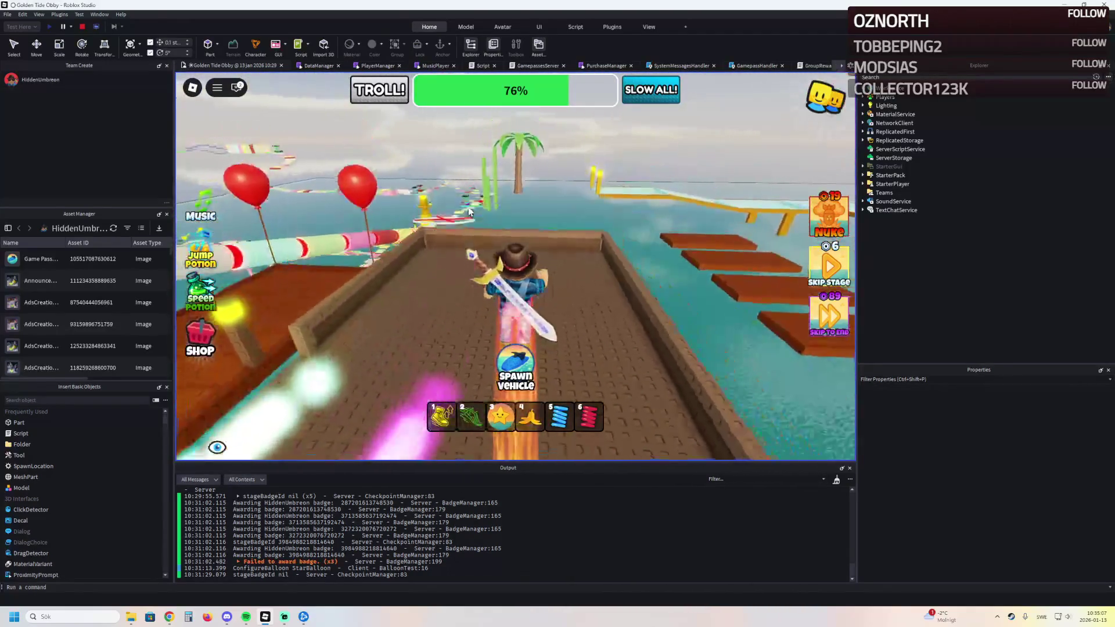
{"action": "key", "text": "w"}
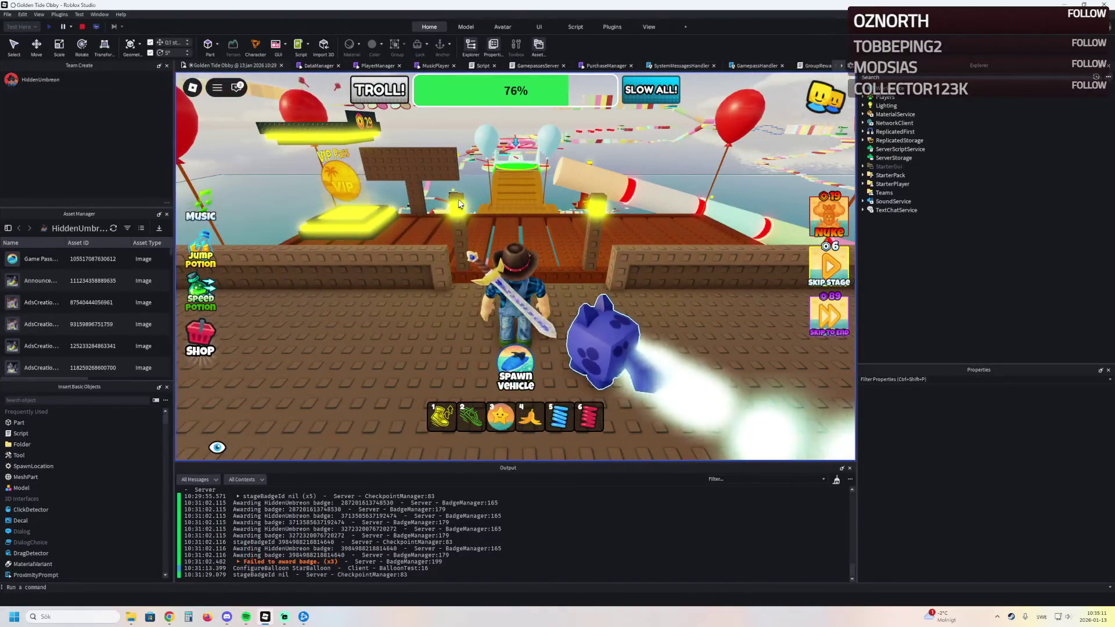
{"action": "key", "text": "a"}
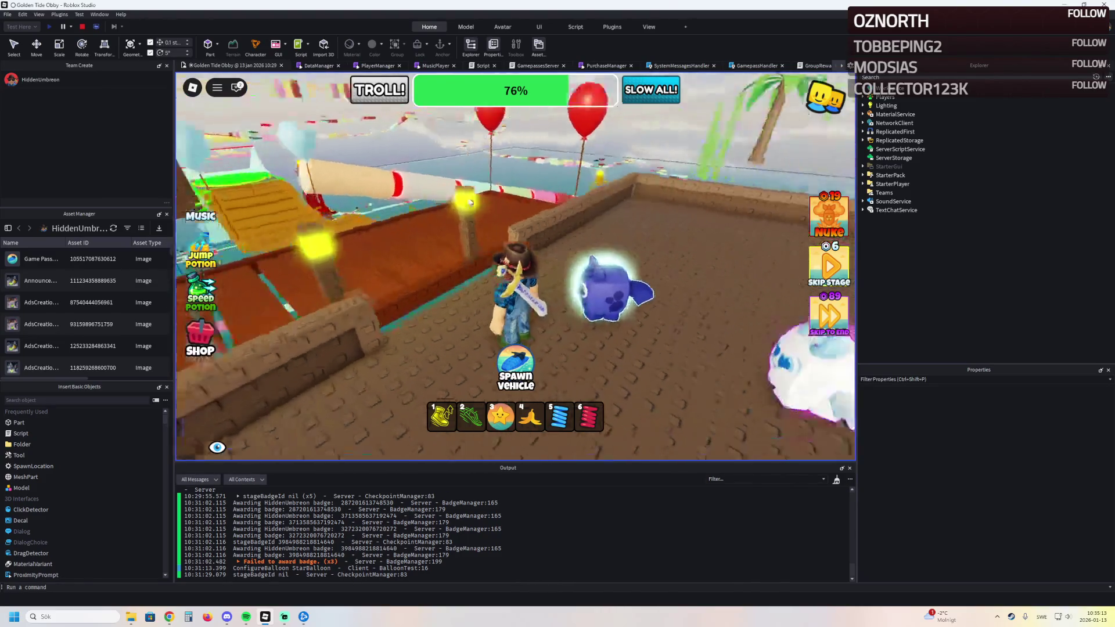
{"action": "key", "text": "w"}
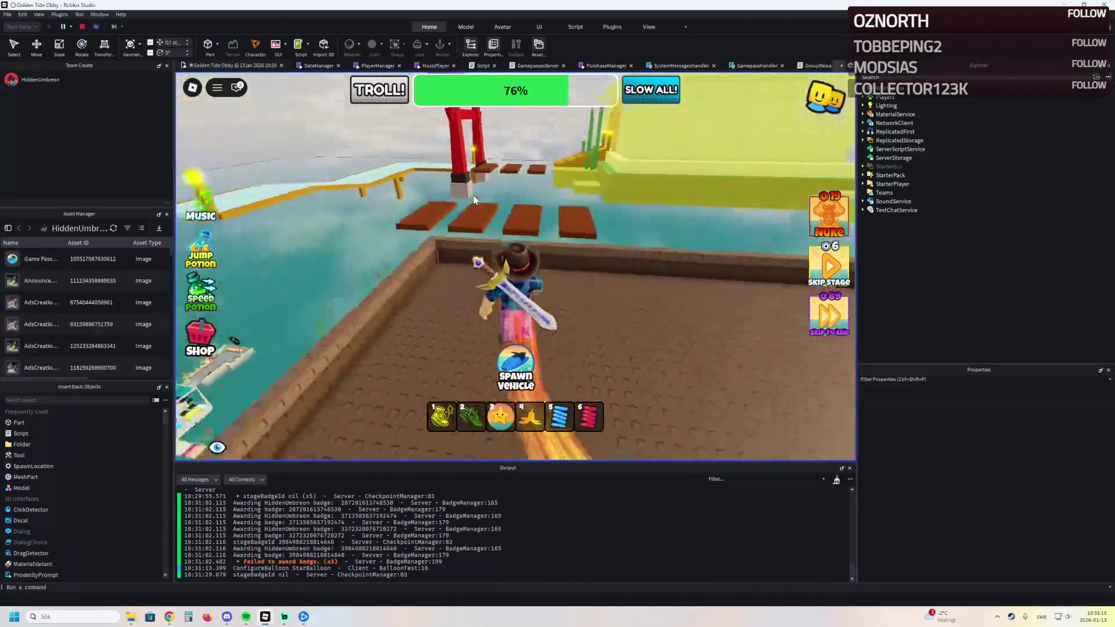
{"action": "key", "text": "d"}
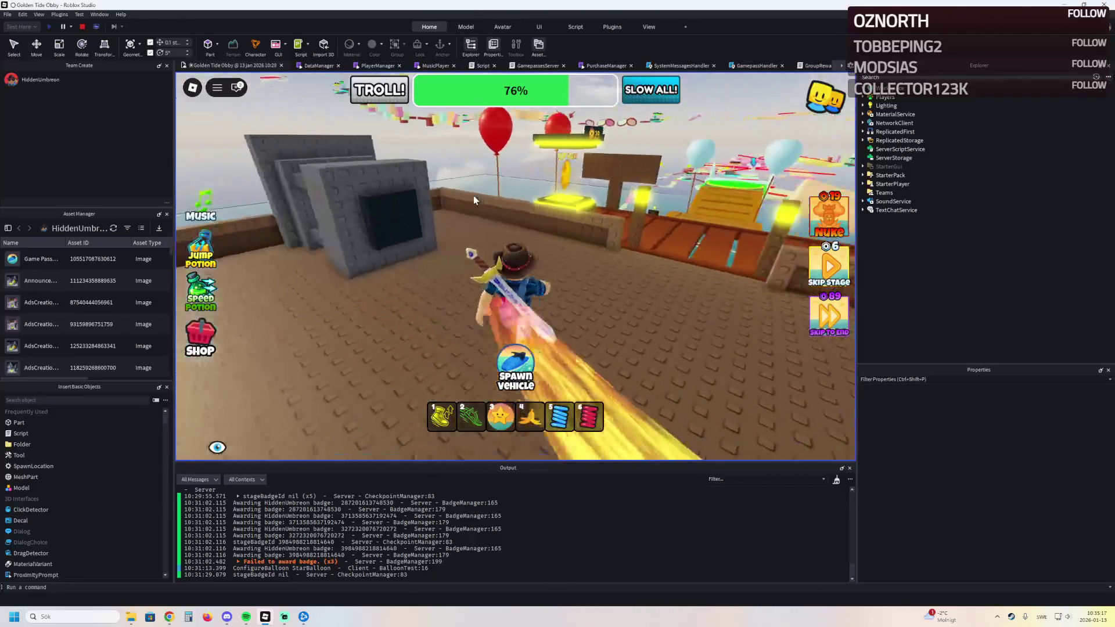
{"action": "key", "text": "a"}
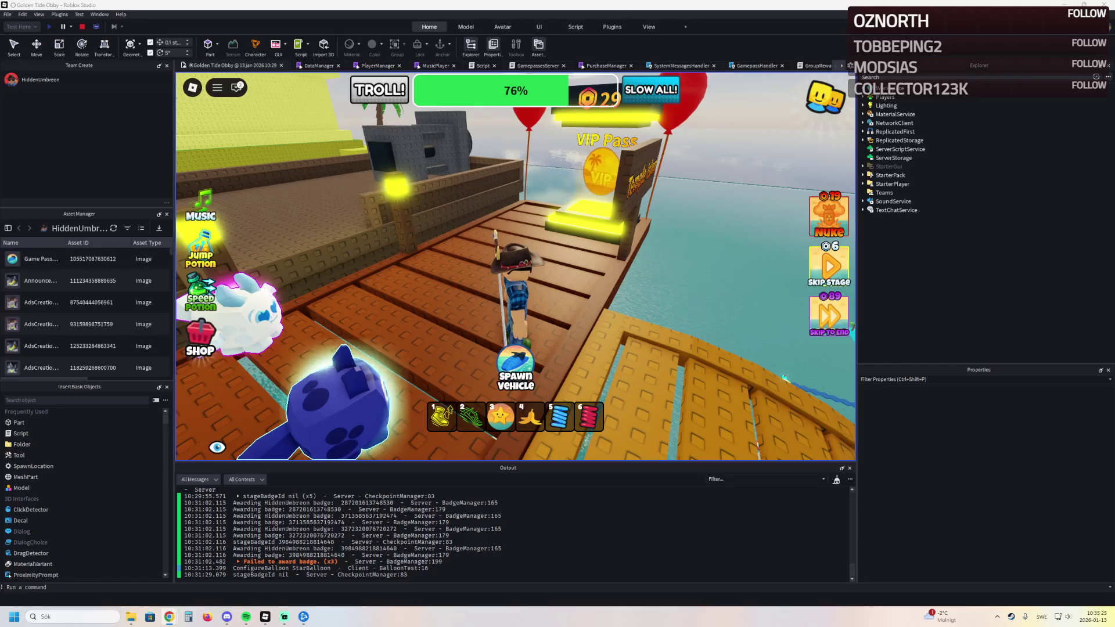
{"action": "left_click", "coordinate": [438, 235]}
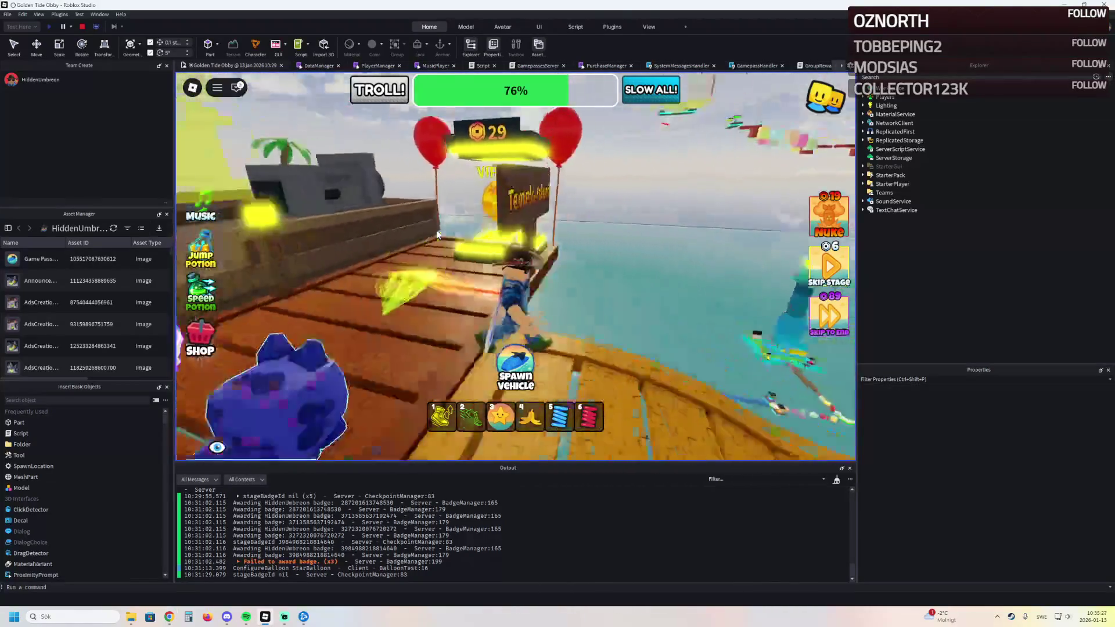
{"action": "key", "text": "w"}
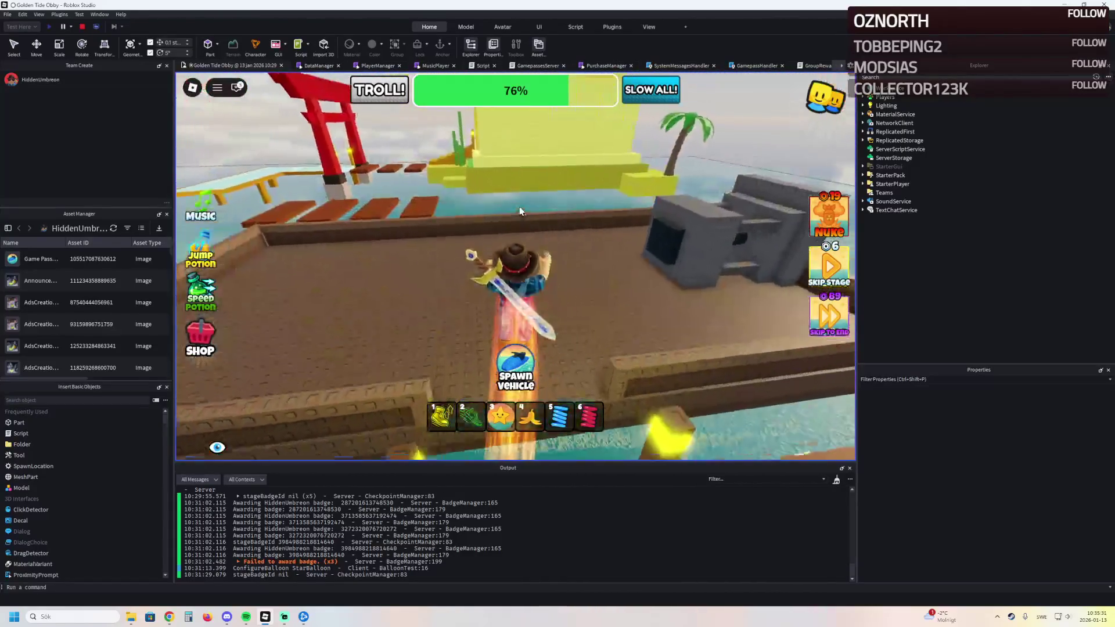
{"action": "left_click", "coordinate": [520, 211]}
{"action": "key", "text": "w"}
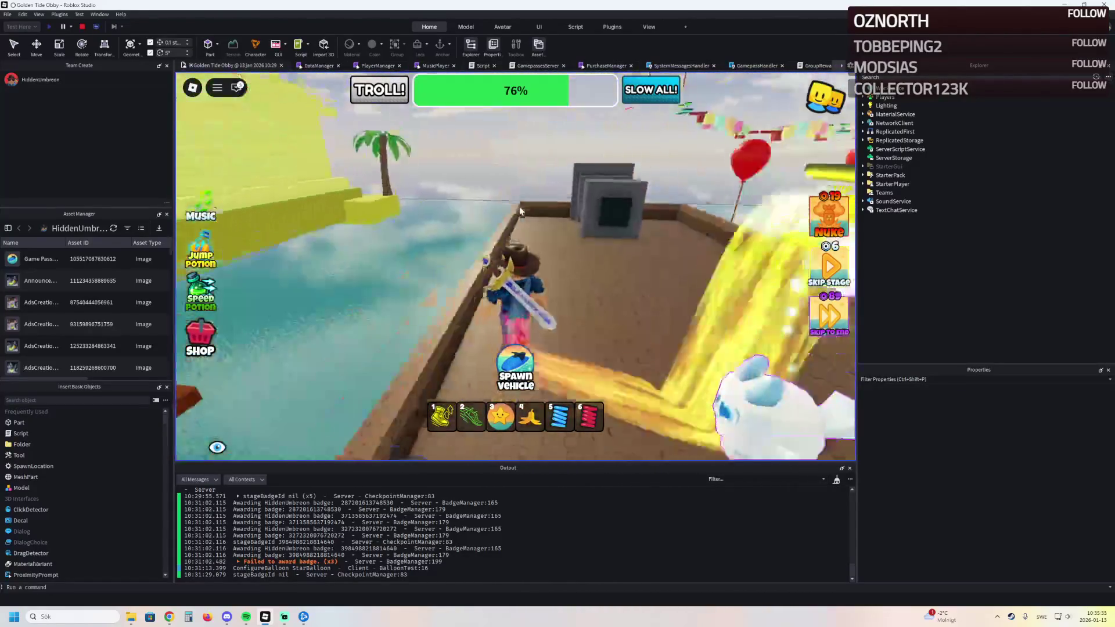
{"action": "key", "text": "w"}
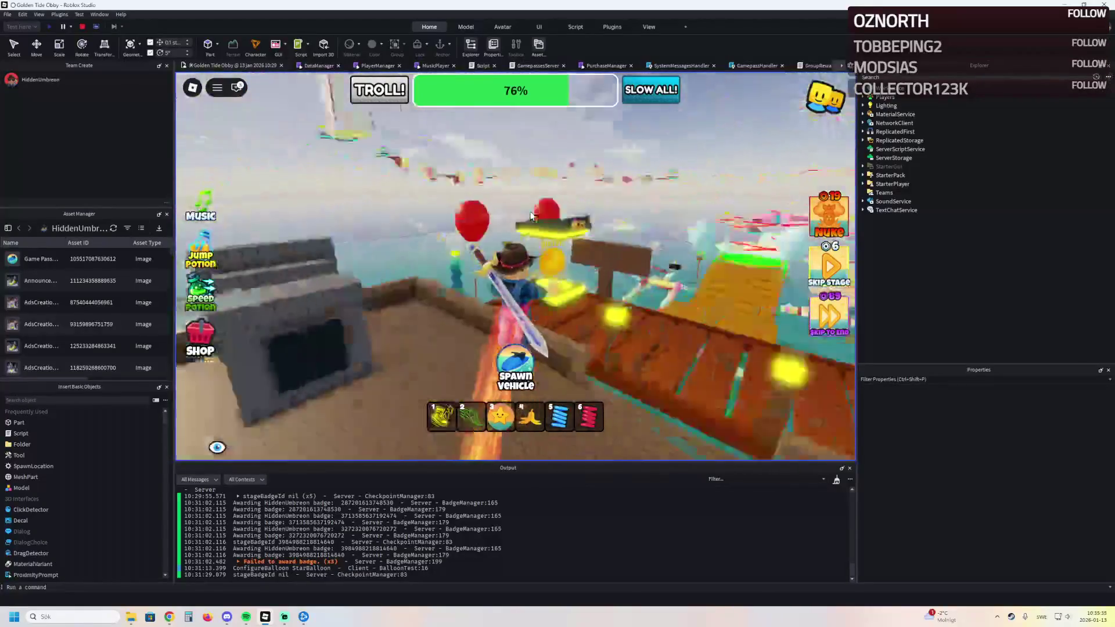
{"action": "key", "text": "w"}
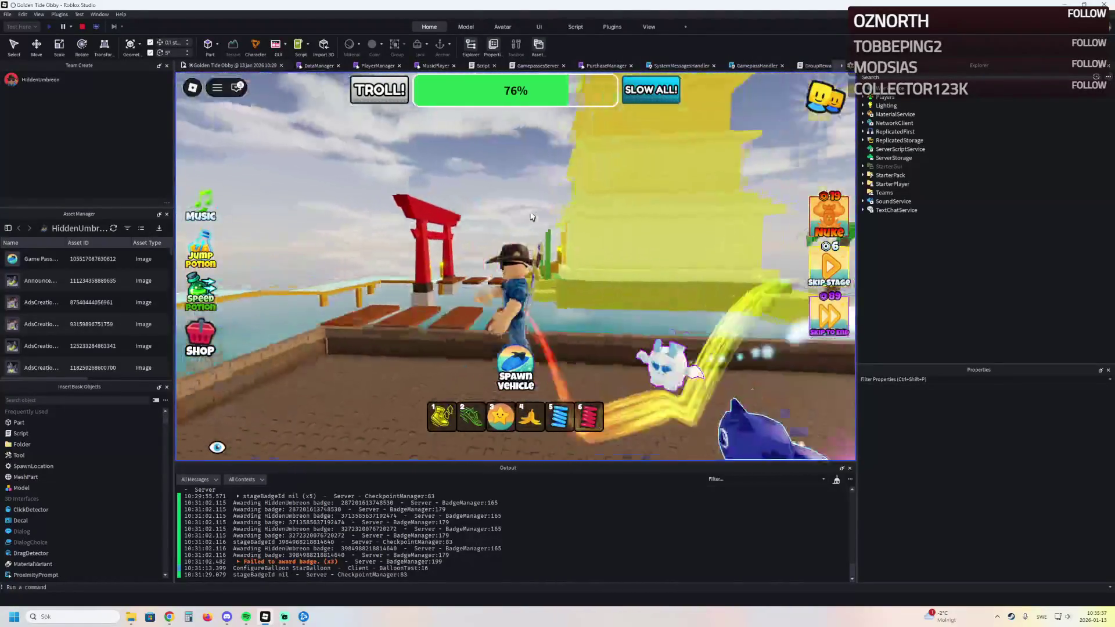
{"action": "key", "text": "w"}
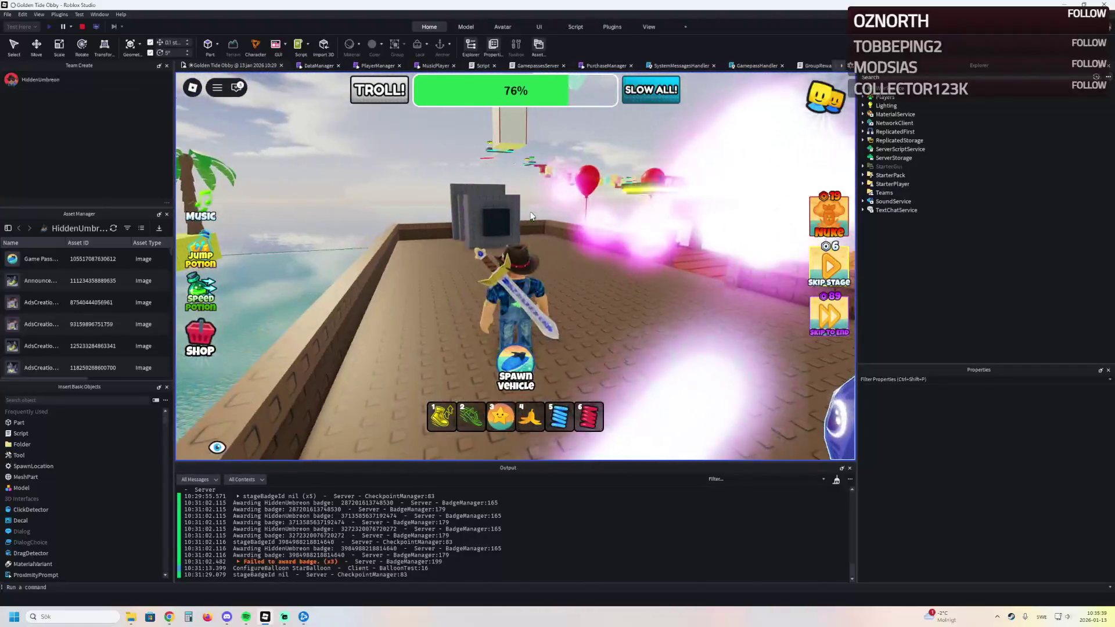
{"action": "key", "text": "s"}
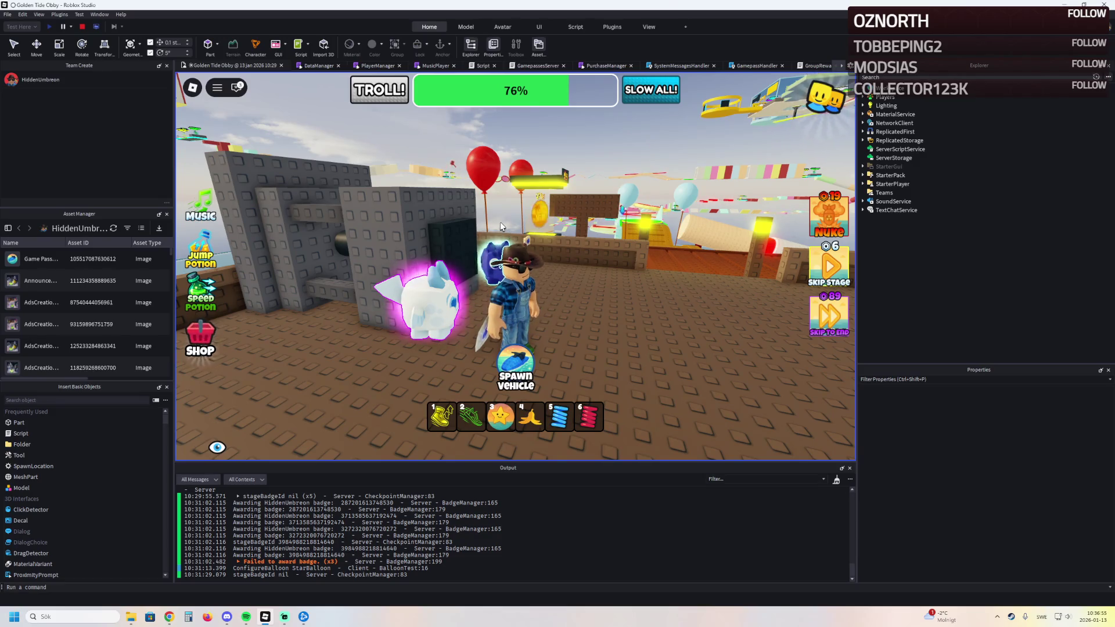
{"action": "key", "text": "w"}
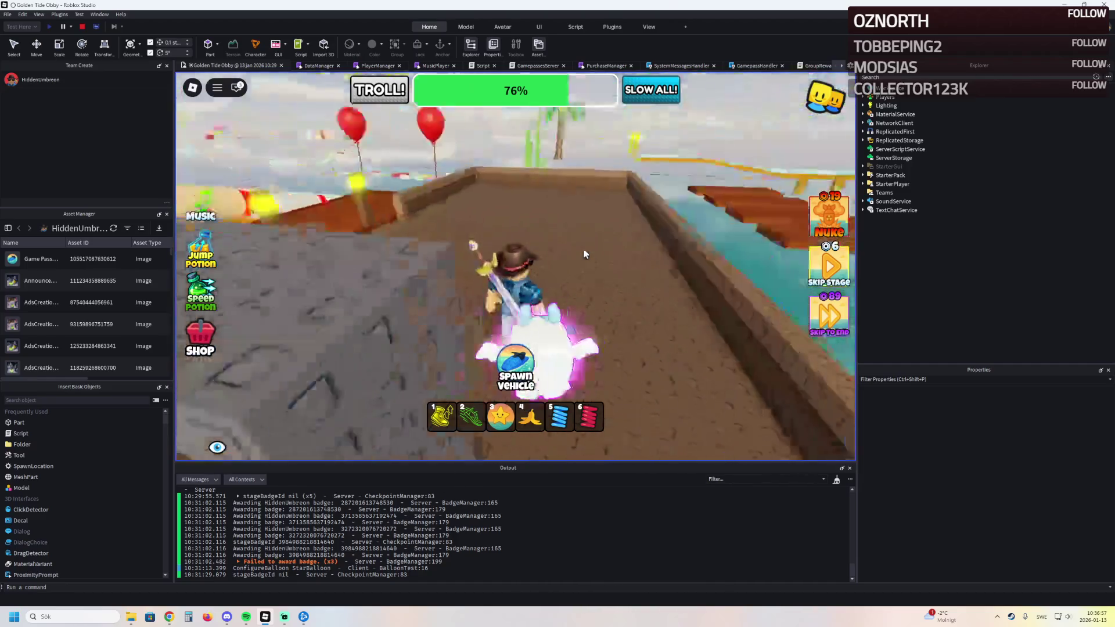
{"action": "key", "text": "a"}
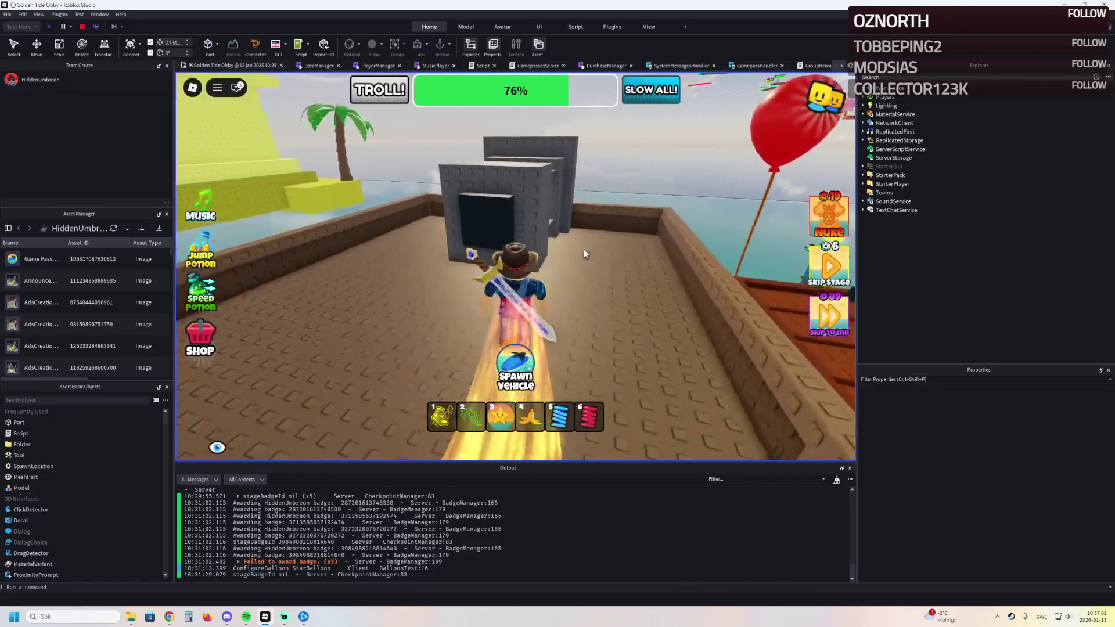
{"action": "key", "text": "space"}
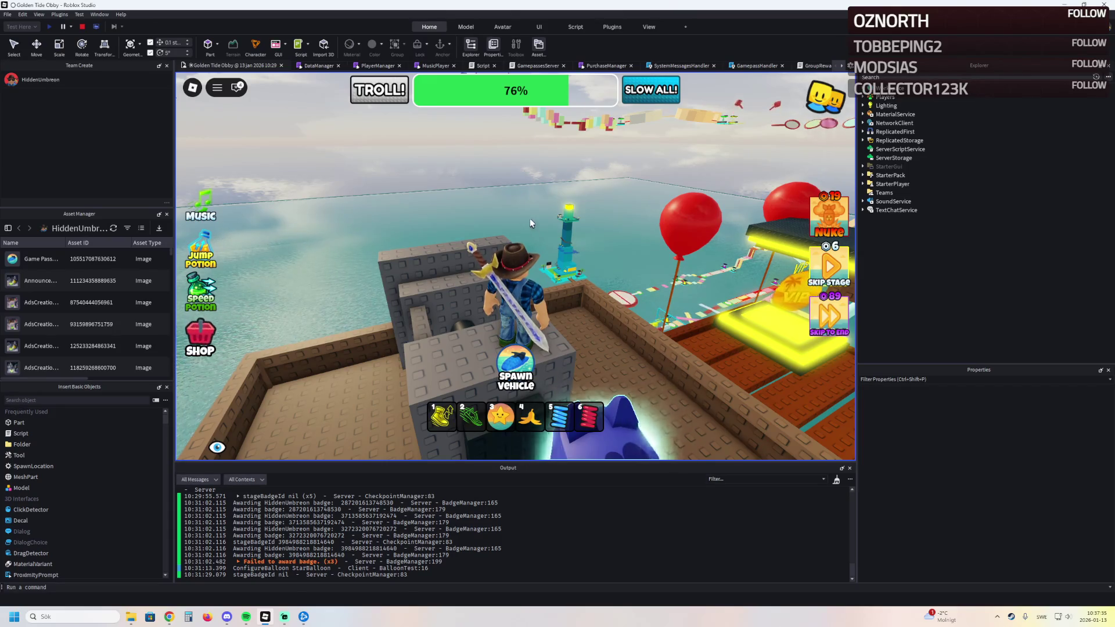
Step: Stop the playtest with Shift+F5 and return to edit mode on the obby place
{"action": "key", "text": "w"}
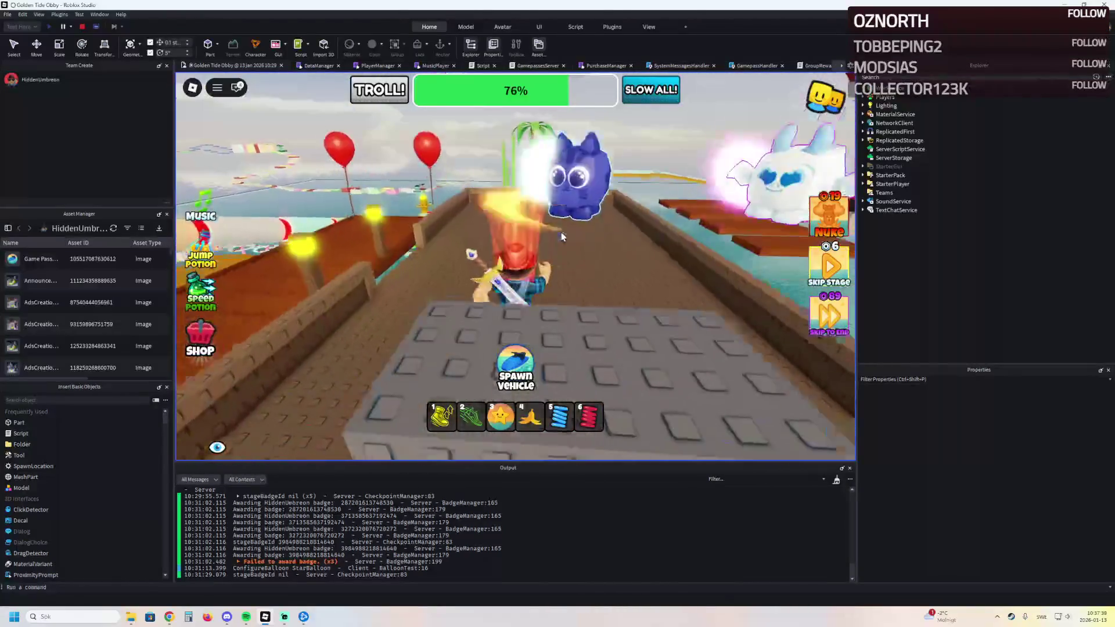
{"action": "key", "text": "shift+F5"}
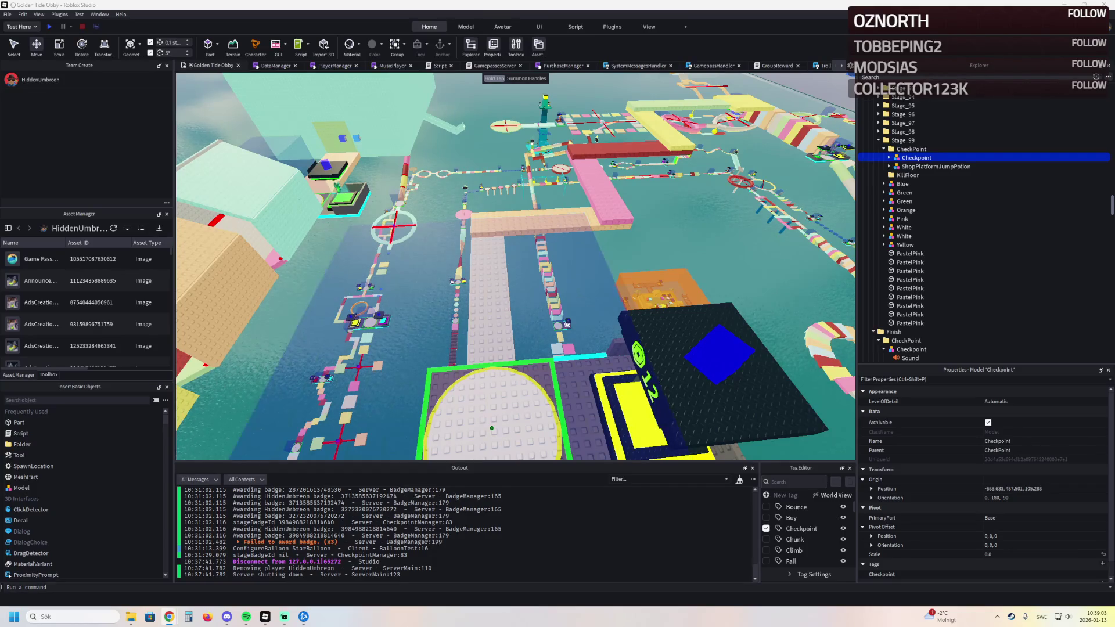
Step: Fly the editor camera over the obby past the red checkpoint tower and gate
{"action": "key", "text": "w"}
{"action": "key", "text": "w"}
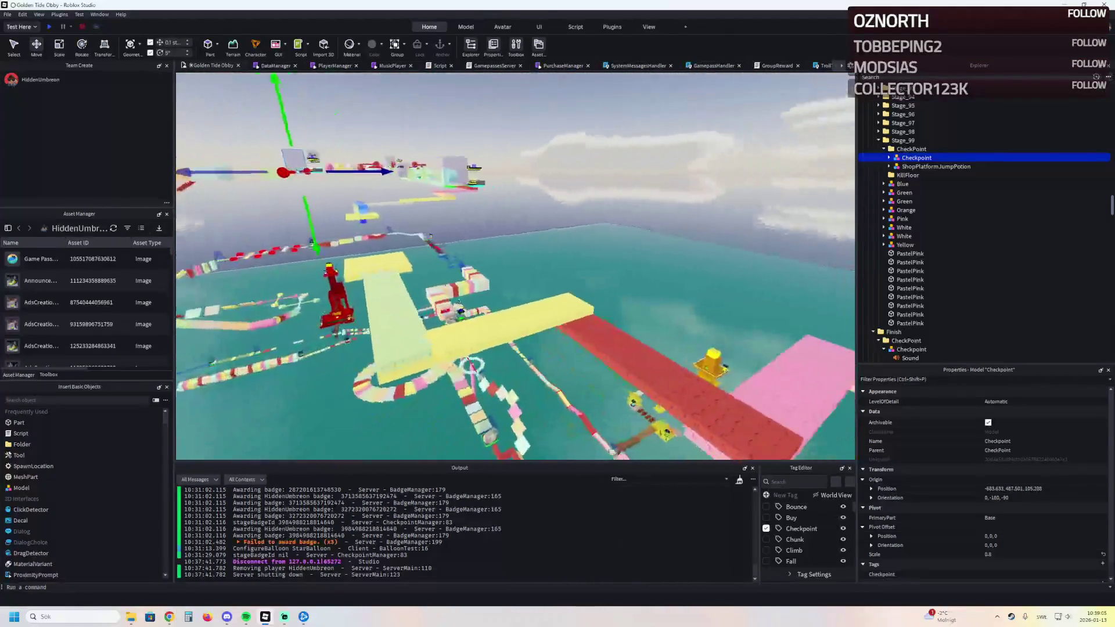
{"action": "key", "text": "w"}
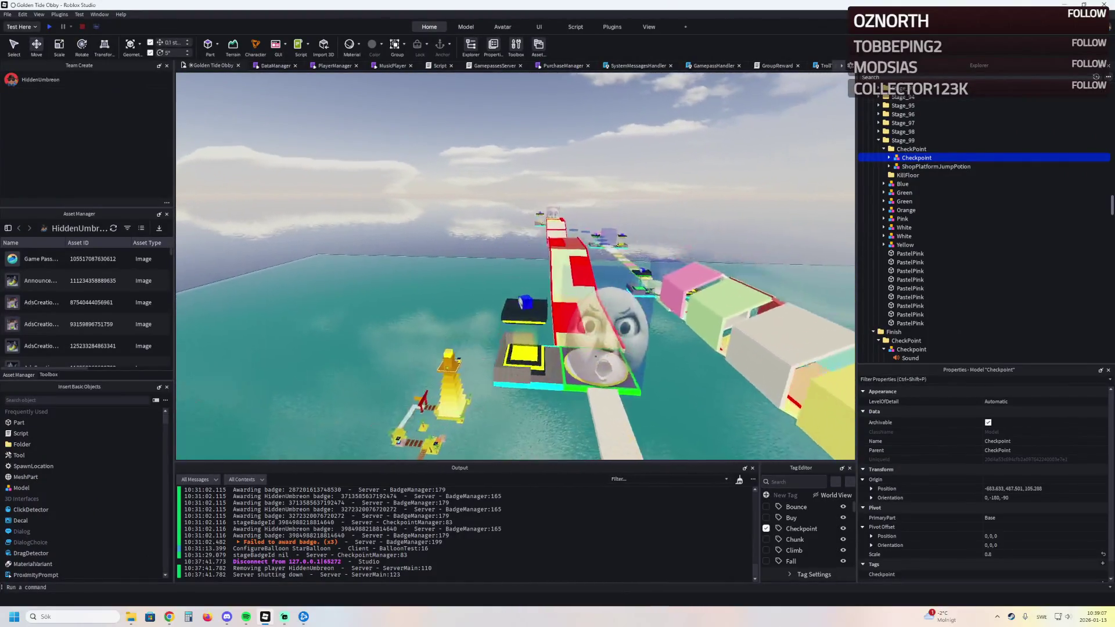
{"action": "key", "text": "w"}
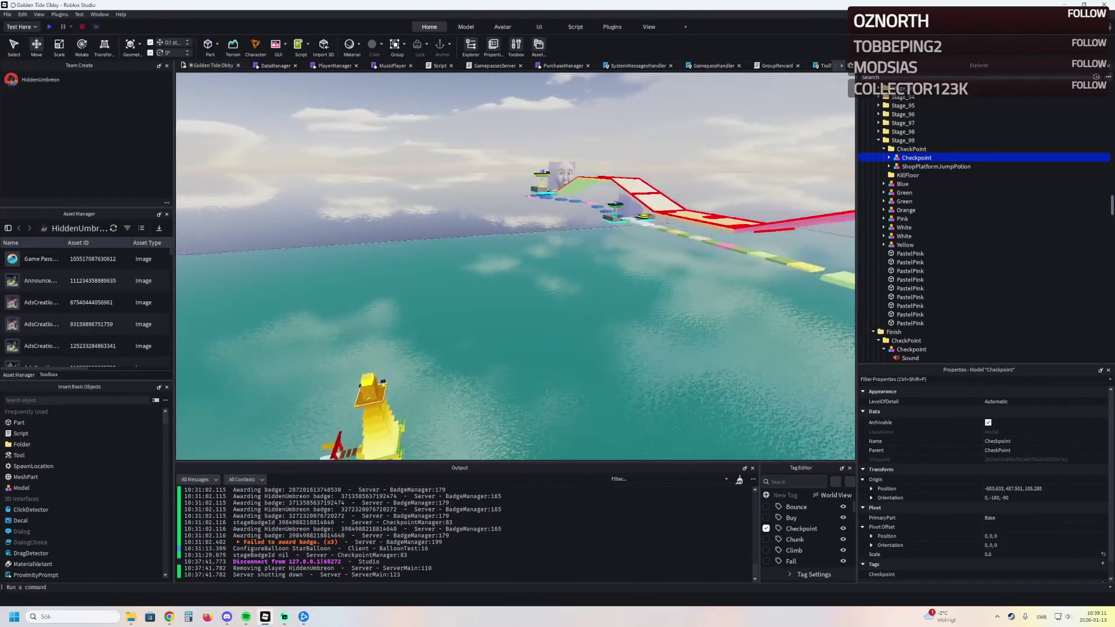
{"action": "key", "text": "w"}
{"action": "key", "text": "w"}
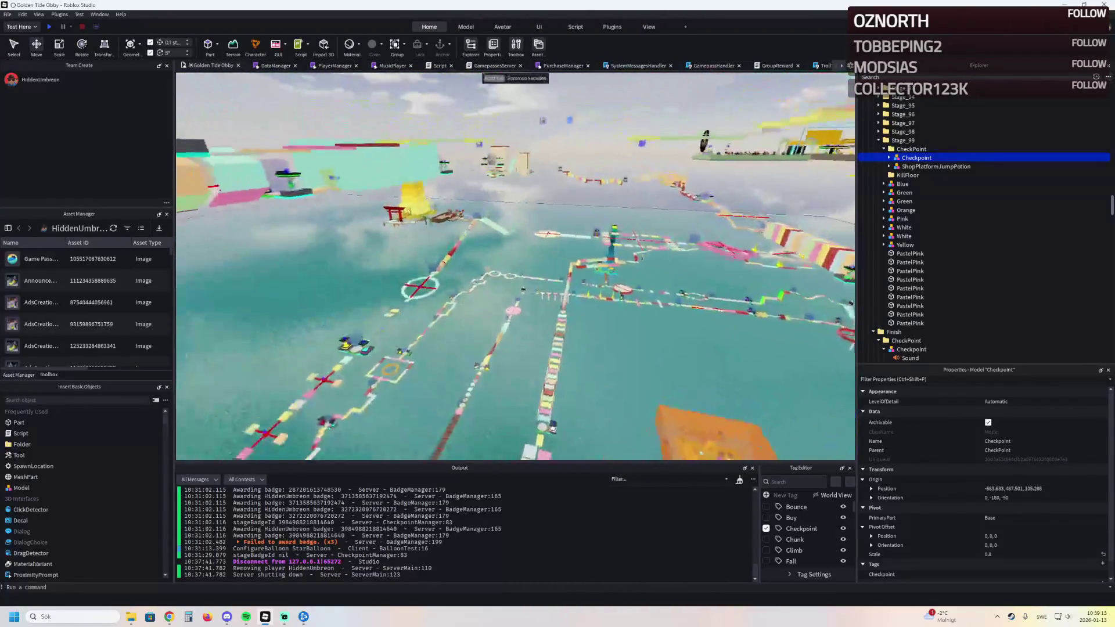
{"action": "key", "text": "w"}
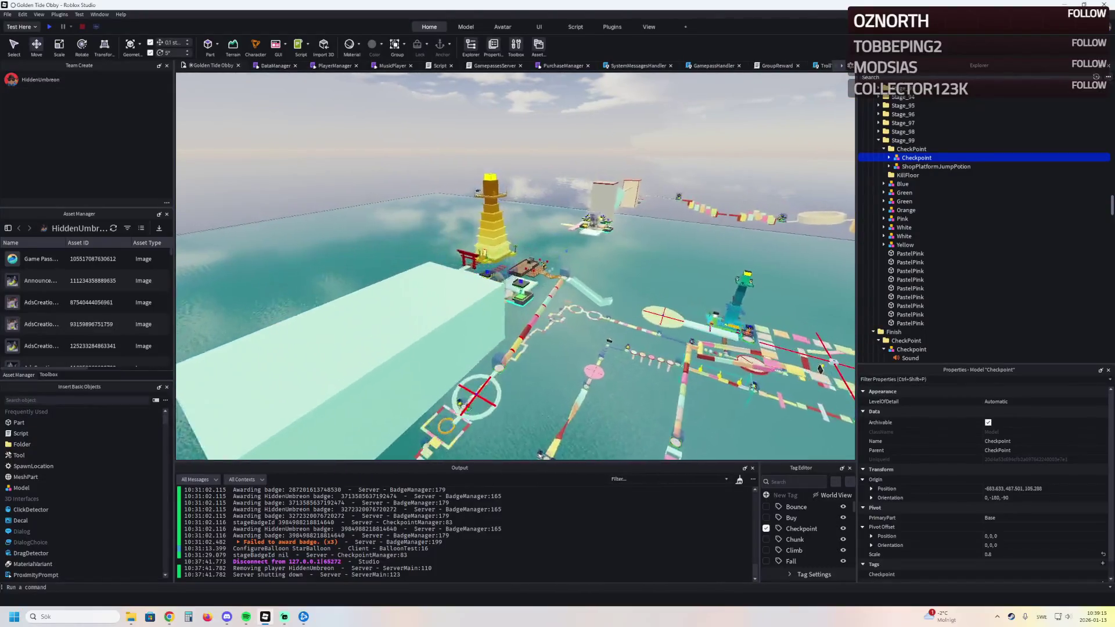
{"action": "key", "text": "w"}
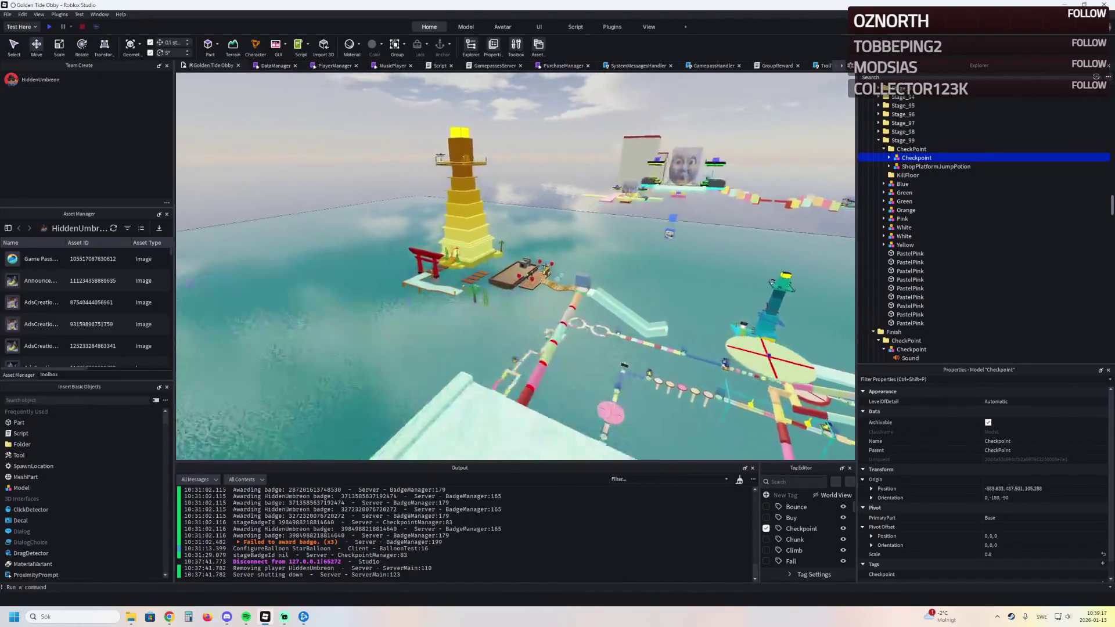
Step: Bring the camera down along the wooden dock and ship hull to the yellow temple on Temple Island
{"action": "key", "text": "w"}
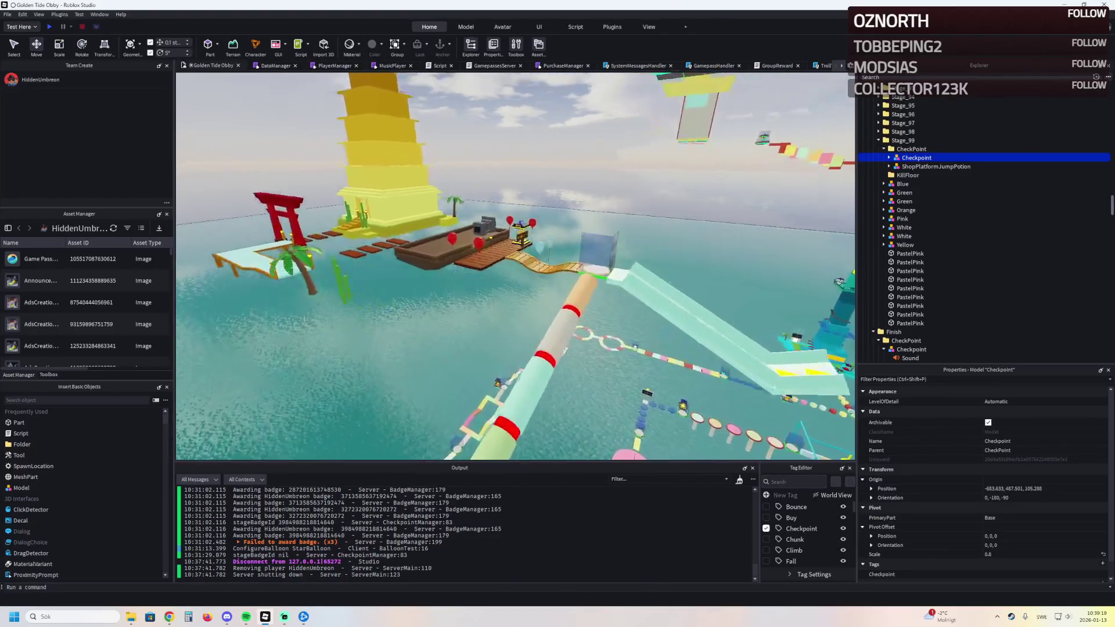
{"action": "key", "text": "w"}
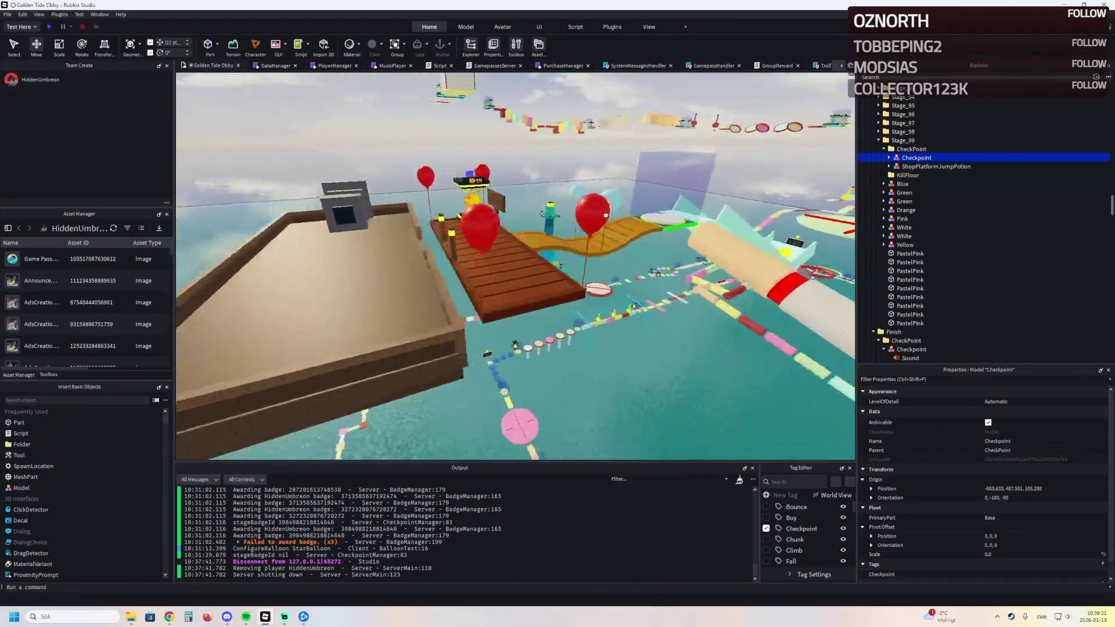
{"action": "key", "text": "w"}
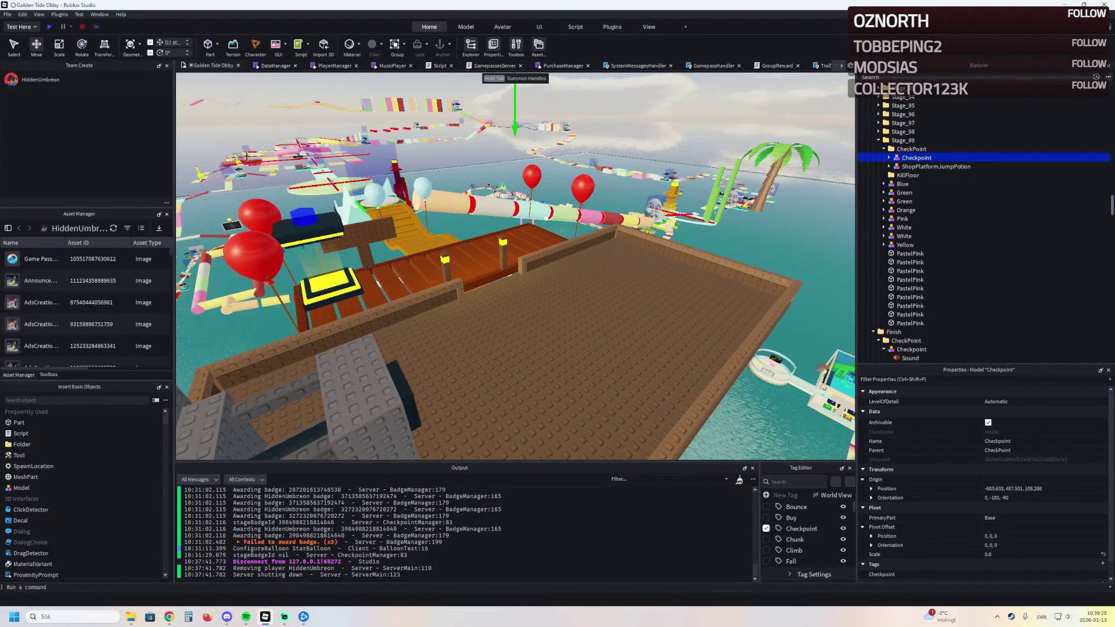
{"action": "key", "text": "d"}
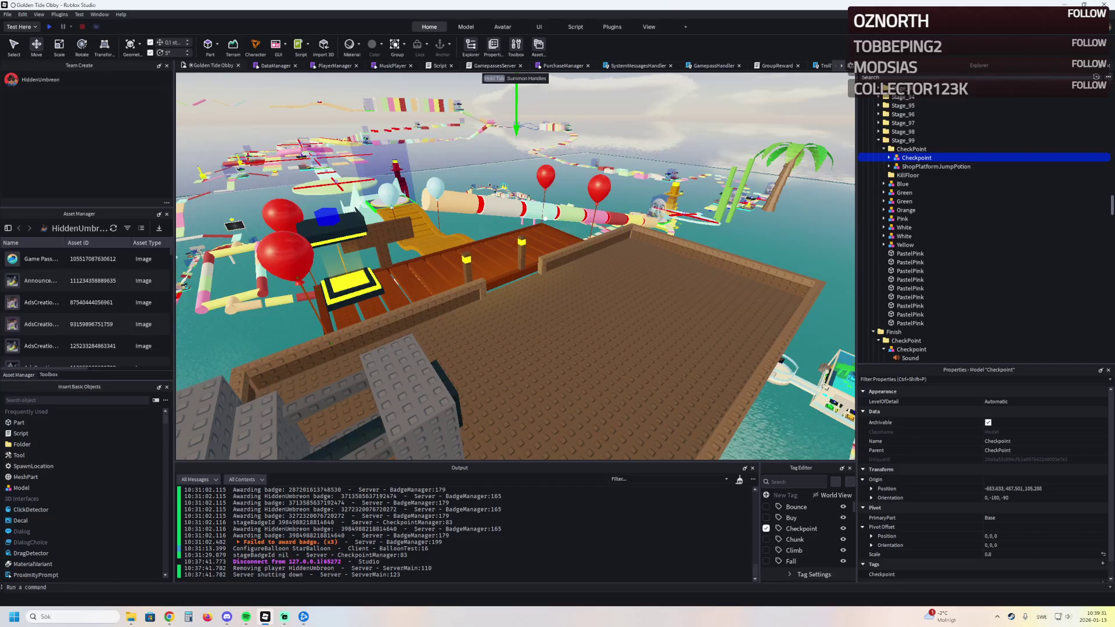
{"action": "key", "text": "a"}
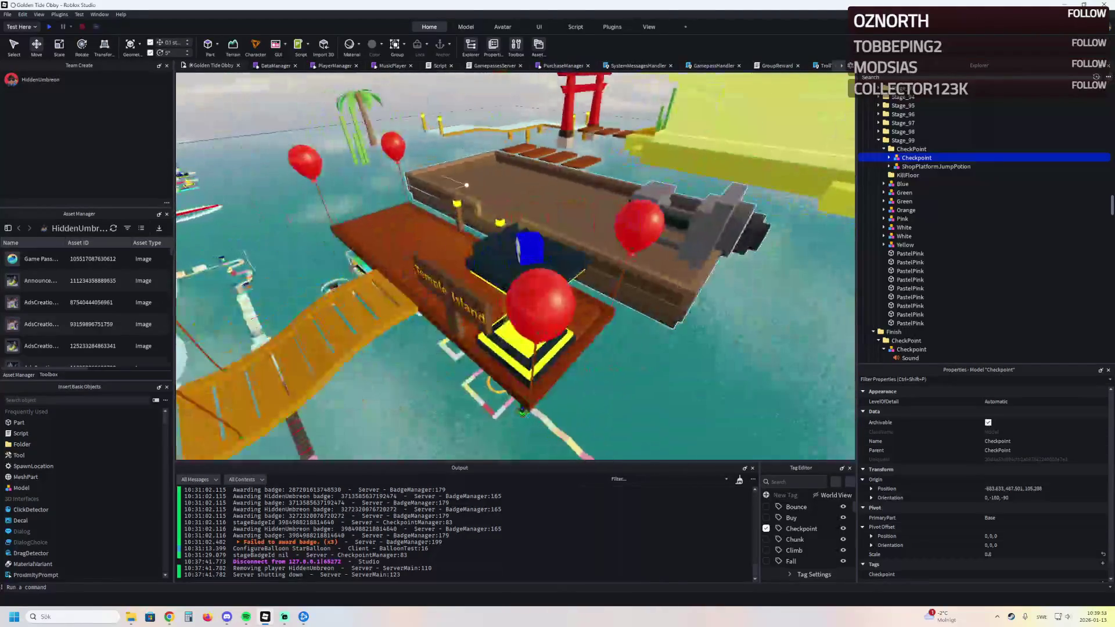
{"action": "key", "text": "a"}
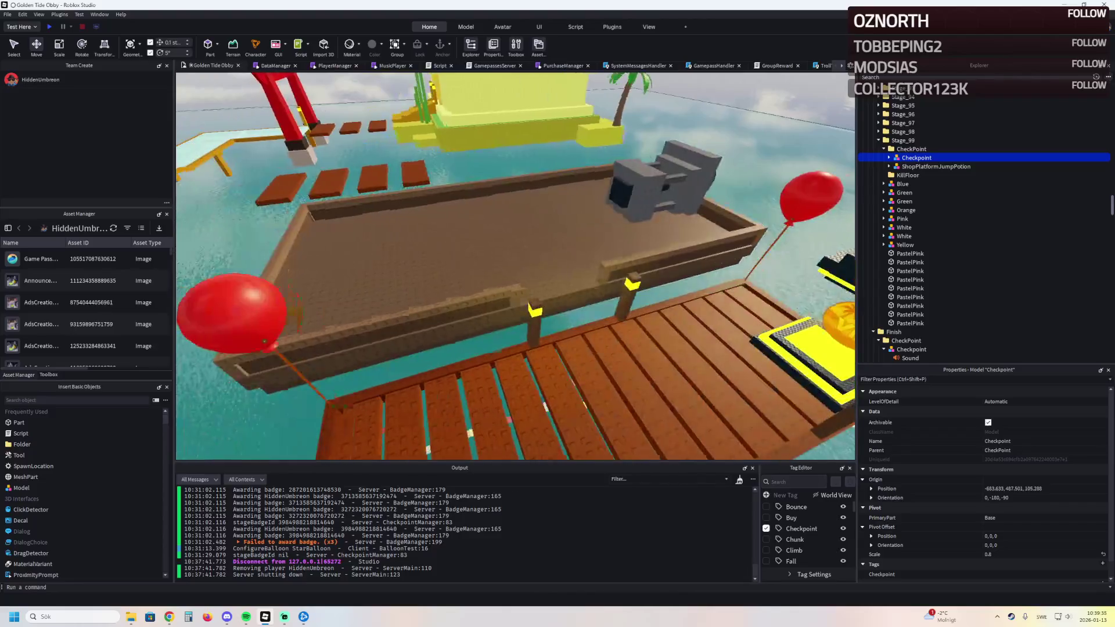
{"action": "key", "text": "w"}
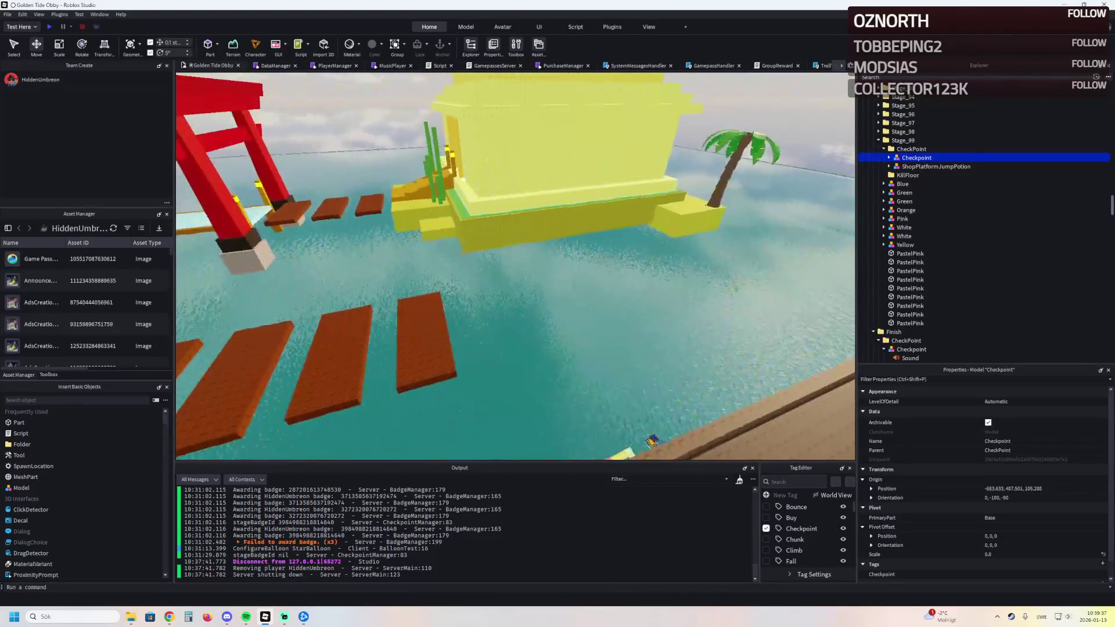
Step: Clear stray selections, move close to the ship and select a single Rock part under it
{"action": "left_click", "coordinate": [472, 178]}
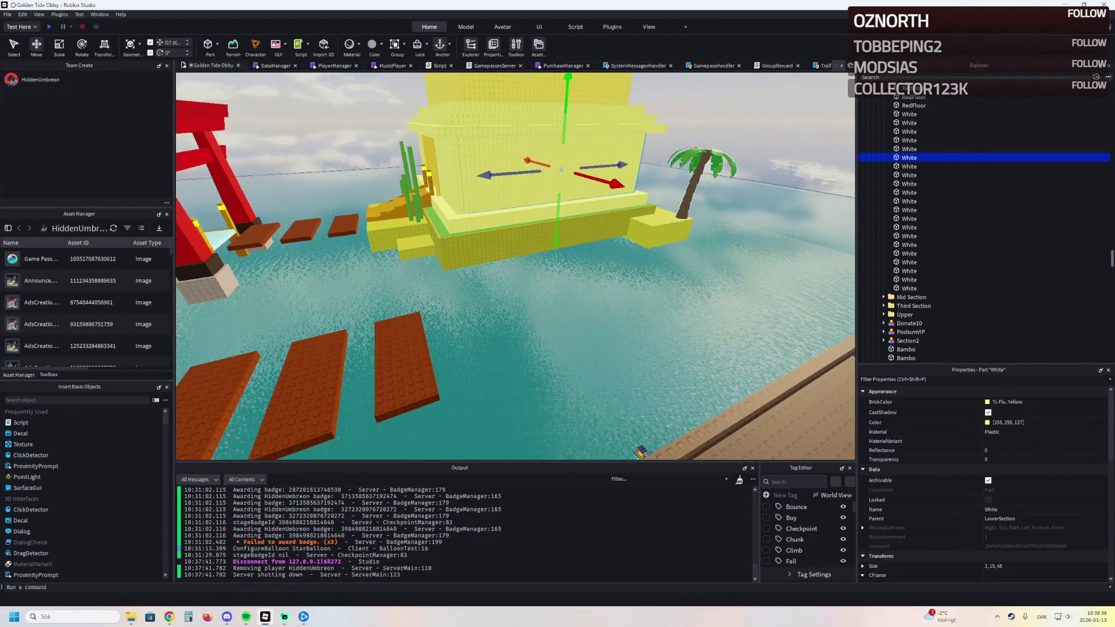
{"action": "scroll", "coordinate": [958, 218], "scroll_direction": "up", "scroll_amount": 5}
{"action": "left_click", "coordinate": [914, 119]}
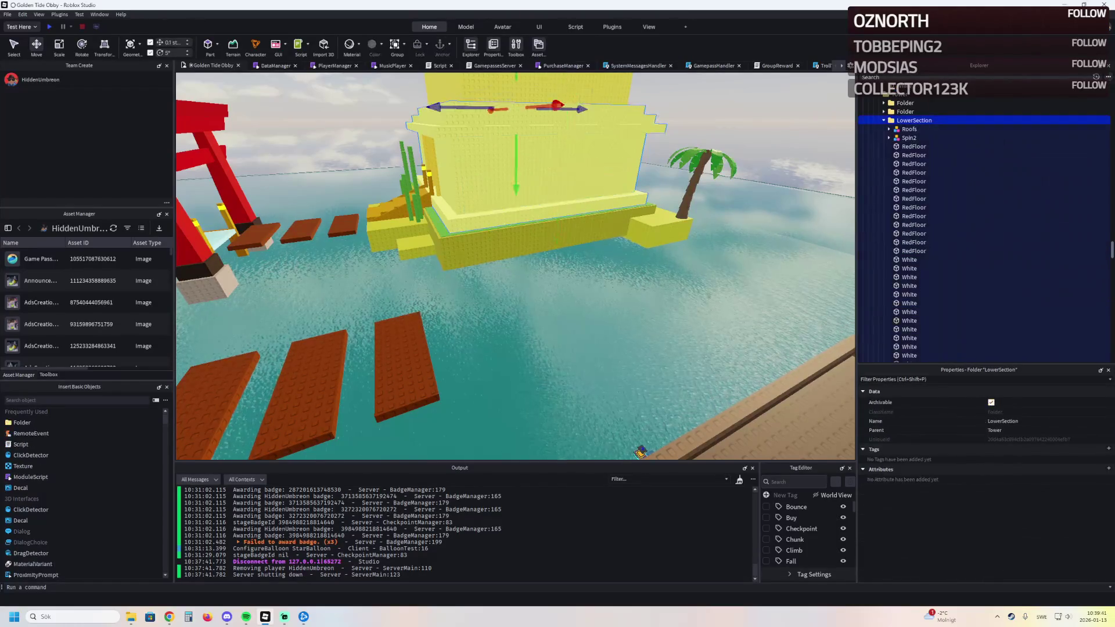
{"action": "key", "text": "Escape"}
{"action": "key", "text": "w"}
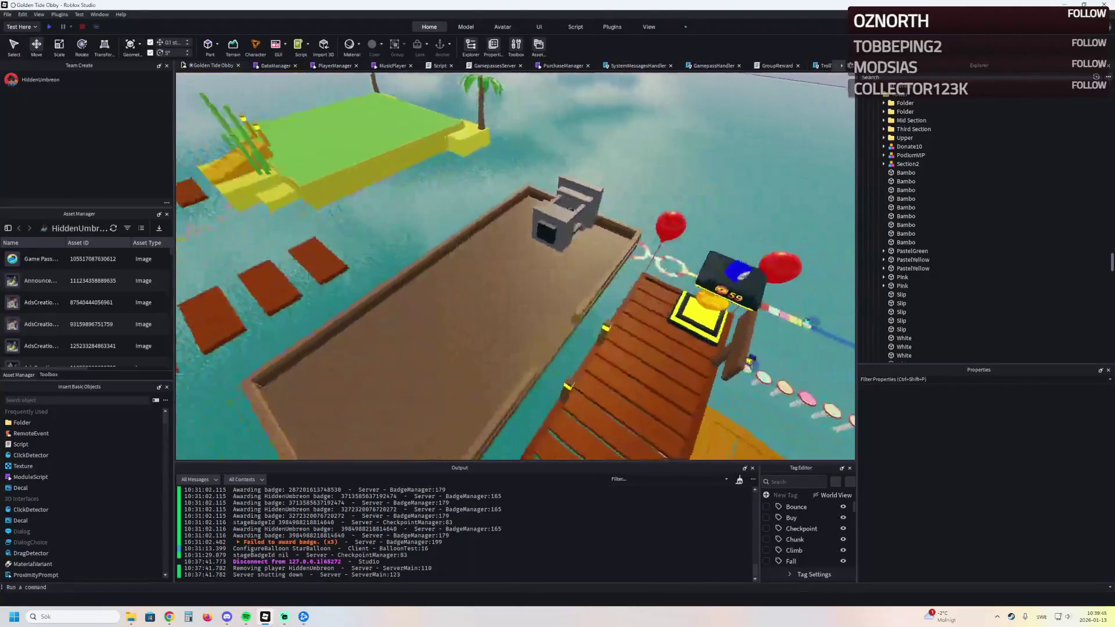
{"action": "left_click", "coordinate": [573, 318]}
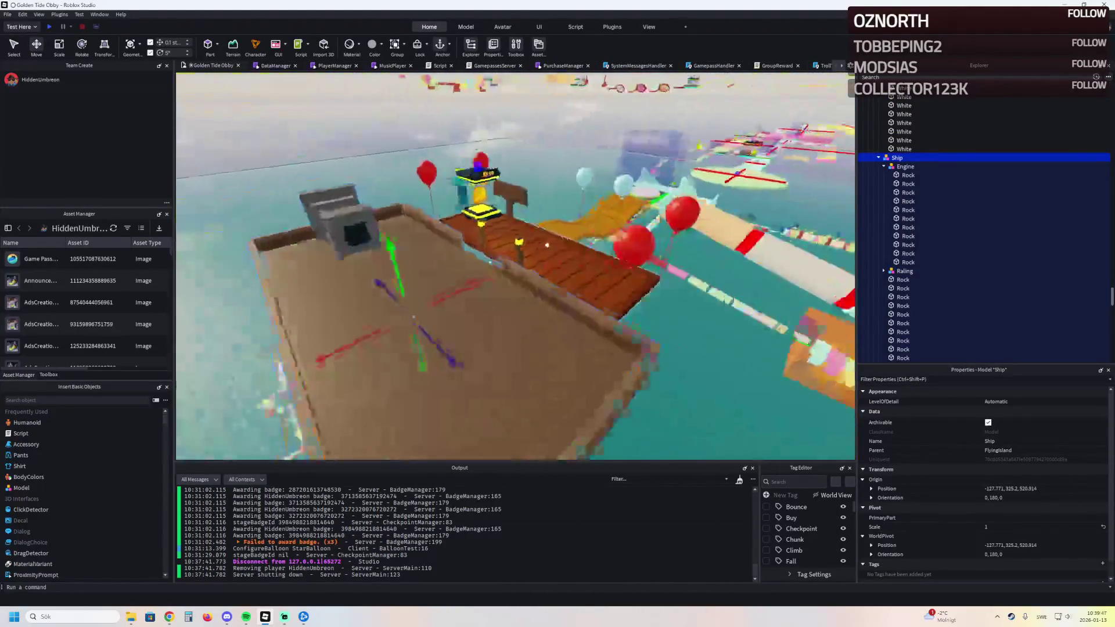
{"action": "left_click", "coordinate": [546, 245]}
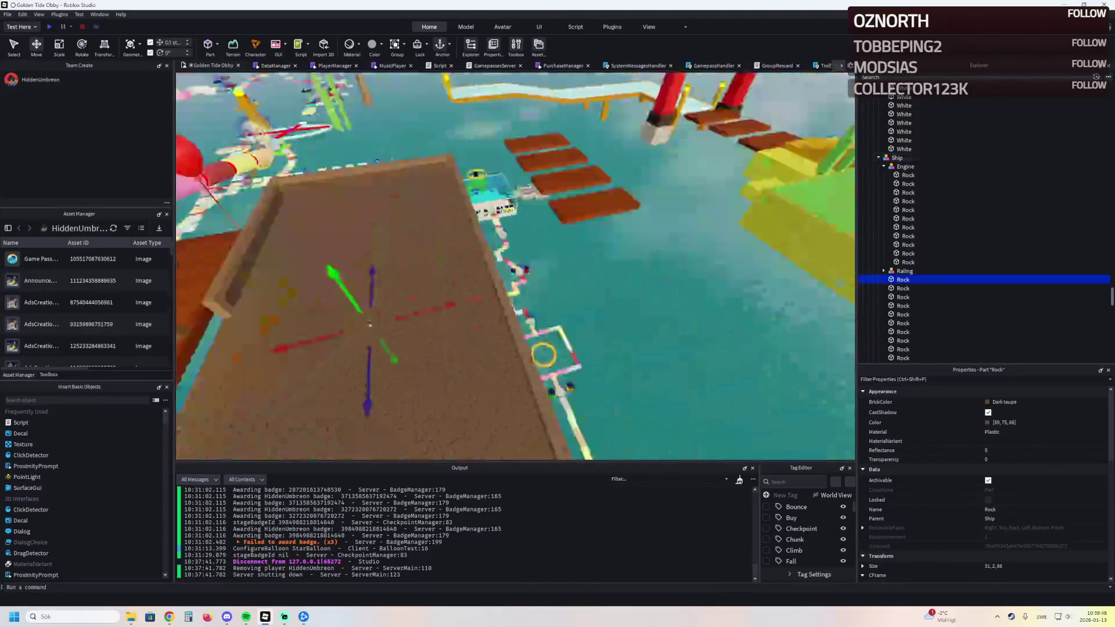
Step: Scale the flat rock piece down to a 4x4 footprint
{"action": "left_click_drag", "start_coordinate": [369, 325], "coordinate": [371, 326]}
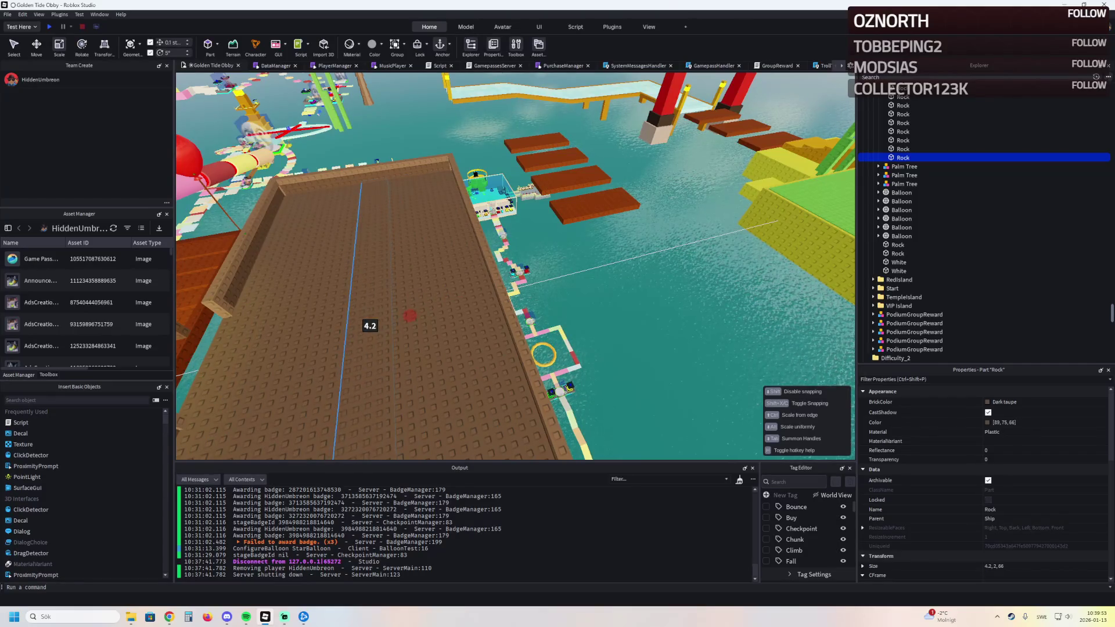
{"action": "left_click_drag", "start_coordinate": [369, 325], "coordinate": [369, 324]}
{"action": "key", "text": "f"}
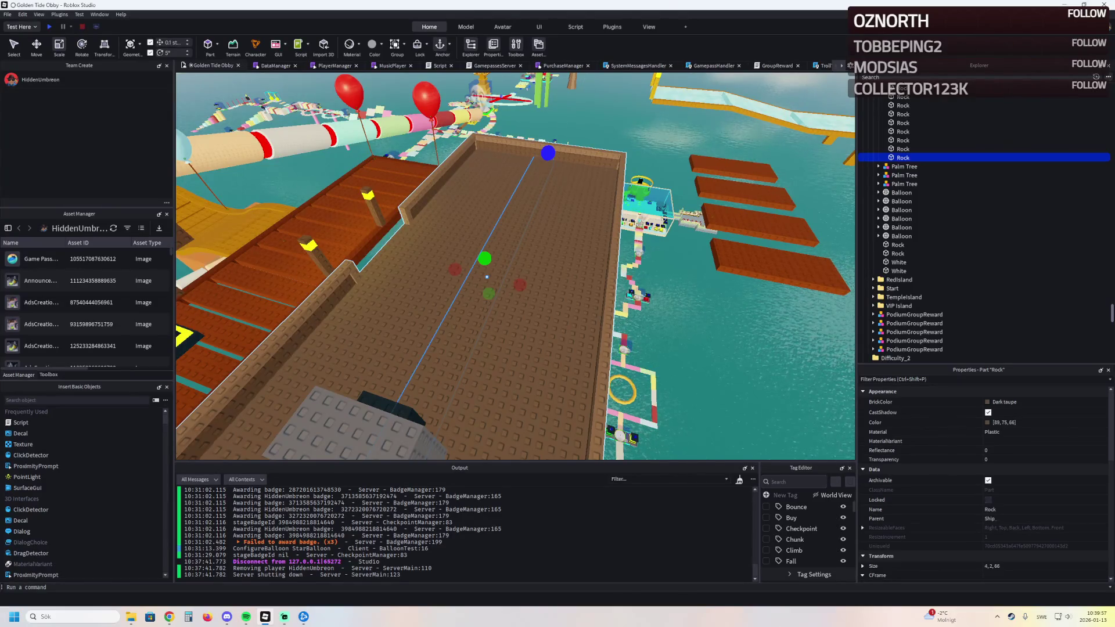
{"action": "left_click_drag", "start_coordinate": [484, 259], "coordinate": [486, 277]}
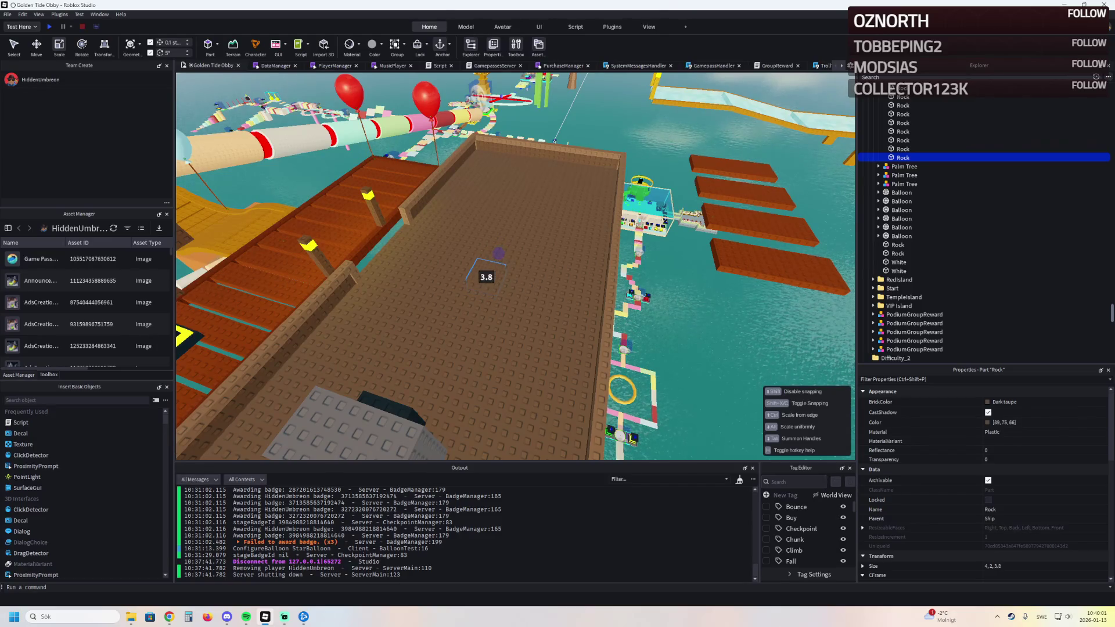
Step: Nudge the small rock piece up and stretch it into an upright post 35 studs tall
{"action": "key", "text": "ctrl+2"}
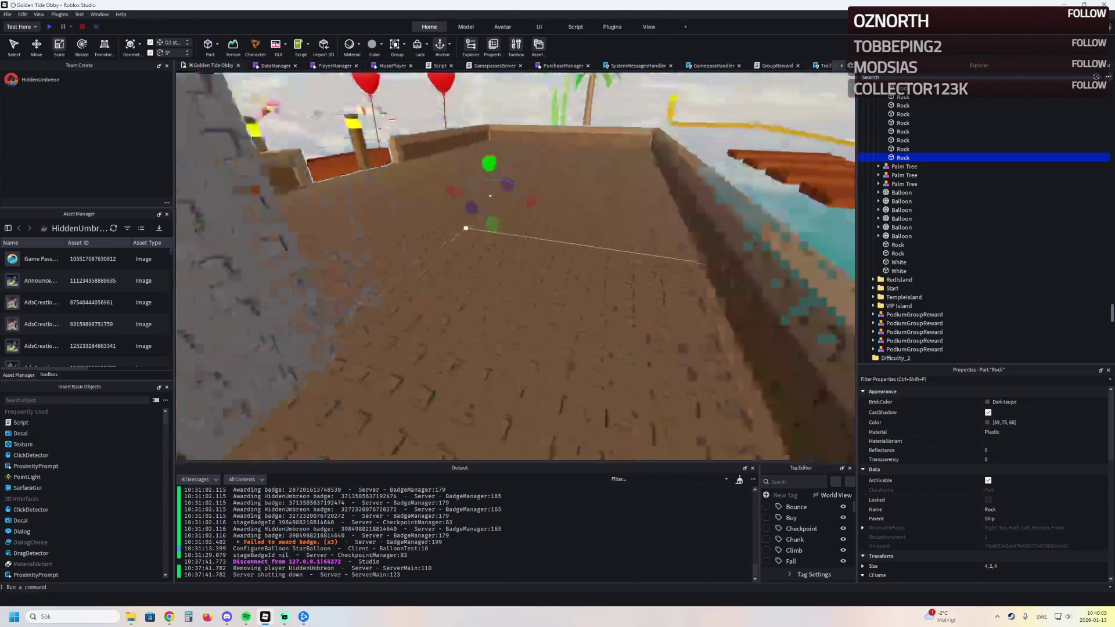
{"action": "left_click_drag", "start_coordinate": [484, 261], "coordinate": [484, 234]}
{"action": "scroll", "coordinate": [479, 234], "scroll_direction": "down", "scroll_amount": 3}
{"action": "key", "text": "ctrl+3"}
{"action": "left_click_drag", "start_coordinate": [477, 281], "coordinate": [500, 244]}
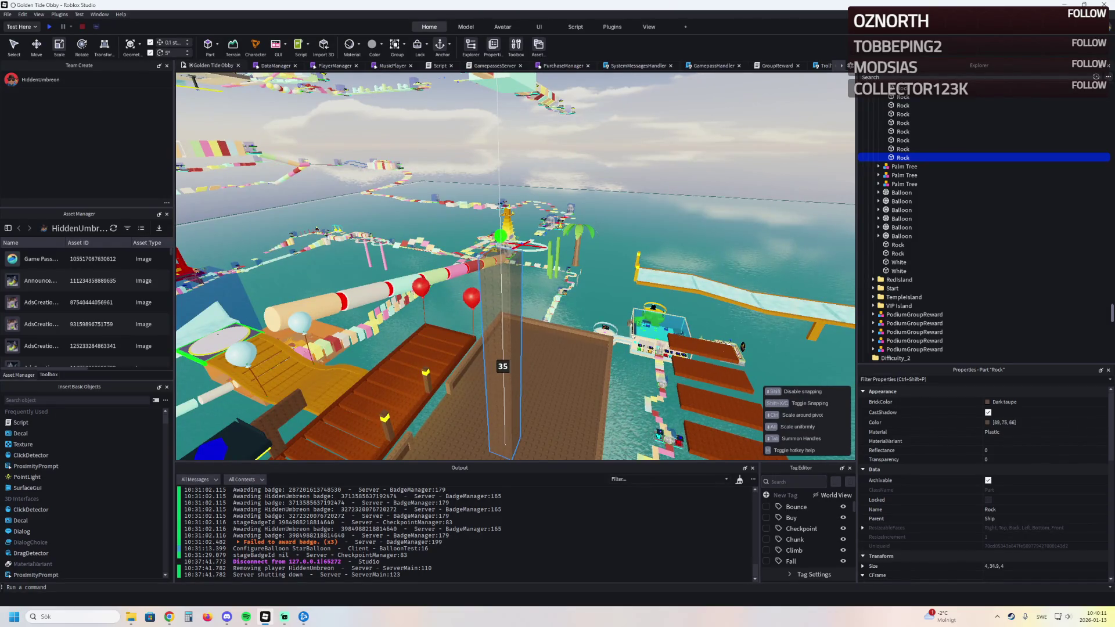
{"action": "left_click_drag", "start_coordinate": [499, 237], "coordinate": [500, 237]}
{"action": "scroll", "coordinate": [501, 237], "scroll_direction": "up", "scroll_amount": 5}
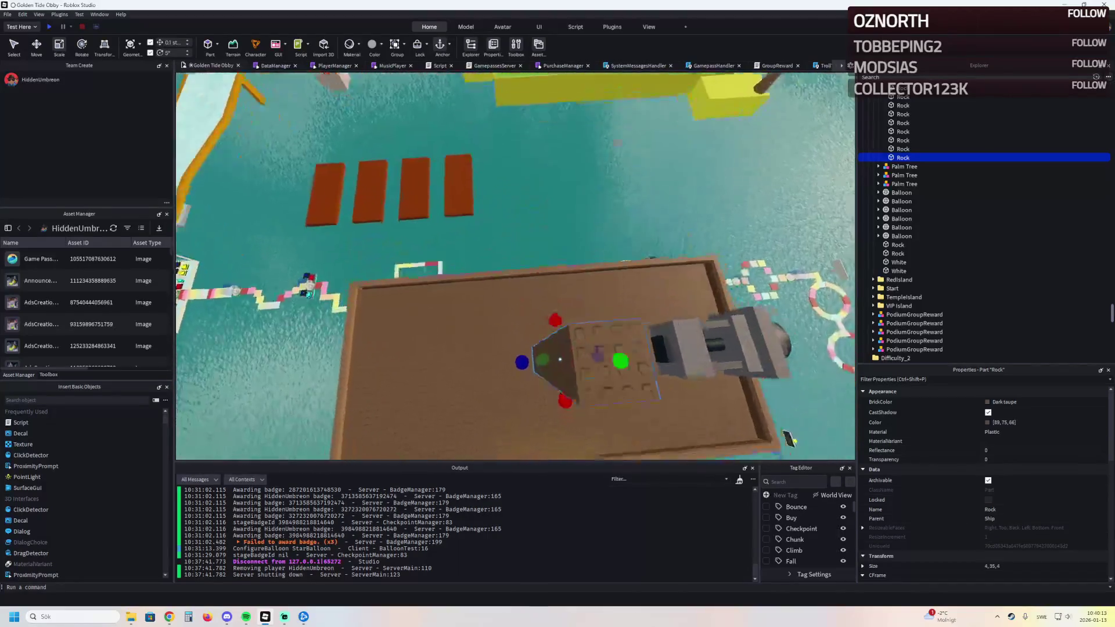
{"action": "scroll", "coordinate": [516, 265], "scroll_direction": "down", "scroll_amount": 3}
{"action": "scroll", "coordinate": [984, 488], "scroll_direction": "down", "scroll_amount": 5}
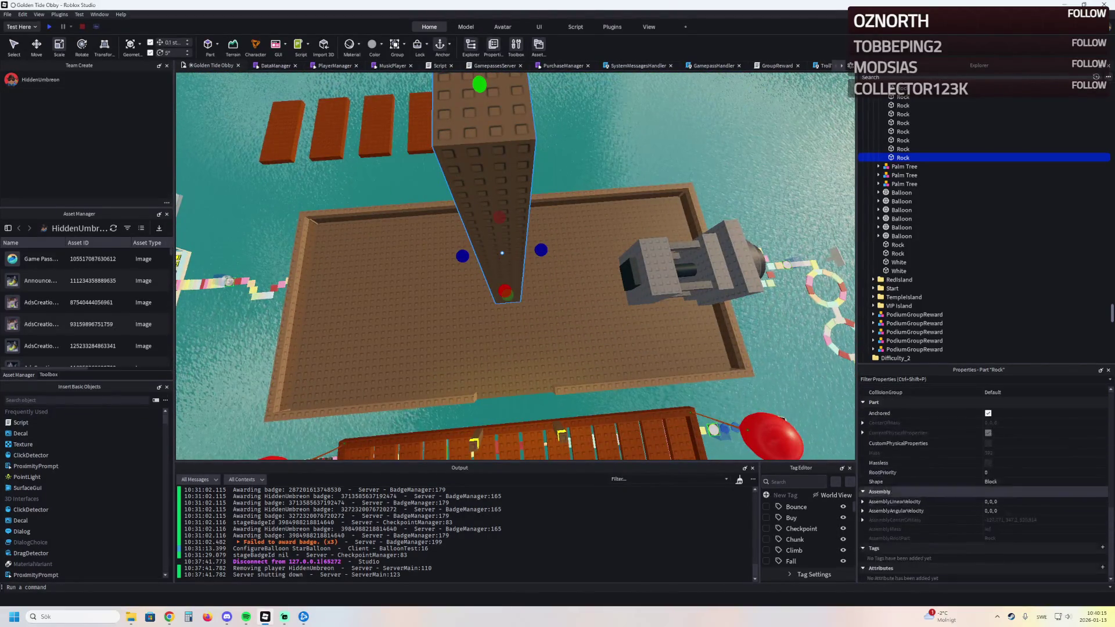
Step: Set the rock post's Shape to Cylinder and begin entering a 4×4×35 size in Properties
{"action": "left_click", "coordinate": [1002, 482]}
{"action": "left_click", "coordinate": [1002, 490]}
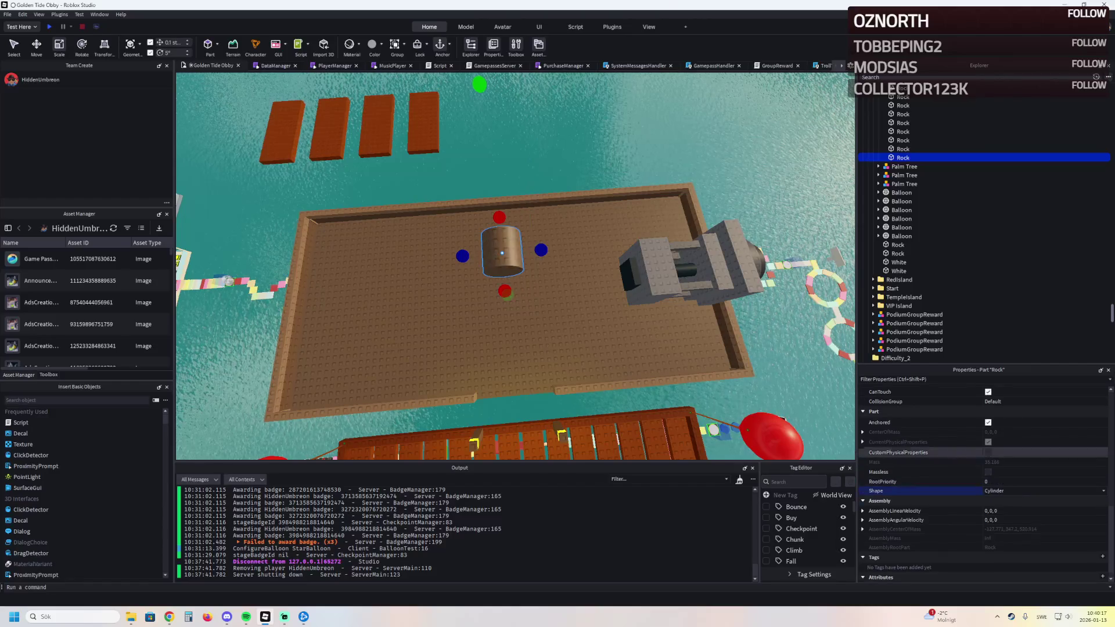
{"action": "left_click_drag", "start_coordinate": [514, 261], "coordinate": [515, 226]}
{"action": "scroll", "coordinate": [984, 484], "scroll_direction": "up", "scroll_amount": 2}
{"action": "scroll", "coordinate": [984, 479], "scroll_direction": "up", "scroll_amount": 2}
{"action": "scroll", "coordinate": [984, 479], "scroll_direction": "up", "scroll_amount": 2}
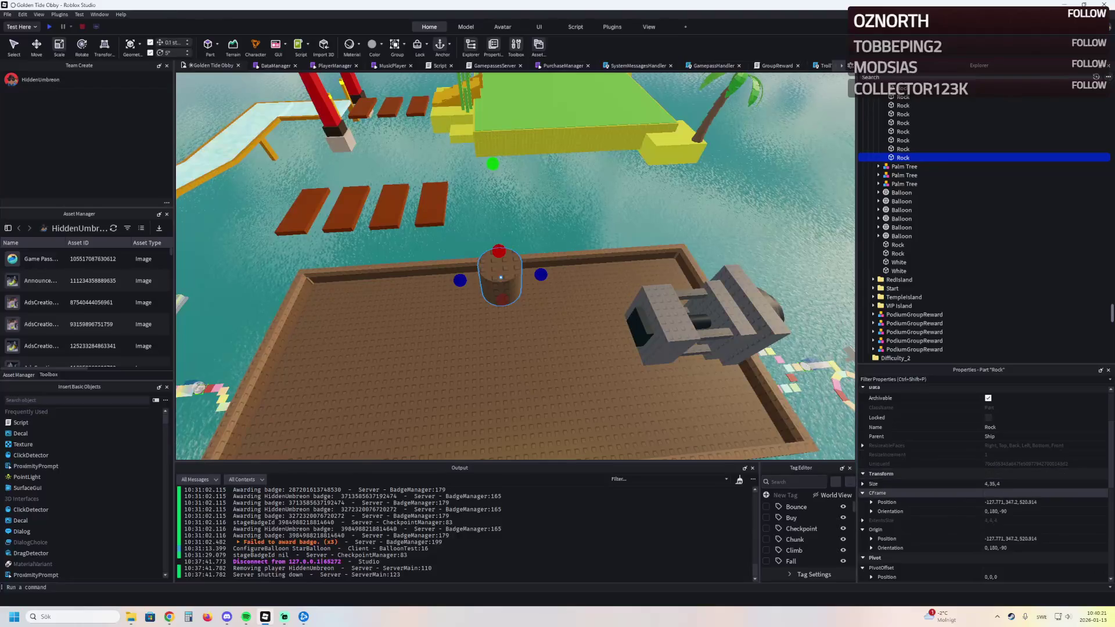
{"action": "double_click", "coordinate": [993, 483]}
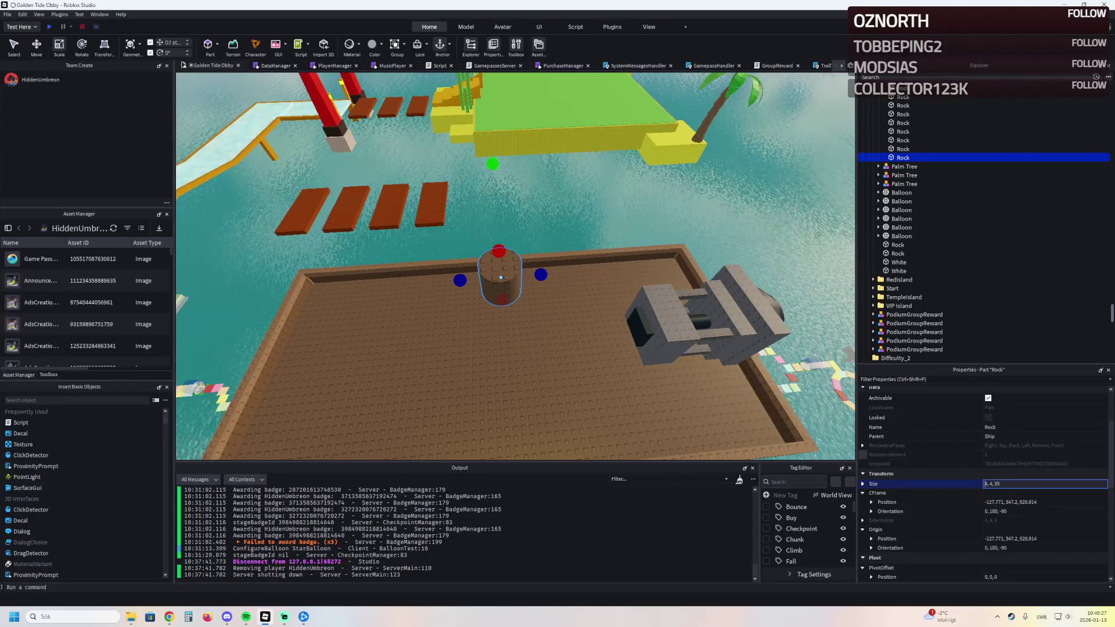
Step: Resize the Rock cylinder into a thin upright mast about 35 studs tall on the deck
{"action": "key", "text": "Return"}
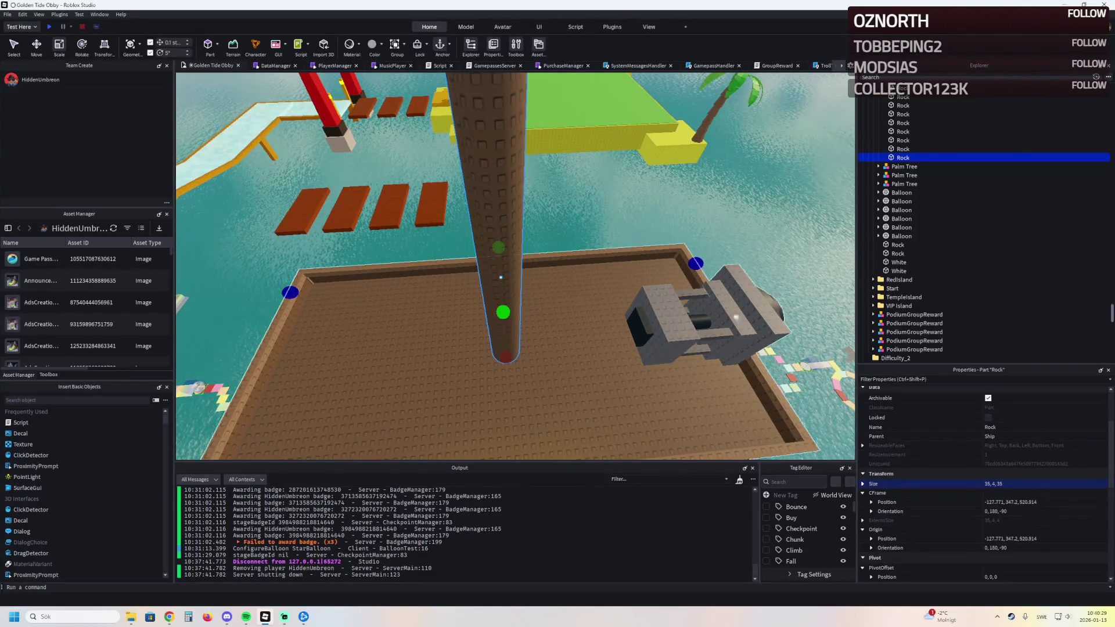
{"action": "scroll", "coordinate": [513, 266], "scroll_direction": "down", "scroll_amount": 5}
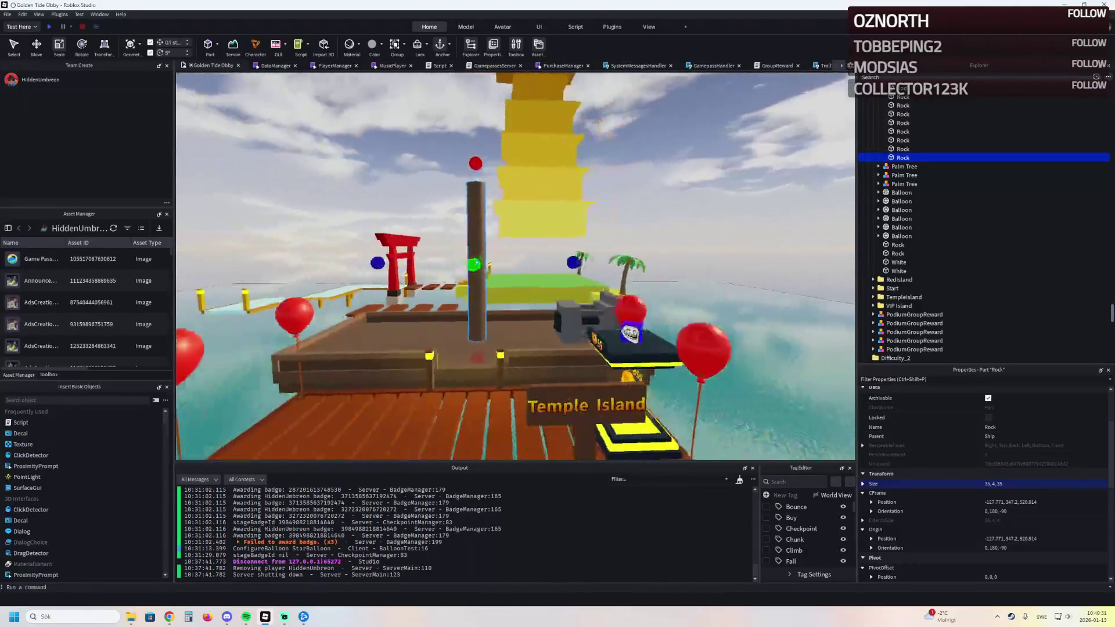
{"action": "key", "text": "f"}
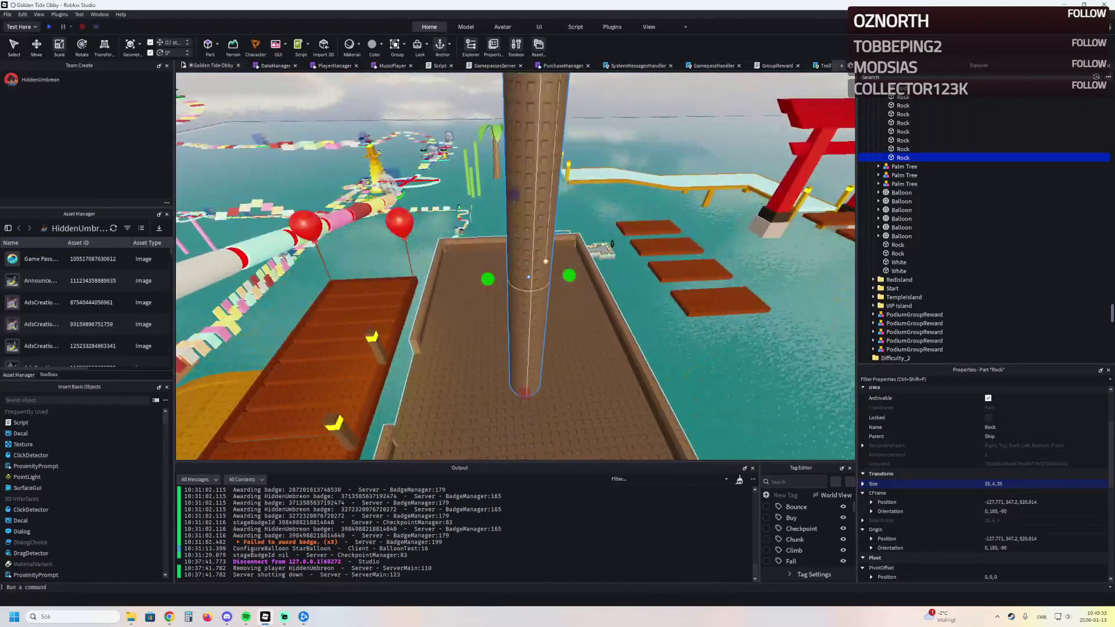
{"action": "type", "text": "r3"}
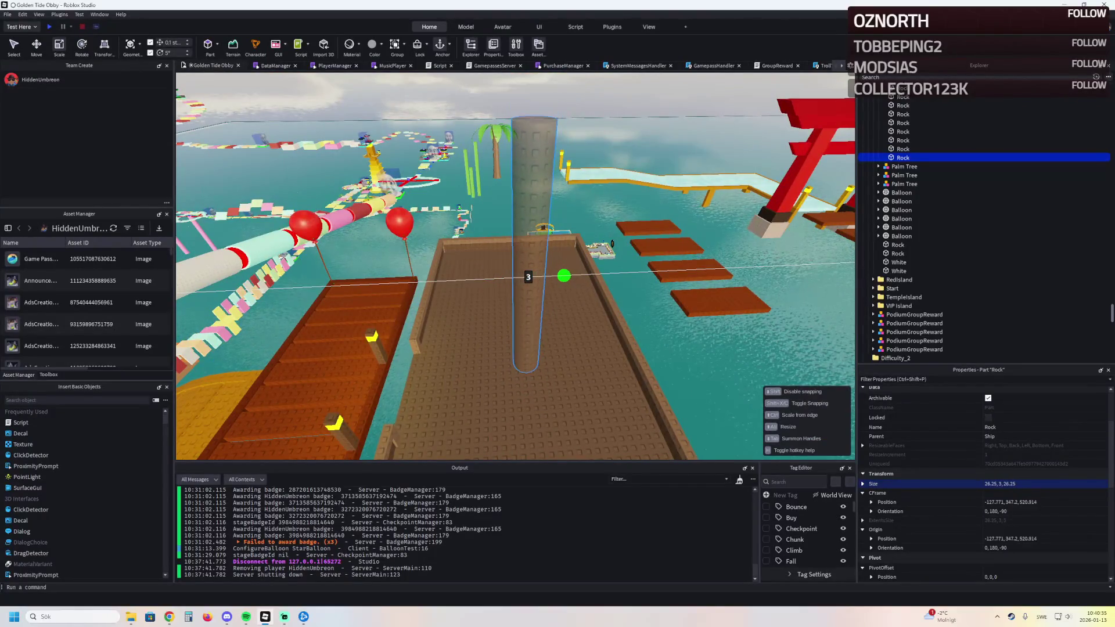
{"action": "type", "text": "q"}
{"action": "left_click_drag", "start_coordinate": [532, 337], "coordinate": [533, 336]}
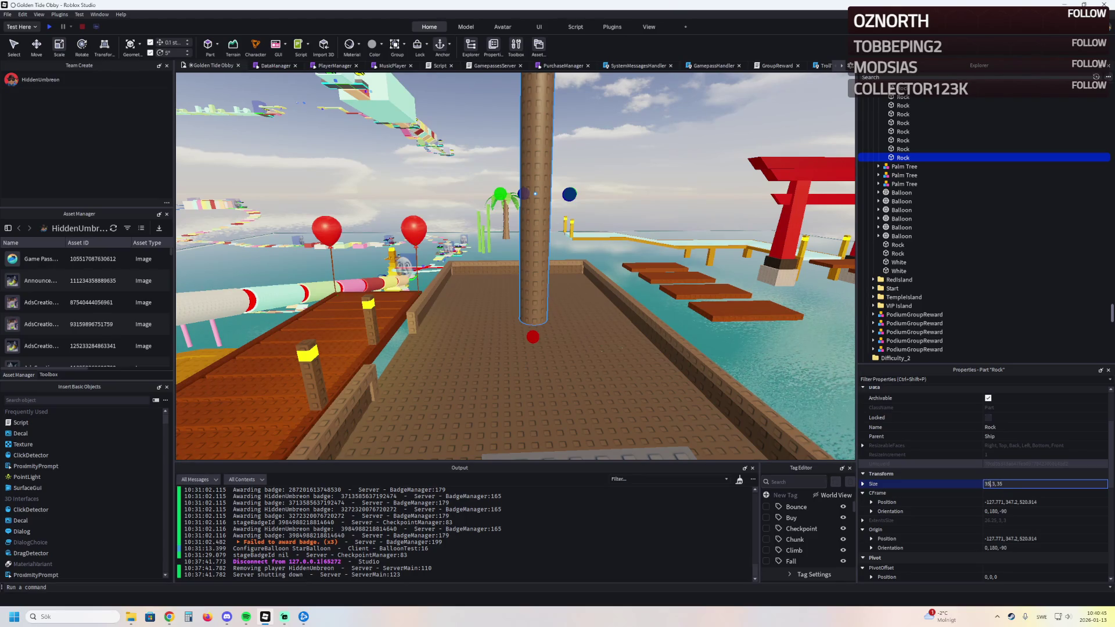
{"action": "mouse_move", "coordinate": [536, 193]}
{"action": "left_mouse_down"}
{"action": "mouse_move", "coordinate": [458, 311]}
{"action": "mouse_move", "coordinate": [475, 283]}
{"action": "mouse_move", "coordinate": [449, 293]}
{"action": "left_mouse_up"}
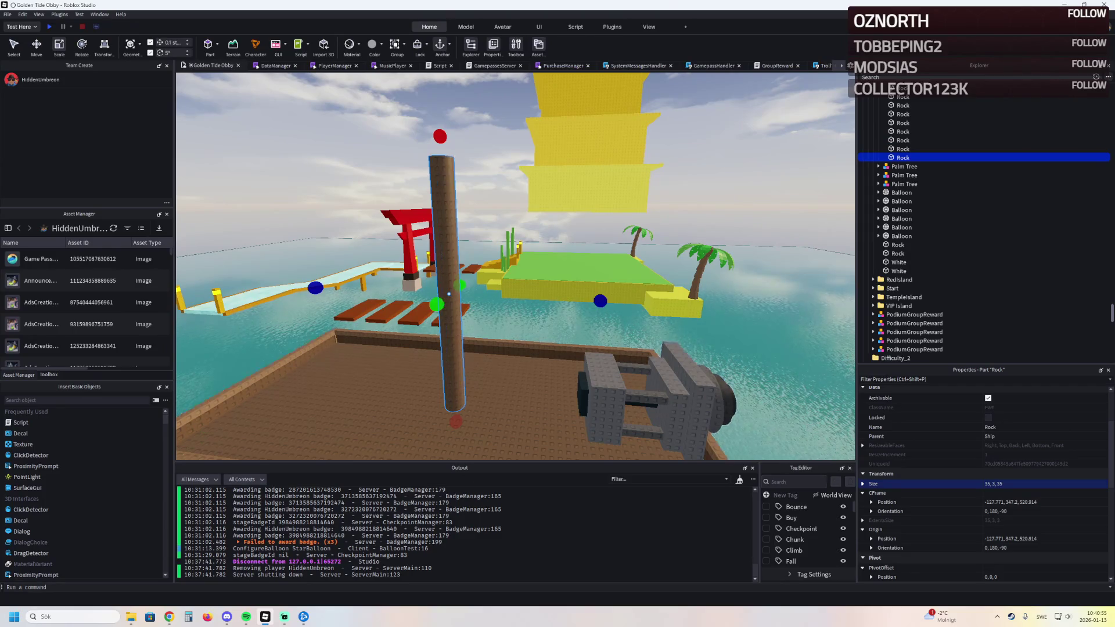
{"action": "left_click", "coordinate": [503, 26]}
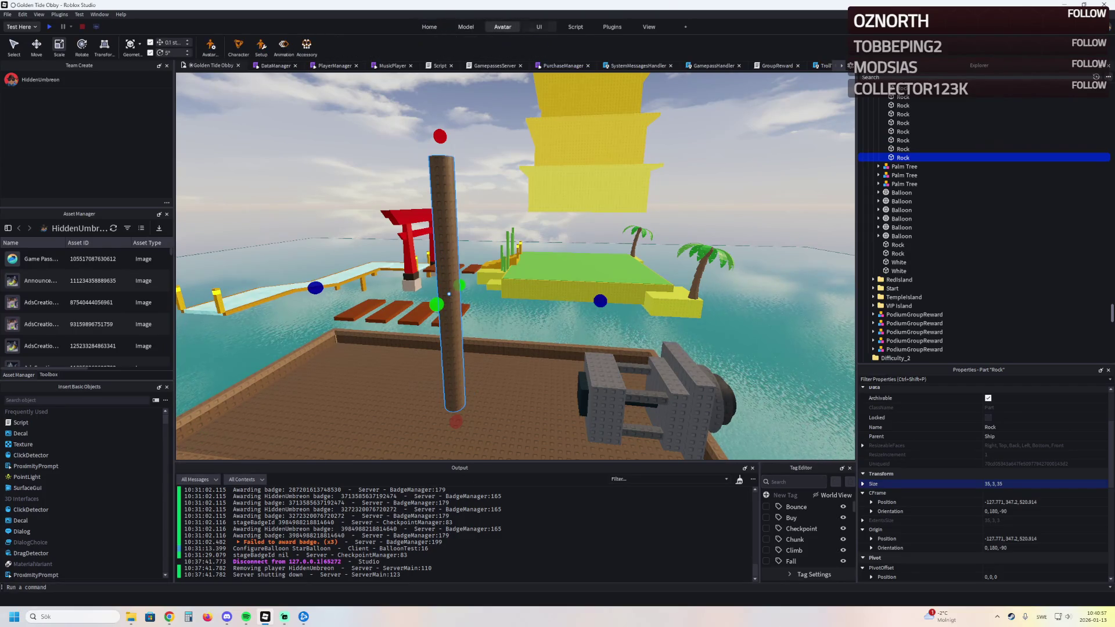
Step: Try the Archimedes arc plugin with X direction and angle 26, then abandon the preview
{"action": "left_click", "coordinate": [613, 26]}
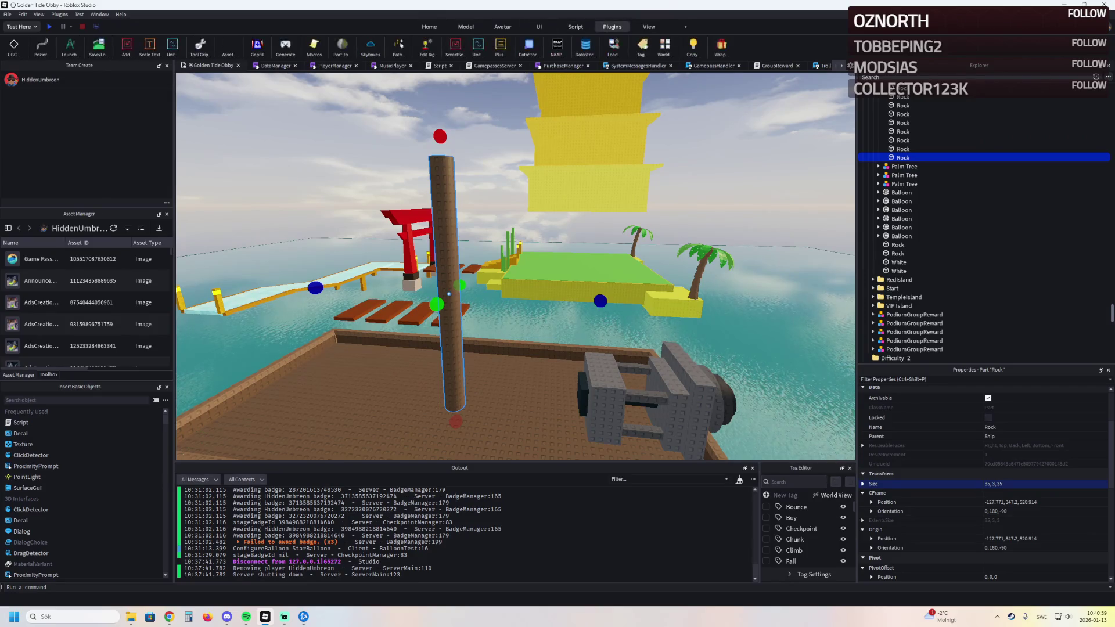
{"action": "left_click", "coordinate": [70, 44]}
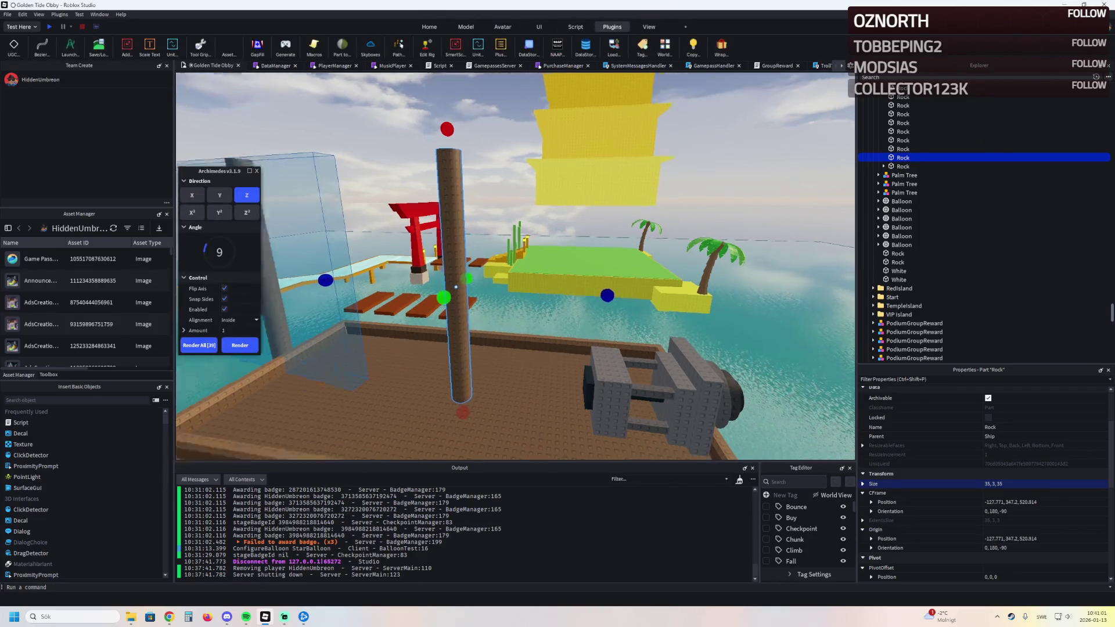
{"action": "left_click", "coordinate": [220, 194]}
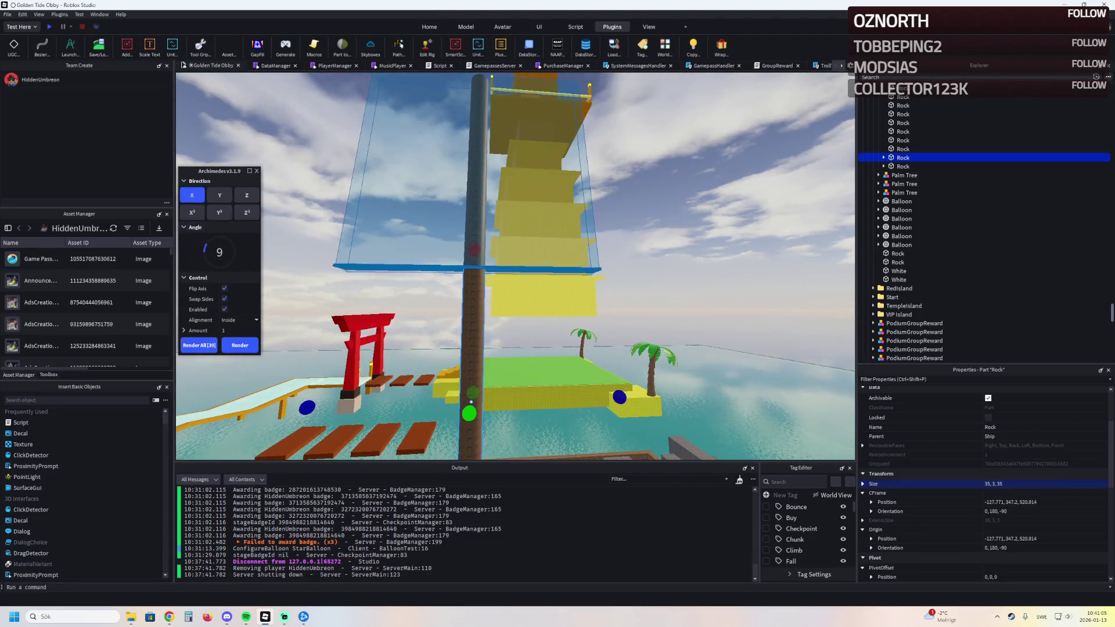
{"action": "left_click", "coordinate": [191, 211]}
{"action": "left_click", "coordinate": [220, 211]}
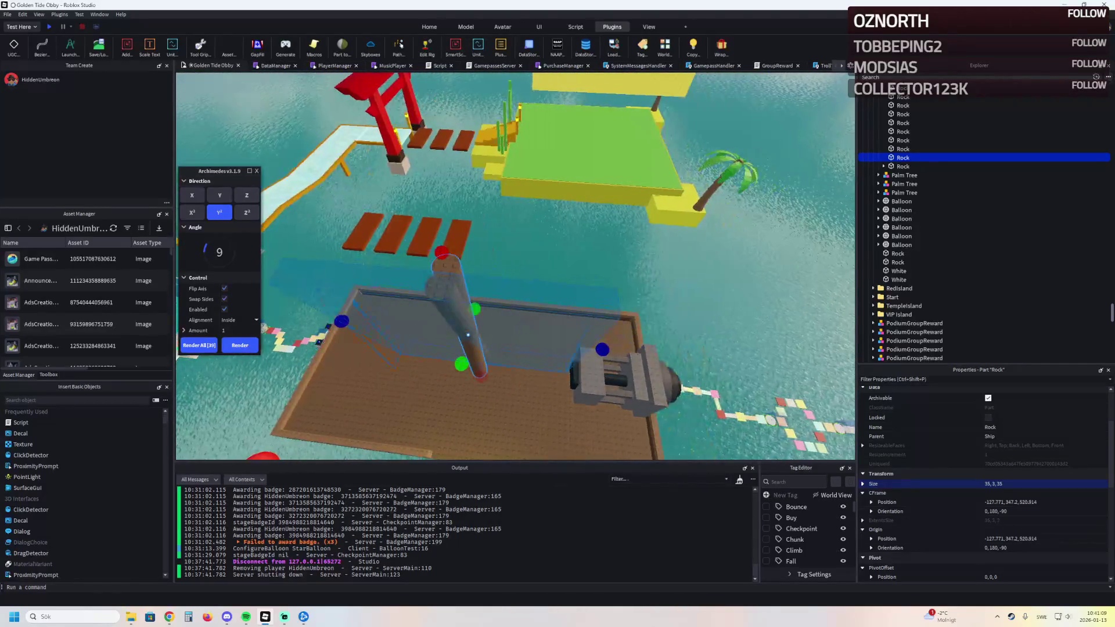
{"action": "left_click", "coordinate": [246, 211]}
{"action": "left_click", "coordinate": [220, 194]}
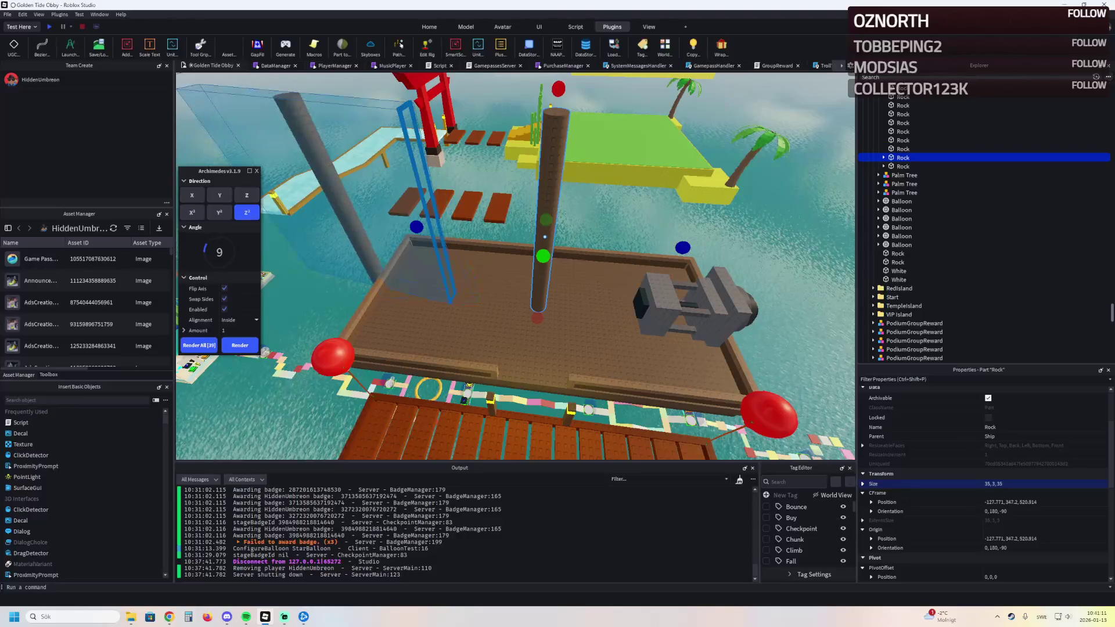
{"action": "left_click", "coordinate": [191, 195]}
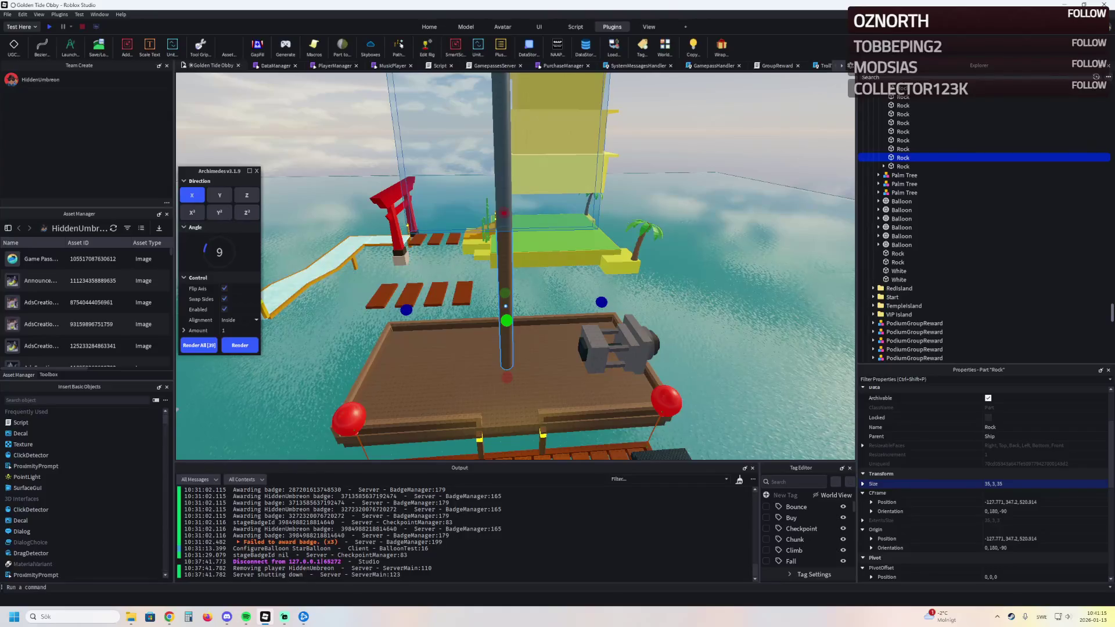
{"action": "left_click_drag", "start_coordinate": [206, 250], "coordinate": [228, 246]}
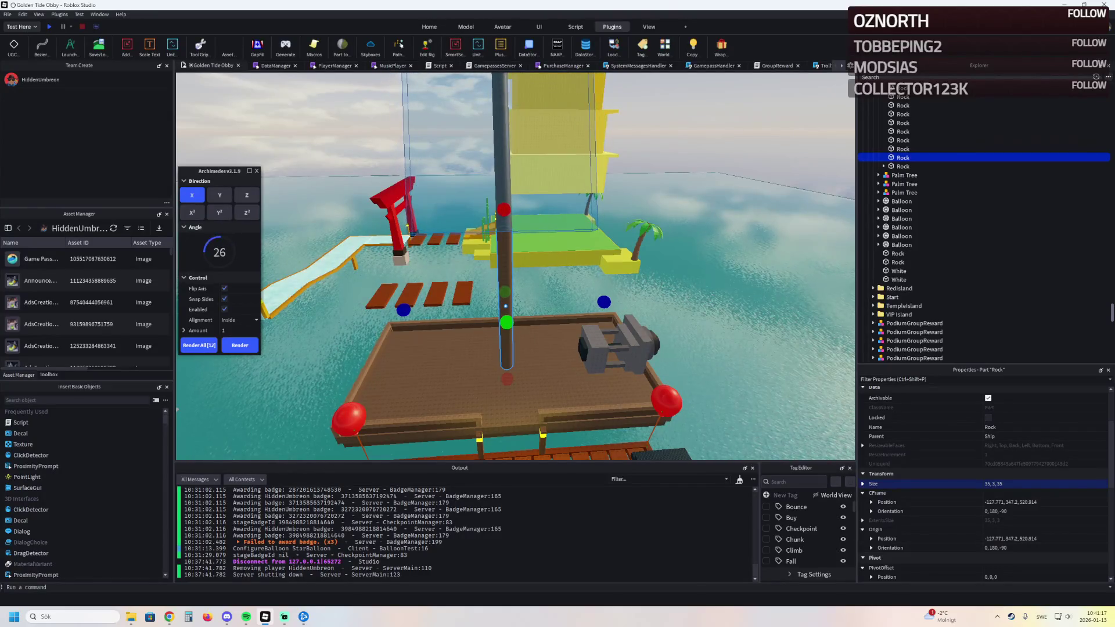
{"action": "key", "text": "w"}
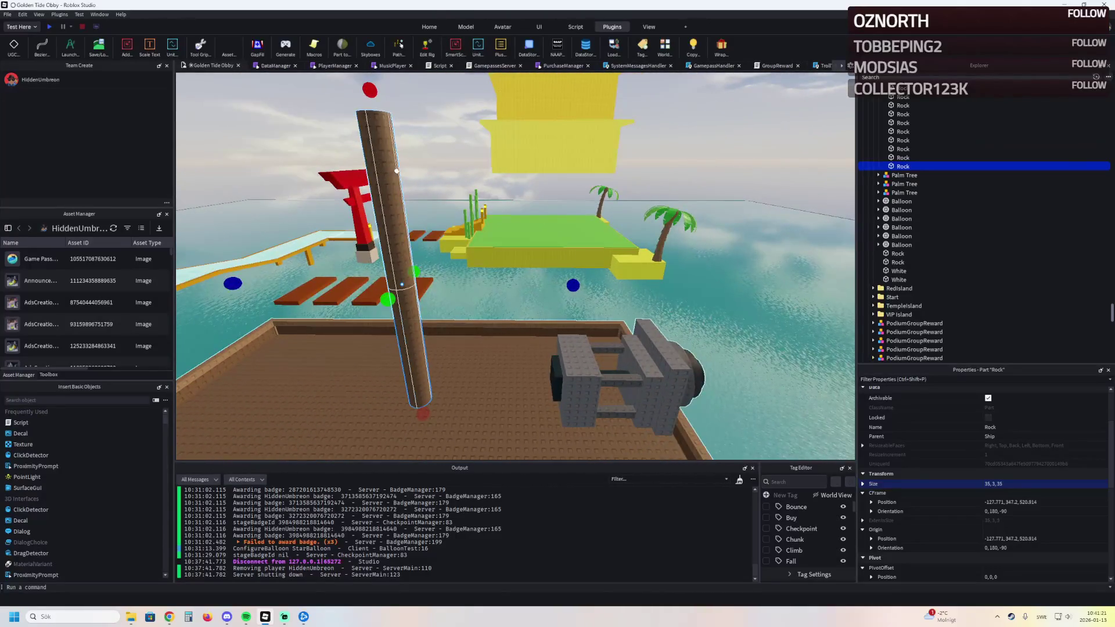
Step: Duplicate the mast into a beam tilted about 50 degrees, raised and shortened along the mast
{"action": "key", "text": "ctrl+4"}
{"action": "left_click_drag", "start_coordinate": [484, 220], "coordinate": [493, 123]}
{"action": "key", "text": "ctrl+2"}
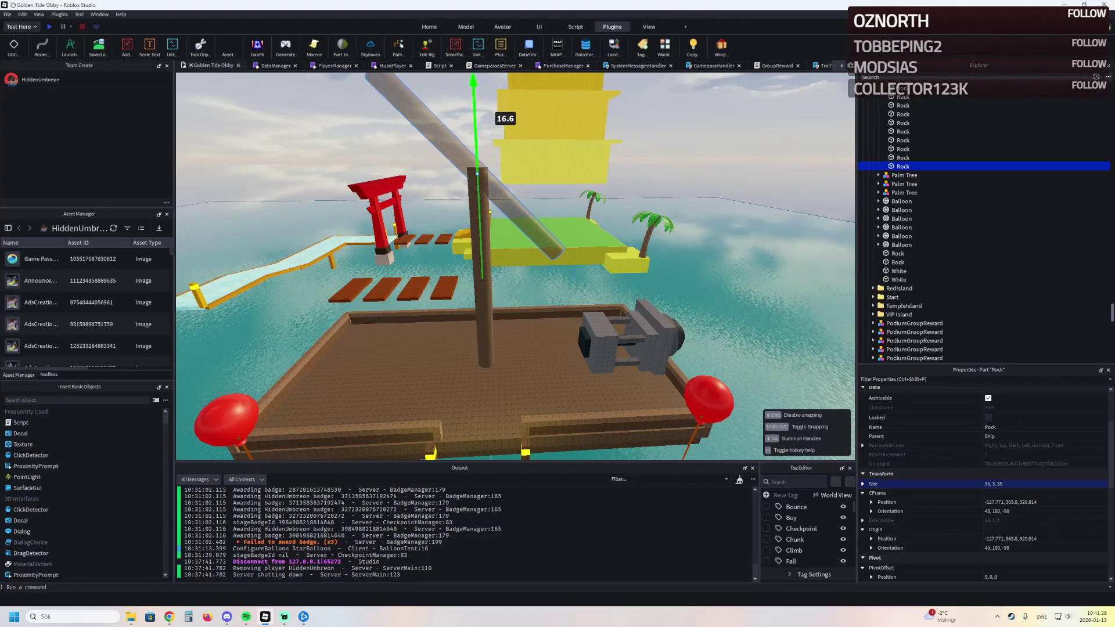
{"action": "left_click_drag", "start_coordinate": [493, 122], "coordinate": [493, 122]}
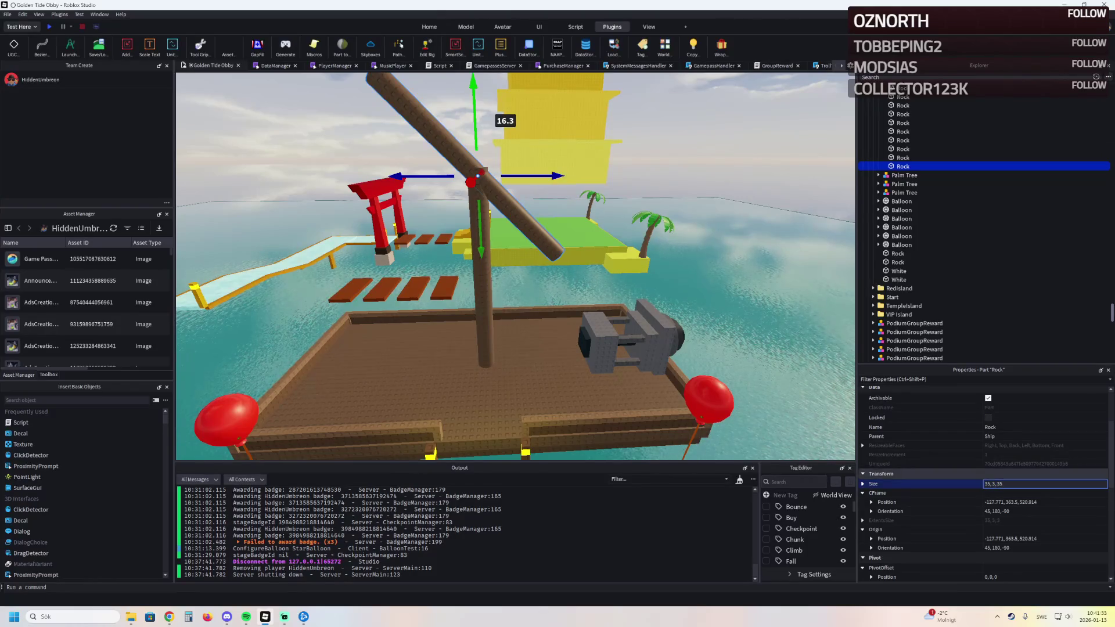
{"action": "type", "text": "2"}
{"action": "key", "text": "Return"}
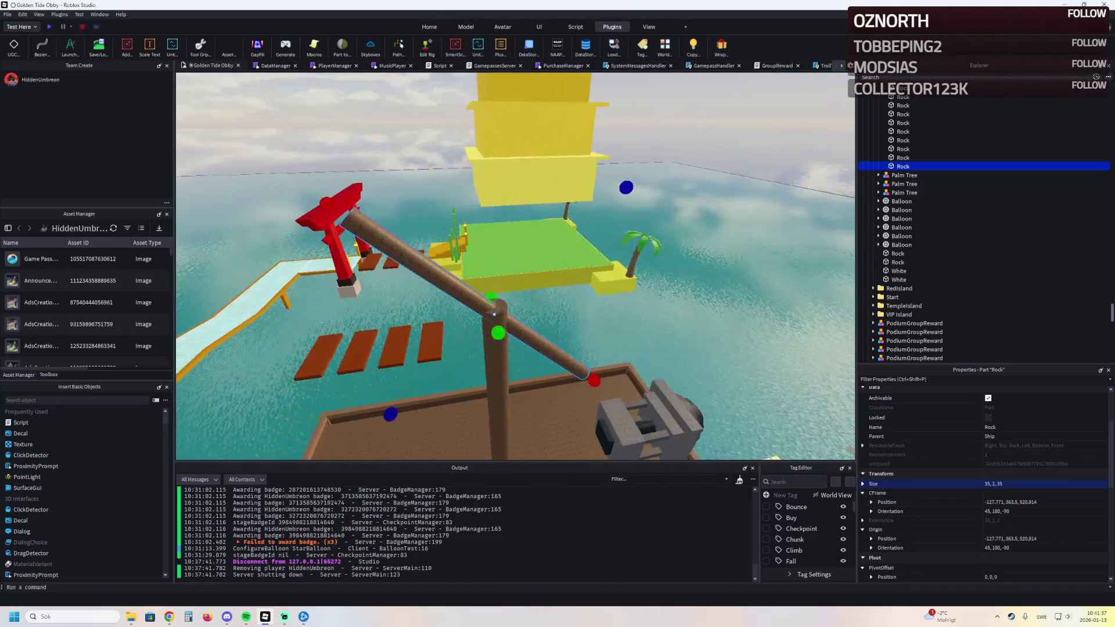
{"action": "mouse_move", "coordinate": [326, 204]}
{"action": "left_mouse_down"}
{"action": "mouse_move", "coordinate": [467, 297]}
{"action": "mouse_move", "coordinate": [575, 260]}
{"action": "left_mouse_up"}
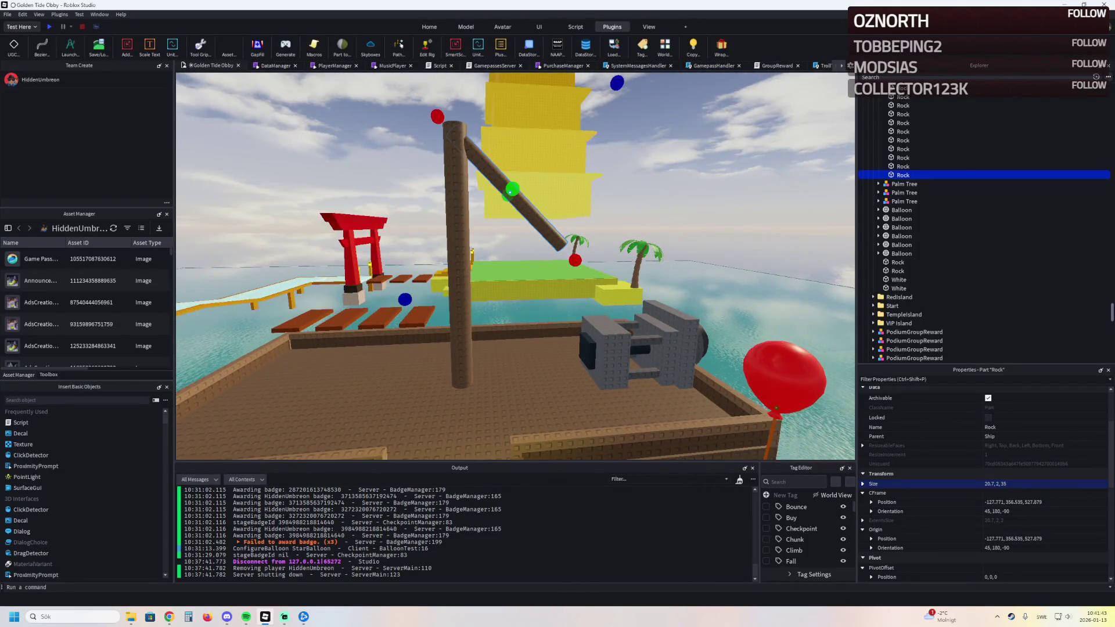
Step: Rotate the beam a further 30 degrees, lower it and shorten it to about 15.3 studs
{"action": "key", "text": "ctrl+4"}
{"action": "mouse_move", "coordinate": [523, 132]}
{"action": "left_mouse_down"}
{"action": "mouse_move", "coordinate": [559, 163]}
{"action": "mouse_move", "coordinate": [571, 149]}
{"action": "mouse_move", "coordinate": [510, 193]}
{"action": "left_mouse_up"}
{"action": "key", "text": "ctrl+2"}
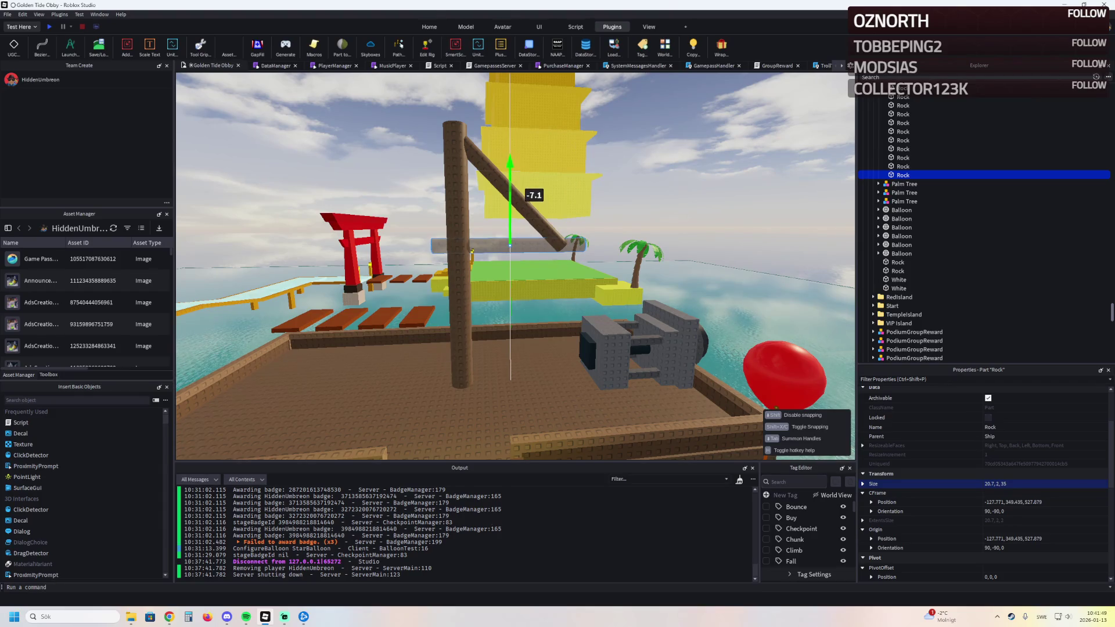
{"action": "key", "text": "ctrl+3"}
{"action": "left_click_drag", "start_coordinate": [412, 246], "coordinate": [411, 247]}
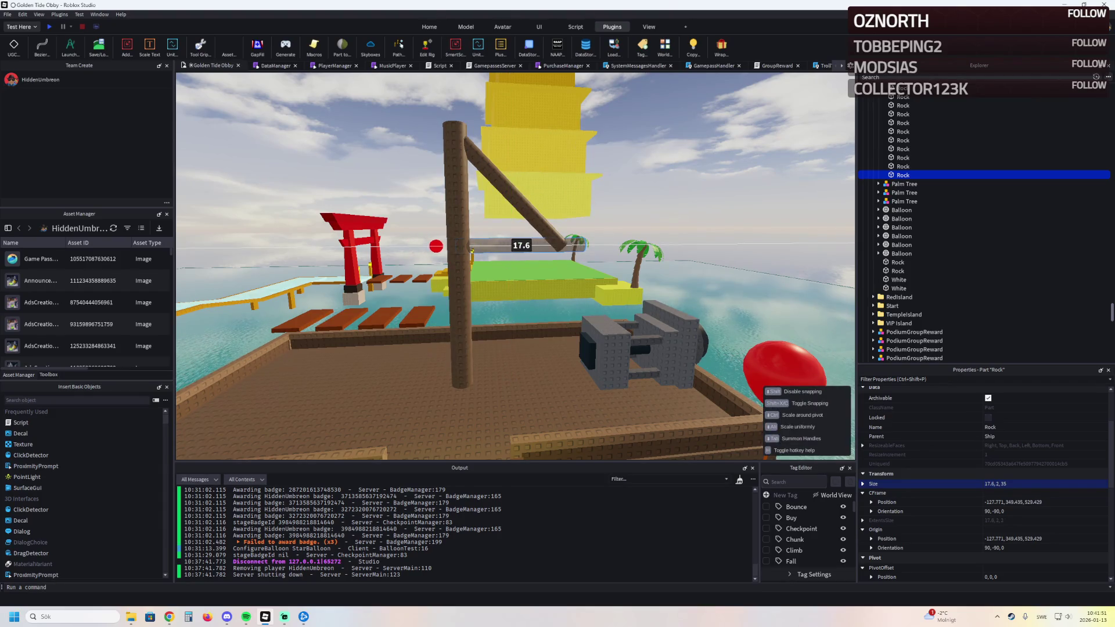
{"action": "key", "text": "w"}
{"action": "left_click_drag", "start_coordinate": [571, 212], "coordinate": [529, 212]}
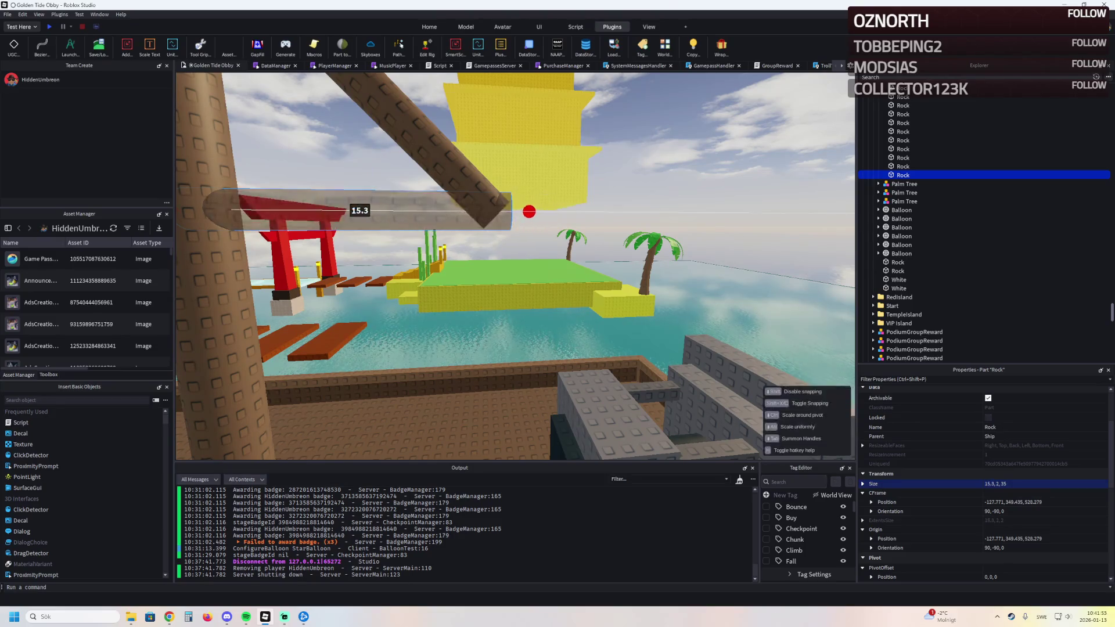
{"action": "key", "text": "s"}
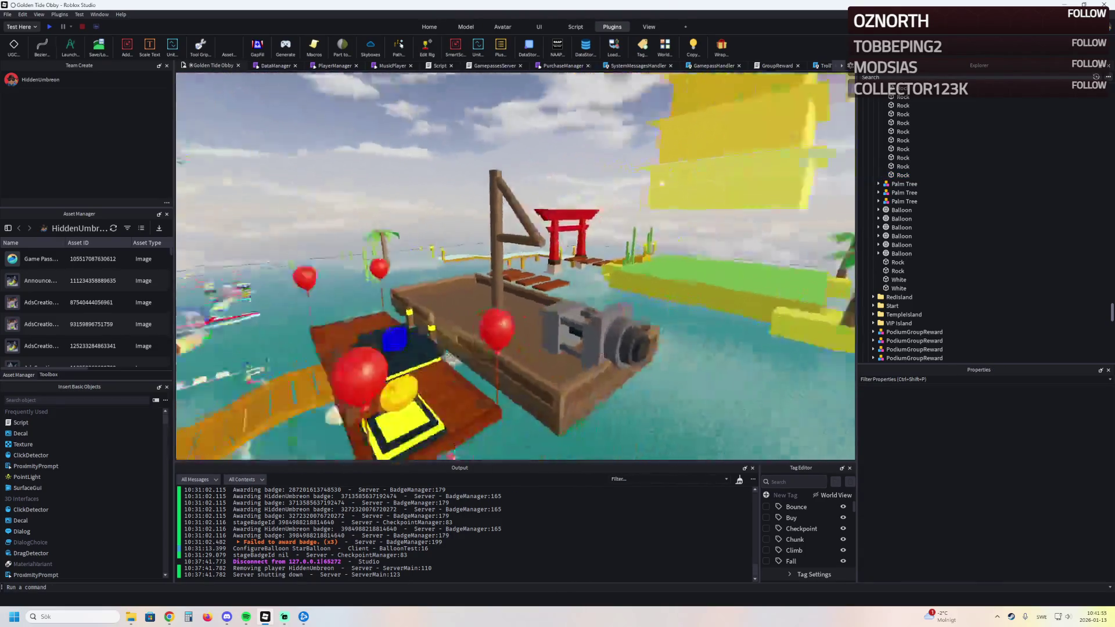
Step: Lengthen the horizontal crossbar to about 22 studs and lower the diagonal beam slightly
{"action": "left_click", "coordinate": [558, 245]}
{"action": "left_click_drag", "start_coordinate": [479, 248], "coordinate": [440, 244]}
{"action": "left_click", "coordinate": [563, 187]}
{"action": "key", "text": "ctrl+4"}
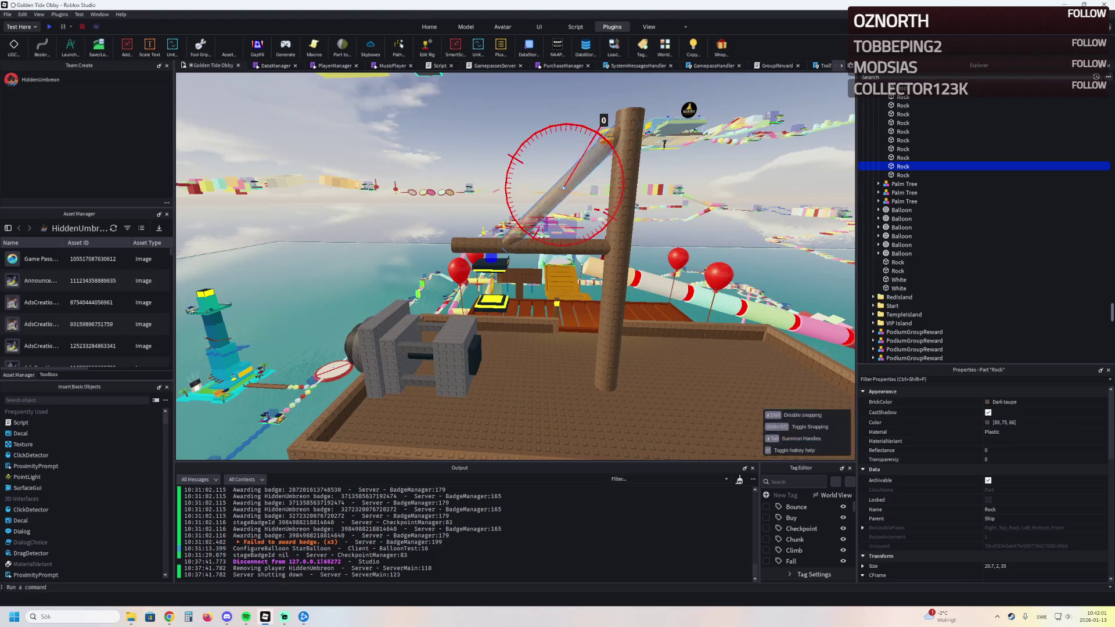
{"action": "key", "text": "ctrl+2"}
{"action": "mouse_move", "coordinate": [564, 209]}
{"action": "left_mouse_down"}
{"action": "mouse_move", "coordinate": [557, 222]}
{"action": "mouse_move", "coordinate": [601, 198]}
{"action": "left_mouse_up"}
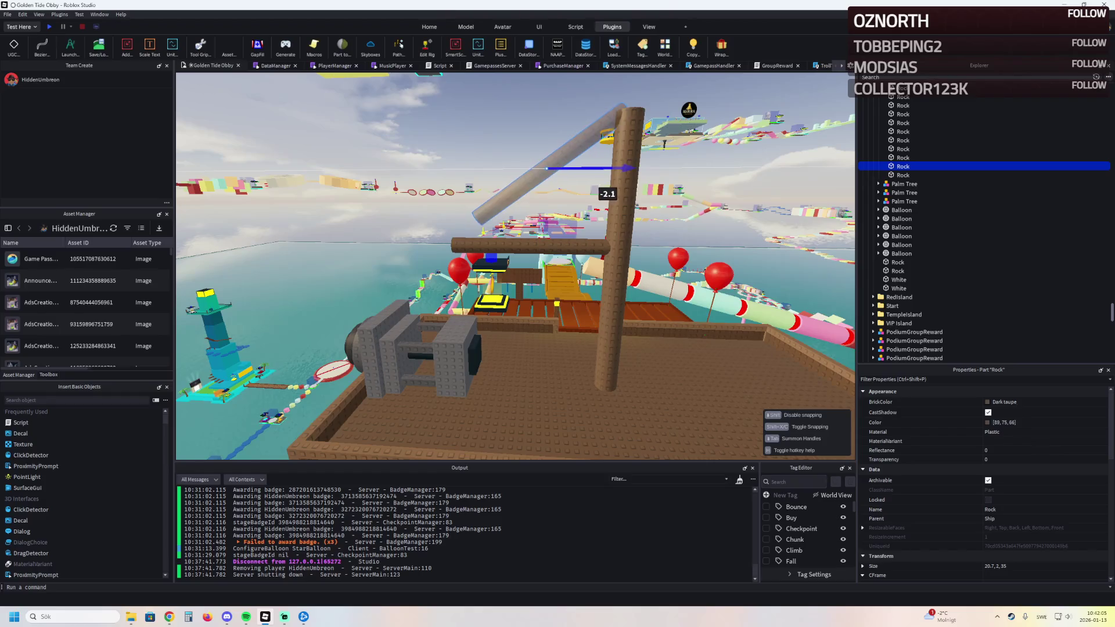
Step: Trim the diagonal beam's length so it meets the crossbar as a triangular brace
{"action": "key", "text": "ctrl+4"}
{"action": "key", "text": "ctrl+3"}
{"action": "left_click_drag", "start_coordinate": [547, 174], "coordinate": [545, 178]}
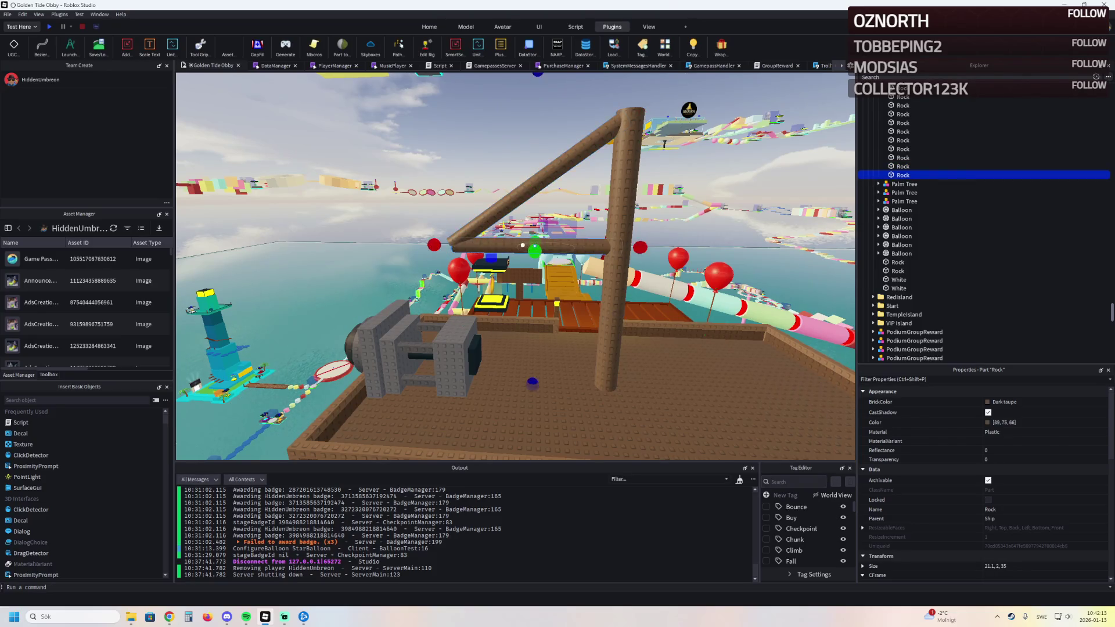
{"action": "left_click_drag", "start_coordinate": [523, 186], "coordinate": [601, 240]}
{"action": "left_click", "coordinate": [601, 241]}
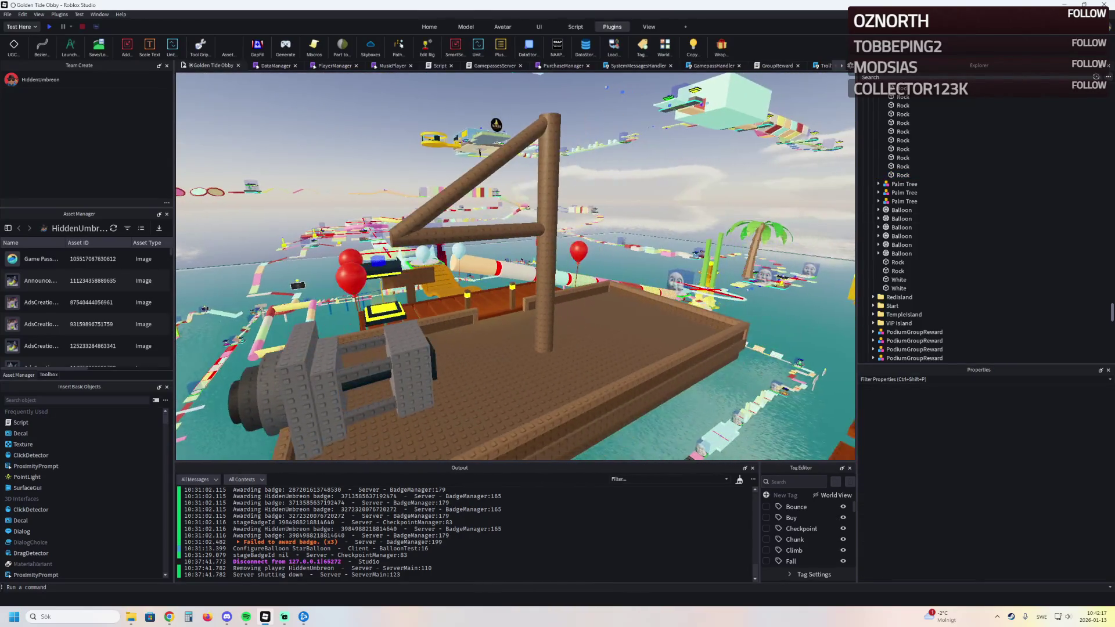
{"action": "left_click", "coordinate": [548, 199]}
{"action": "key", "text": "d"}
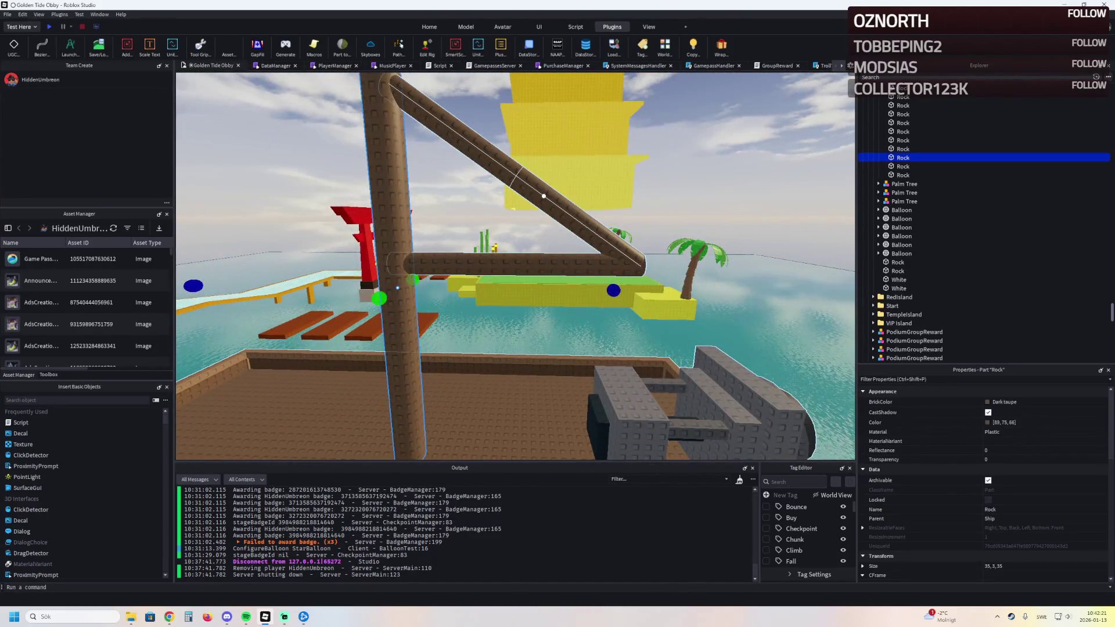
Step: Duplicate the horizontal beam and change the copy's Shape to Wedge
{"action": "key", "text": "d"}
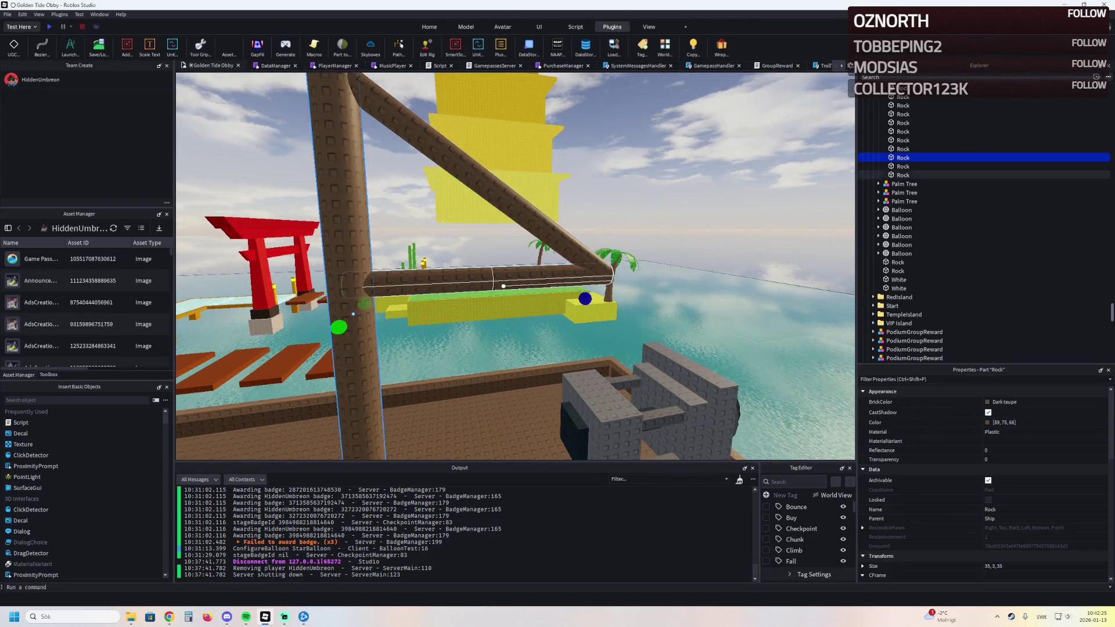
{"action": "left_click", "coordinate": [436, 283]}
{"action": "key", "text": "ctrl+d"}
{"action": "scroll", "coordinate": [958, 479], "scroll_direction": "down", "scroll_amount": 5}
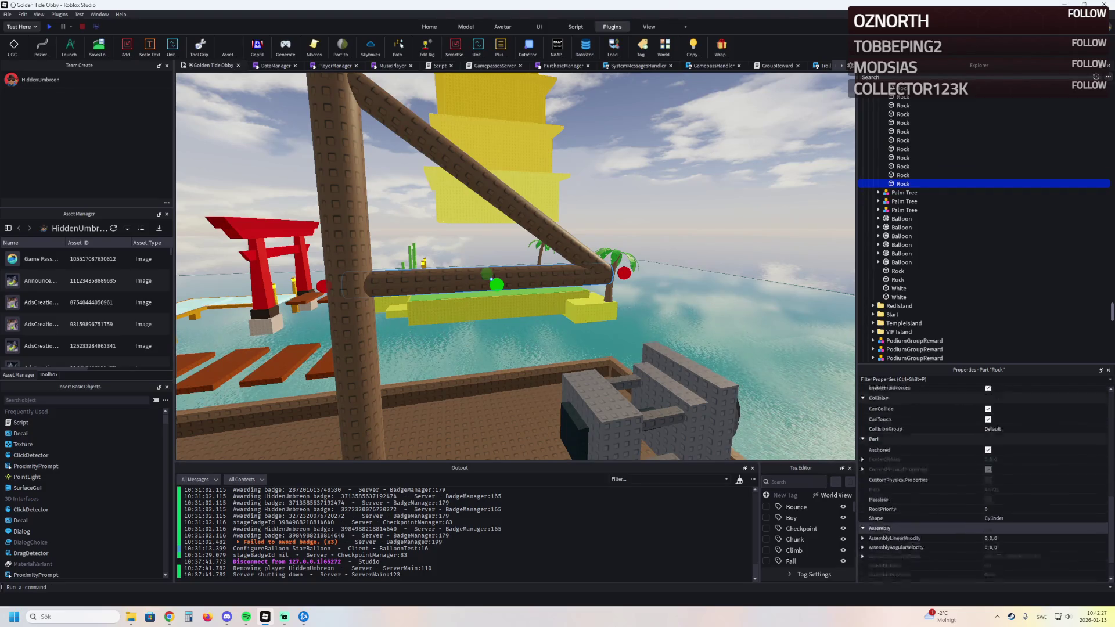
{"action": "left_click", "coordinate": [914, 481]}
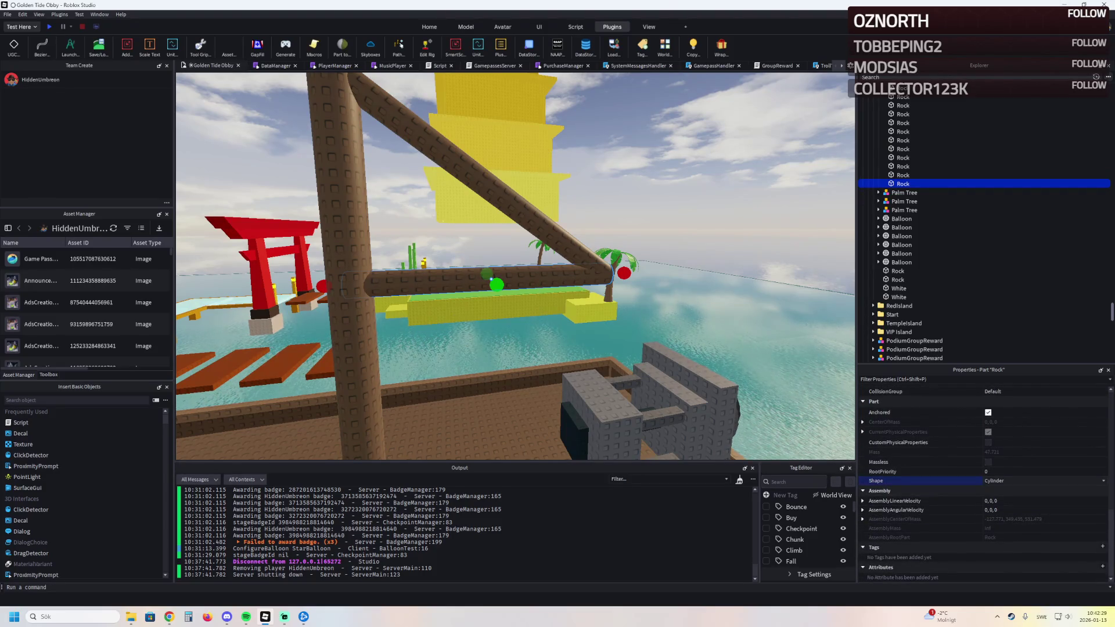
{"action": "key", "text": "Down"}
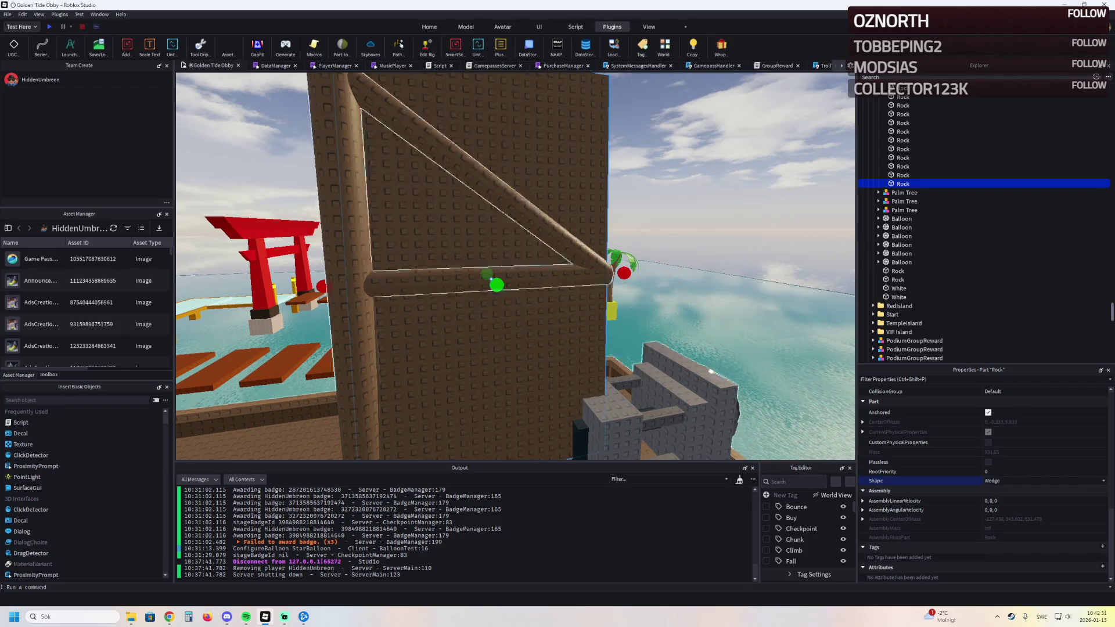
{"action": "scroll", "coordinate": [514, 266], "scroll_direction": "down", "scroll_amount": 5}
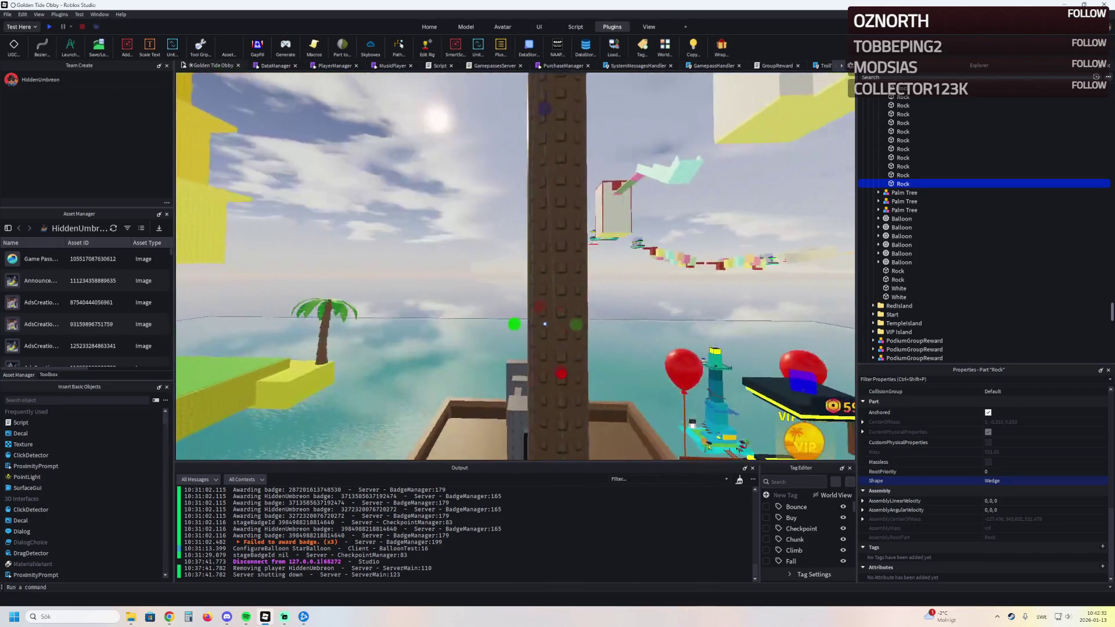
Step: Rotate the wedge upright beside the mast and make it slightly thinner
{"action": "left_click_drag", "start_coordinate": [544, 323], "coordinate": [436, 303]}
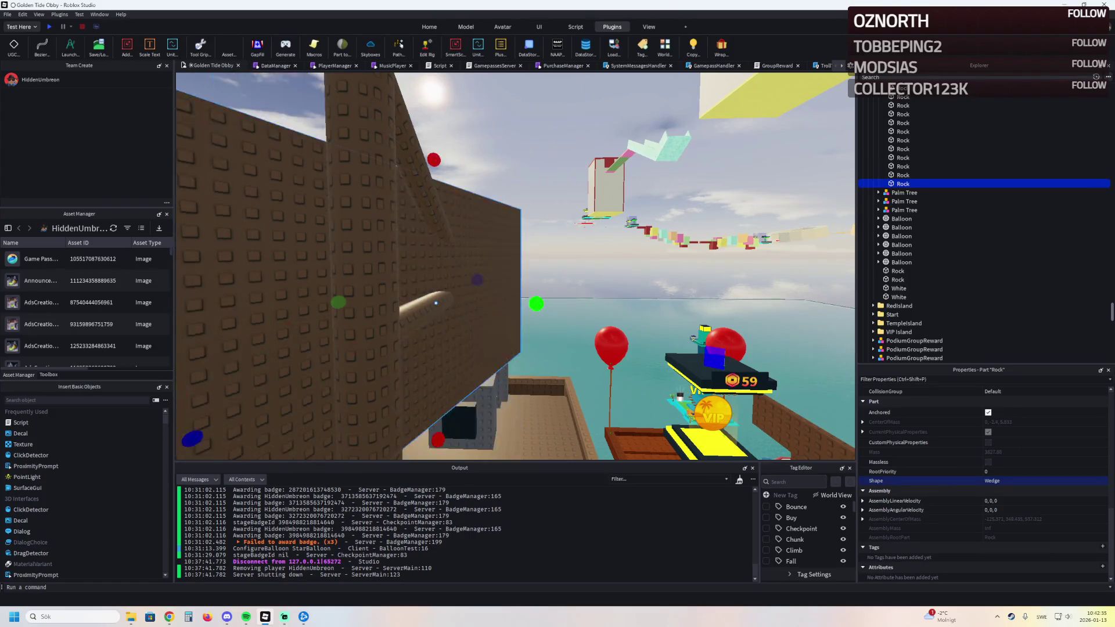
{"action": "key", "text": "ctrl+t"}
{"action": "left_click_drag", "start_coordinate": [436, 303], "coordinate": [434, 264]}
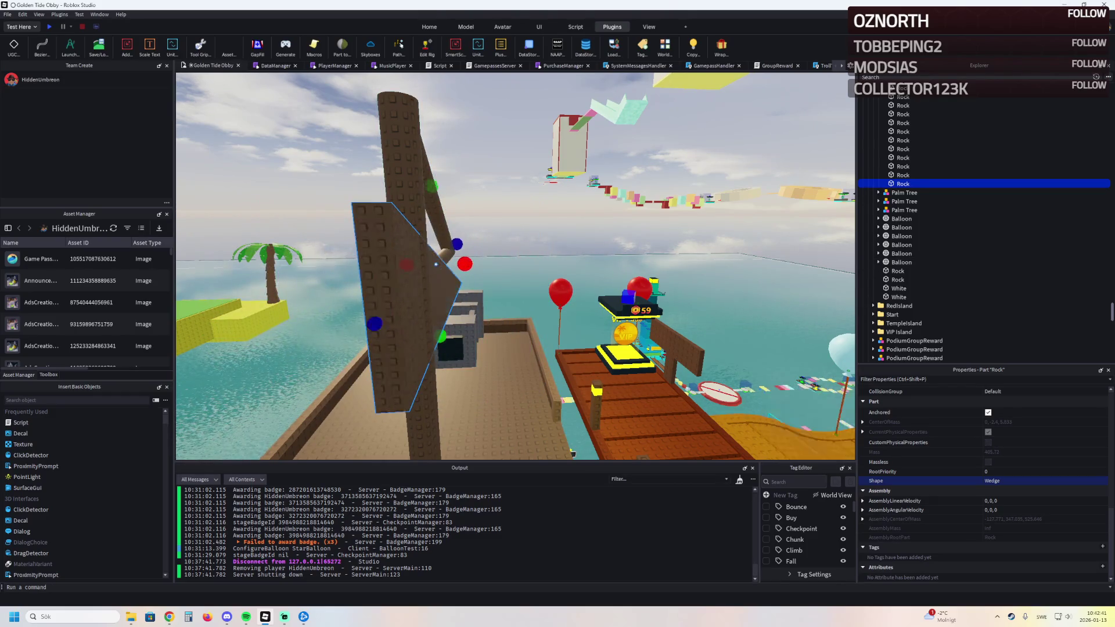
{"action": "left_click_drag", "start_coordinate": [436, 263], "coordinate": [436, 263]}
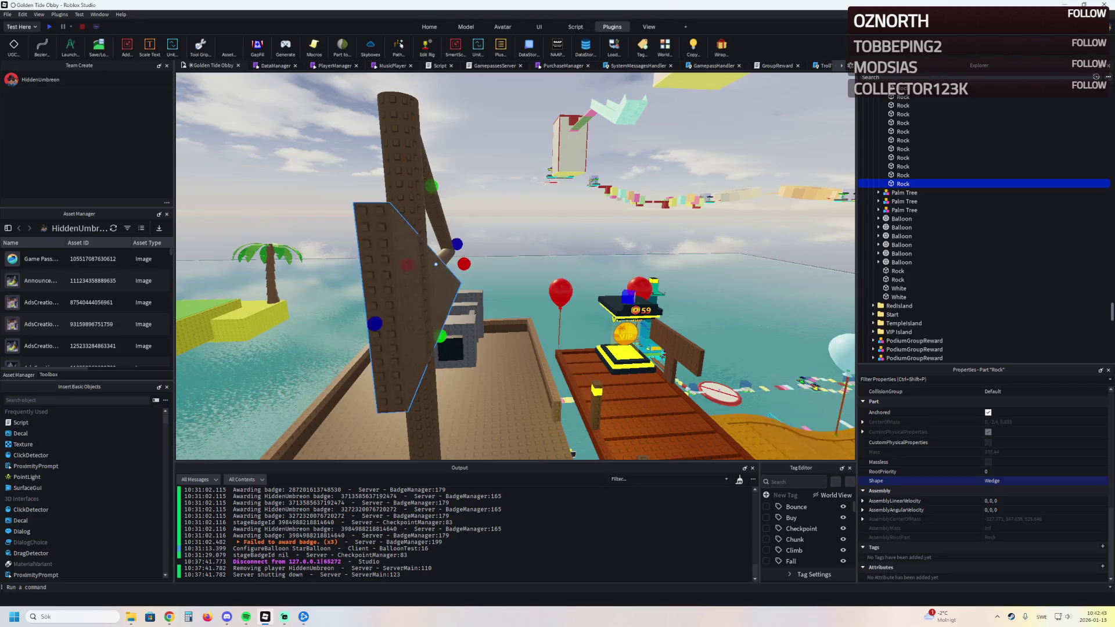
{"action": "scroll", "coordinate": [984, 479], "scroll_direction": "up", "scroll_amount": 5}
{"action": "scroll", "coordinate": [985, 453], "scroll_direction": "up", "scroll_amount": 5}
{"action": "left_click", "coordinate": [991, 537]}
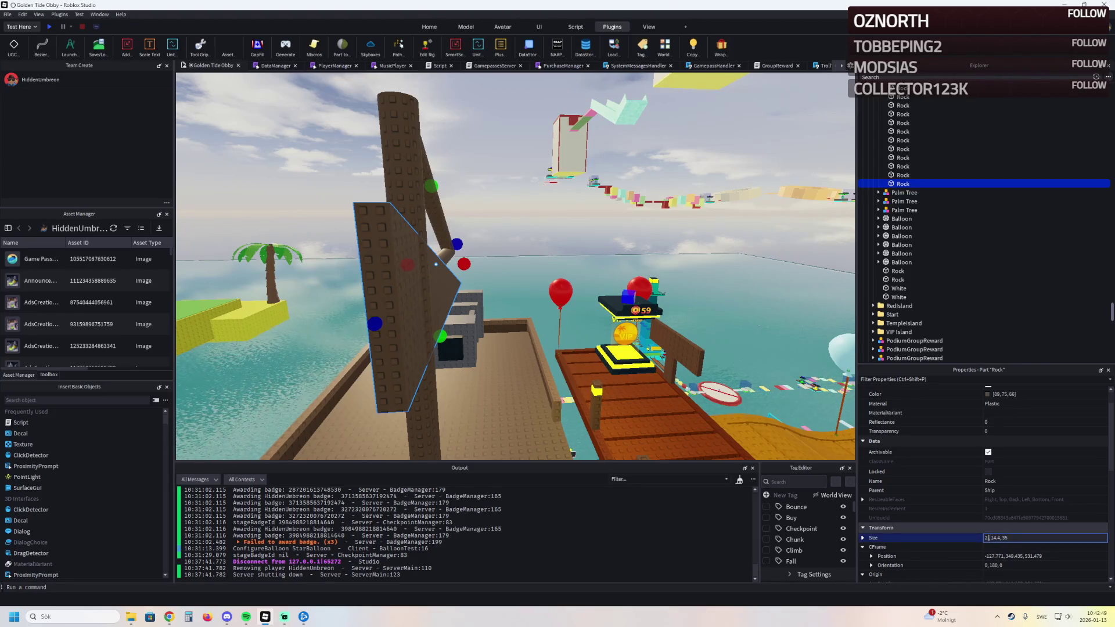
Step: Raise the resized wedge along the mast and shrink it from both sides into the triangle
{"action": "key", "text": "Return"}
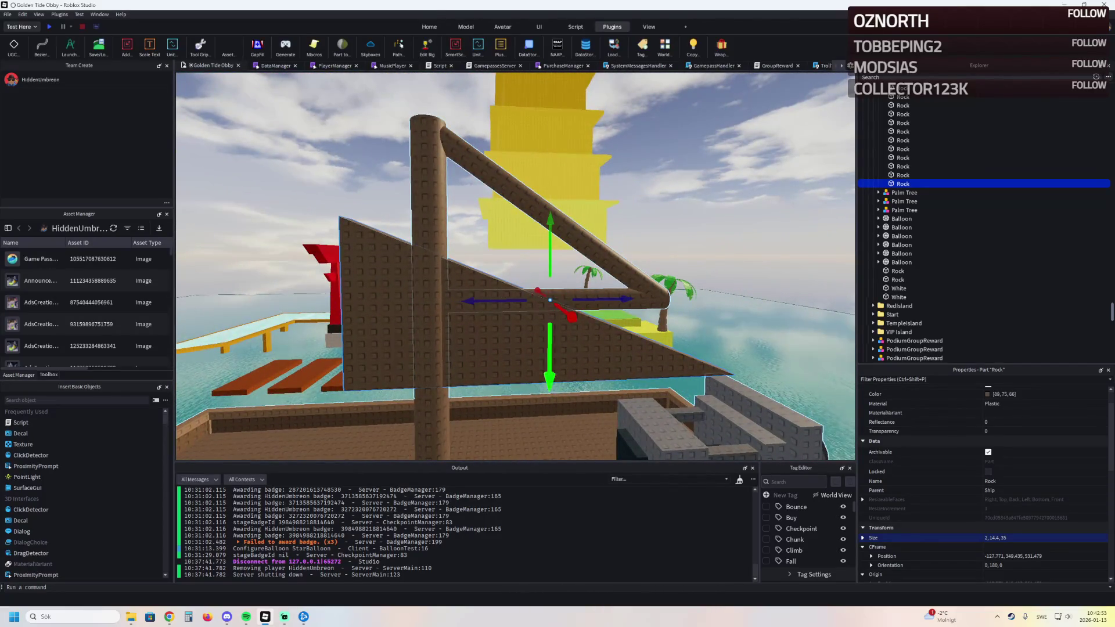
{"action": "left_click_drag", "start_coordinate": [550, 366], "coordinate": [529, 268]}
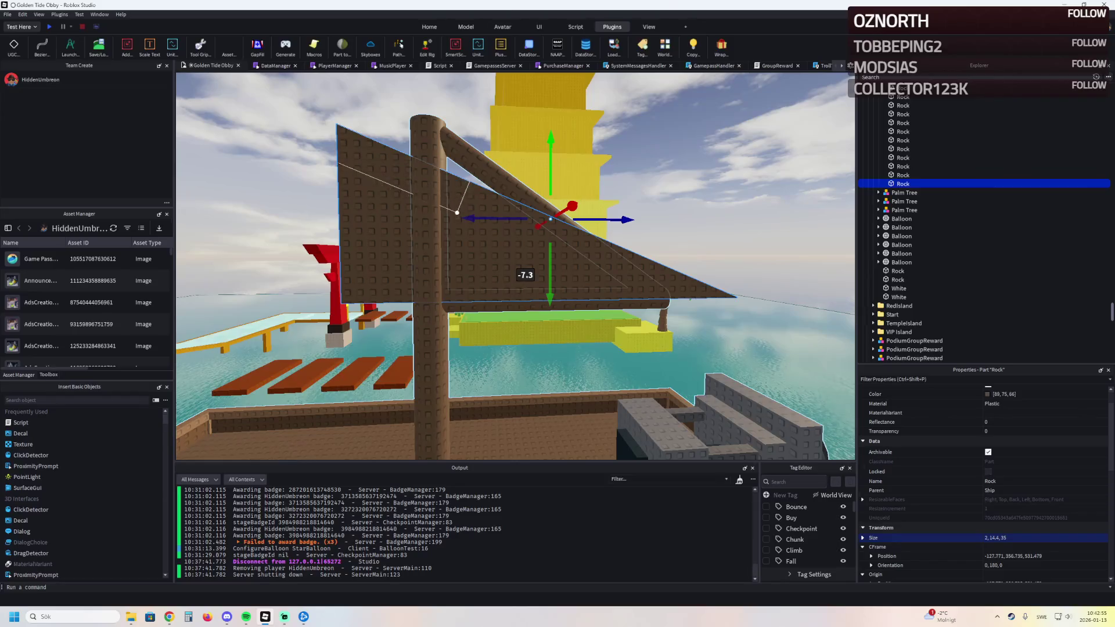
{"action": "key", "text": "ctrl+3"}
{"action": "left_click_drag", "start_coordinate": [323, 217], "coordinate": [450, 221]}
{"action": "left_click_drag", "start_coordinate": [593, 219], "coordinate": [666, 220]}
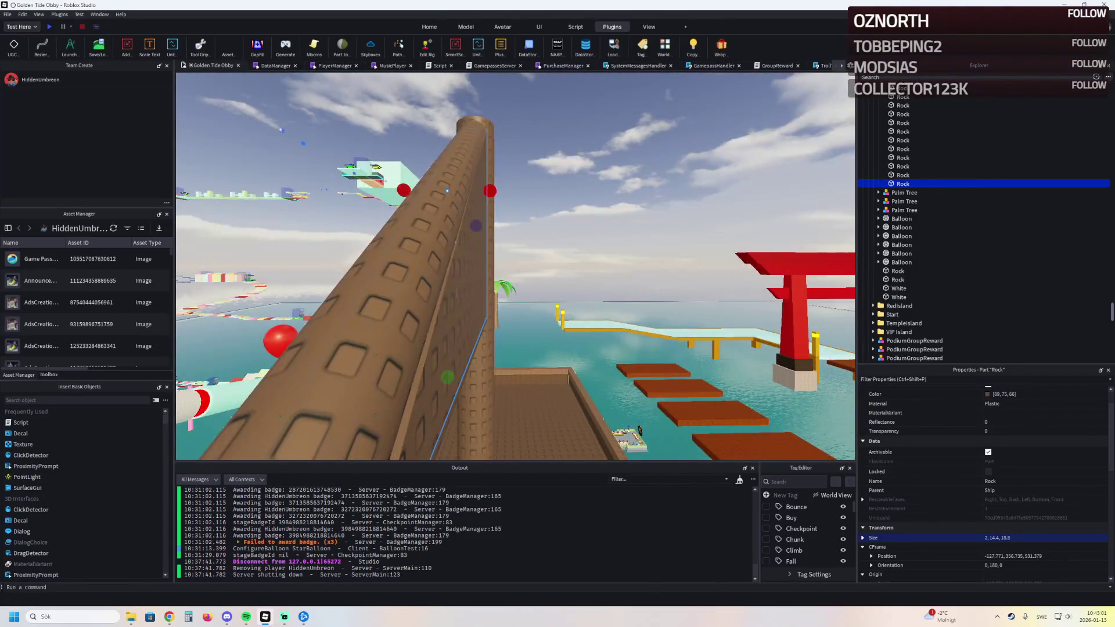
Step: Fit the sail to about 17.2 long and 1.2 thick, then recolor it grey
{"action": "left_click_drag", "start_coordinate": [482, 227], "coordinate": [475, 226]}
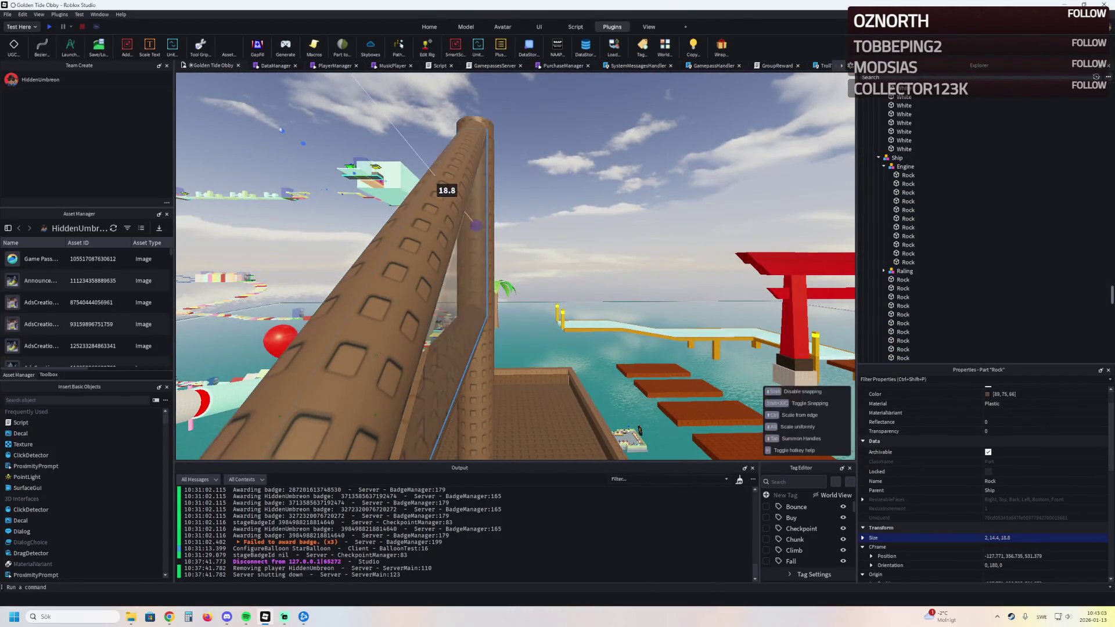
{"action": "left_click_drag", "start_coordinate": [446, 192], "coordinate": [446, 190]}
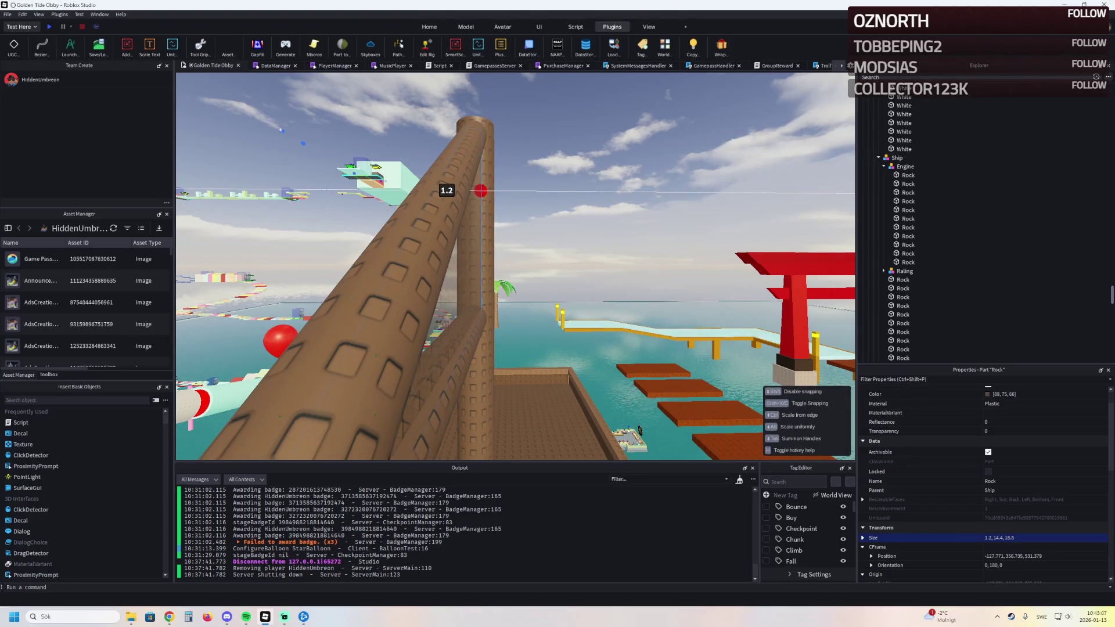
{"action": "left_click_drag", "start_coordinate": [447, 190], "coordinate": [447, 190]}
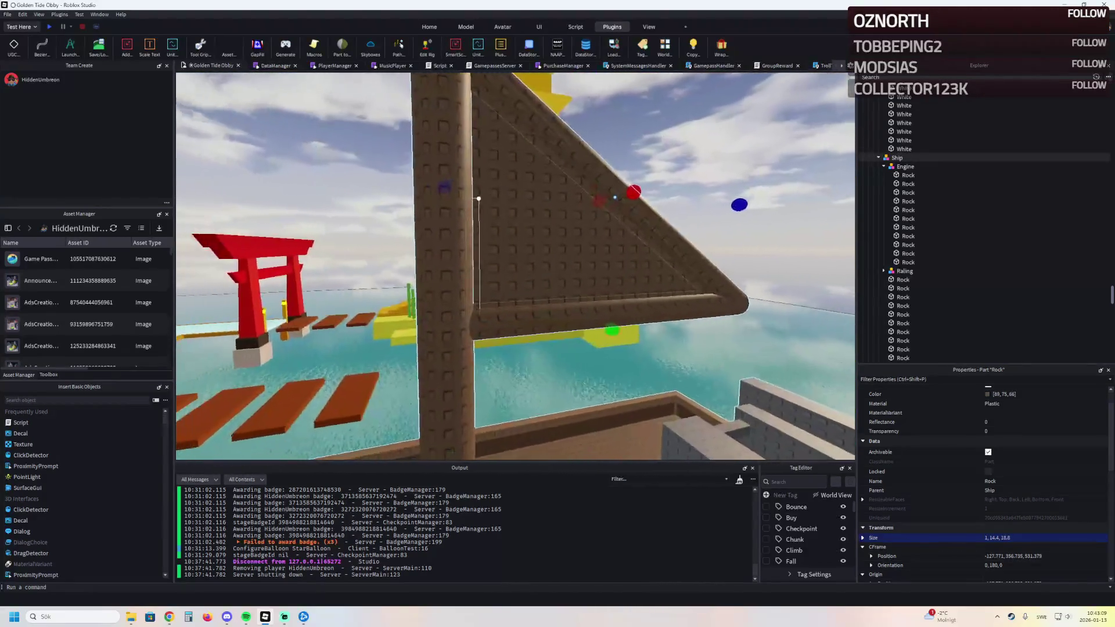
{"action": "key", "text": "d"}
{"action": "scroll", "coordinate": [985, 479], "scroll_direction": "up", "scroll_amount": 1}
{"action": "left_click", "coordinate": [1002, 402]}
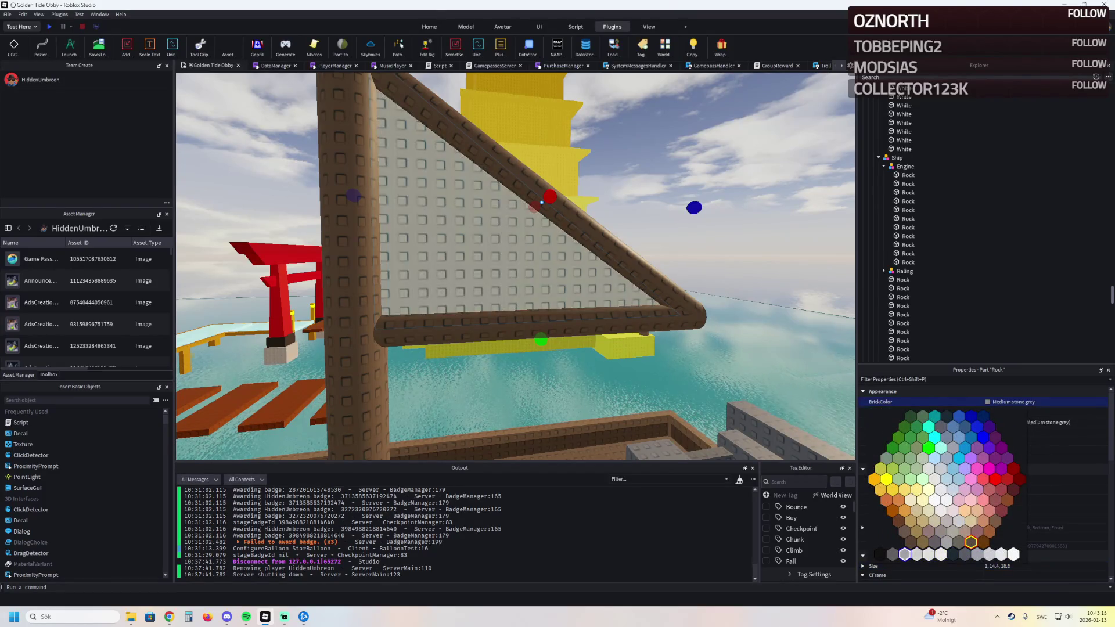
{"action": "left_click", "coordinate": [970, 542]}
{"action": "scroll", "coordinate": [514, 266], "scroll_direction": "down", "scroll_amount": 5}
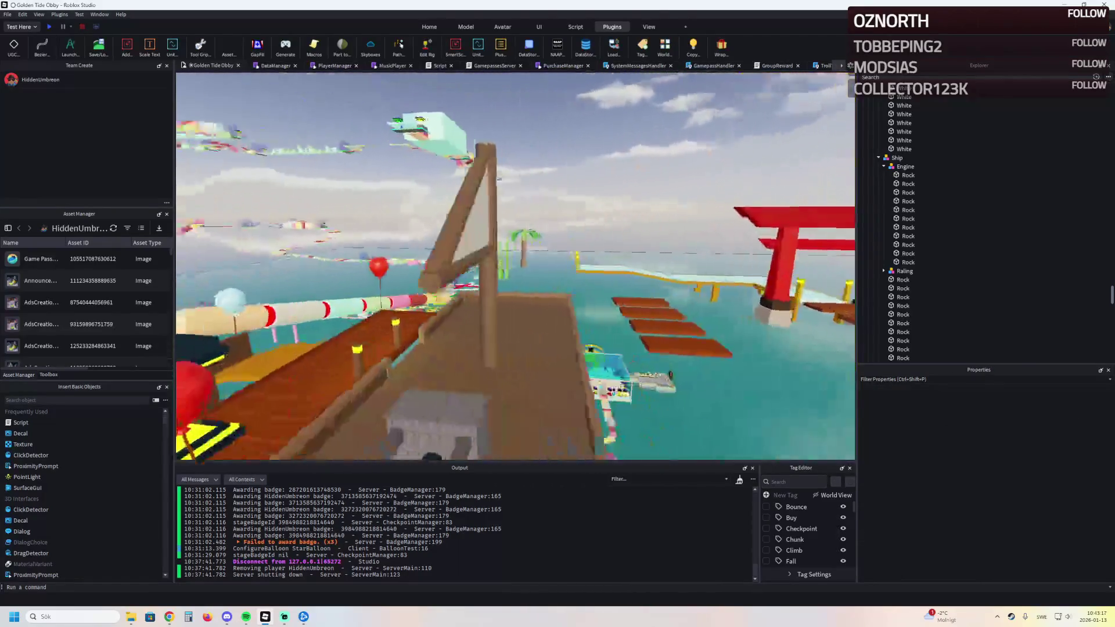
{"action": "scroll", "coordinate": [514, 265], "scroll_direction": "down", "scroll_amount": 5}
{"action": "scroll", "coordinate": [541, 121], "scroll_direction": "up", "scroll_amount": 5}
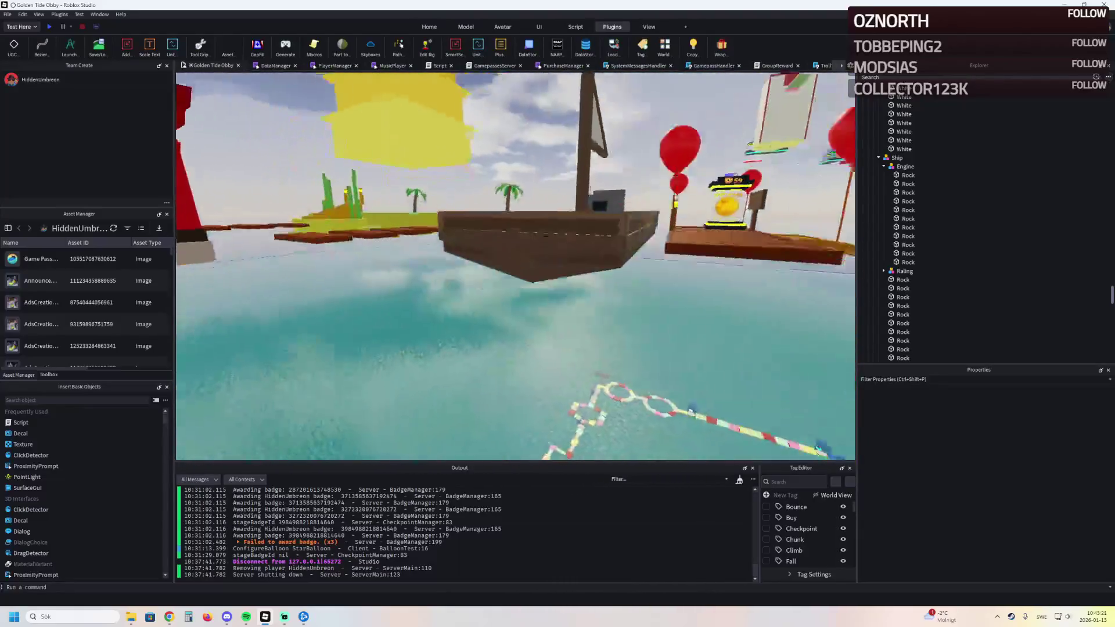
{"action": "scroll", "coordinate": [513, 266], "scroll_direction": "up", "scroll_amount": 5}
{"action": "scroll", "coordinate": [456, 228], "scroll_direction": "up", "scroll_amount": 2}
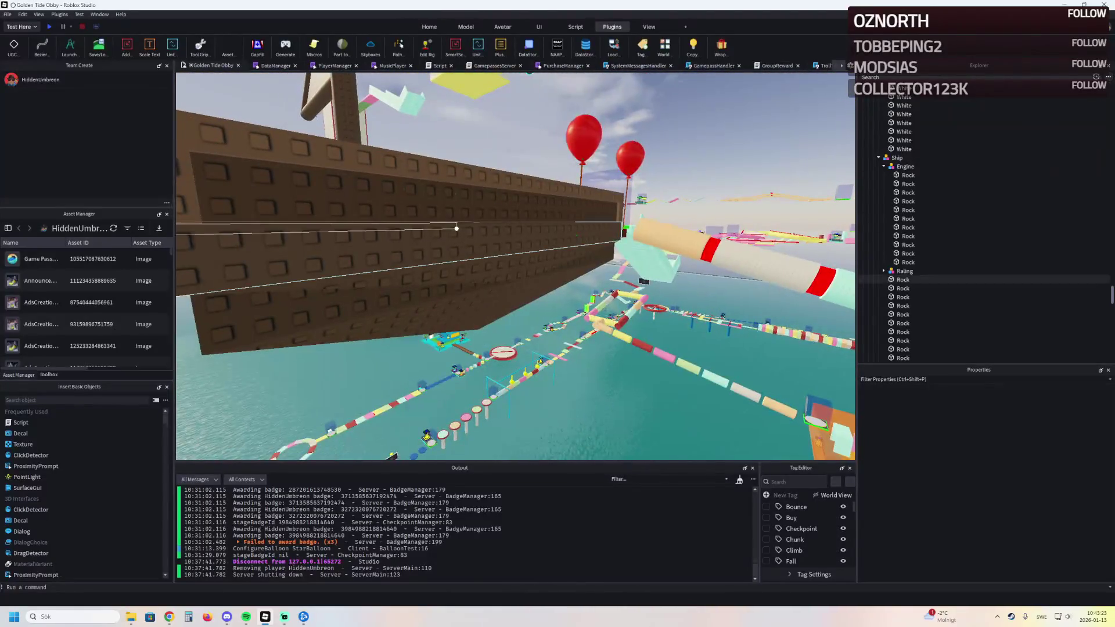
{"action": "scroll", "coordinate": [441, 247], "scroll_direction": "up", "scroll_amount": 3}
Step: Select both slanted plates under the hull and slide them along the ship's length
{"action": "left_click", "coordinate": [423, 144]}
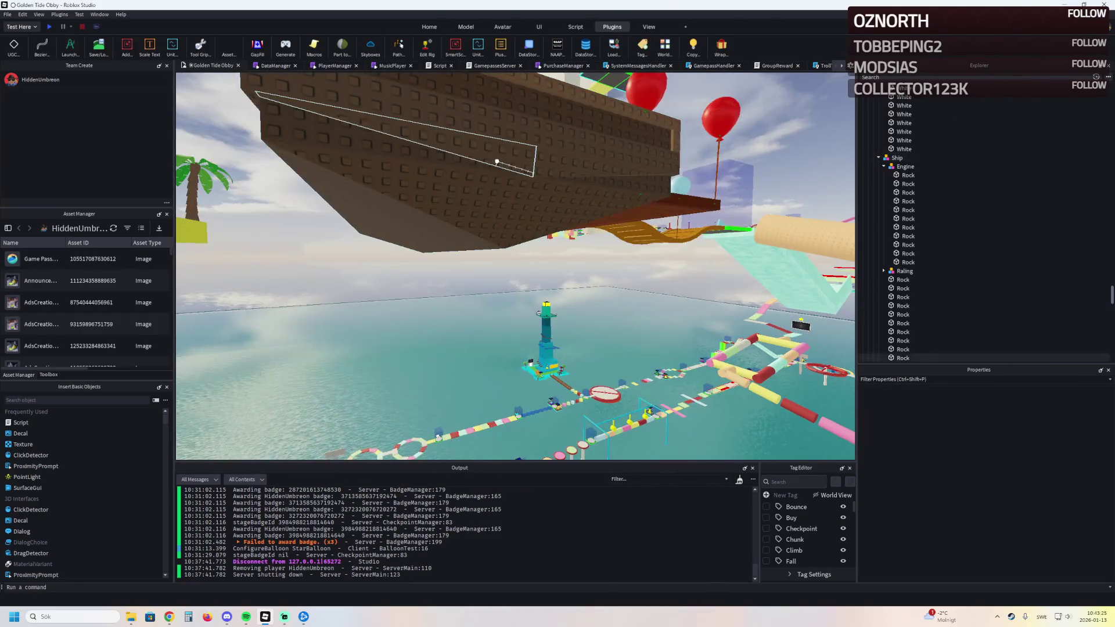
{"action": "left_click", "coordinate": [668, 171]}
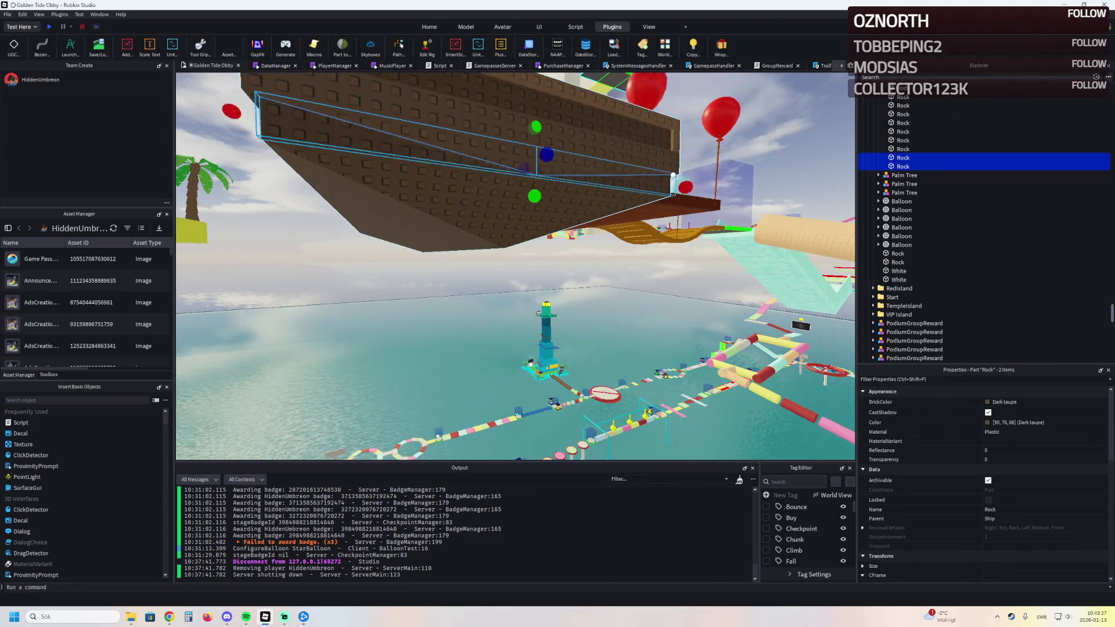
{"action": "key", "text": "f"}
{"action": "mouse_move", "coordinate": [649, 211]}
{"action": "left_mouse_down"}
{"action": "mouse_move", "coordinate": [670, 283]}
{"action": "mouse_move", "coordinate": [658, 282]}
{"action": "mouse_move", "coordinate": [624, 210]}
{"action": "mouse_move", "coordinate": [575, 212]}
{"action": "left_mouse_up"}
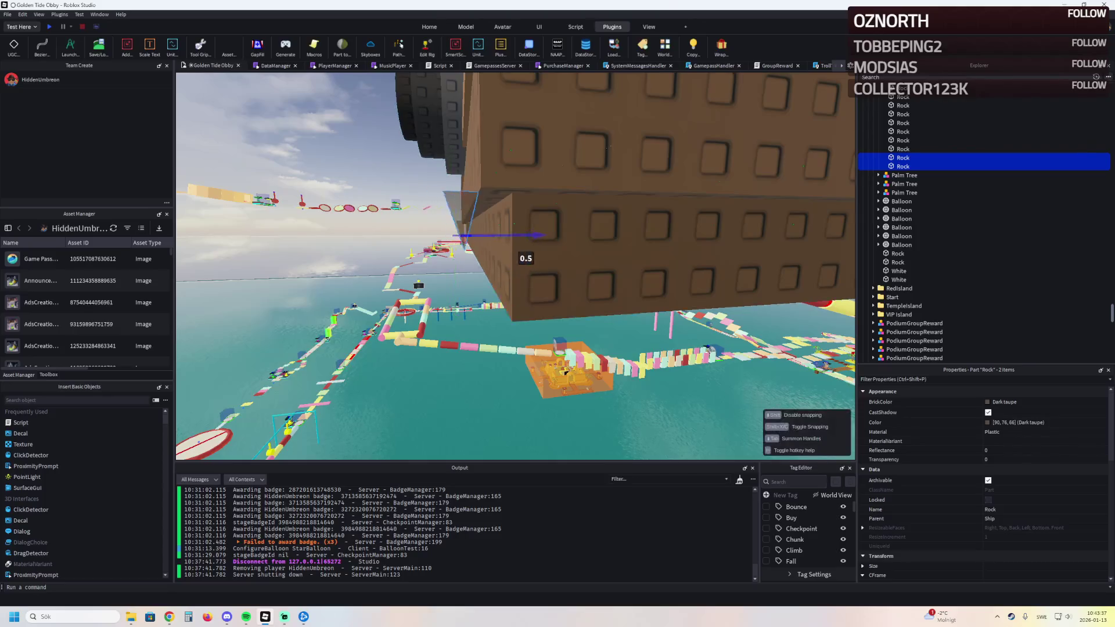
{"action": "left_click", "coordinate": [530, 238]}
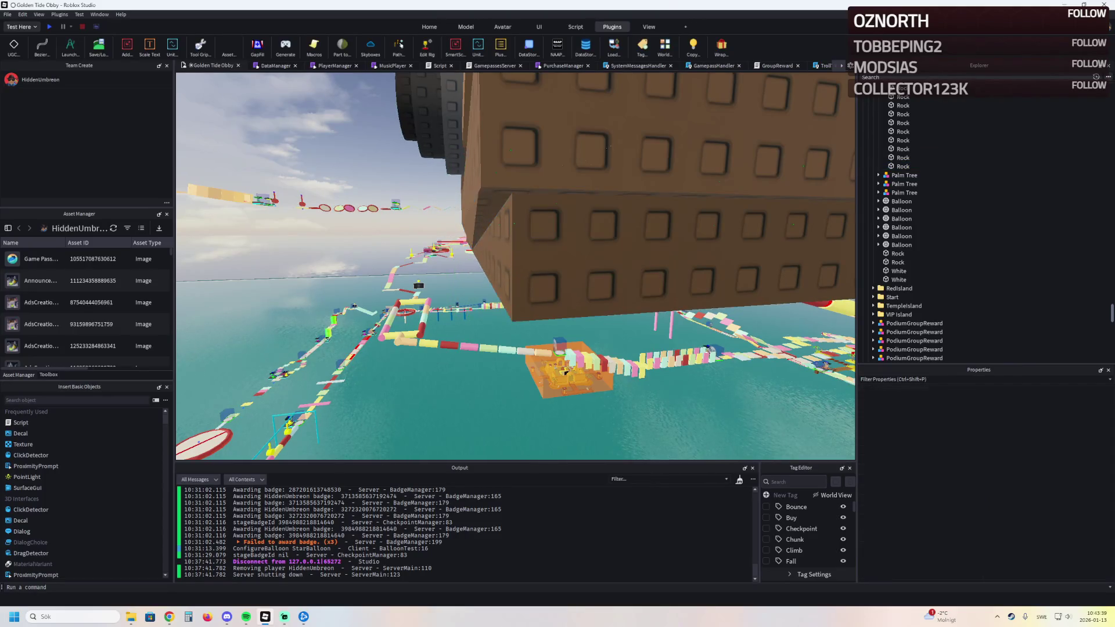
{"action": "left_click_drag", "start_coordinate": [530, 236], "coordinate": [436, 328]}
{"action": "key", "text": "q"}
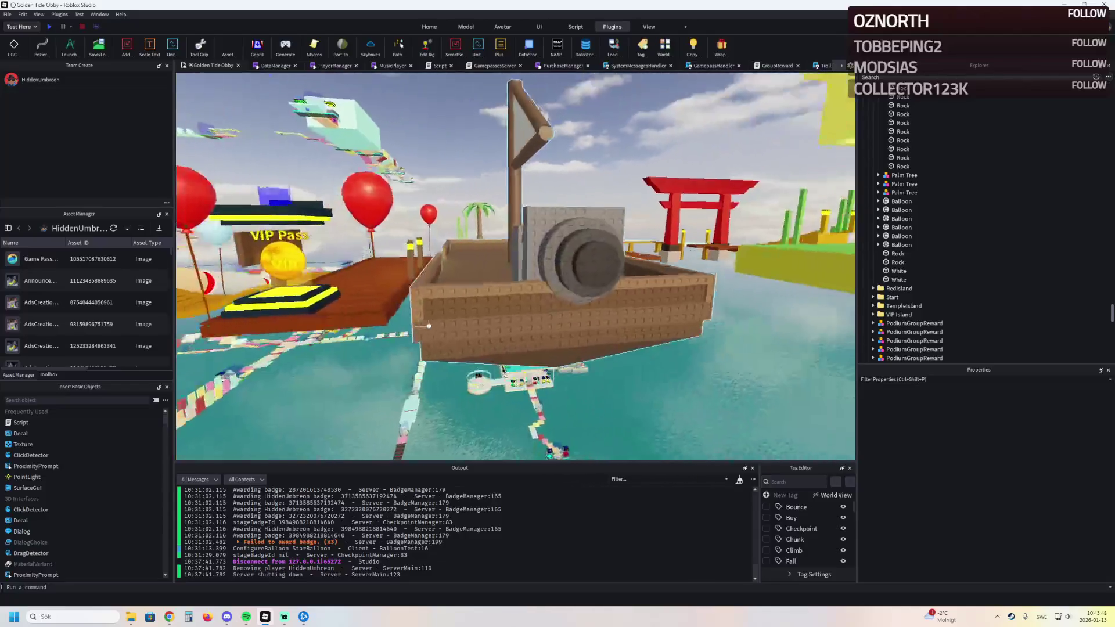
Step: Check the hull plates' colour, keep the brown, and fly the view back toward the mast
{"action": "left_click", "coordinate": [506, 237]}
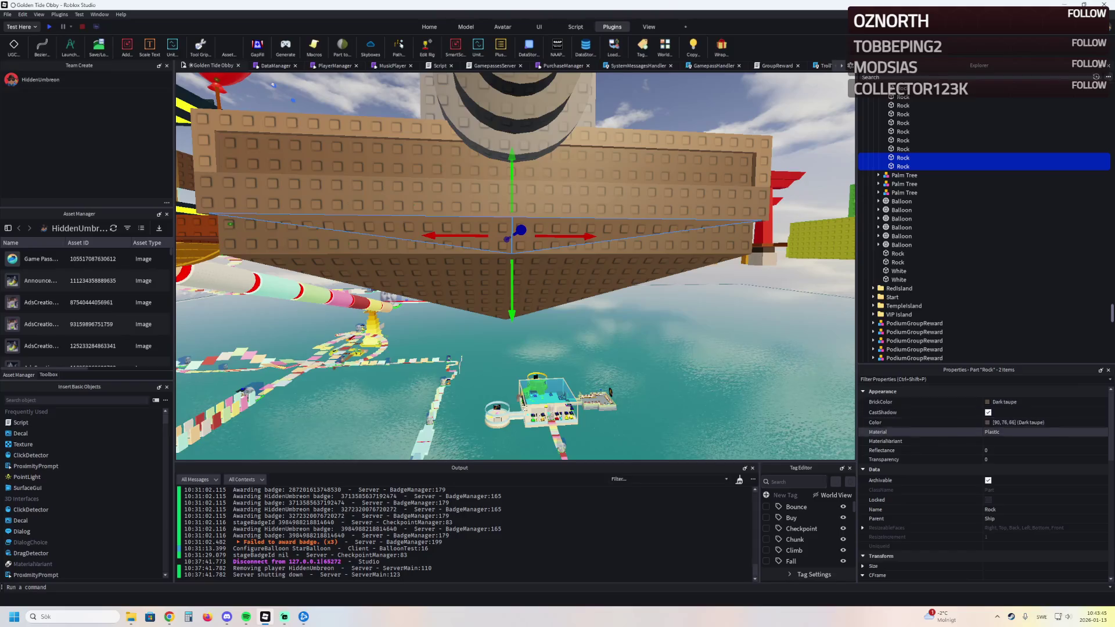
{"action": "left_click", "coordinate": [988, 423]}
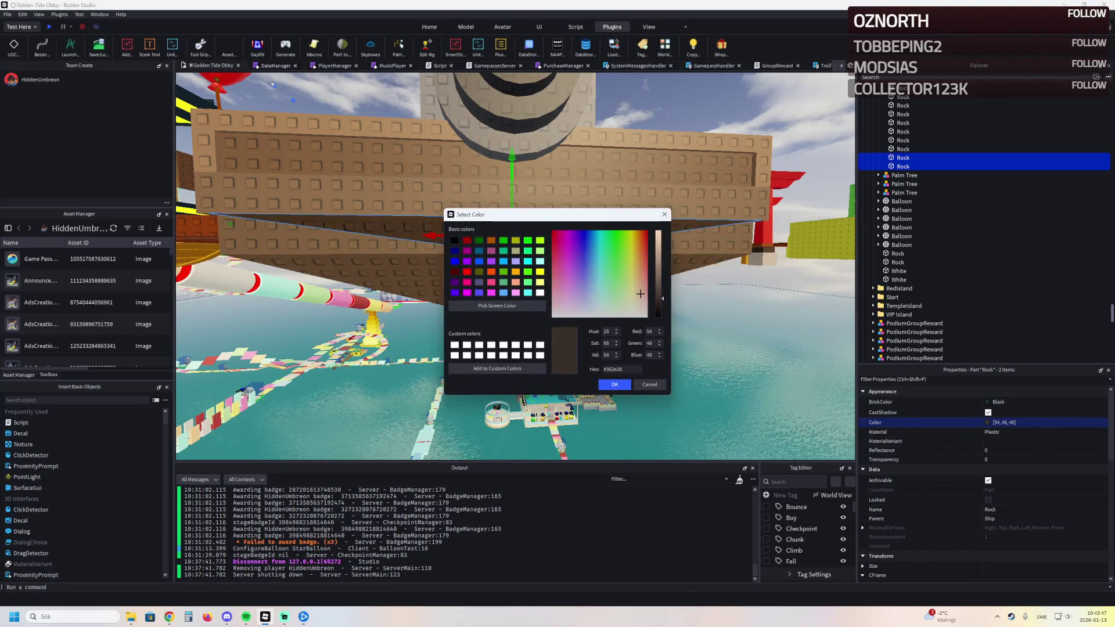
{"action": "key", "text": "Return"}
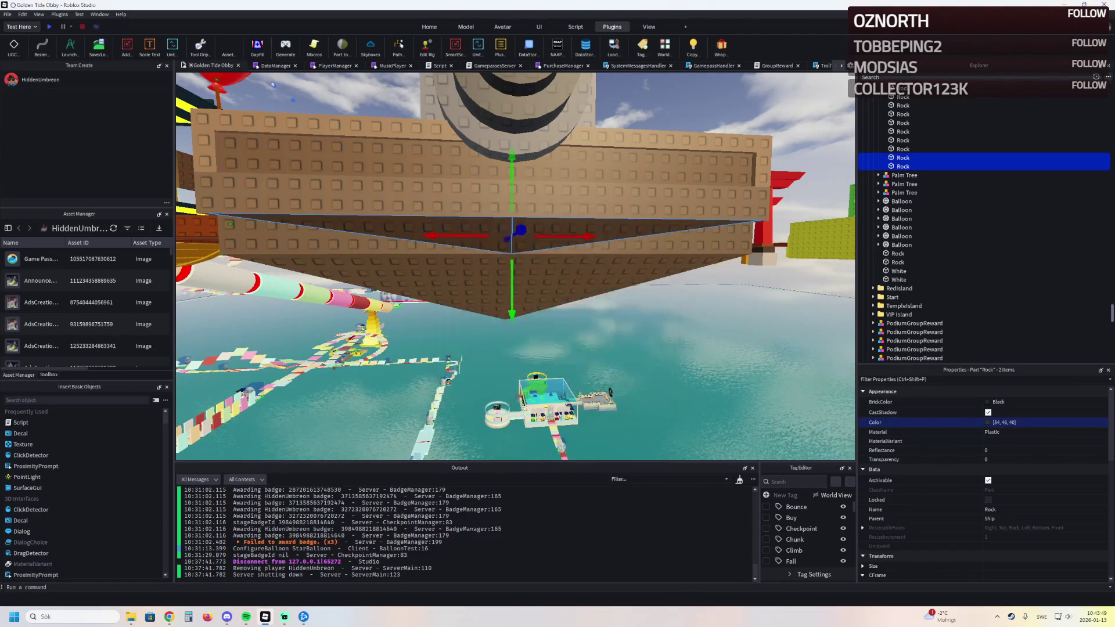
{"action": "key", "text": "Escape"}
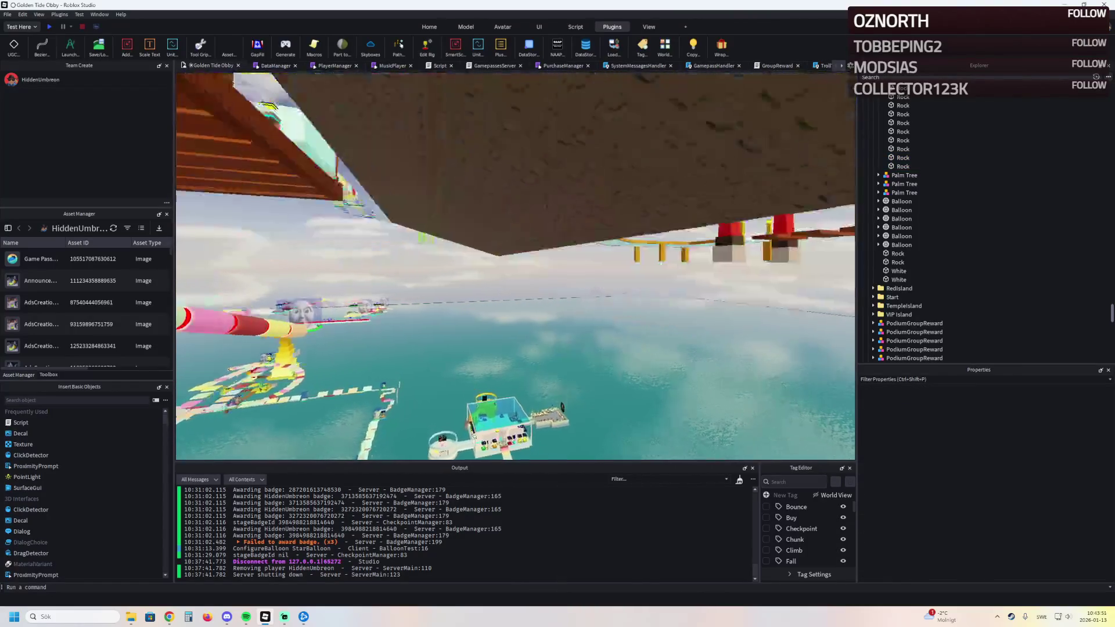
{"action": "key", "text": "s"}
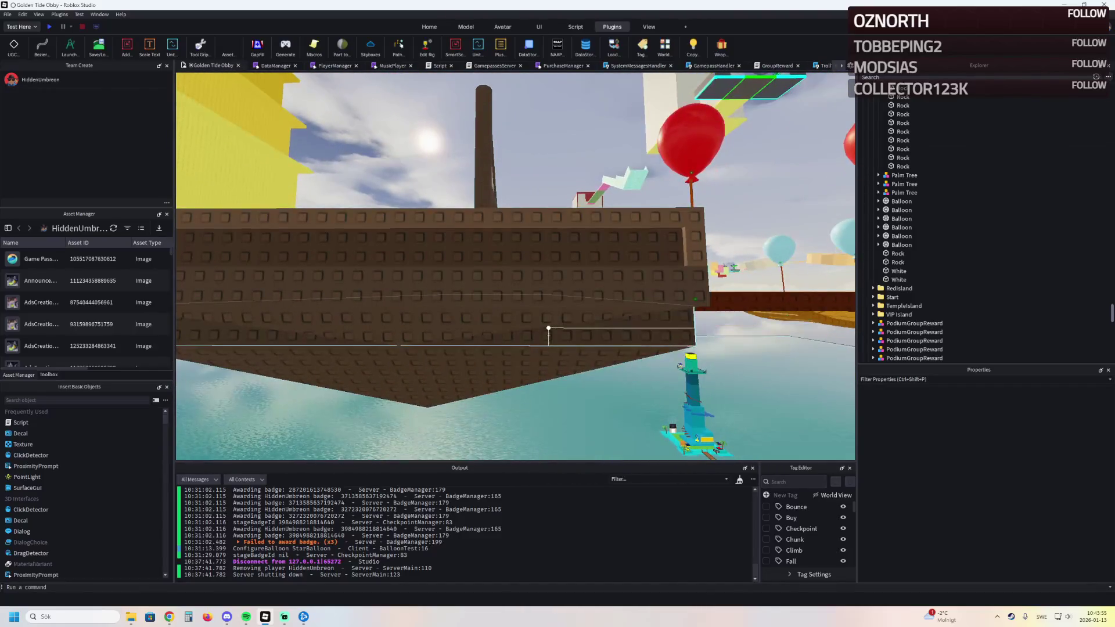
{"action": "left_click", "coordinate": [525, 319]}
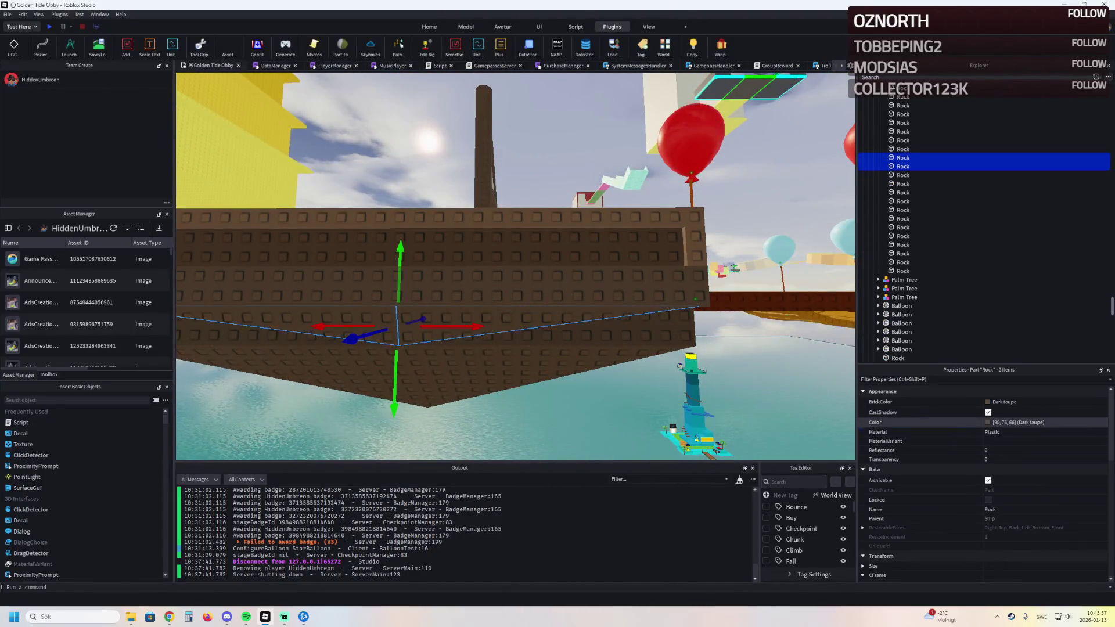
{"action": "key", "text": "Return"}
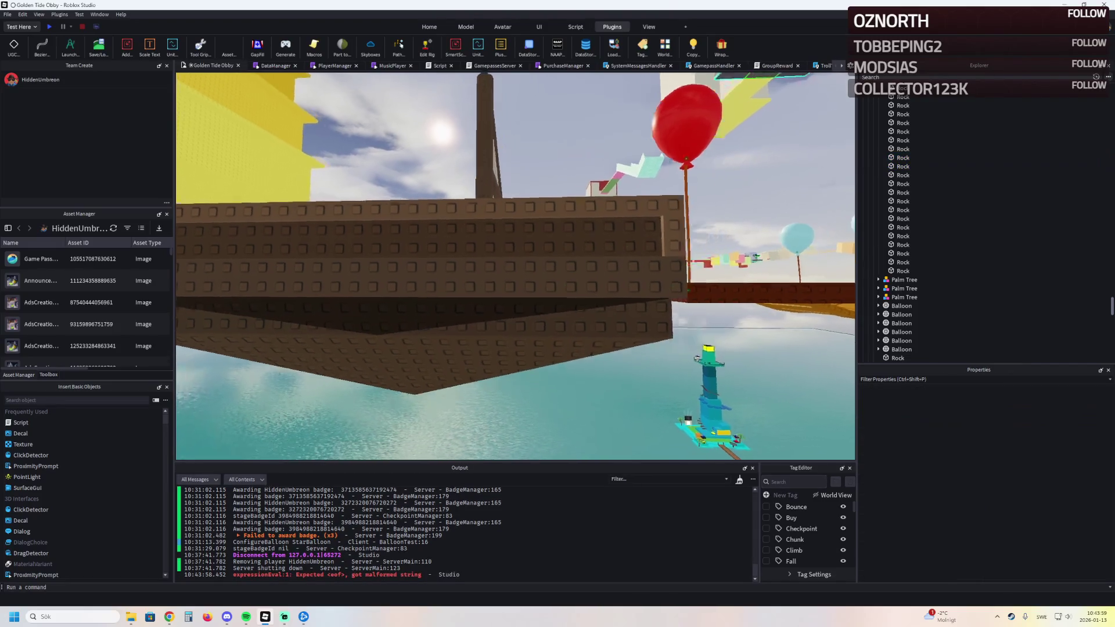
{"action": "key", "text": "s"}
{"action": "key", "text": "w"}
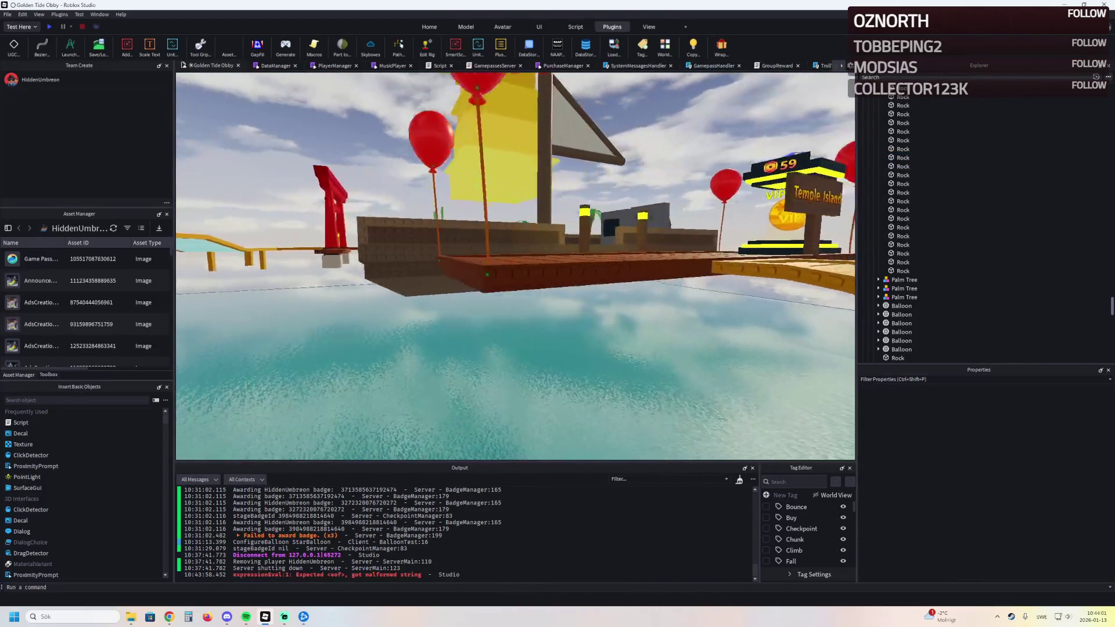
{"action": "key", "text": "w"}
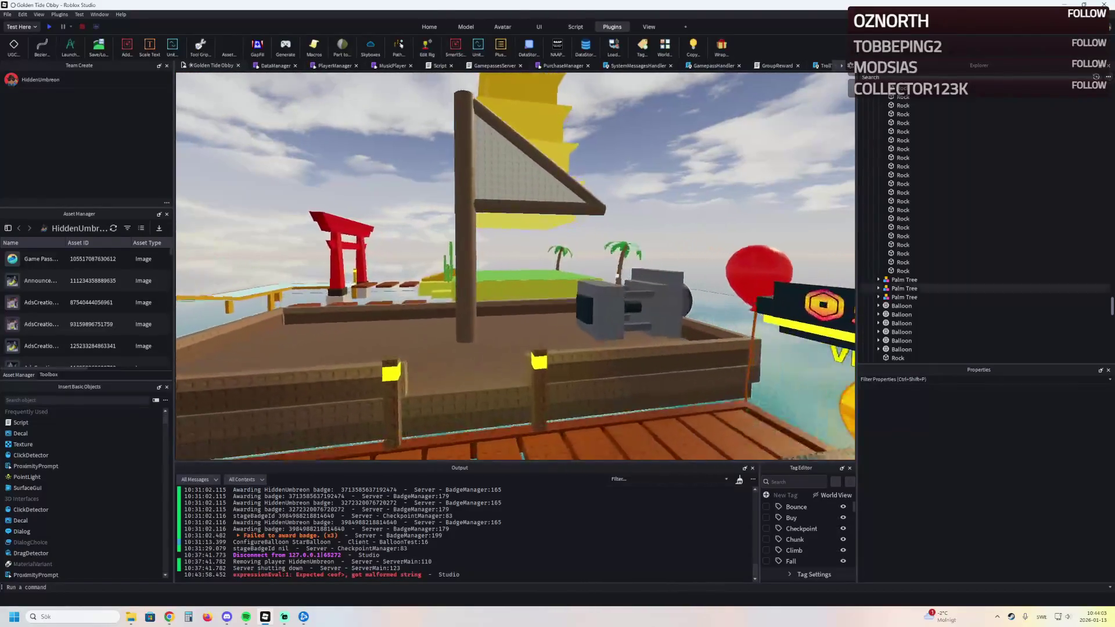
Step: Slim the mast from size 35, 2.4, 35 to 35, 2, 35 and review the ship from the dock
{"action": "left_click", "coordinate": [550, 332]}
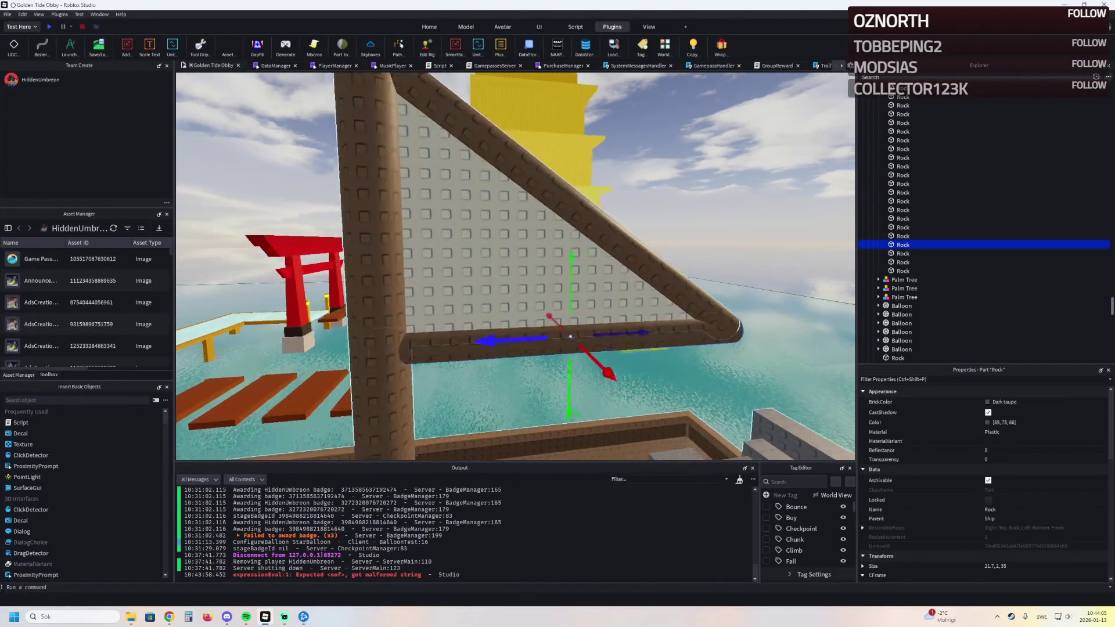
{"action": "key", "text": "d"}
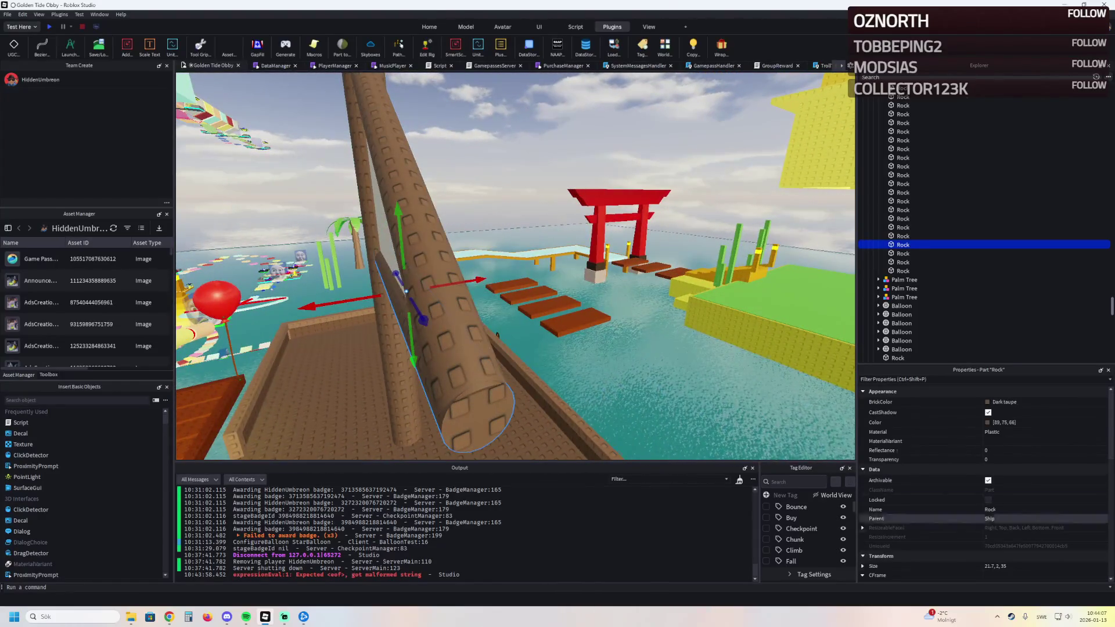
{"action": "scroll", "coordinate": [406, 291], "scroll_direction": "down", "scroll_amount": 5}
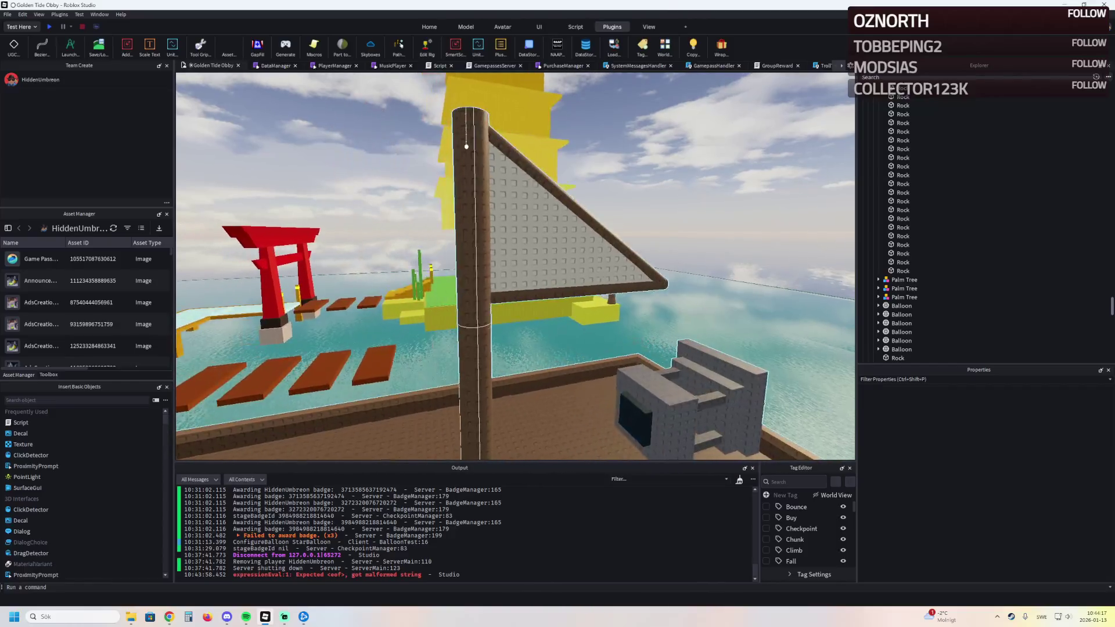
{"action": "scroll", "coordinate": [514, 266], "scroll_direction": "down", "scroll_amount": 3}
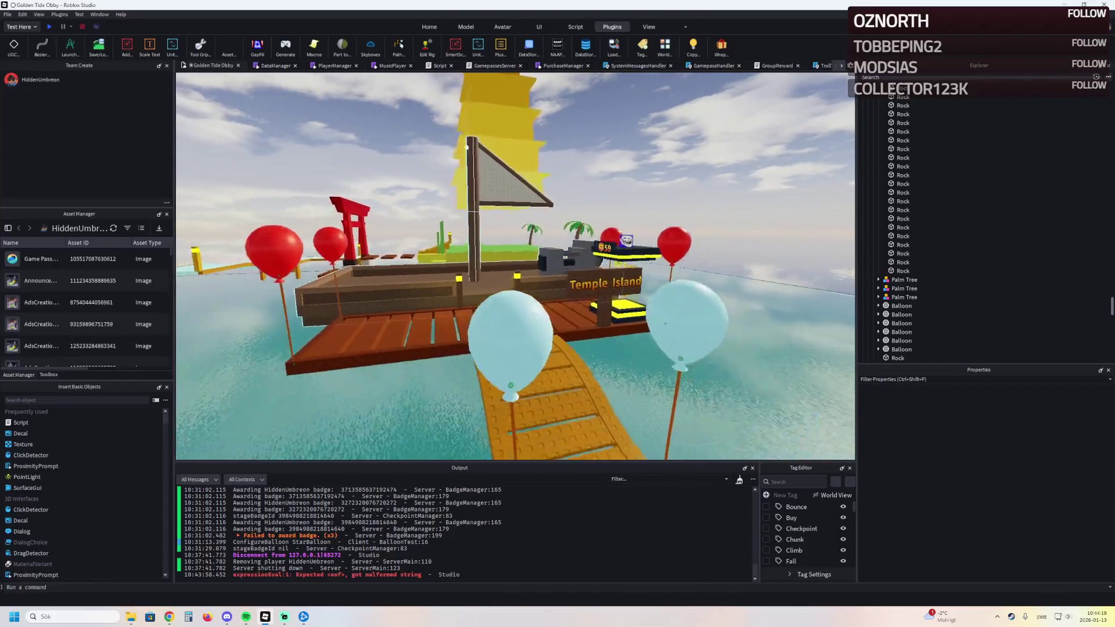
{"action": "scroll", "coordinate": [514, 266], "scroll_direction": "up", "scroll_amount": 3}
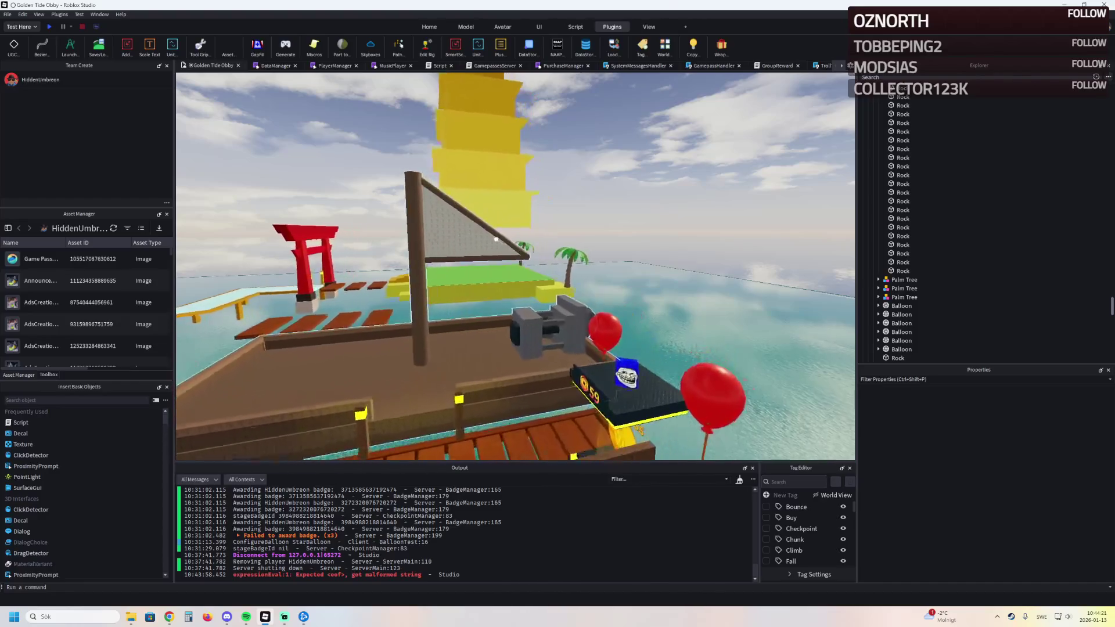
{"action": "scroll", "coordinate": [514, 266], "scroll_direction": "up", "scroll_amount": 3}
{"action": "left_click", "coordinate": [449, 253]}
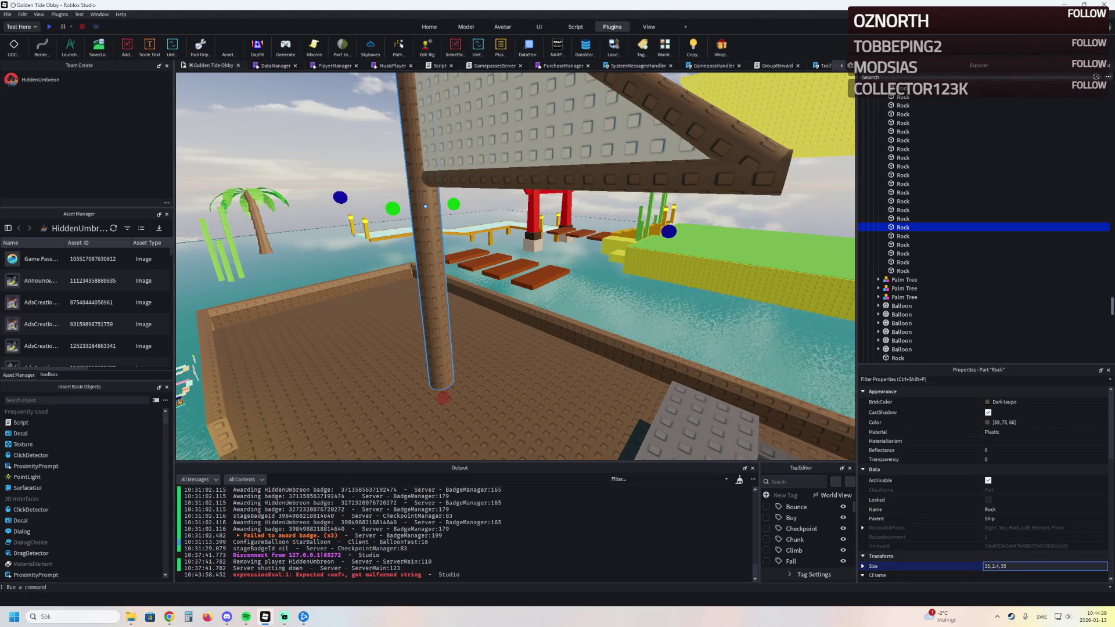
{"action": "key", "text": "BackSpace"}
{"action": "key", "text": "BackSpace"}
{"action": "key", "text": "Return"}
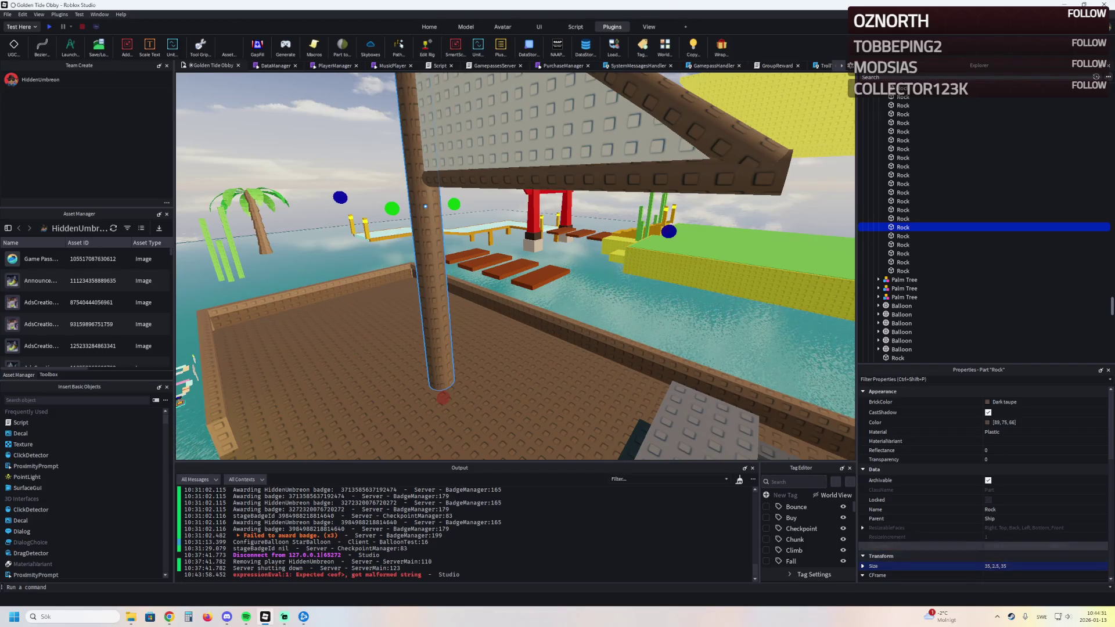
{"action": "key", "text": "s"}
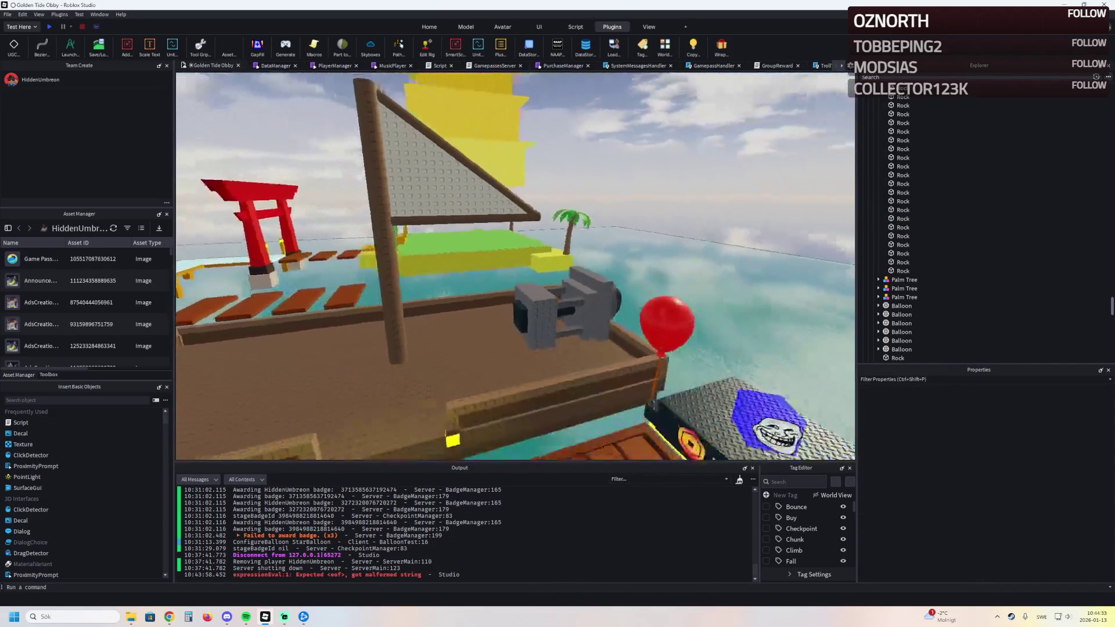
{"action": "key", "text": "q"}
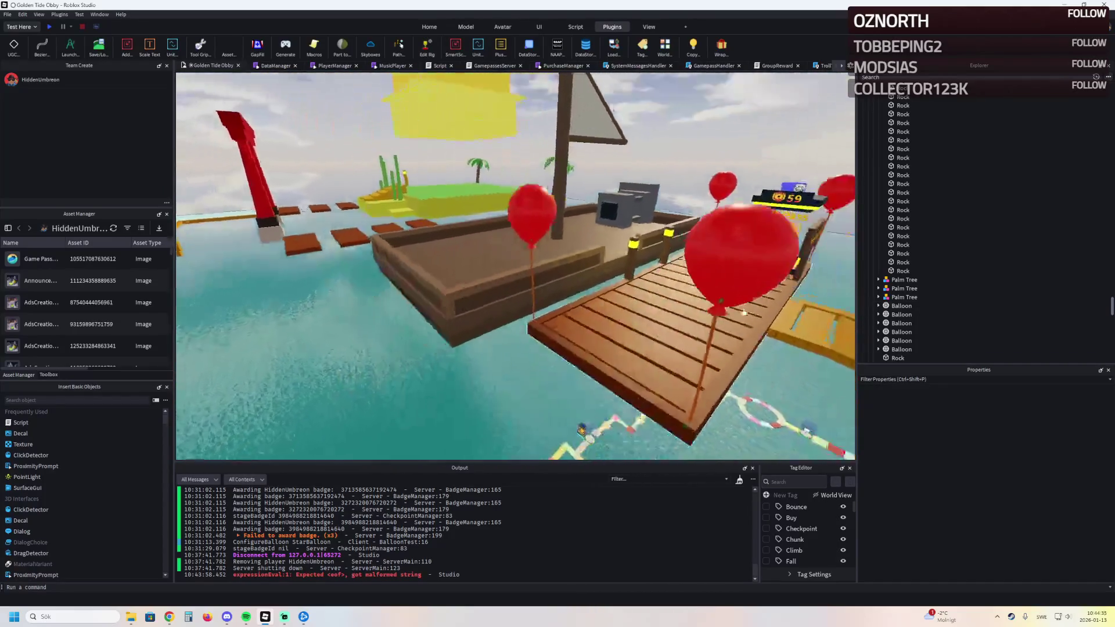
{"action": "key", "text": "e"}
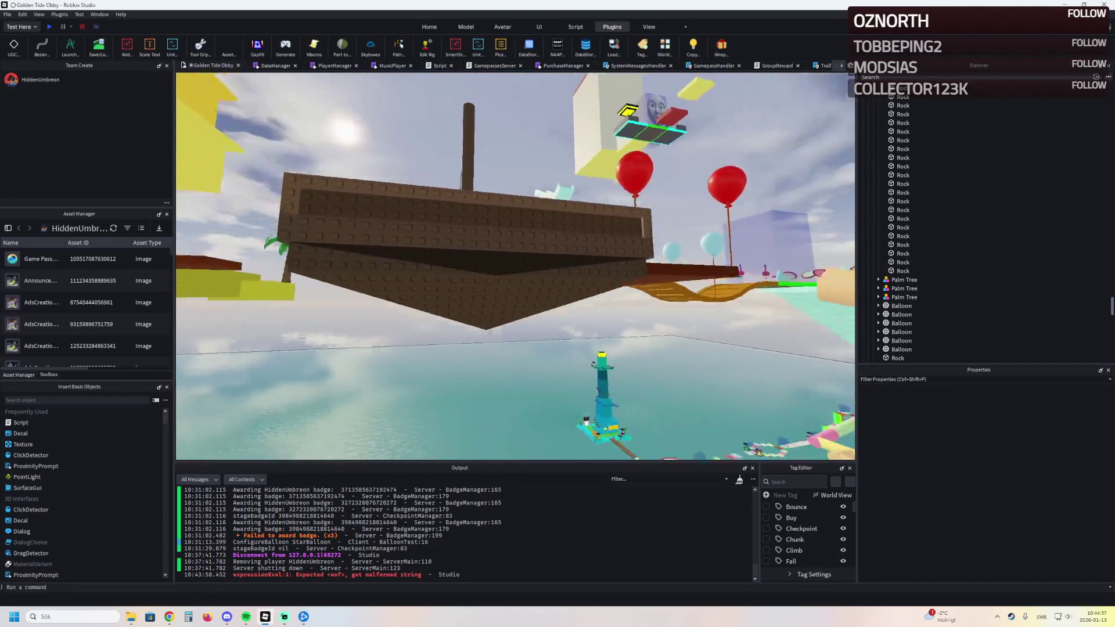
{"action": "key", "text": "Left"}
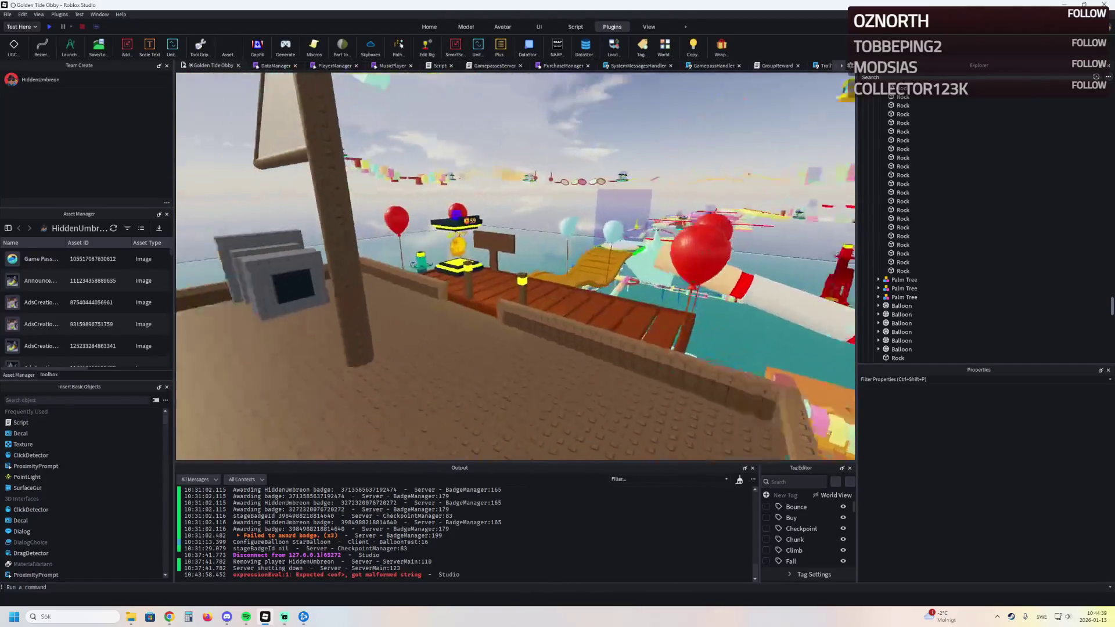
{"action": "key", "text": "s"}
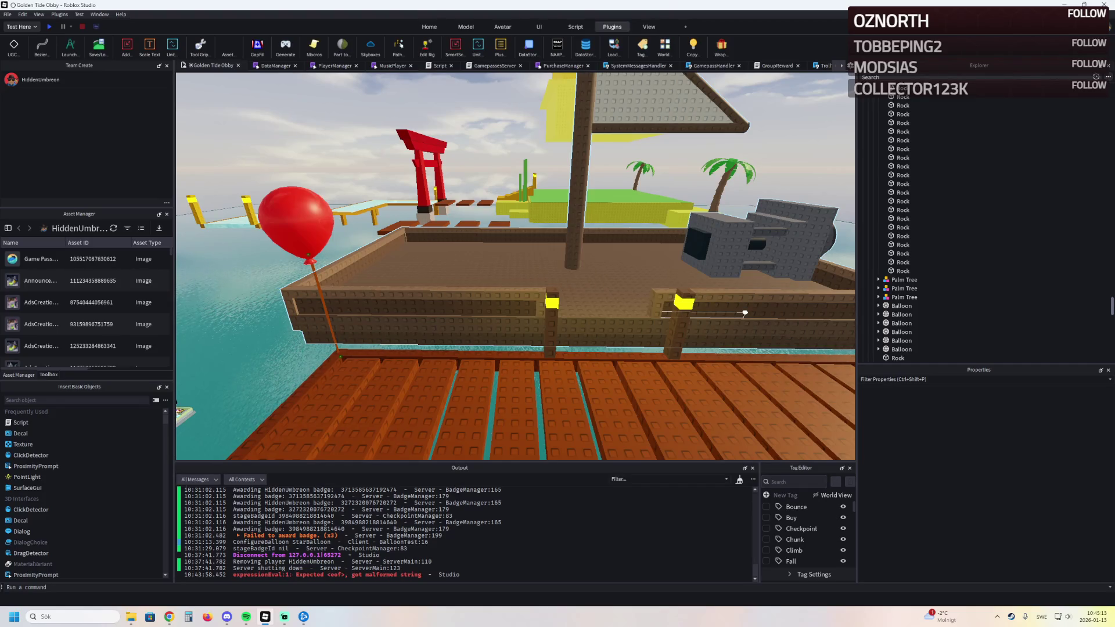
{"action": "key", "text": "w"}
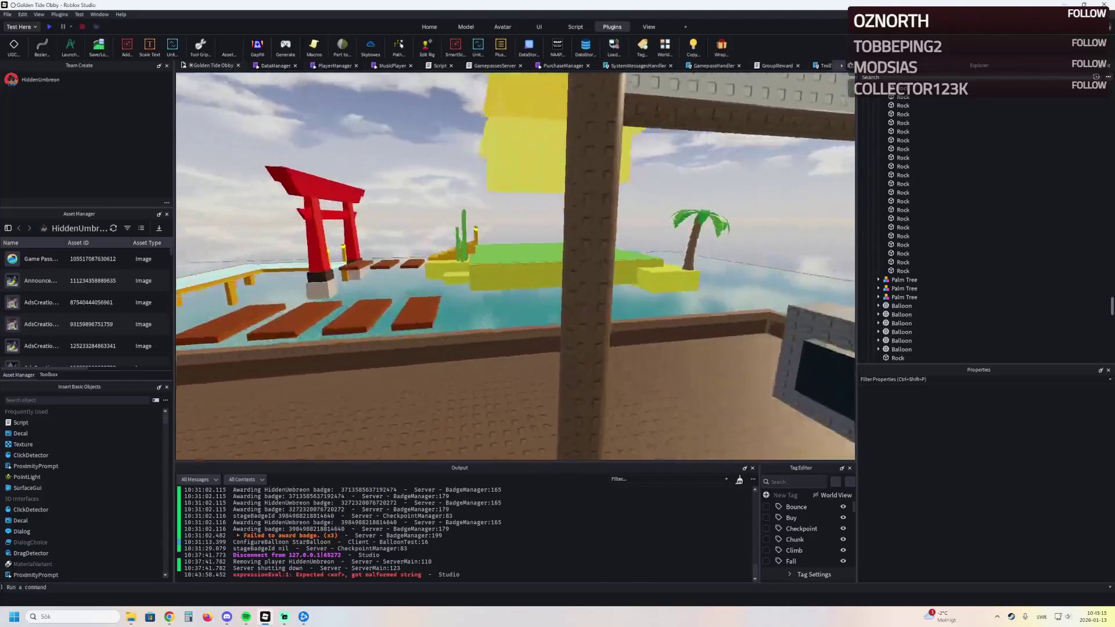
{"action": "key", "text": "Right"}
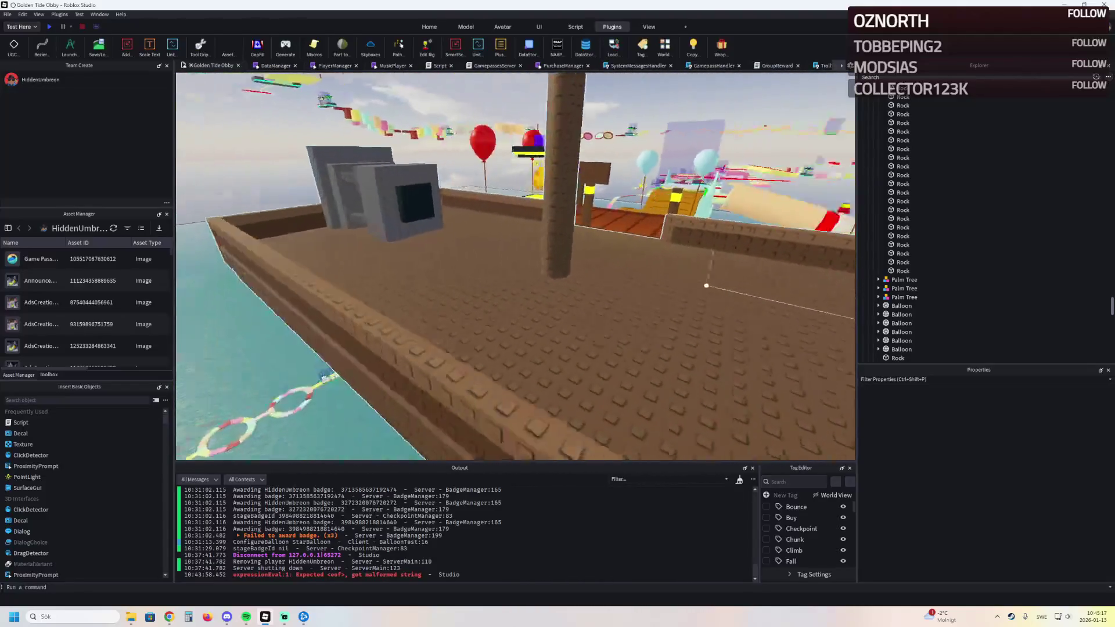
{"action": "key", "text": "Left"}
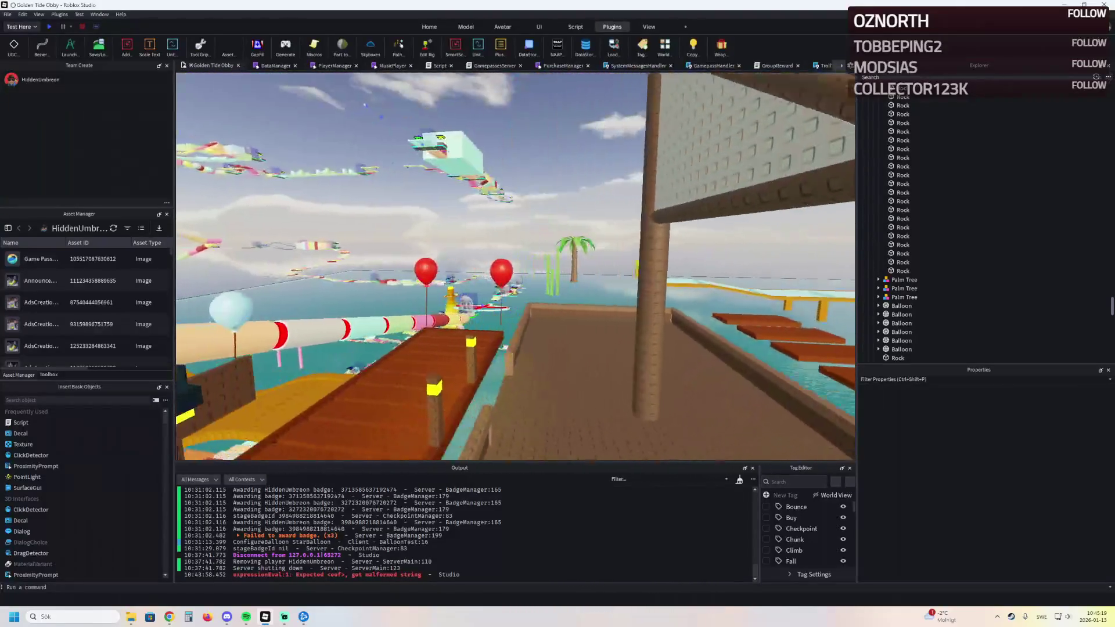
{"action": "key", "text": "Right"}
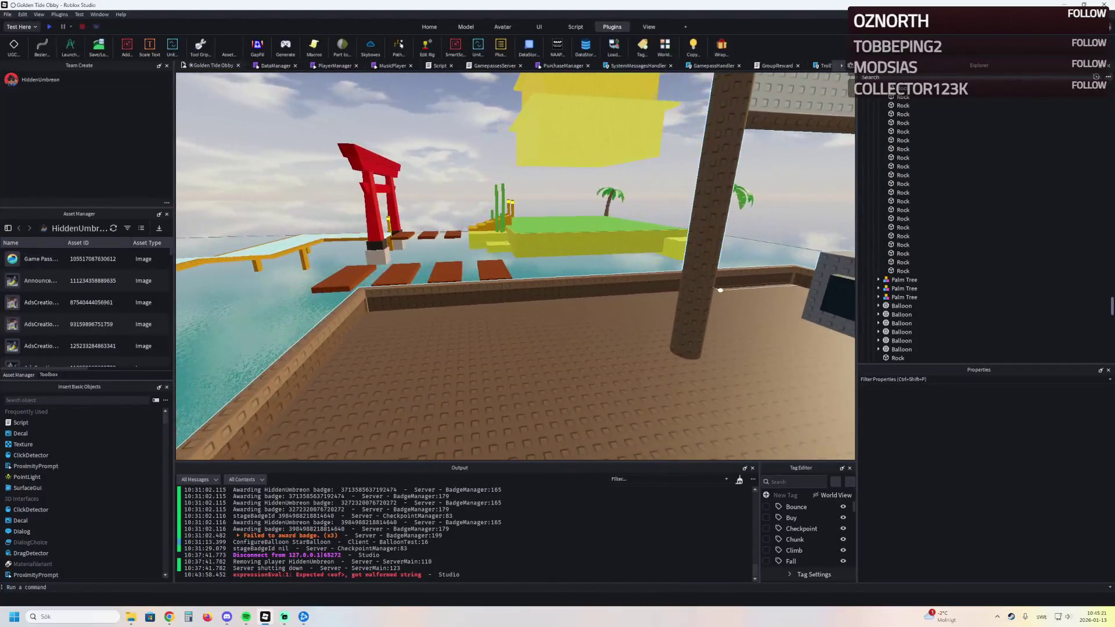
{"action": "key", "text": "Right"}
{"action": "key", "text": "w"}
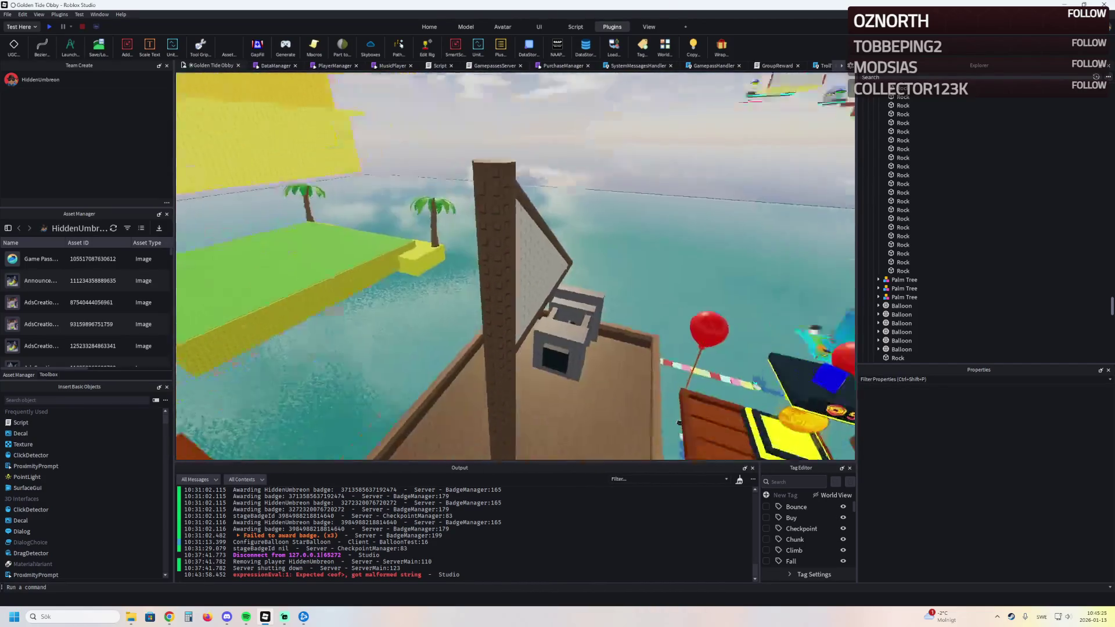
{"action": "key", "text": "w"}
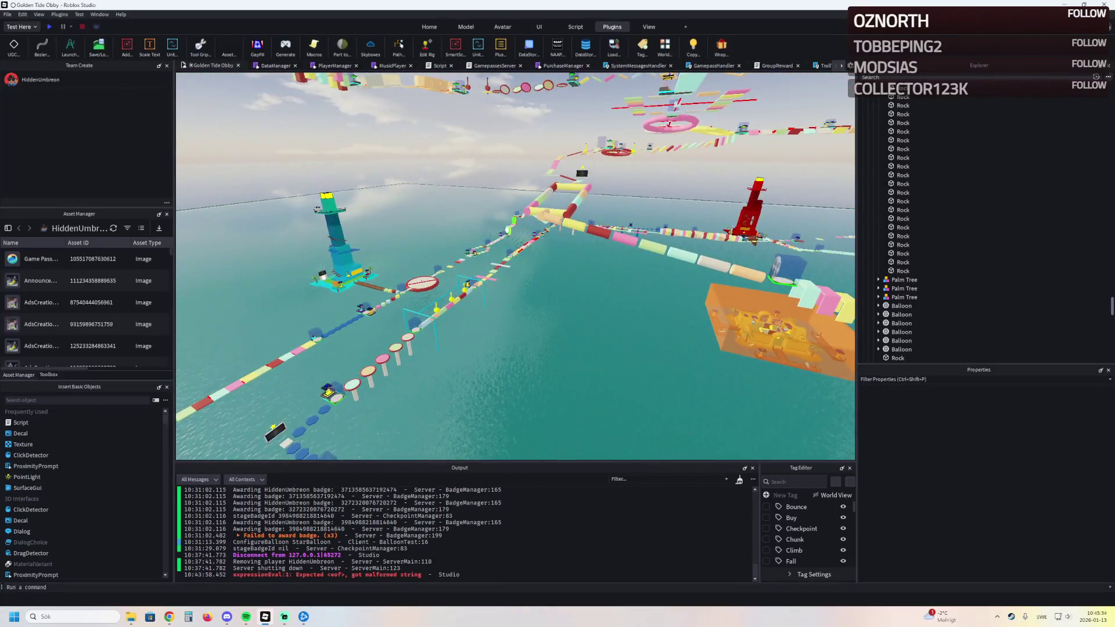
Step: Duplicate the green Climb tower and drag the copy over onto the ship's deck
{"action": "left_click", "coordinate": [747, 187]}
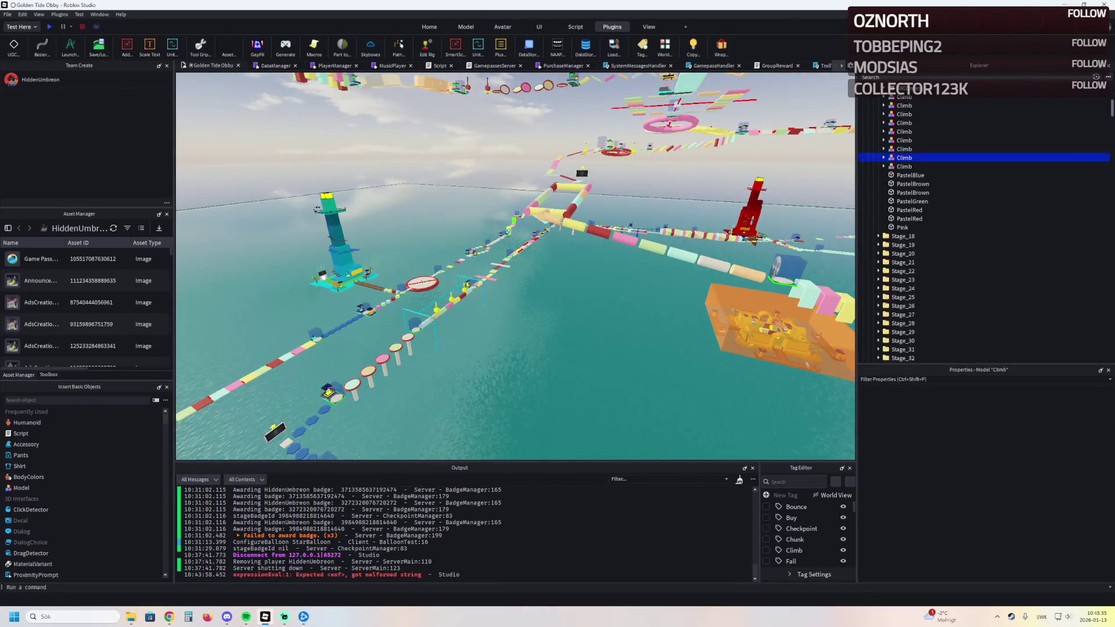
{"action": "key", "text": "f"}
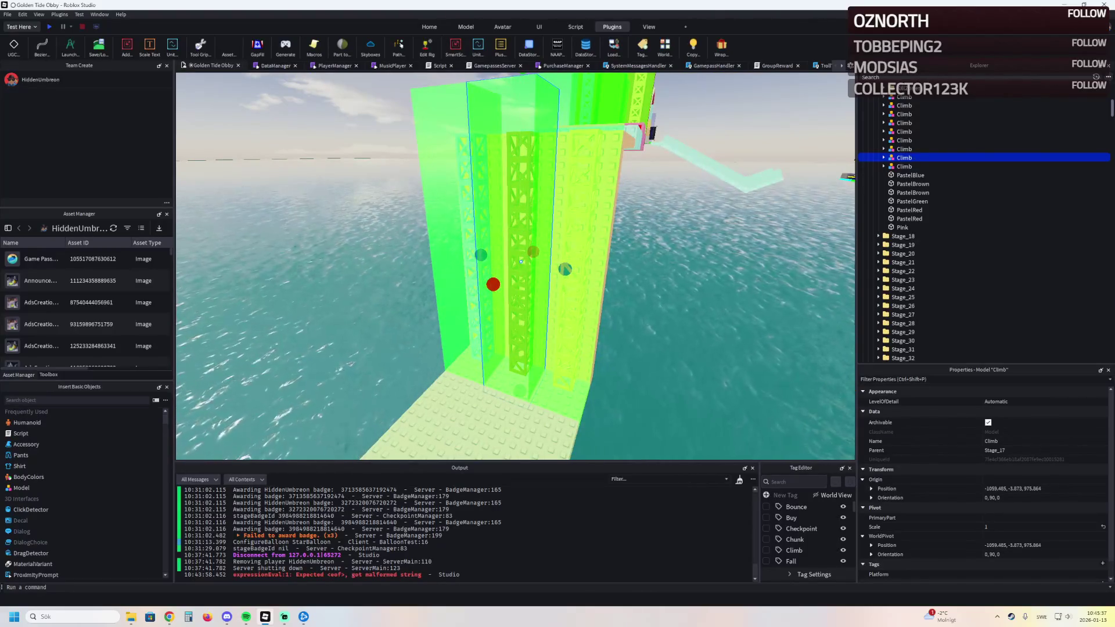
{"action": "key", "text": "ctrl+d"}
{"action": "left_click_drag", "start_coordinate": [485, 292], "coordinate": [592, 251]}
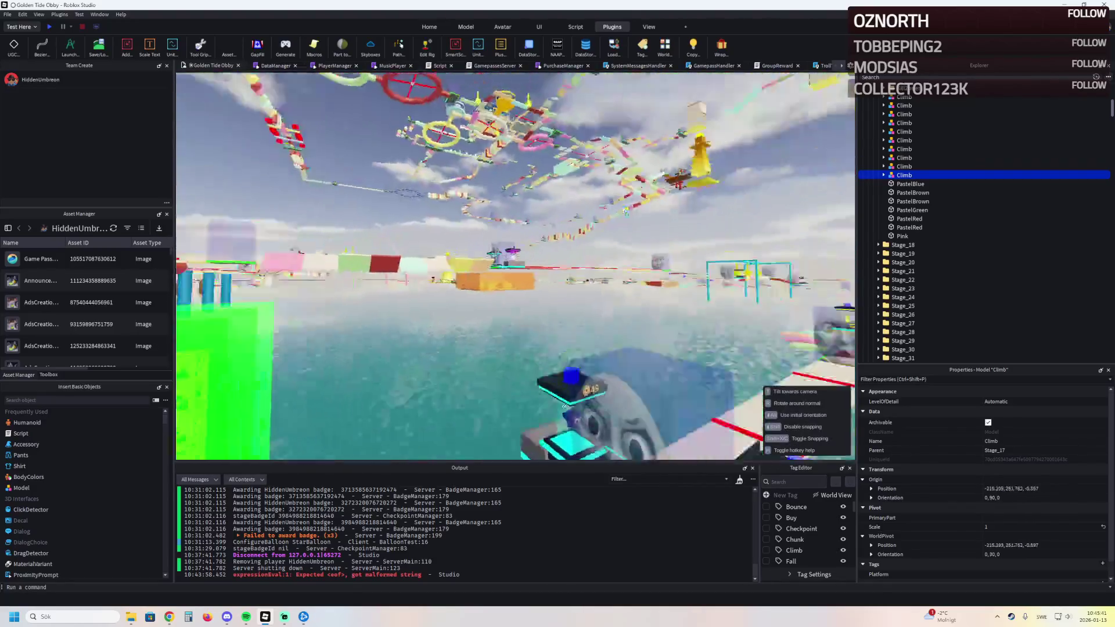
{"action": "mouse_move", "coordinate": [592, 251]}
{"action": "left_mouse_down"}
{"action": "mouse_move", "coordinate": [680, 349]}
{"action": "mouse_move", "coordinate": [601, 262]}
{"action": "mouse_move", "coordinate": [638, 320]}
{"action": "left_mouse_up"}
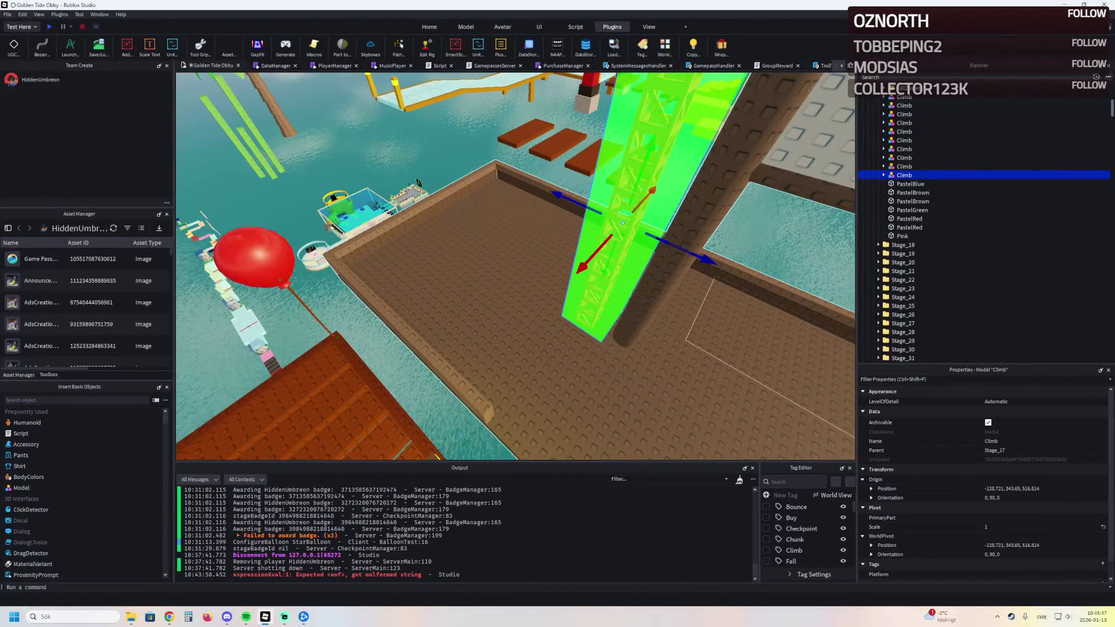
{"action": "left_click", "coordinate": [440, 196]}
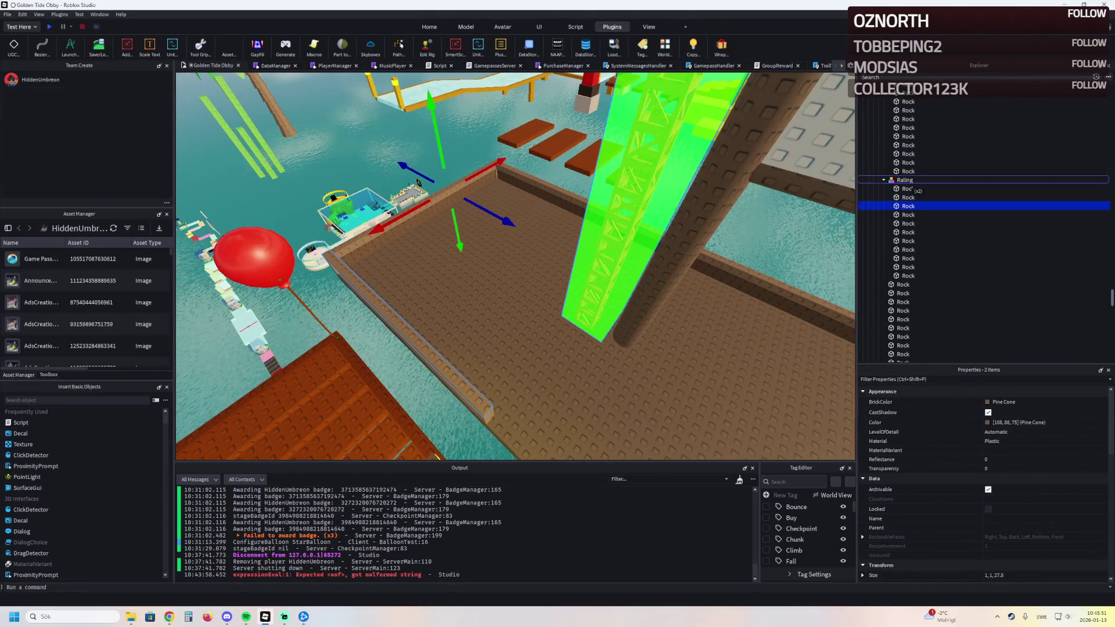
Step: Move the Climb copy out of the Railing group and rotate the tower a quarter turn
{"action": "left_click", "coordinate": [911, 182]}
{"action": "left_click_drag", "start_coordinate": [914, 179], "coordinate": [916, 180]}
{"action": "left_click_drag", "start_coordinate": [791, 190], "coordinate": [553, 199]}
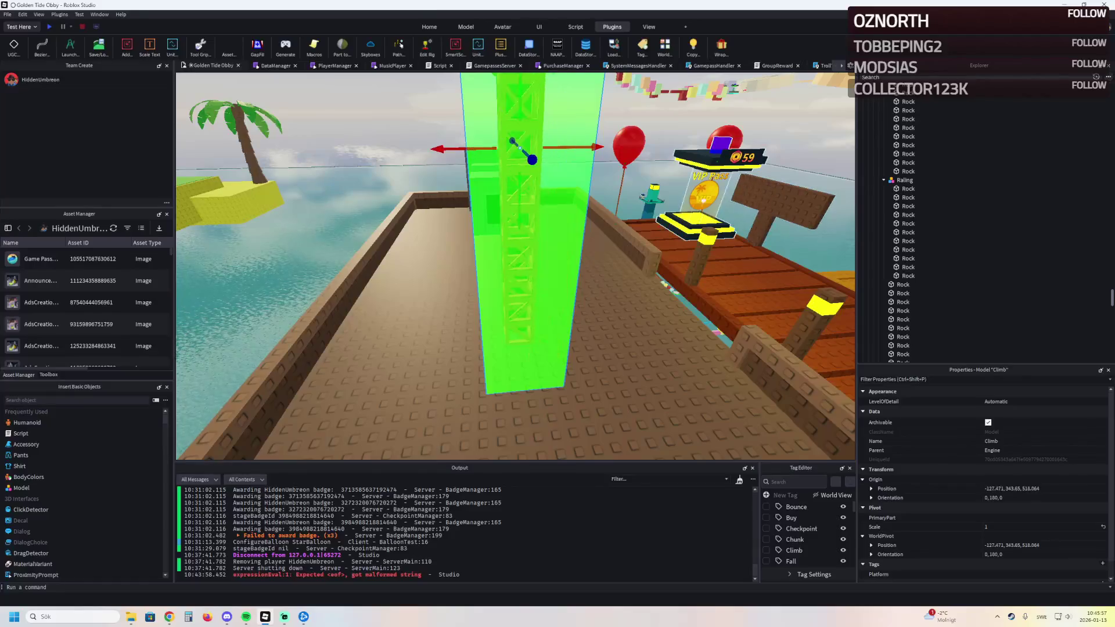
{"action": "key", "text": "ctrl+r"}
{"action": "left_click_drag", "start_coordinate": [552, 198], "coordinate": [741, 200]}
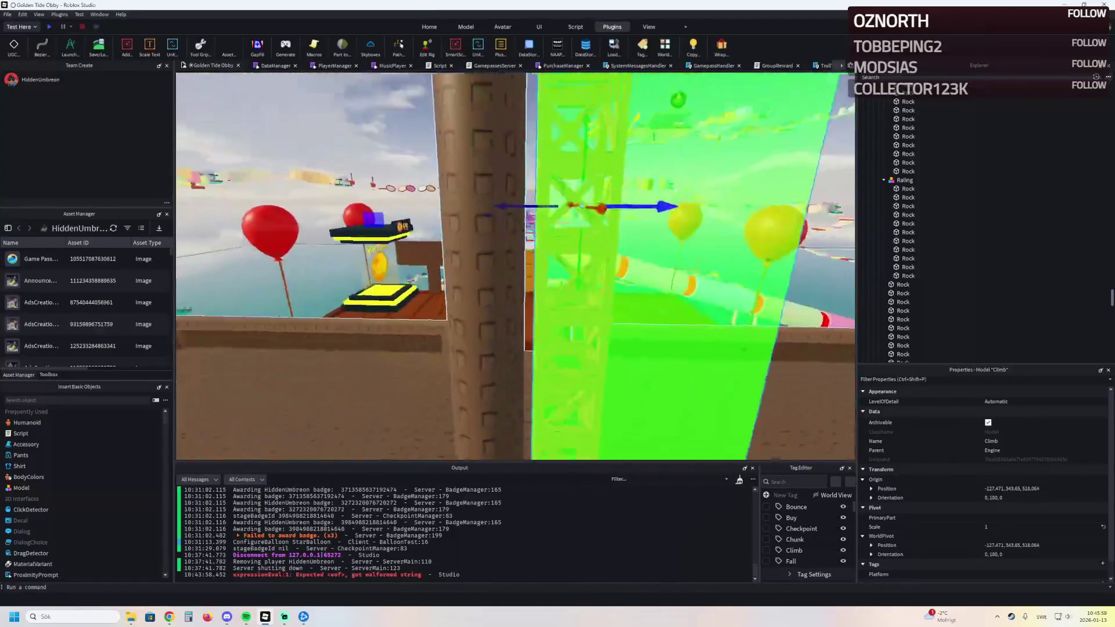
{"action": "mouse_move", "coordinate": [569, 229]}
{"action": "left_mouse_down"}
{"action": "mouse_move", "coordinate": [496, 254]}
{"action": "mouse_move", "coordinate": [703, 156]}
{"action": "left_mouse_up"}
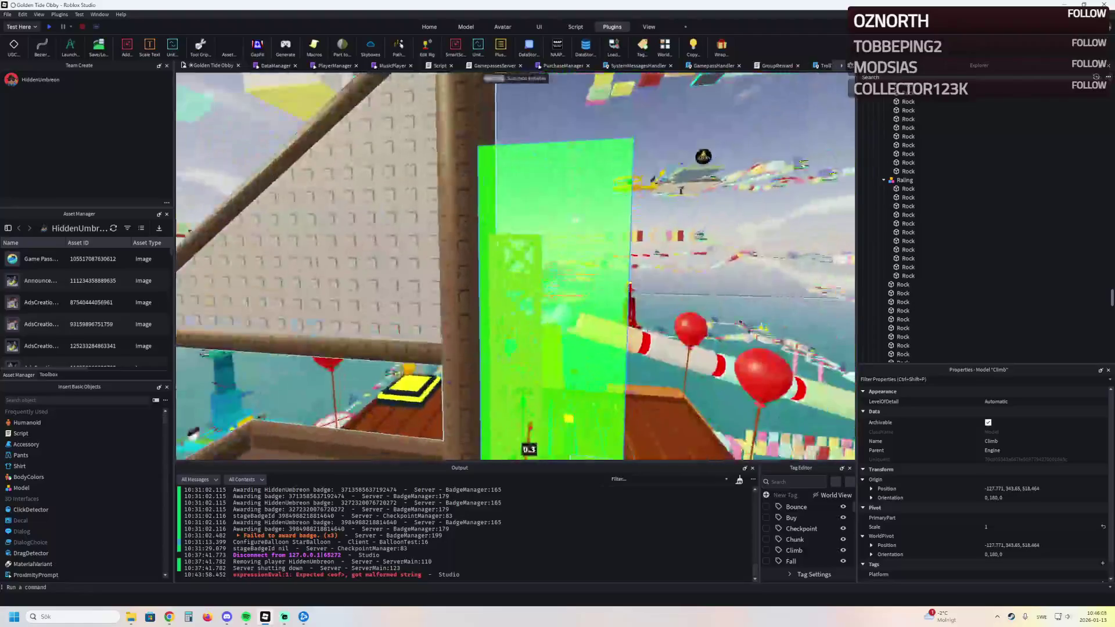
{"action": "left_click_drag", "start_coordinate": [575, 221], "coordinate": [555, 300]}
Step: Inspect the ClimbZone and Truss, then nudge the Climb model a small step (-0.1) along the deck
{"action": "left_click", "coordinate": [555, 300]}
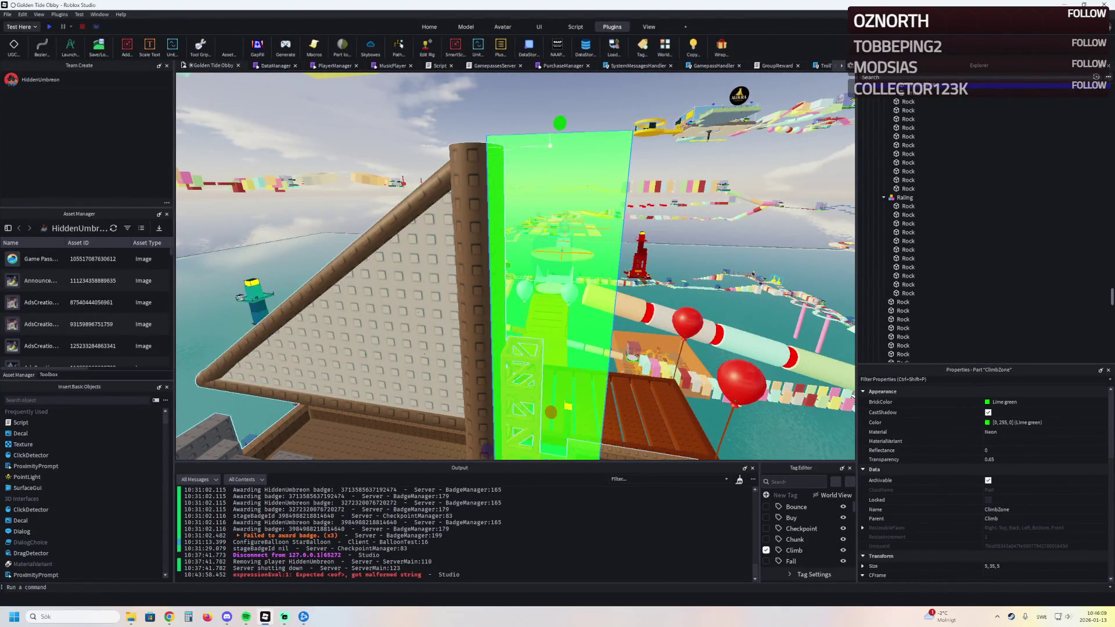
{"action": "mouse_move", "coordinate": [555, 299]}
{"action": "left_mouse_down"}
{"action": "mouse_move", "coordinate": [521, 357]}
{"action": "mouse_move", "coordinate": [438, 302]}
{"action": "left_mouse_up"}
{"action": "left_click", "coordinate": [521, 358]}
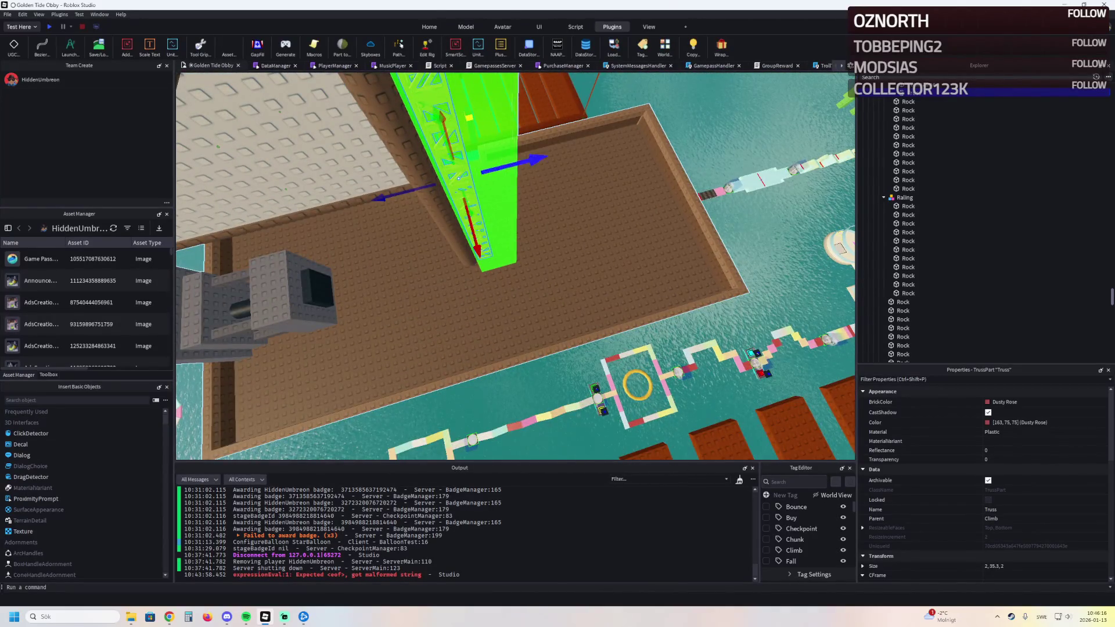
{"action": "left_click", "coordinate": [458, 178]}
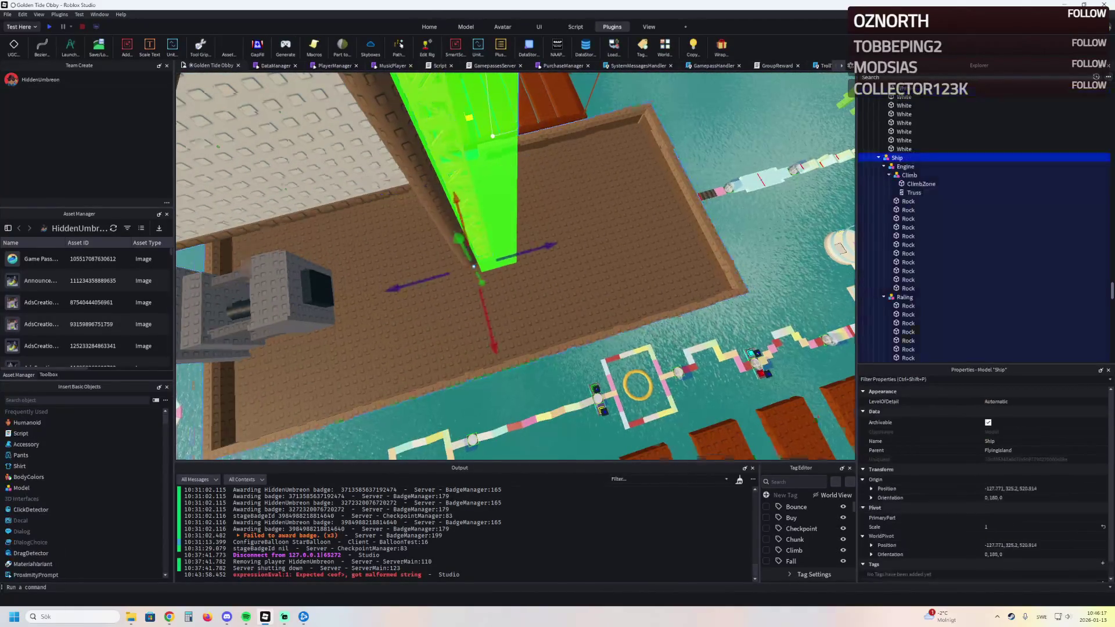
{"action": "left_click", "coordinate": [458, 177]}
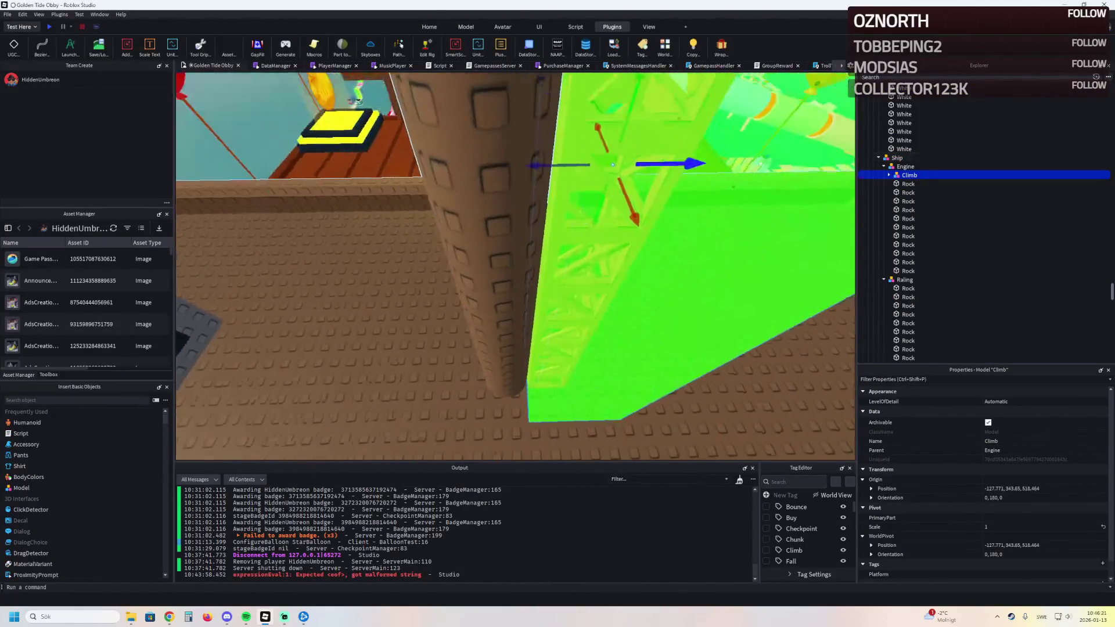
{"action": "left_click_drag", "start_coordinate": [640, 236], "coordinate": [608, 165]}
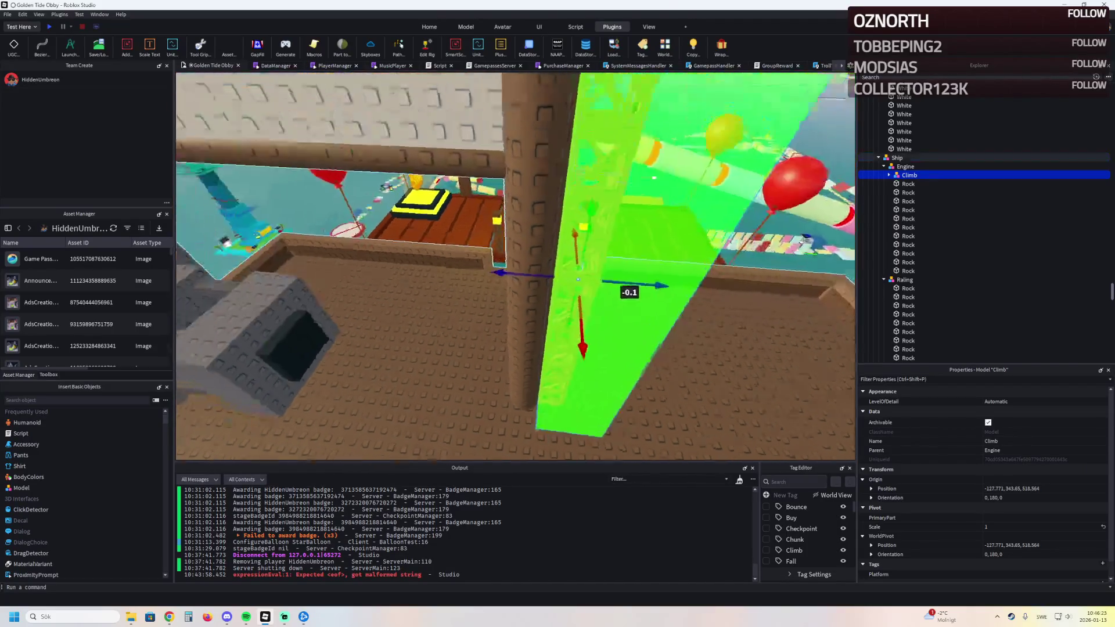
{"action": "key", "text": "s"}
{"action": "key", "text": "s"}
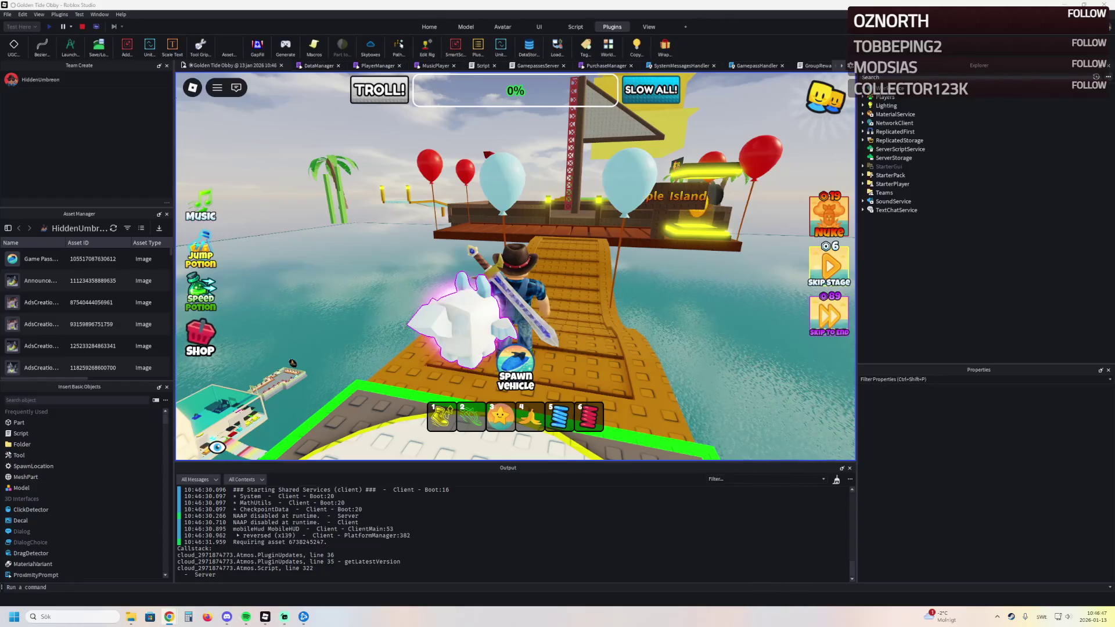
Step: Walk the avatar across the bridge onto the deck past the tower, then stop the playtest
{"action": "key", "text": "w"}
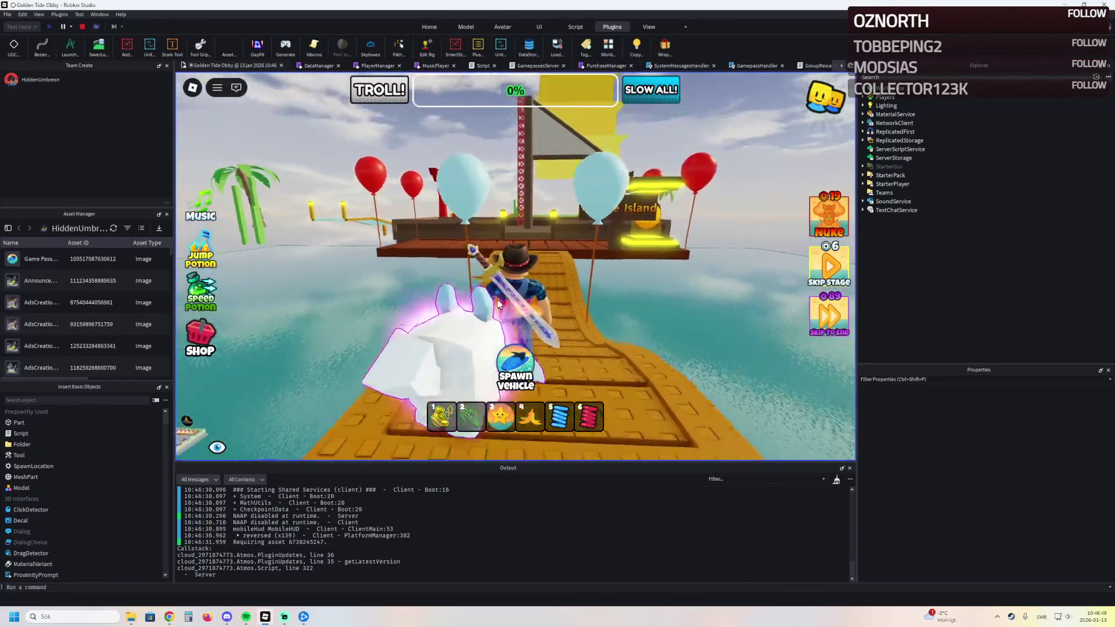
{"action": "key", "text": "w"}
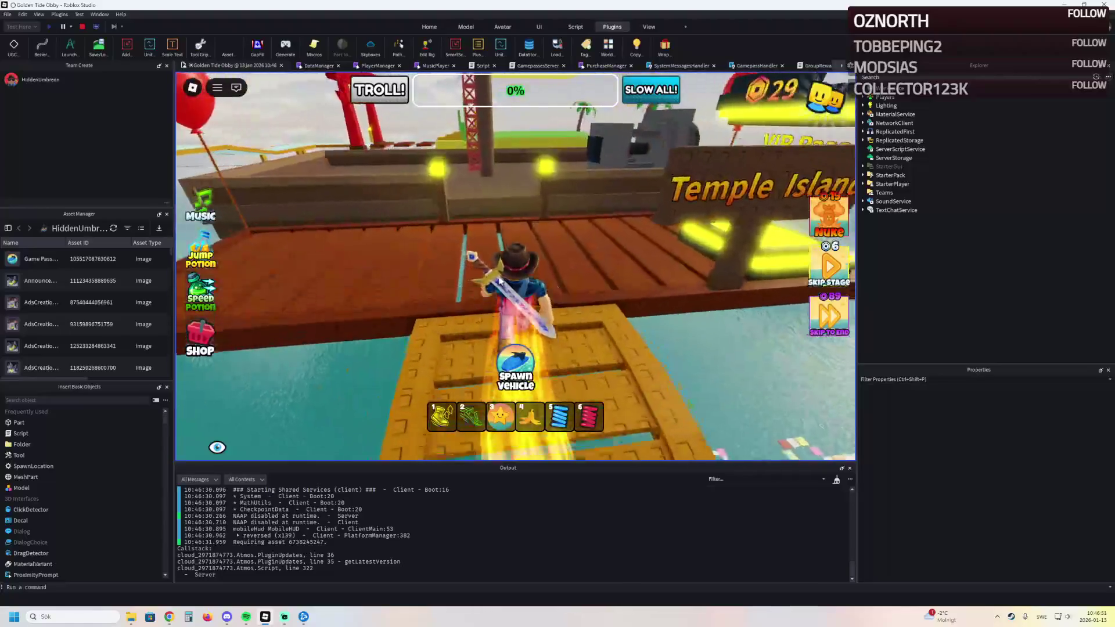
{"action": "key", "text": "w"}
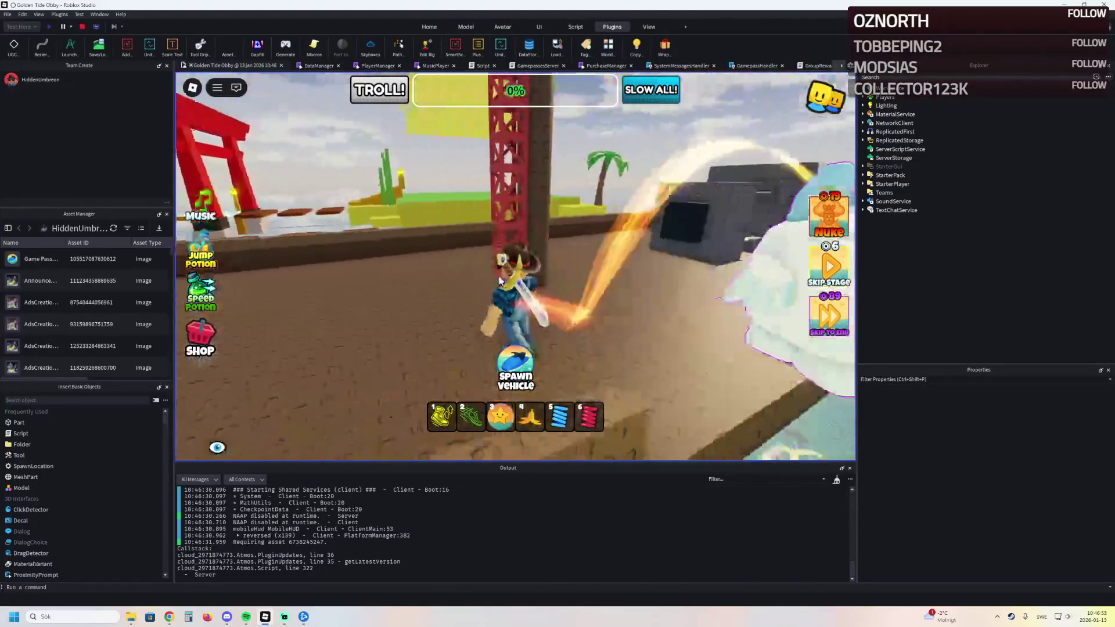
{"action": "key", "text": "w"}
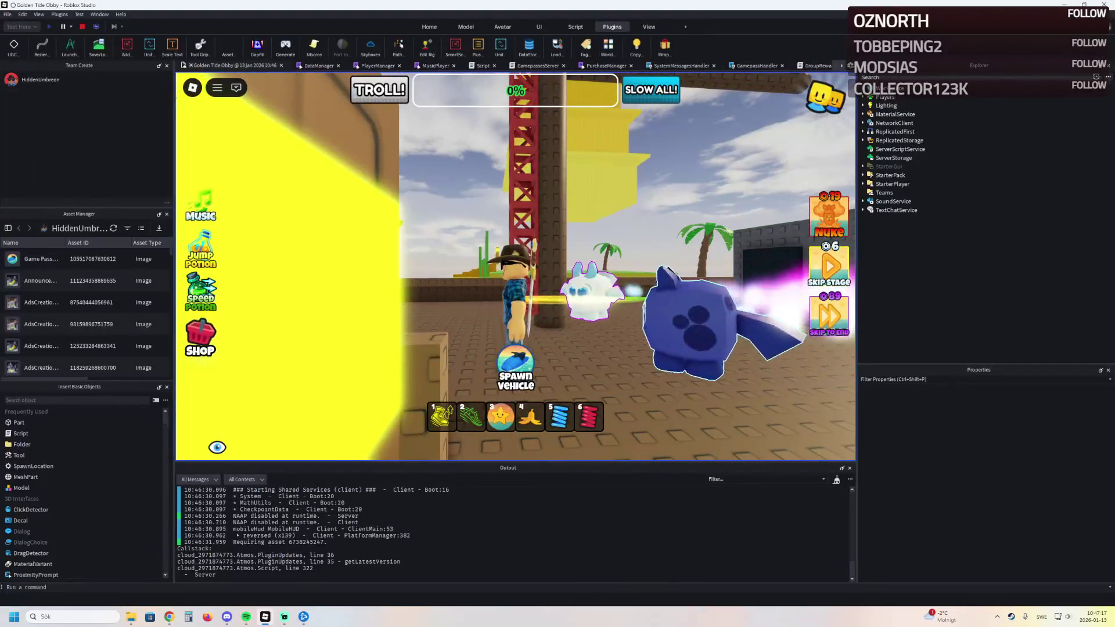
{"action": "key", "text": "shift+F5"}
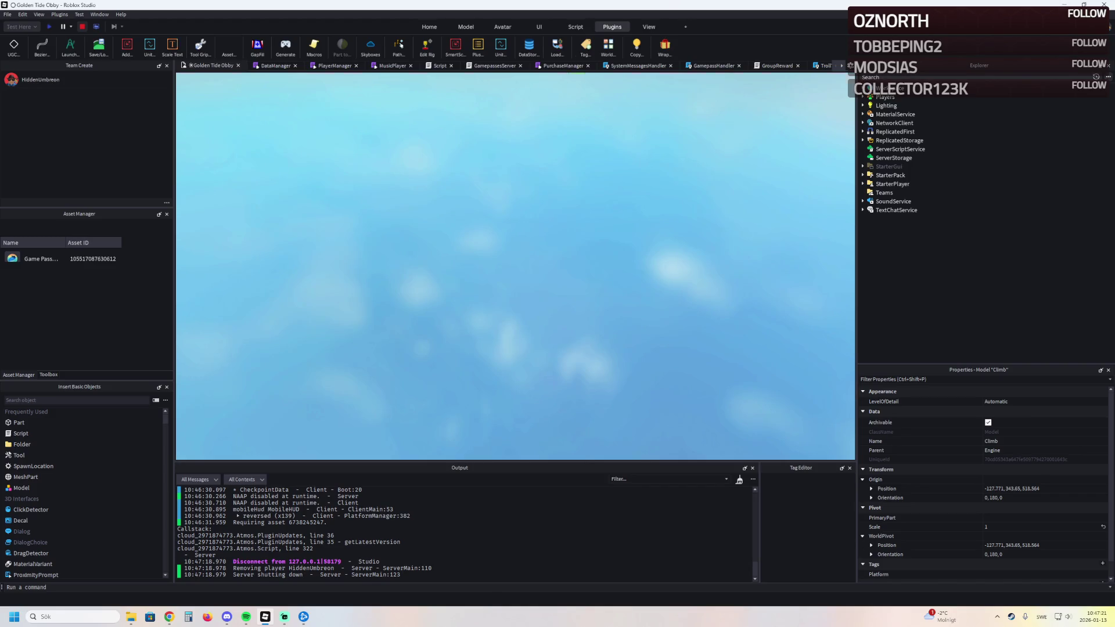
{"action": "key", "text": "f"}
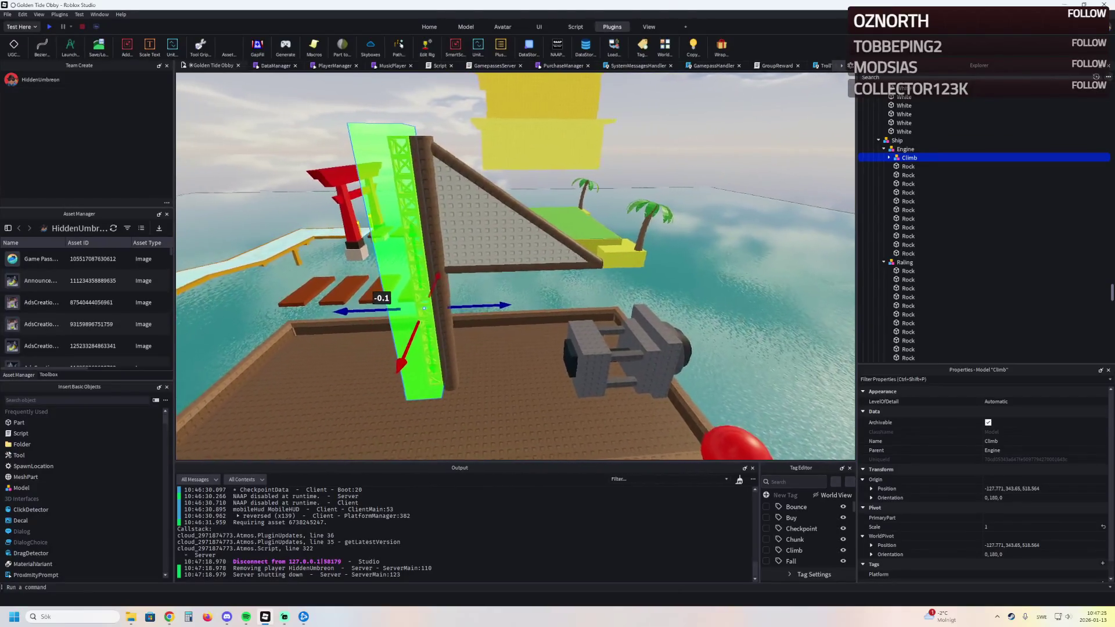
Step: Stretch the Truss in the Climb tower slightly taller with its scale handle, then deselect
{"action": "left_click_drag", "start_coordinate": [604, 271], "coordinate": [604, 273]}
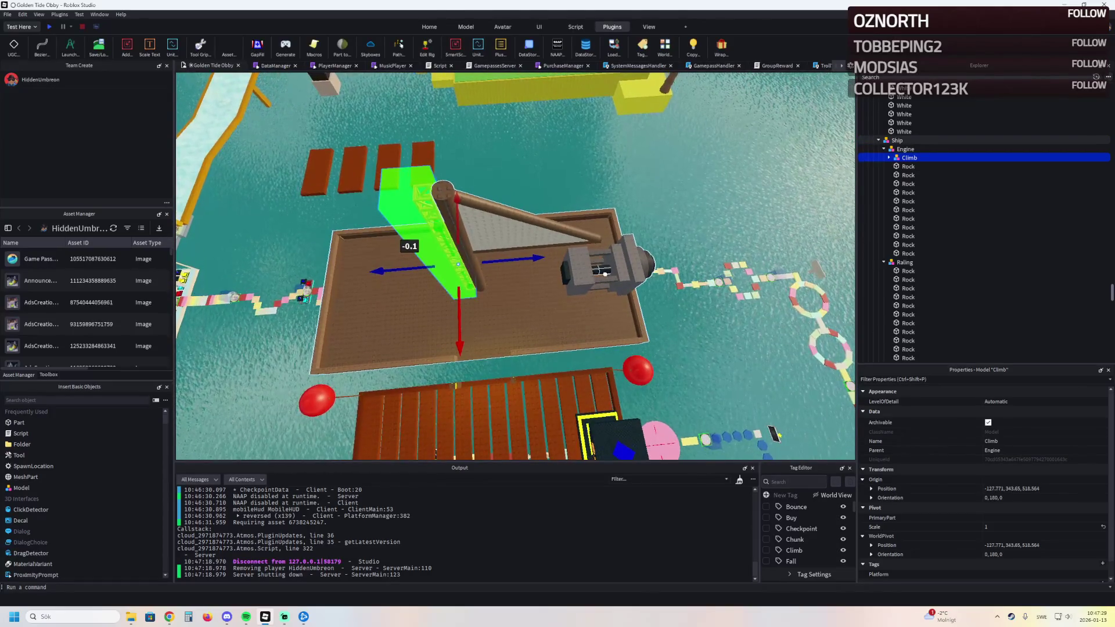
{"action": "left_click_drag", "start_coordinate": [605, 274], "coordinate": [597, 272]}
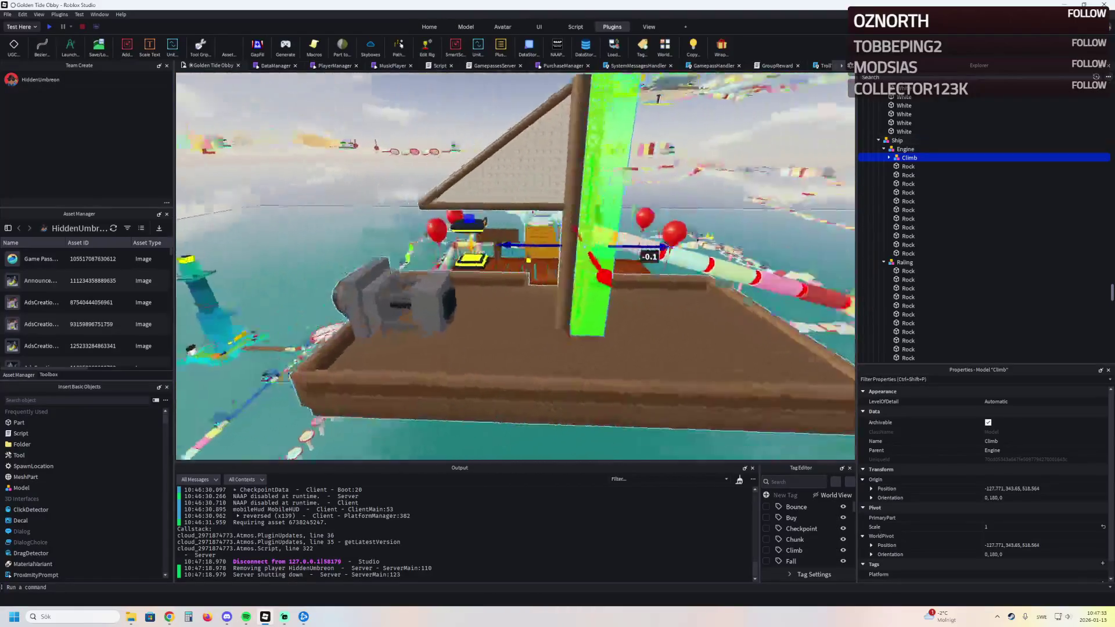
{"action": "left_click_drag", "start_coordinate": [597, 273], "coordinate": [606, 272]}
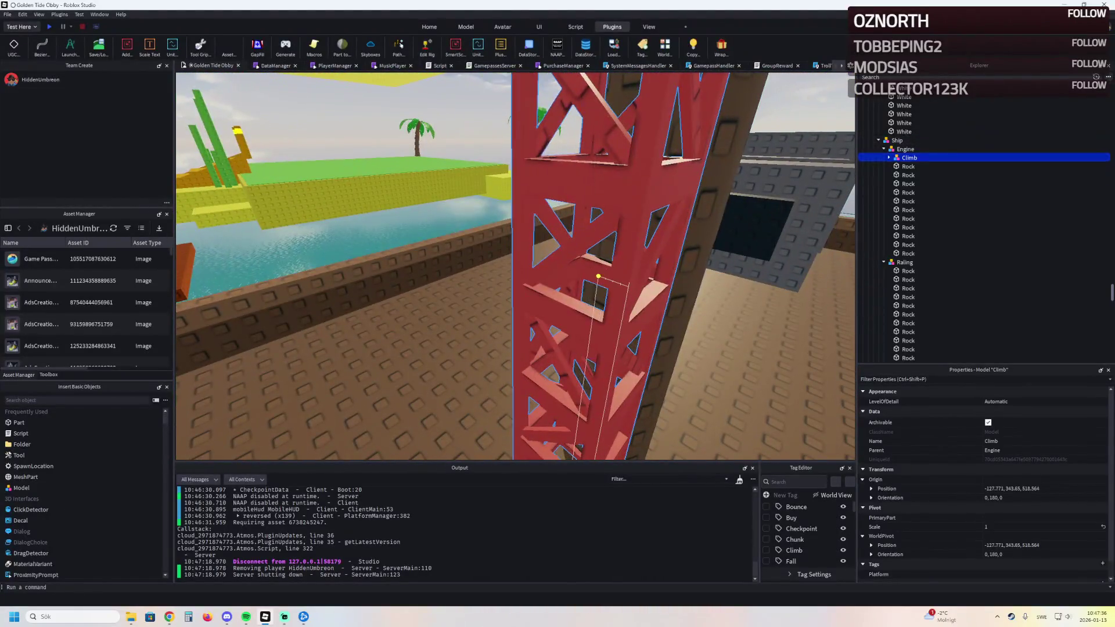
{"action": "left_click", "coordinate": [607, 272]}
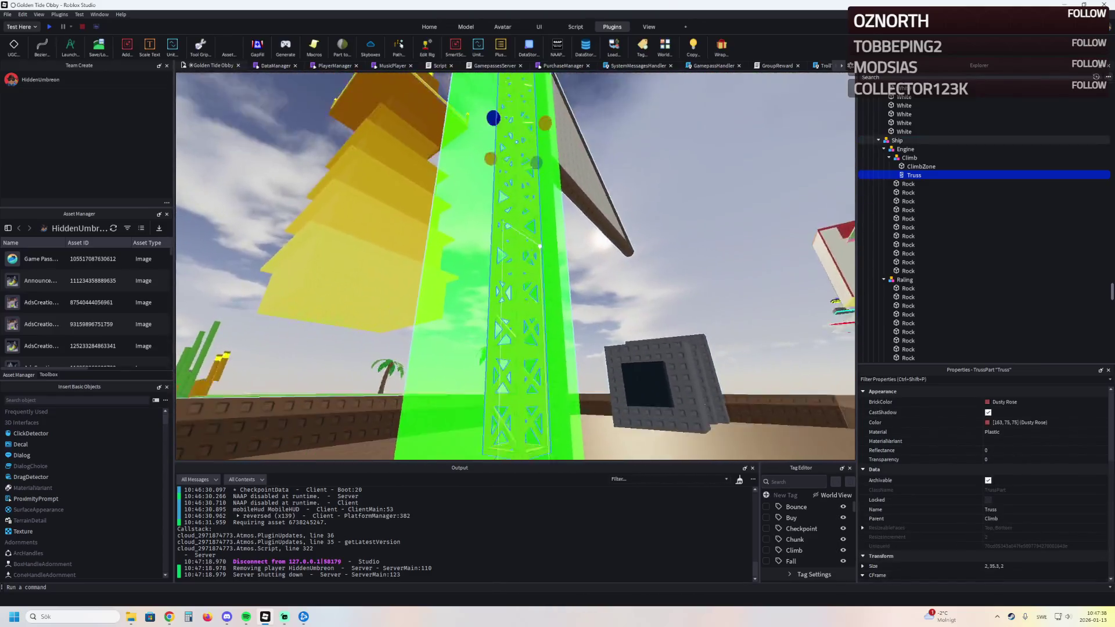
{"action": "left_click_drag", "start_coordinate": [540, 253], "coordinate": [522, 288]}
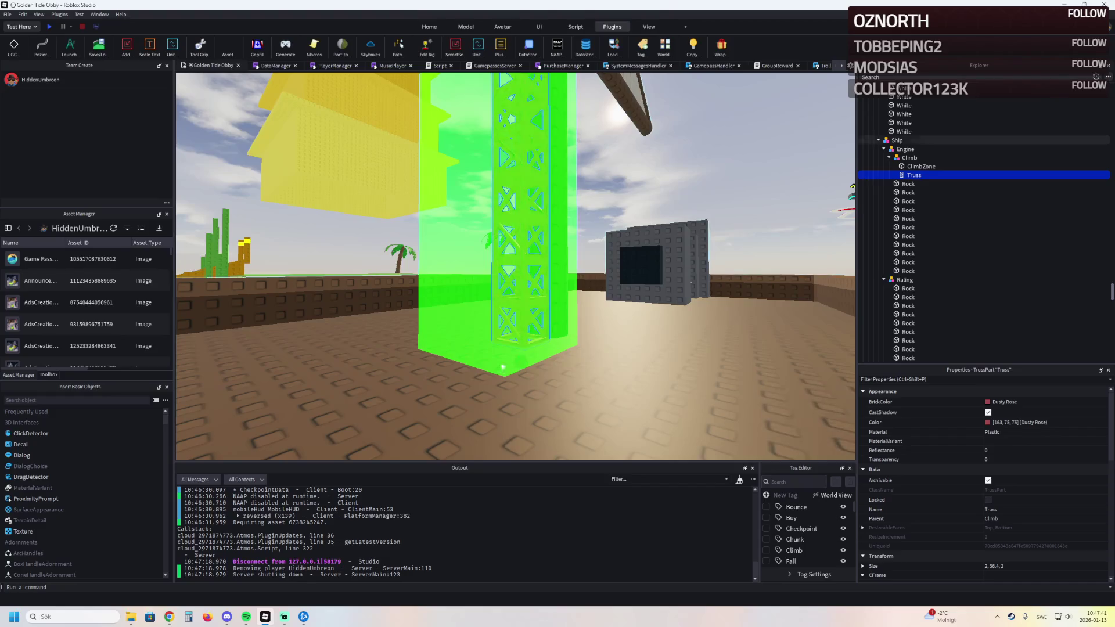
{"action": "key", "text": "s"}
{"action": "left_click", "coordinate": [790, 391]}
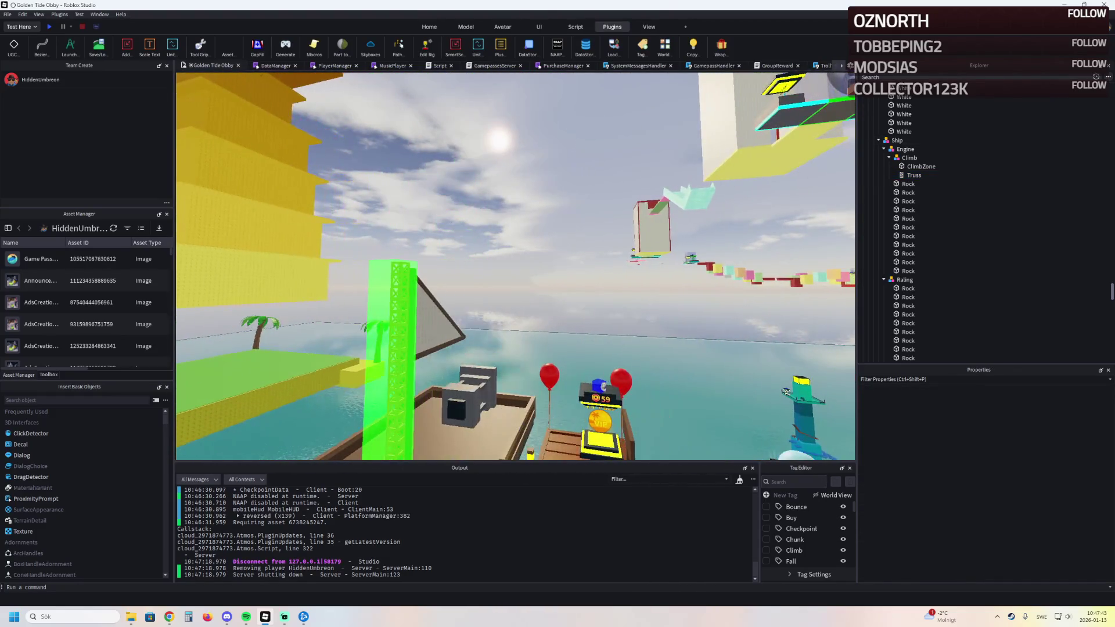
{"action": "key", "text": "w"}
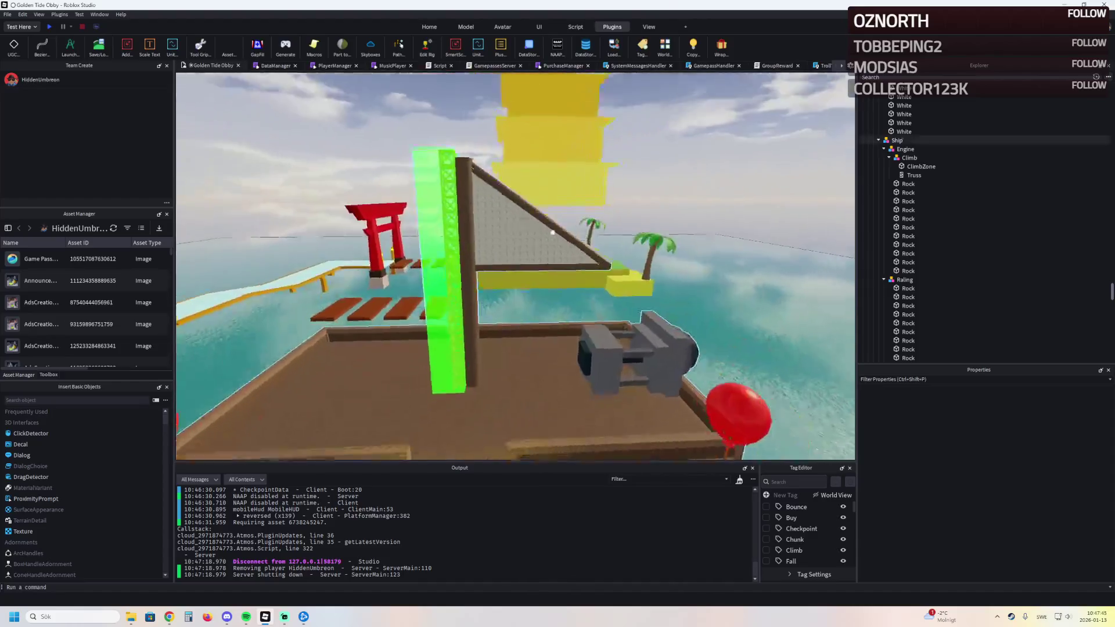
Step: Fly the camera from the ship across the obby into the stage room and select the Spin sweeper
{"action": "key", "text": "s"}
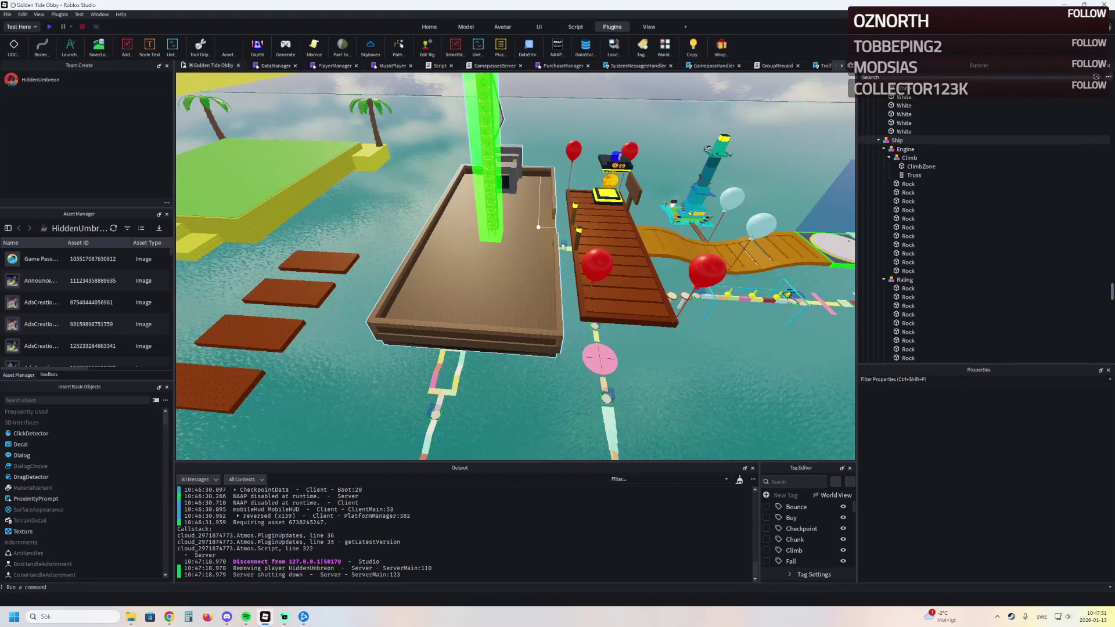
{"action": "key", "text": "s"}
{"action": "key", "text": "Left"}
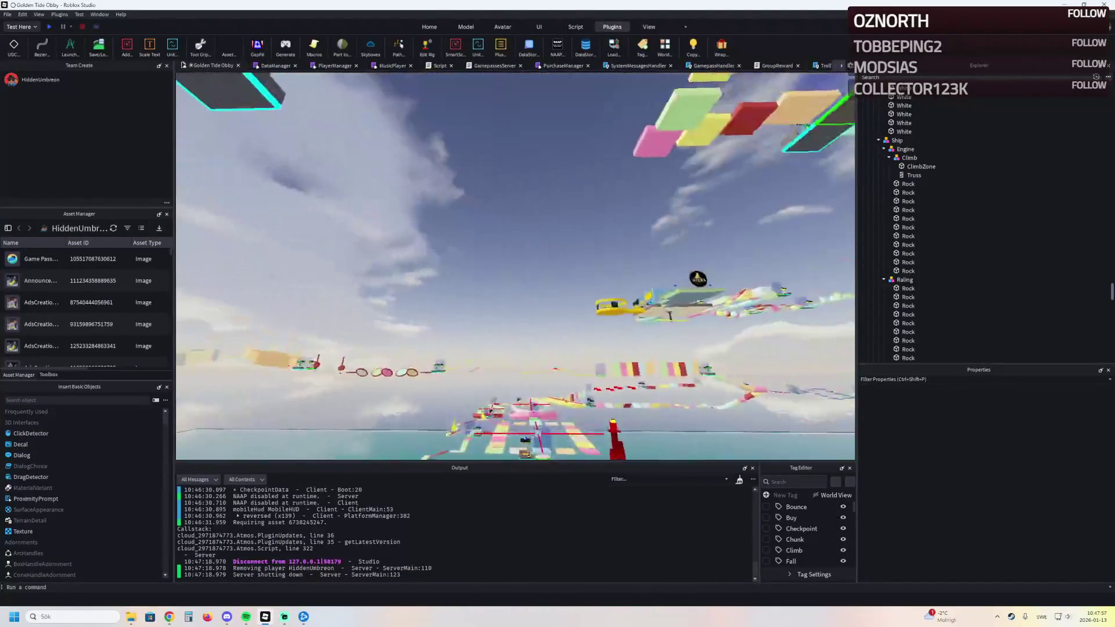
{"action": "key", "text": "s"}
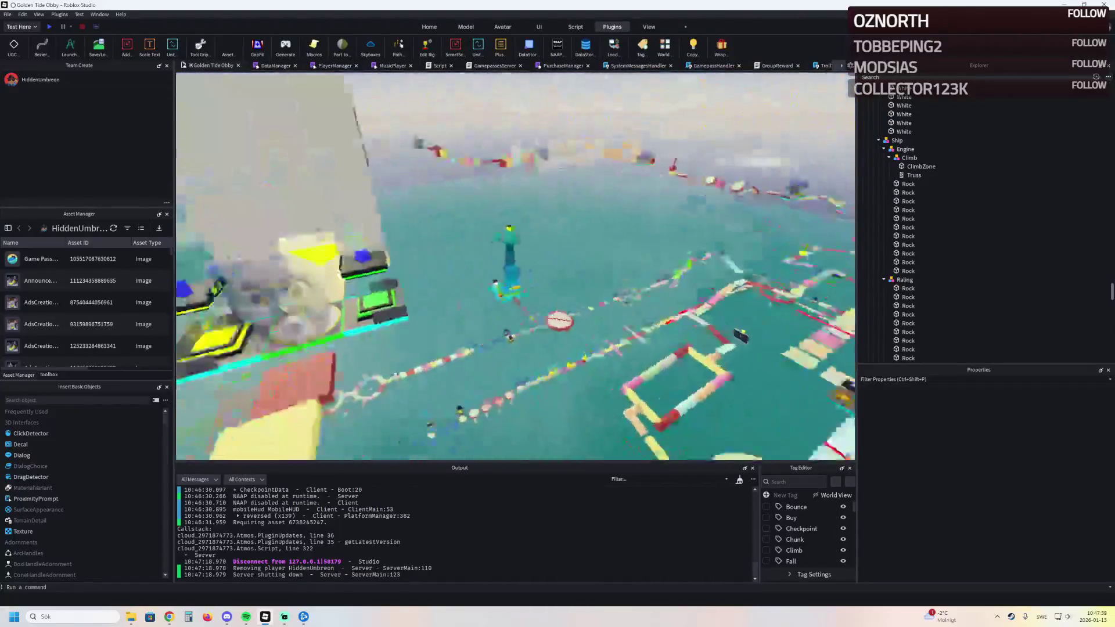
{"action": "key", "text": "Left"}
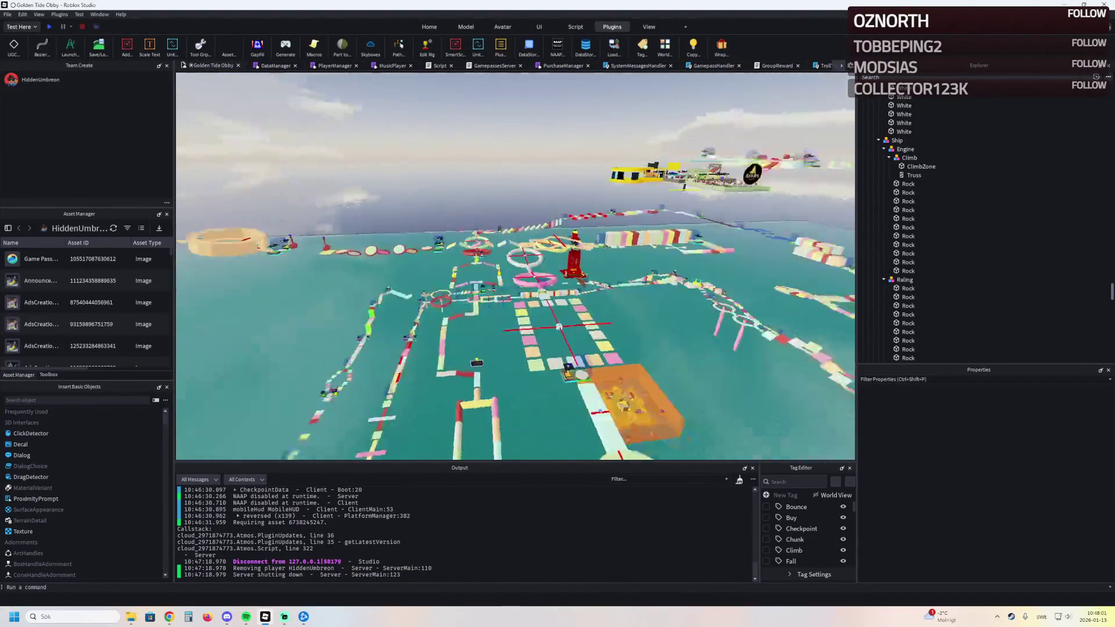
{"action": "key", "text": "w"}
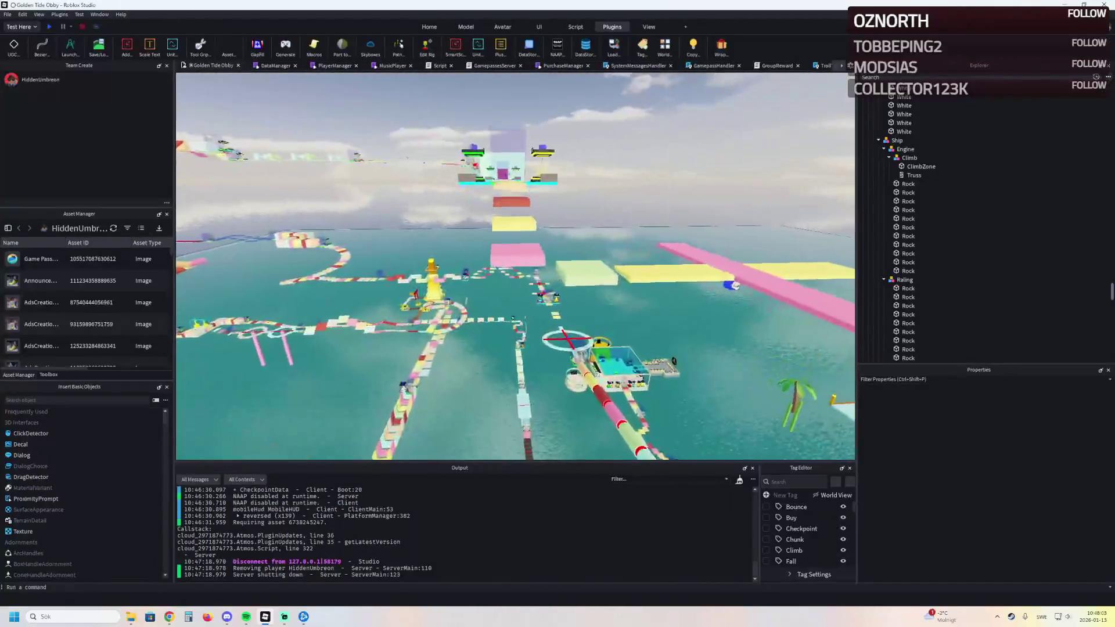
{"action": "key", "text": "w"}
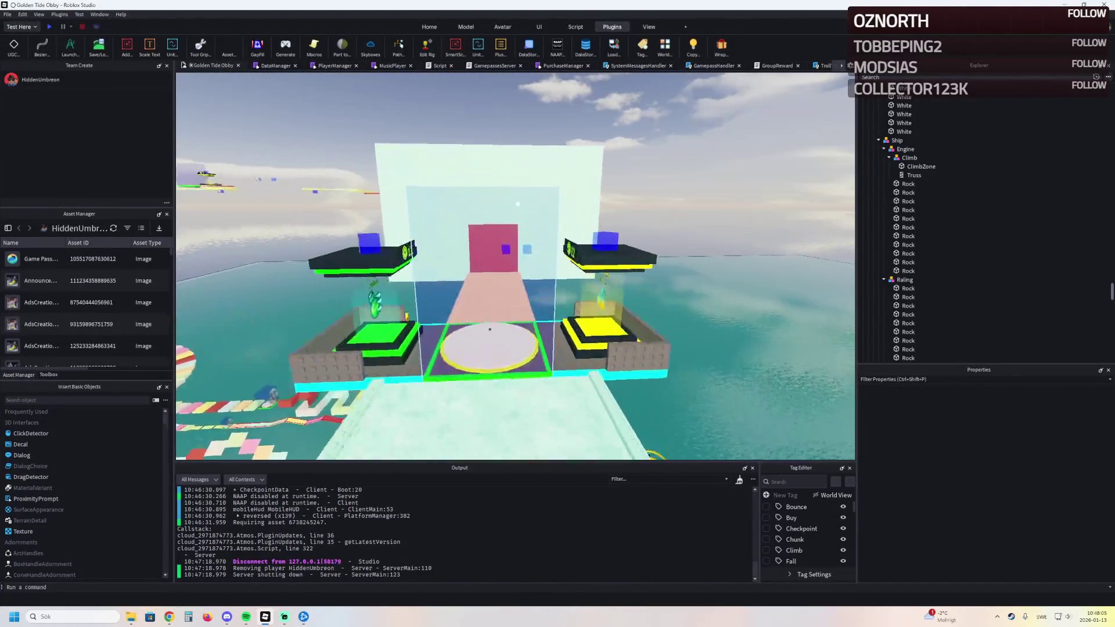
{"action": "key", "text": "w"}
{"action": "left_click", "coordinate": [594, 269]}
Step: Duplicate the Spin sweeper with Ctrl+D and fly over the water to the copy near the ship
{"action": "key", "text": "ctrl+d"}
{"action": "key", "text": "s"}
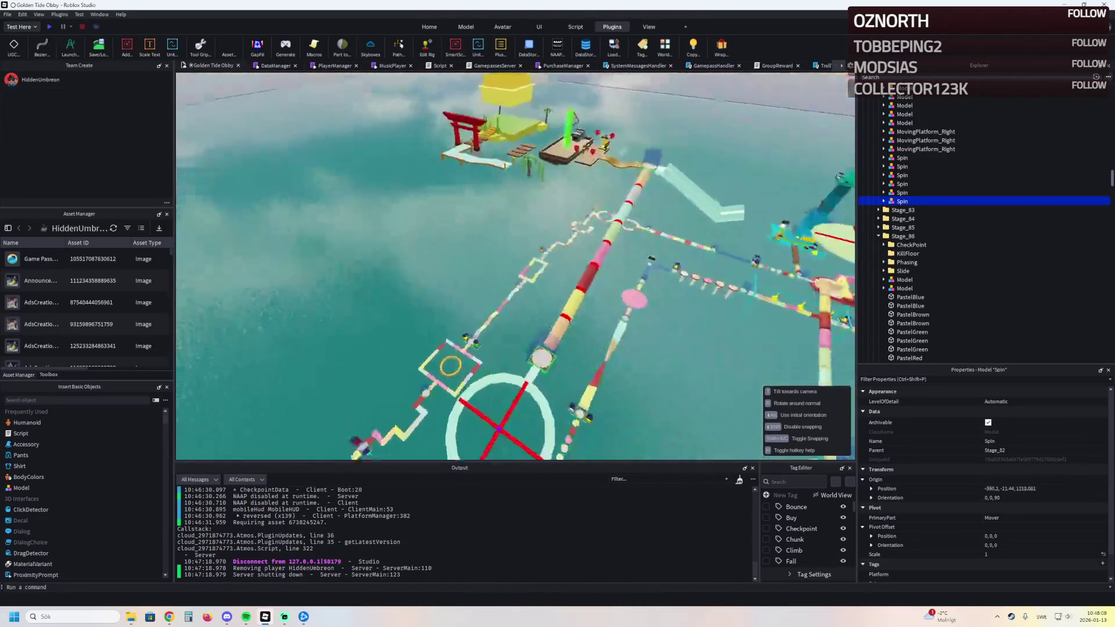
{"action": "key", "text": "s"}
{"action": "key", "text": "w"}
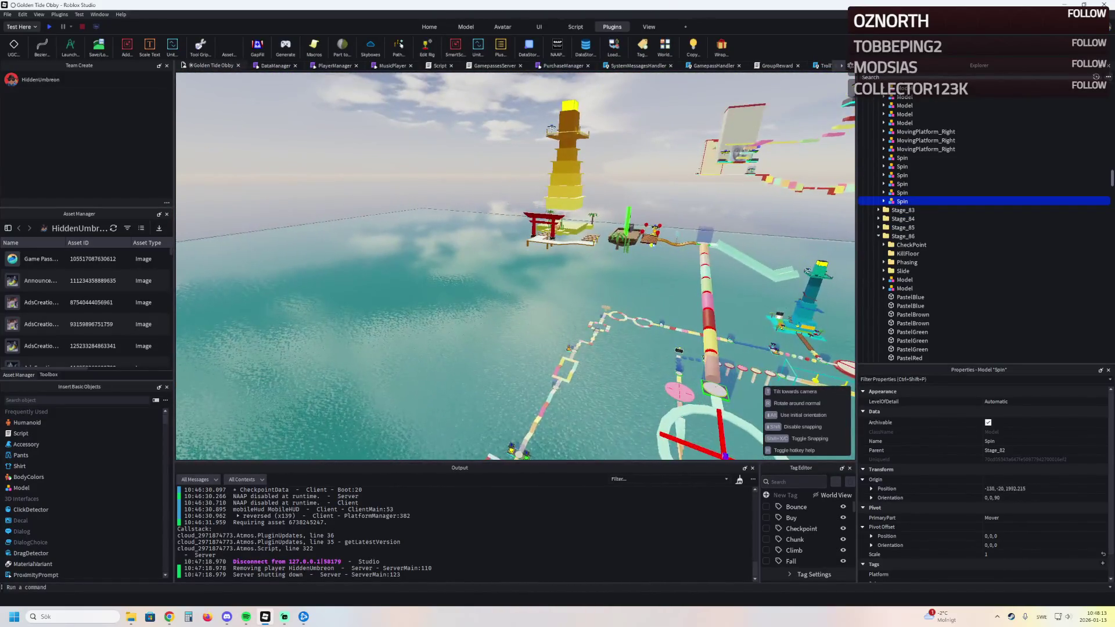
{"action": "key", "text": "w"}
{"action": "key", "text": "f"}
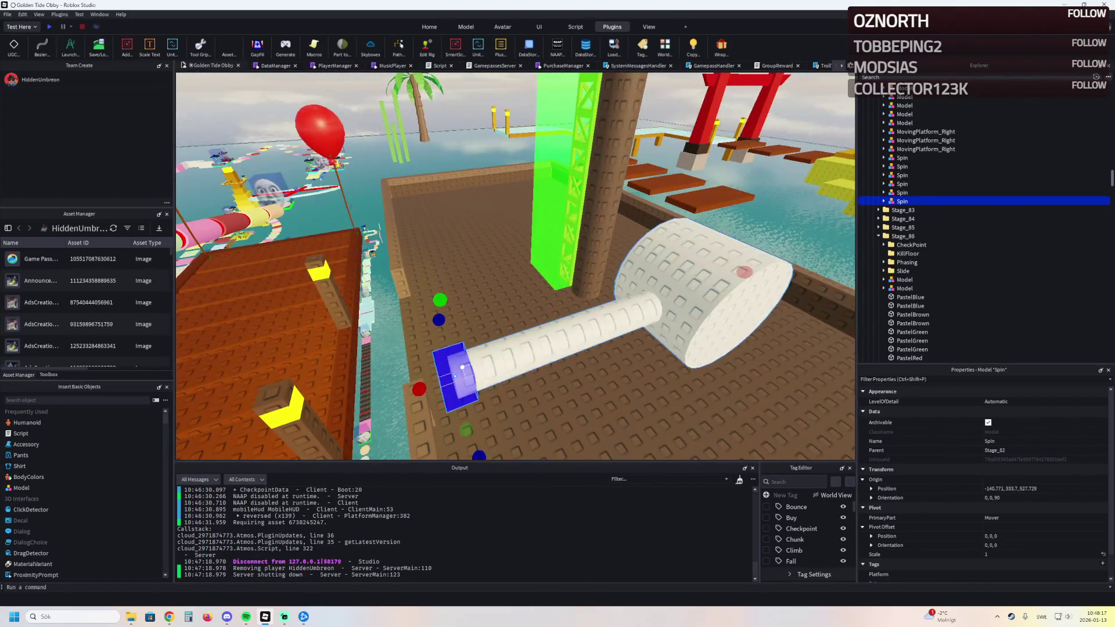
Step: Return the selection from the Ship model to the Spin sweeper and frame it in the viewport
{"action": "left_click", "coordinate": [592, 268]}
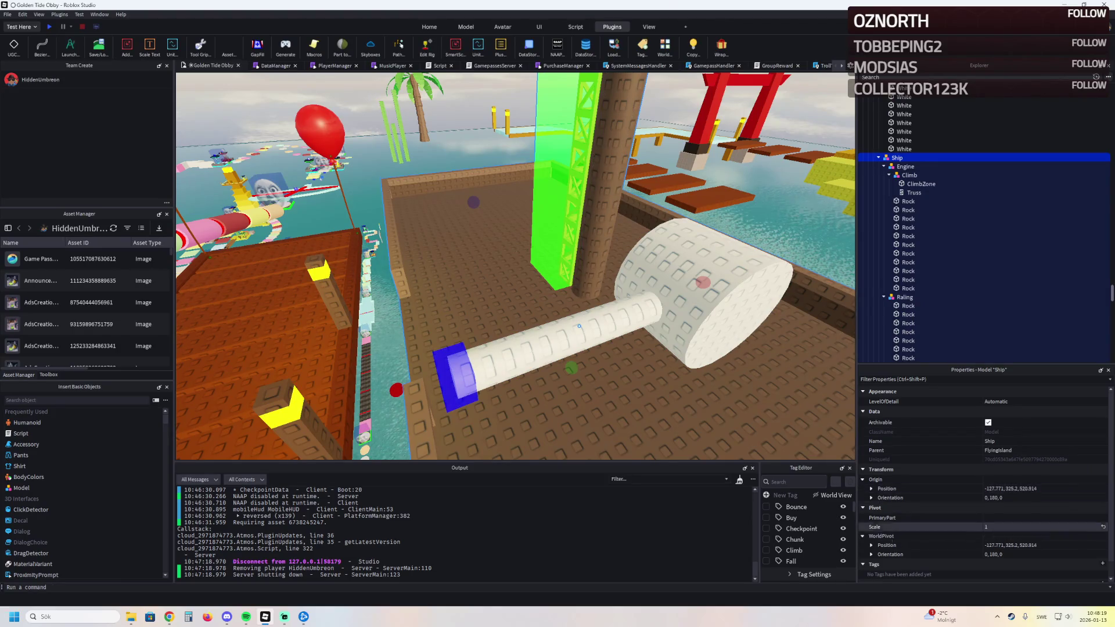
{"action": "key", "text": "ctrl+z"}
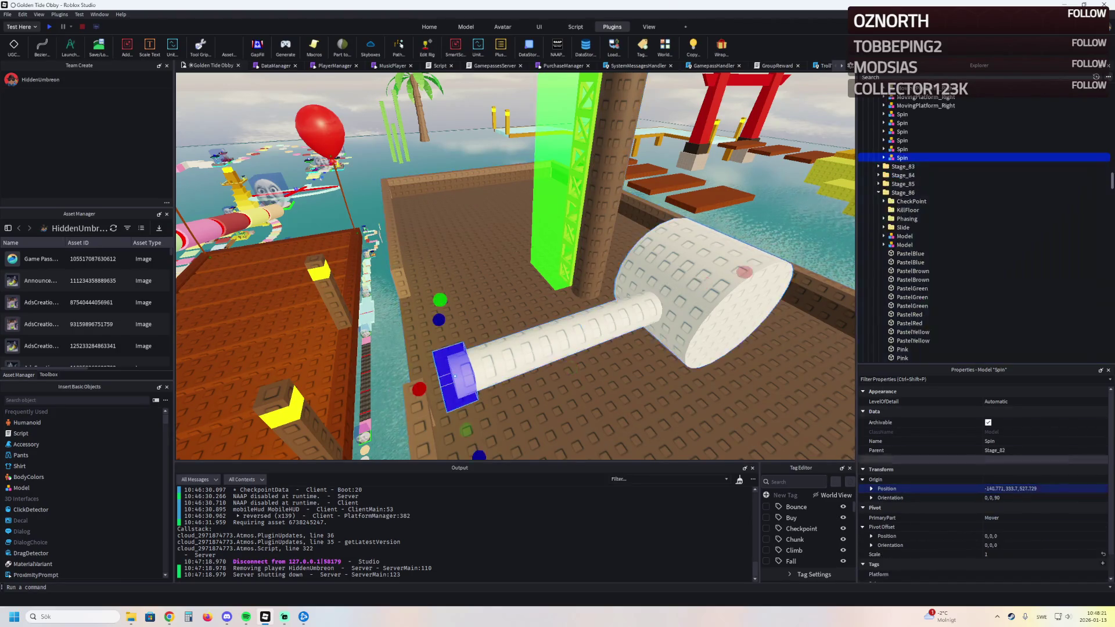
{"action": "key", "text": "ctrl+z"}
{"action": "key", "text": "f"}
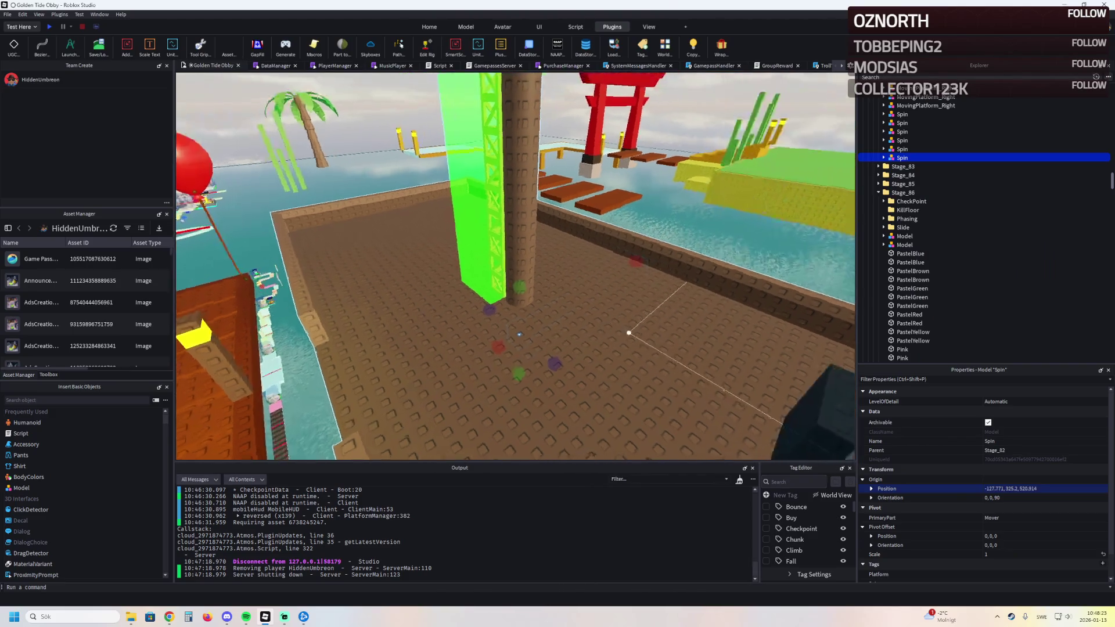
Step: Raise the Spin sweeper and shrink the whole model to about 0.7 scale
{"action": "left_click_drag", "start_coordinate": [468, 306], "coordinate": [467, 272]}
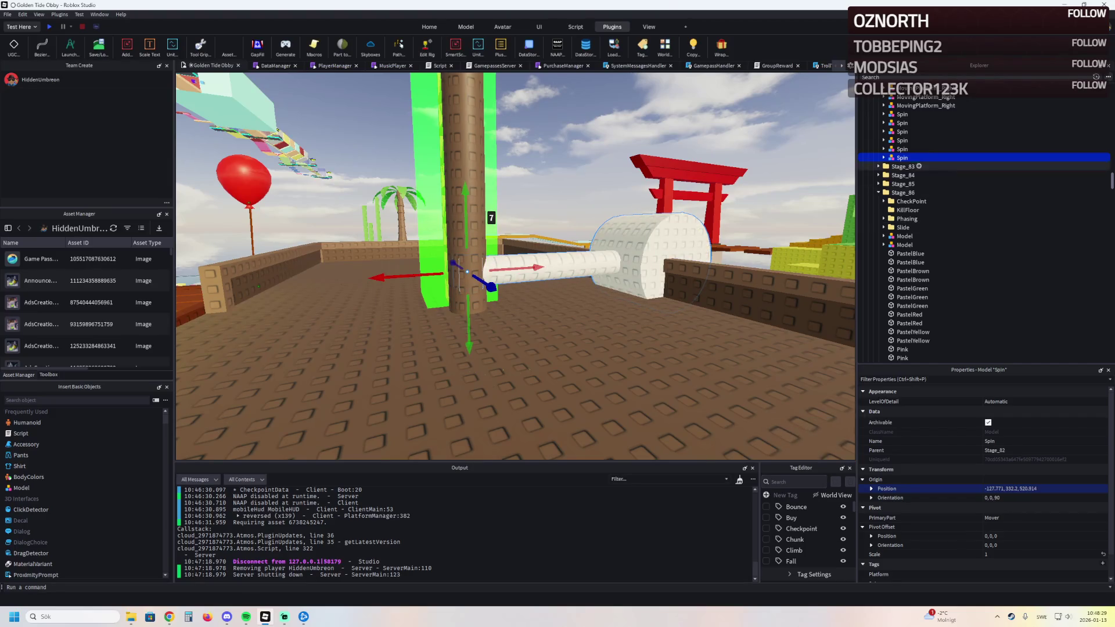
{"action": "left_click", "coordinate": [910, 166]}
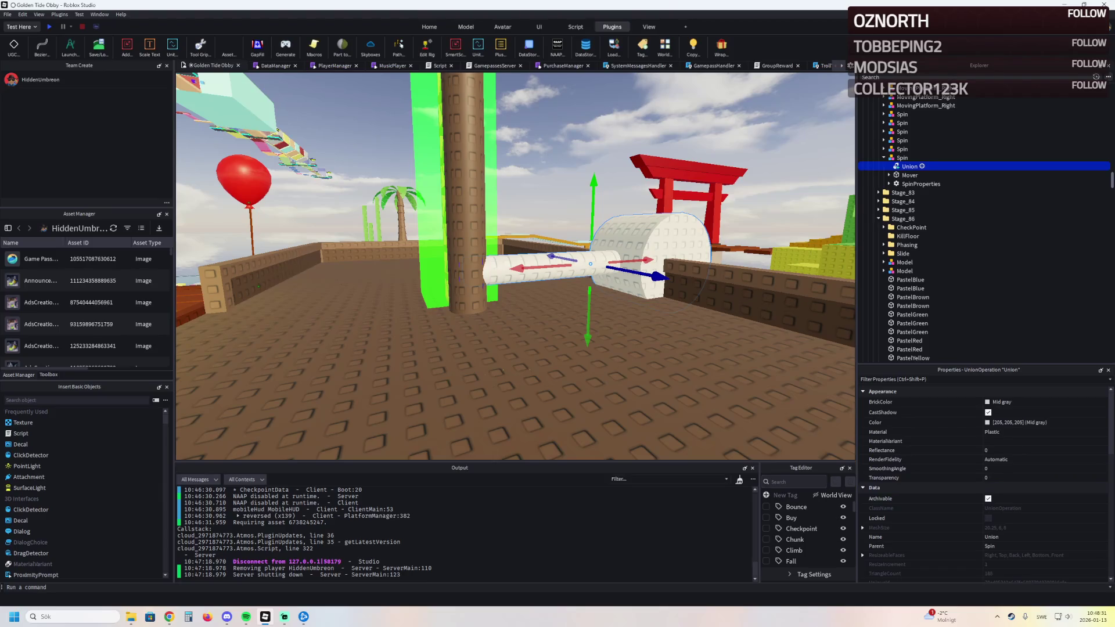
{"action": "left_click", "coordinate": [902, 157]}
{"action": "key", "text": "ctrl+4"}
{"action": "left_click_drag", "start_coordinate": [467, 272], "coordinate": [464, 273]}
{"action": "scroll", "coordinate": [467, 279], "scroll_direction": "up", "scroll_amount": 3}
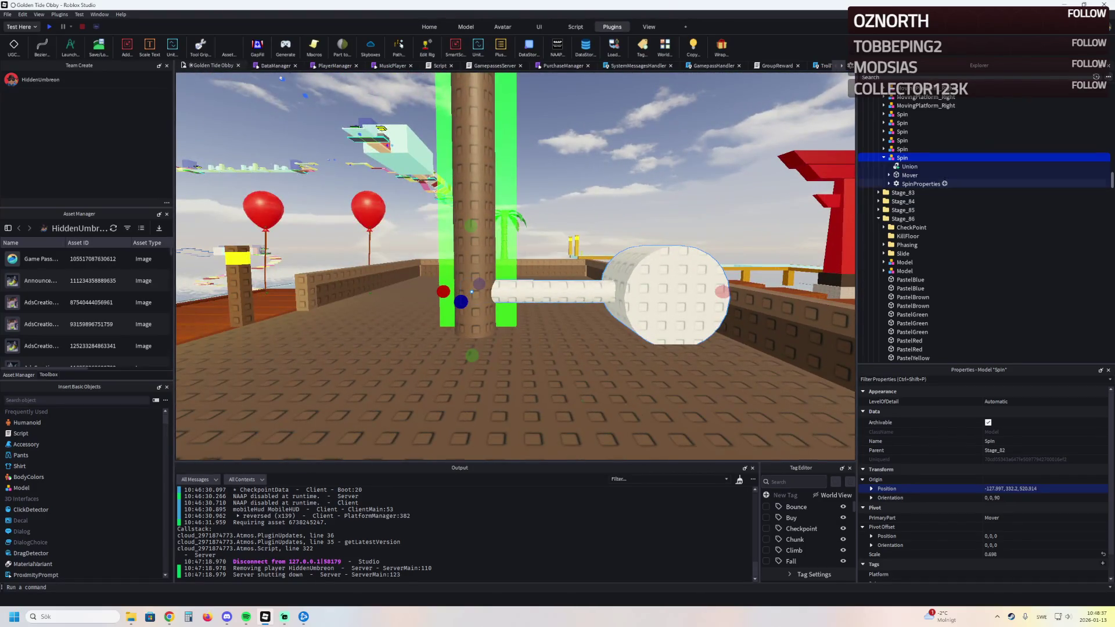
Step: Lift Spin to about Position Y 332.2 above the deck, then select the sweeper with the green pillar
{"action": "left_click", "coordinate": [1011, 488]}
{"action": "key", "text": "Return"}
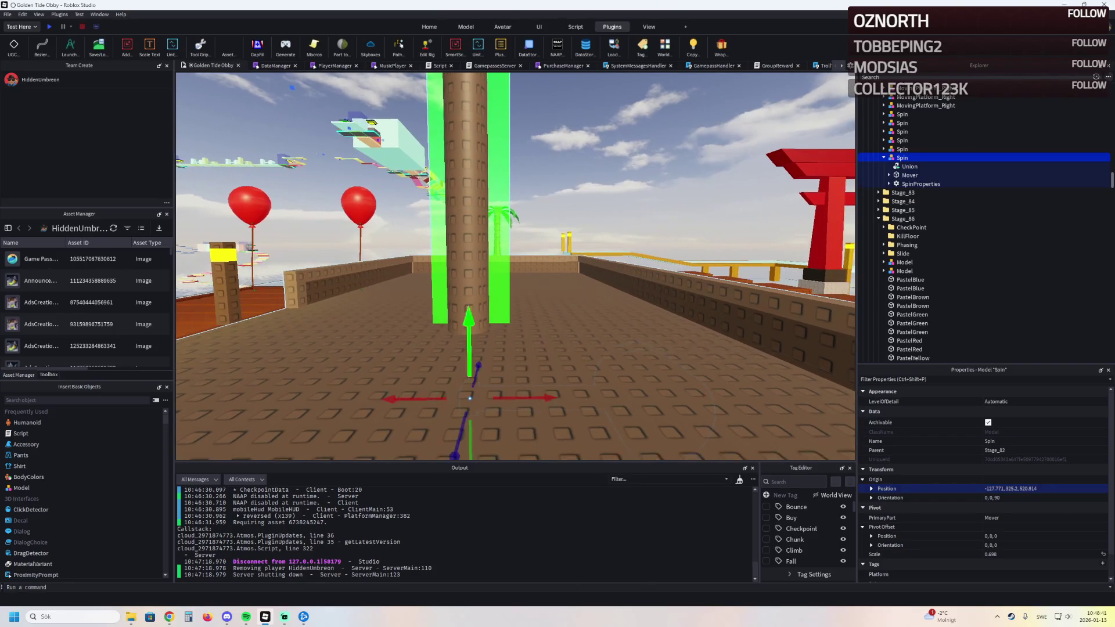
{"action": "left_click_drag", "start_coordinate": [469, 324], "coordinate": [469, 221]}
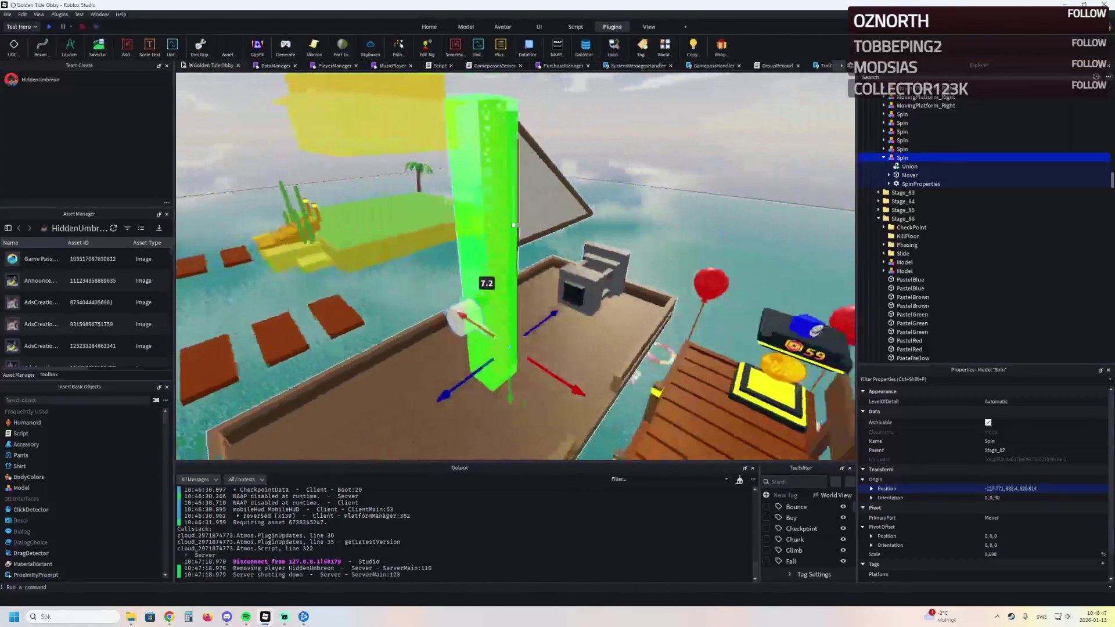
{"action": "left_click", "coordinate": [422, 252]}
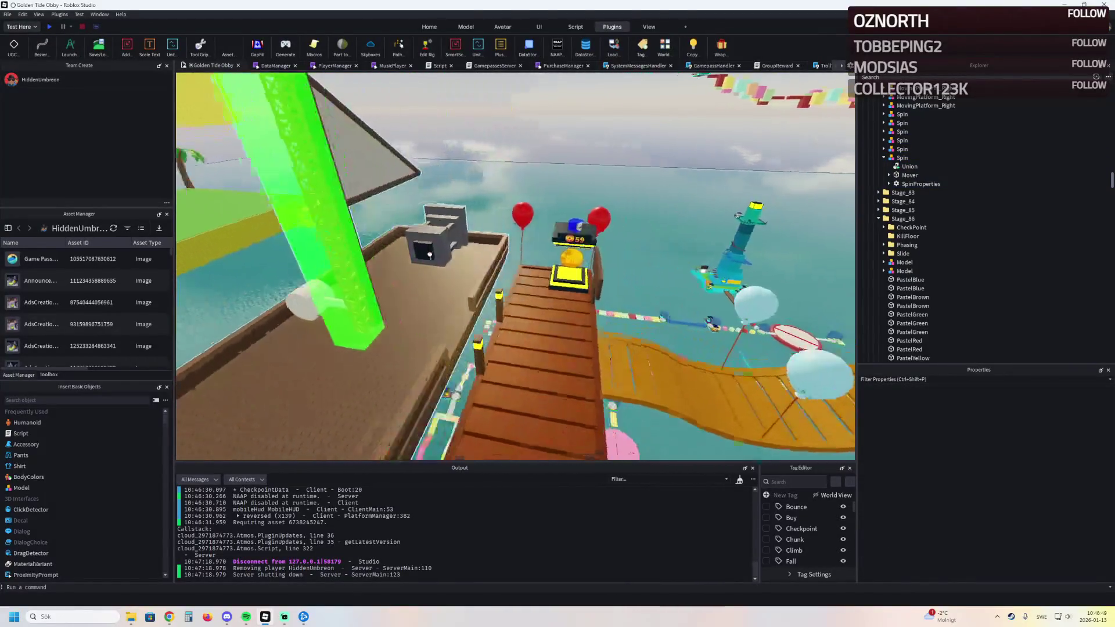
{"action": "key", "text": "w"}
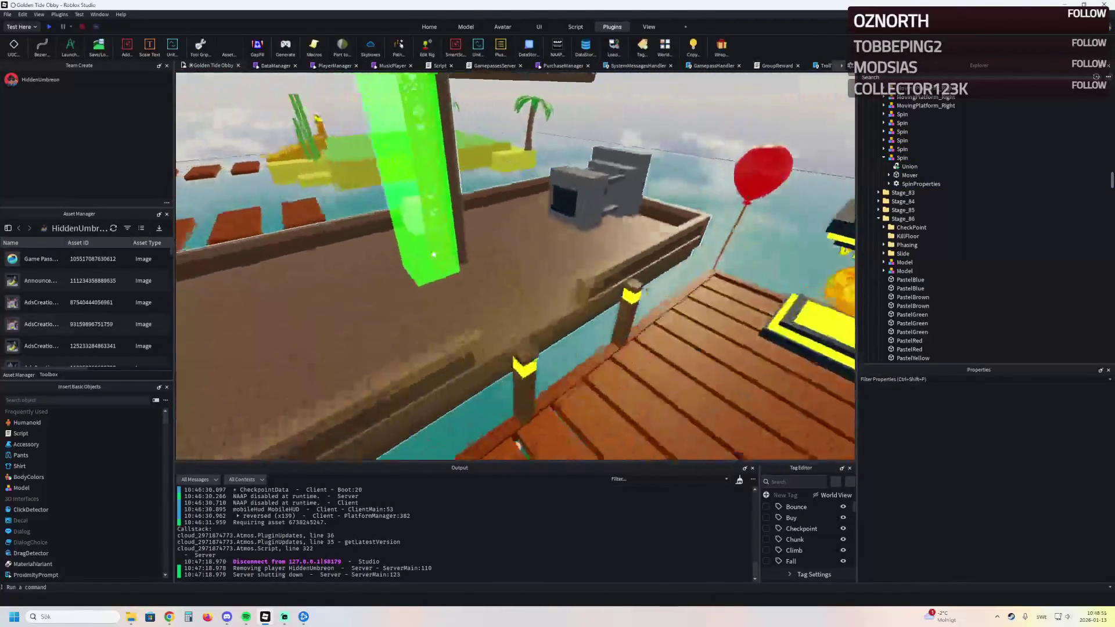
{"action": "left_click", "coordinate": [440, 255]}
{"action": "left_click", "coordinate": [526, 192], "text": "ctrl"}
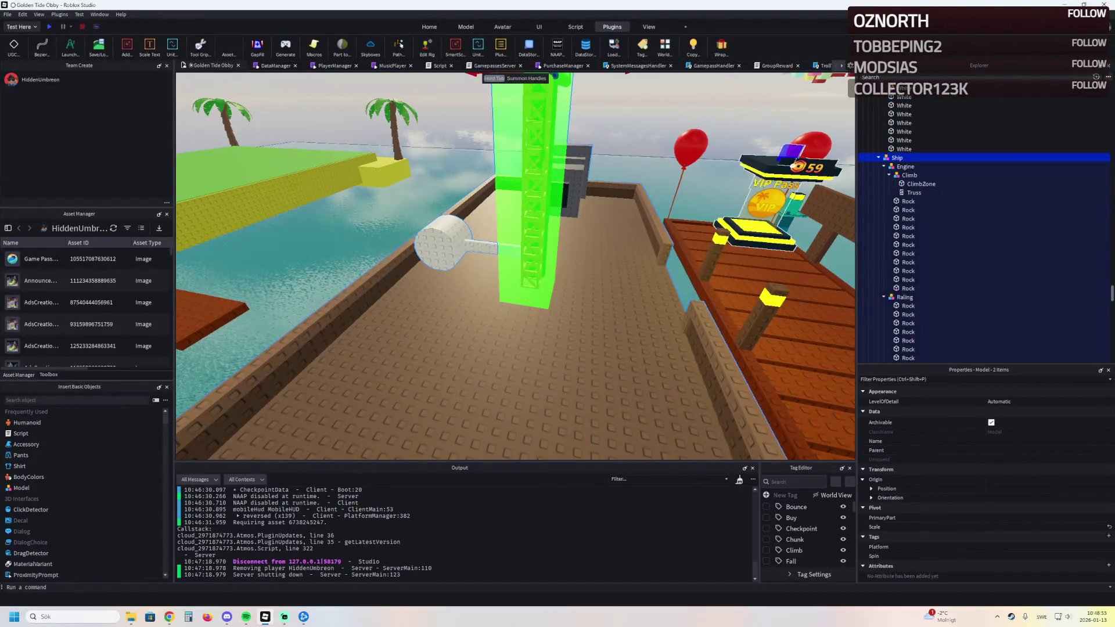
Step: Drag the Spin model in the Explorer so it sits directly under Ship, then frame it
{"action": "key", "text": "ctrl+u"}
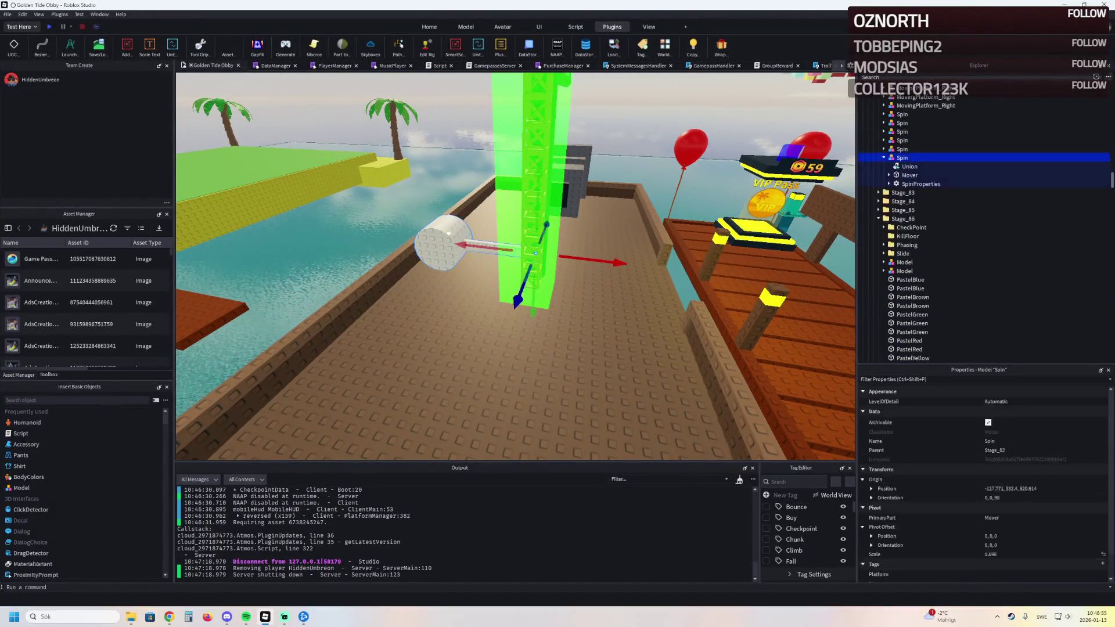
{"action": "left_click_drag", "start_coordinate": [906, 157], "coordinate": [901, 165]}
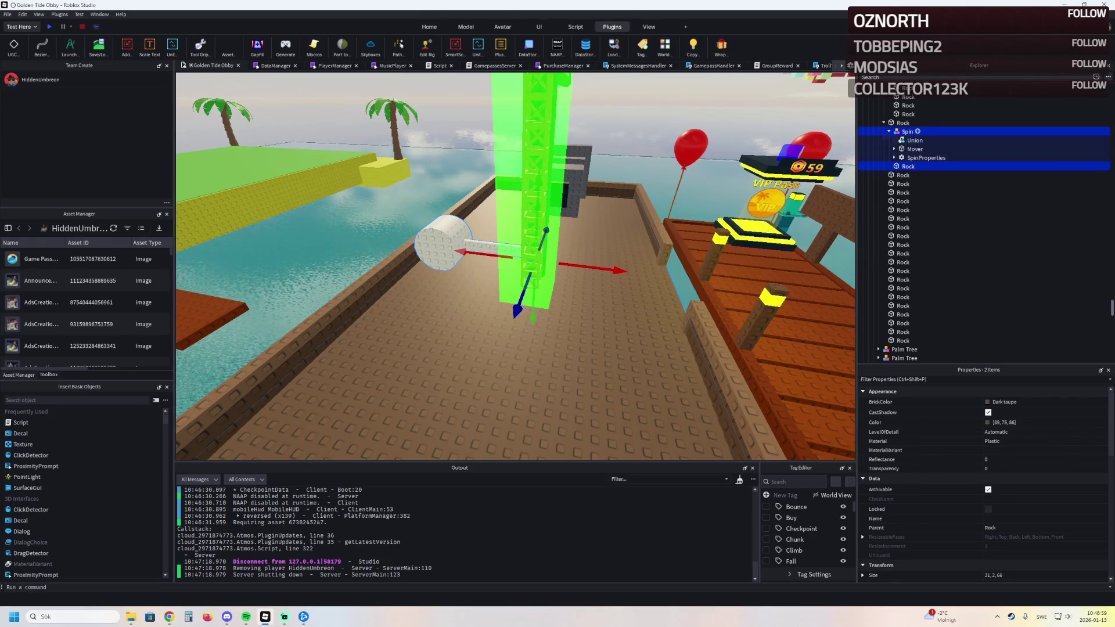
{"action": "left_click_drag", "start_coordinate": [911, 182], "coordinate": [912, 123]}
{"action": "left_click", "coordinate": [907, 139]}
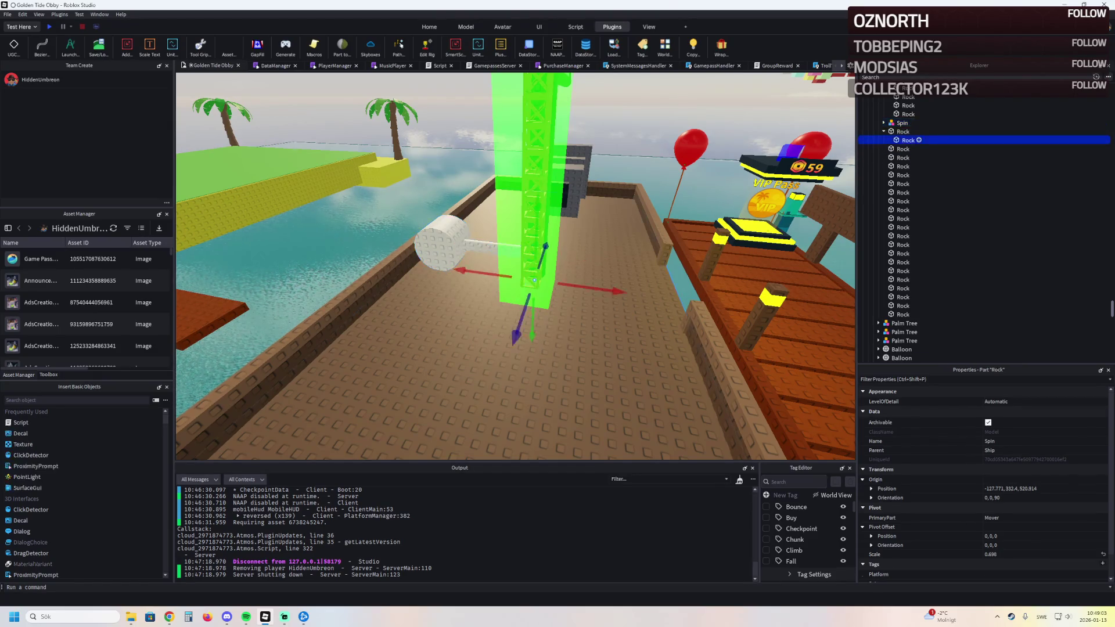
{"action": "left_click", "coordinate": [902, 123]}
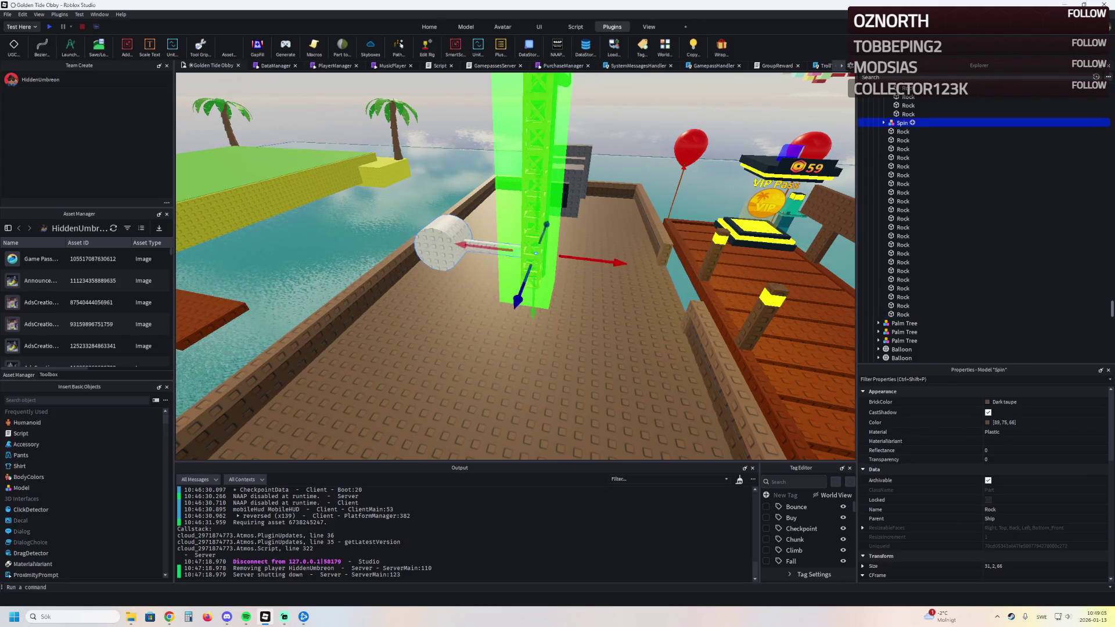
{"action": "key", "text": "f"}
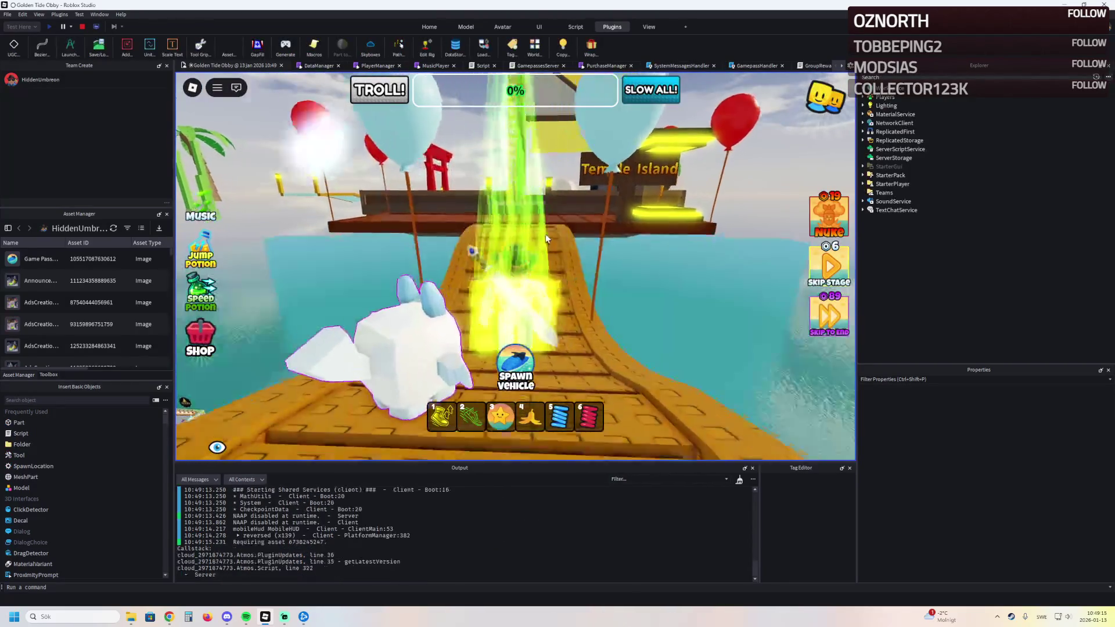
Step: Run the avatar along the bridge onto the ship deck and past the white sweeper toward the torii gate
{"action": "key", "text": "w"}
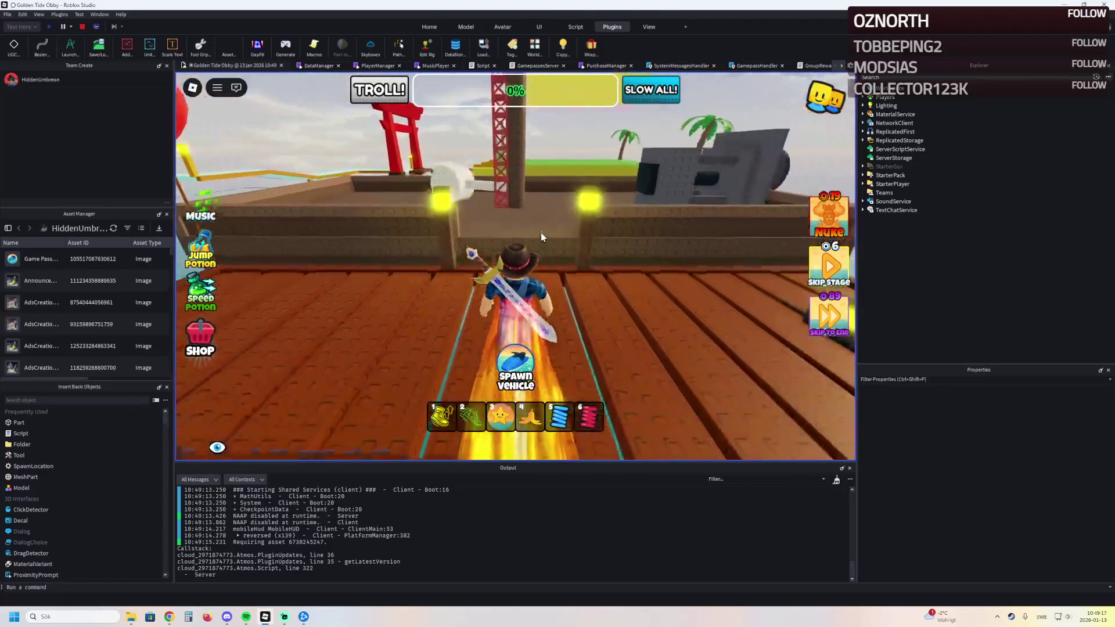
{"action": "key", "text": "w"}
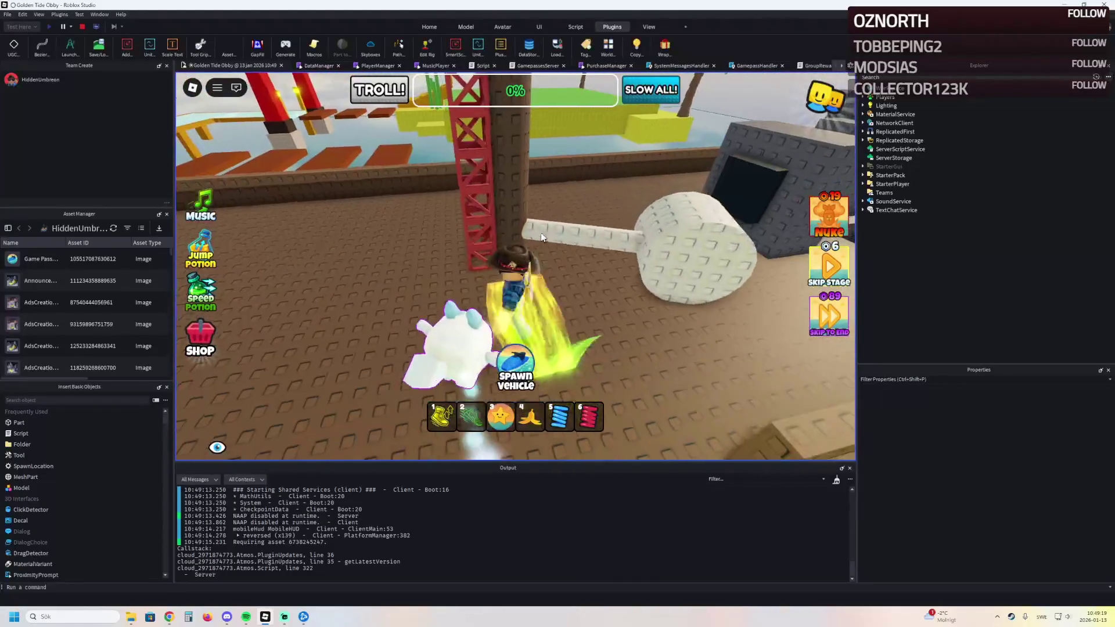
{"action": "key", "text": "w"}
{"action": "key", "text": "w"}
{"action": "key", "text": "w"}
{"action": "key", "text": "w"}
{"action": "key", "text": "w"}
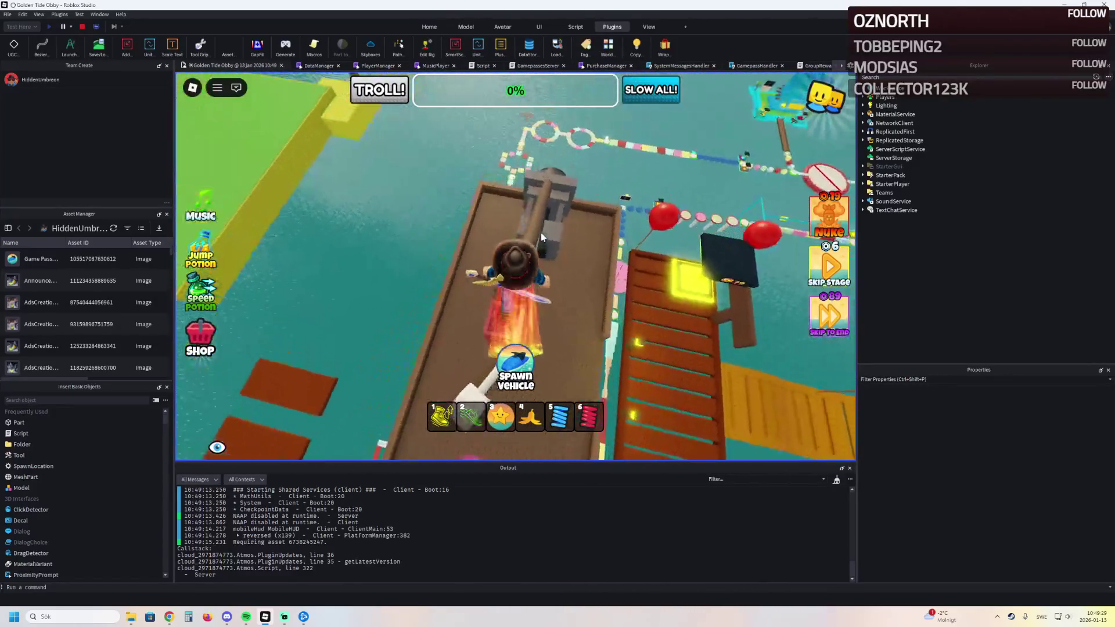
{"action": "key", "text": "w"}
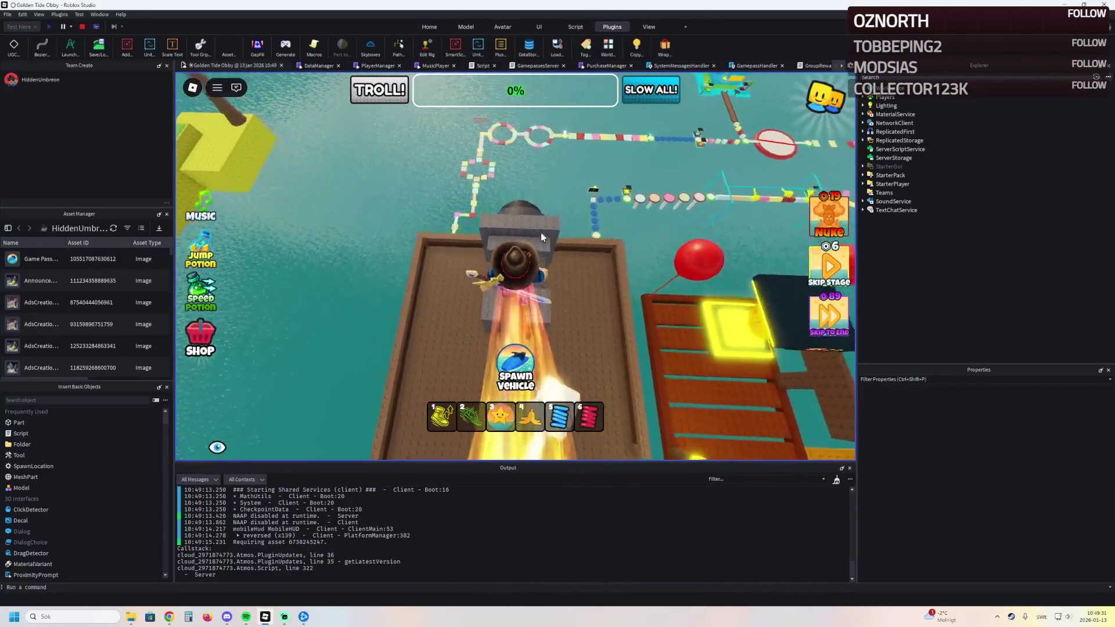
{"action": "key", "text": "w"}
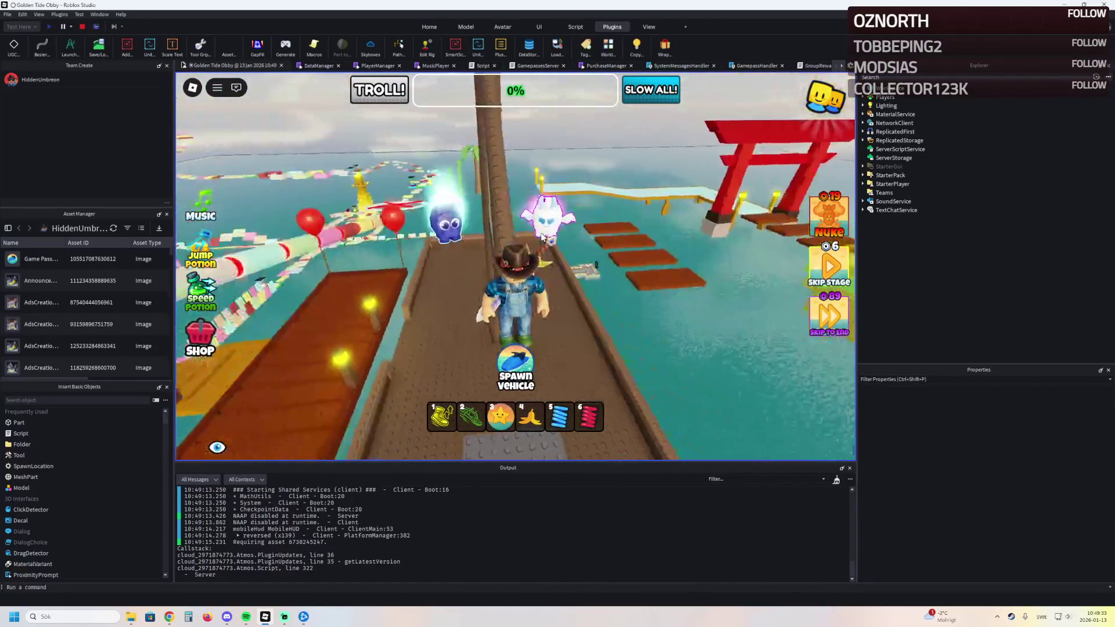
{"action": "key", "text": "w"}
{"action": "key", "text": "w"}
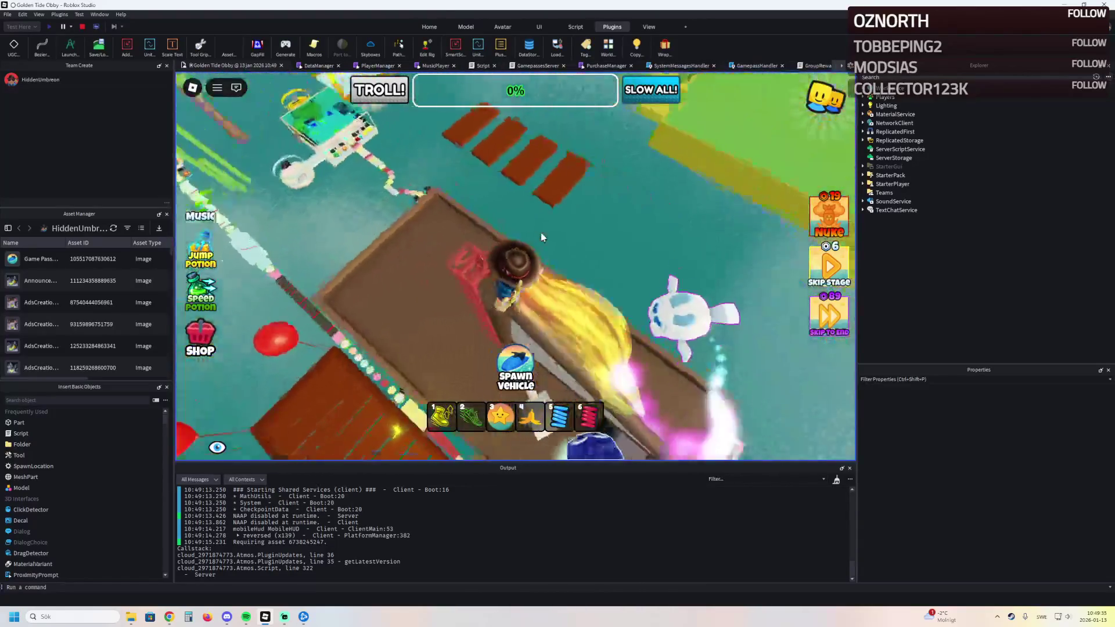
{"action": "key", "text": "w"}
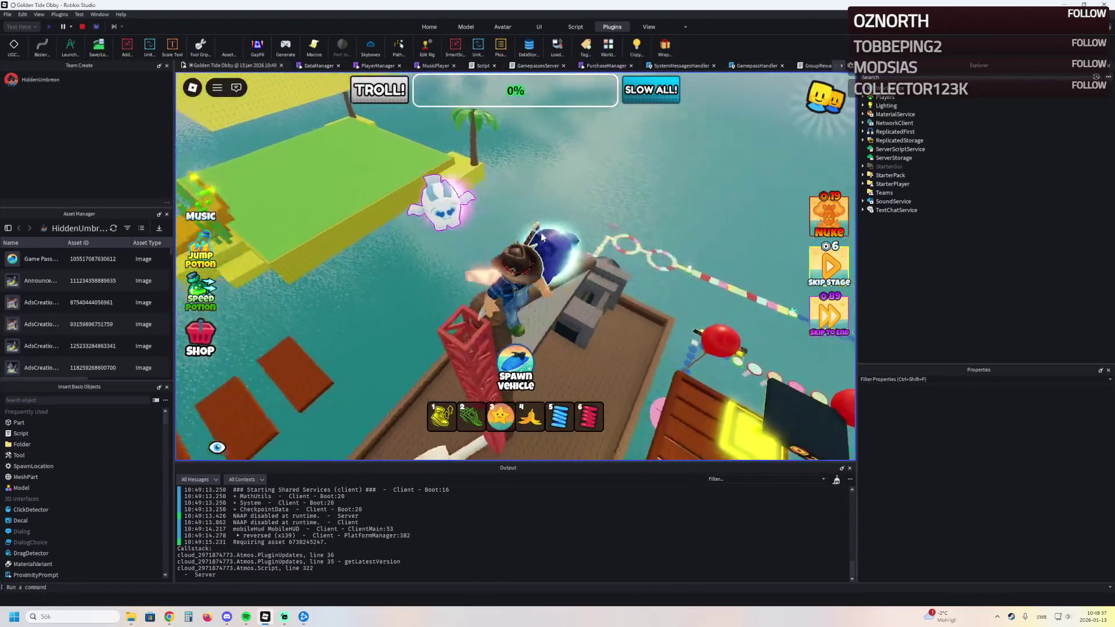
{"action": "key", "text": "w"}
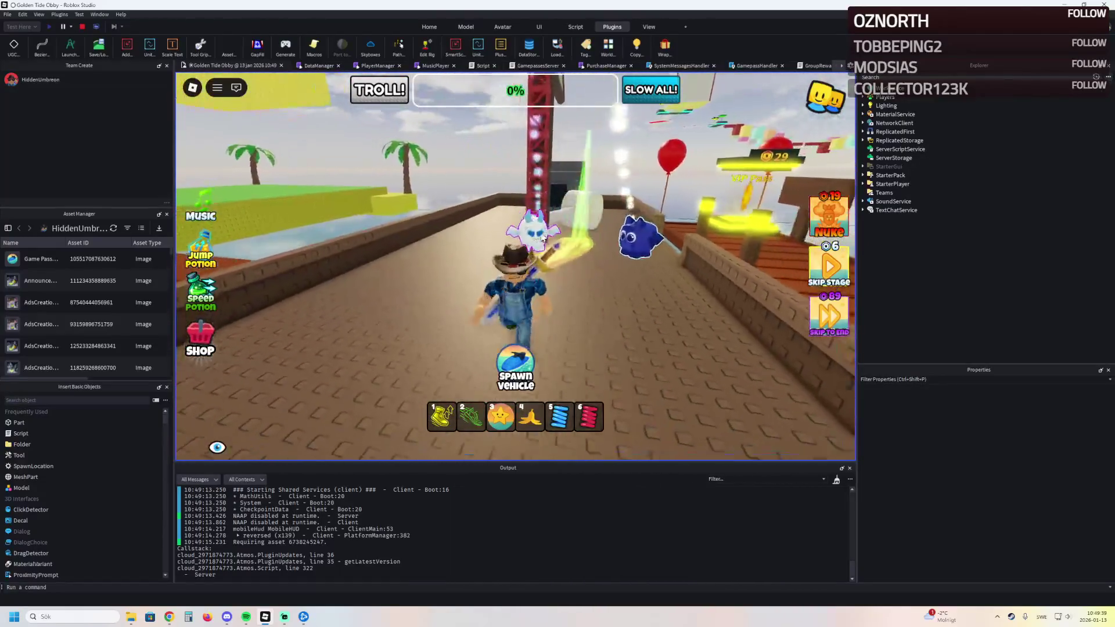
{"action": "key", "text": "w"}
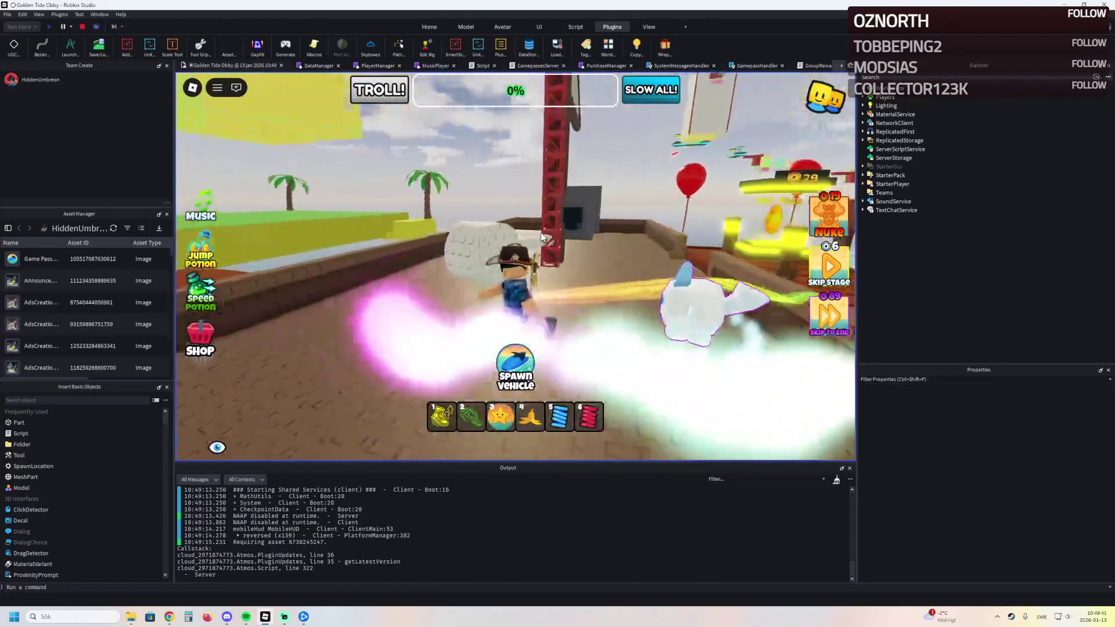
{"action": "key", "text": "w"}
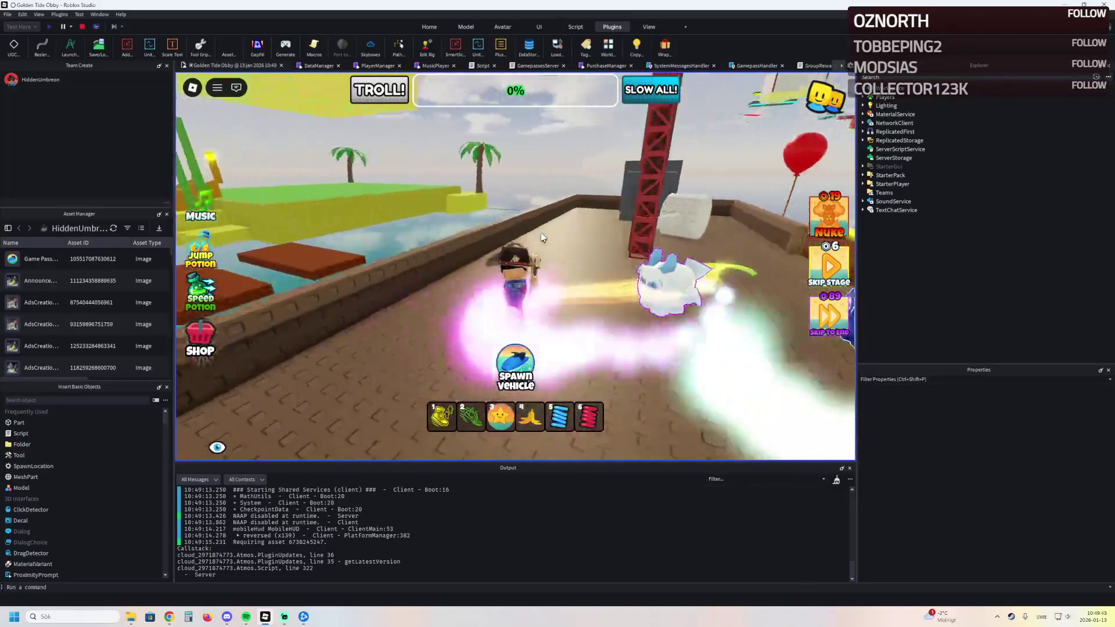
{"action": "key", "text": "w"}
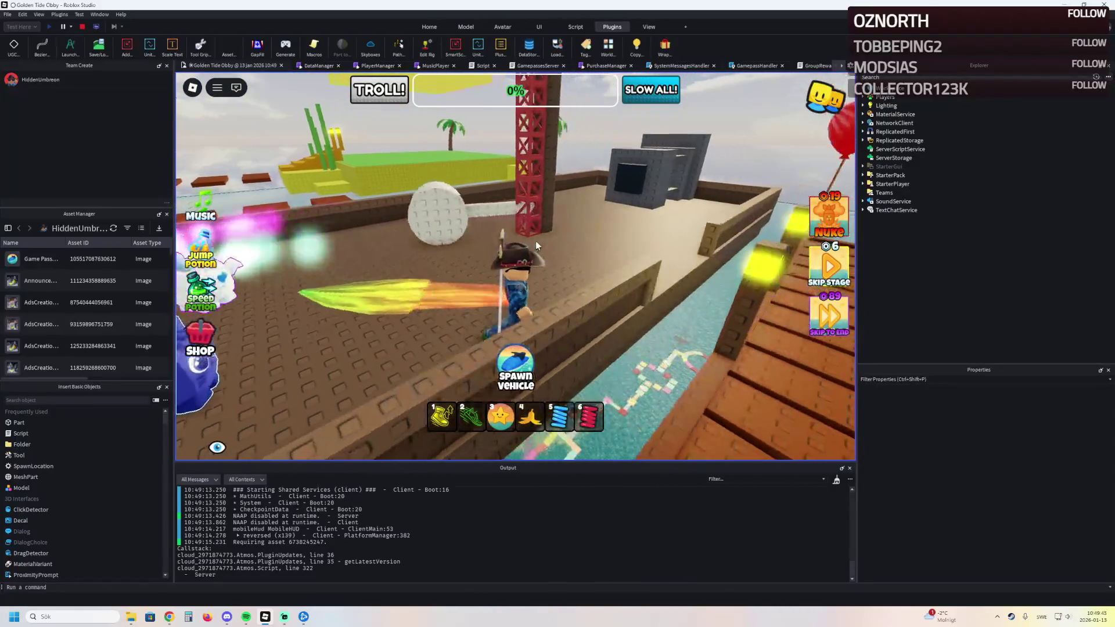
{"action": "key", "text": "w"}
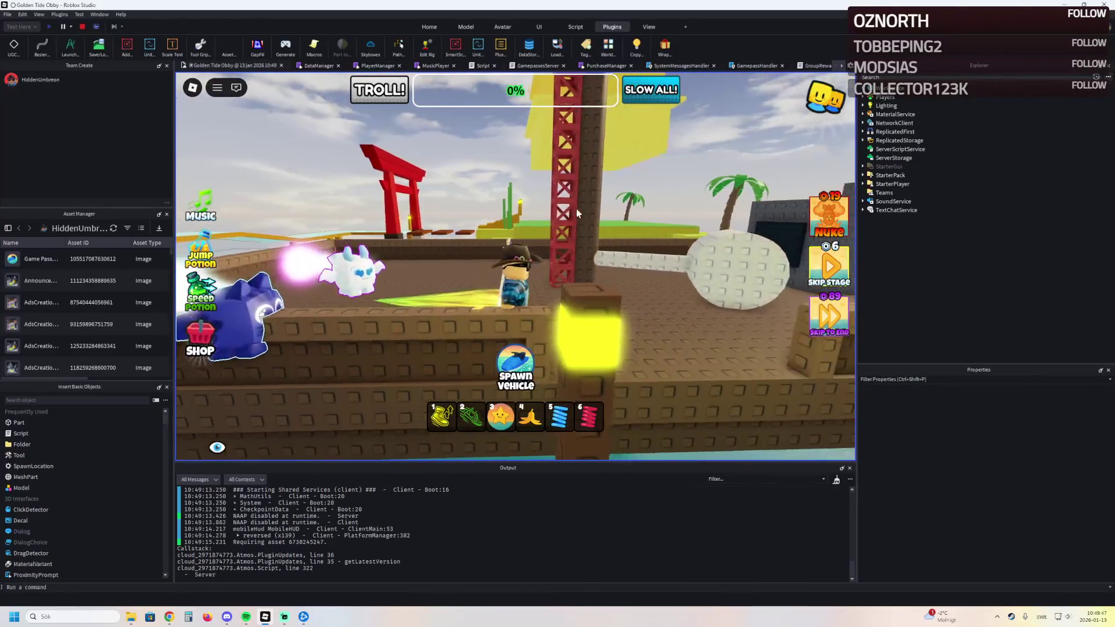
{"action": "key", "text": "w"}
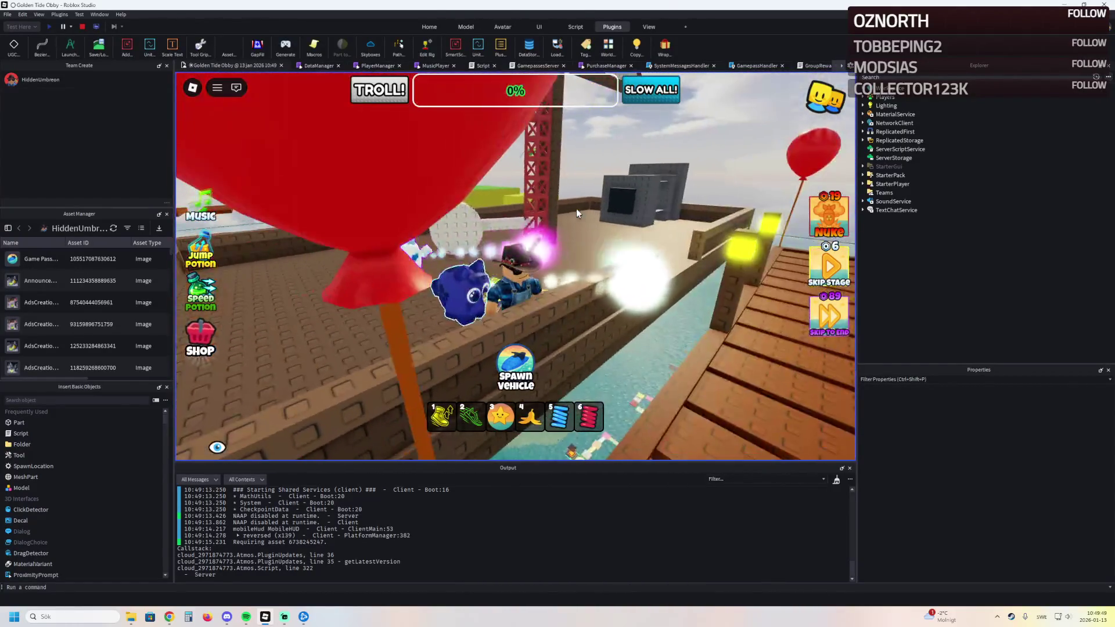
{"action": "key", "text": "w"}
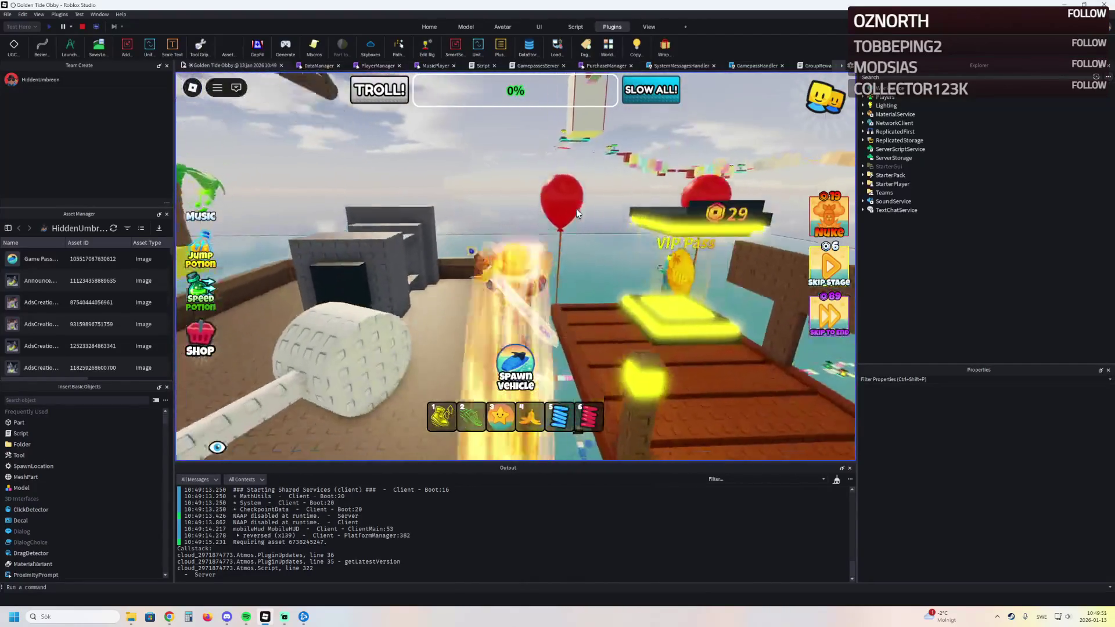
{"action": "key", "text": "w"}
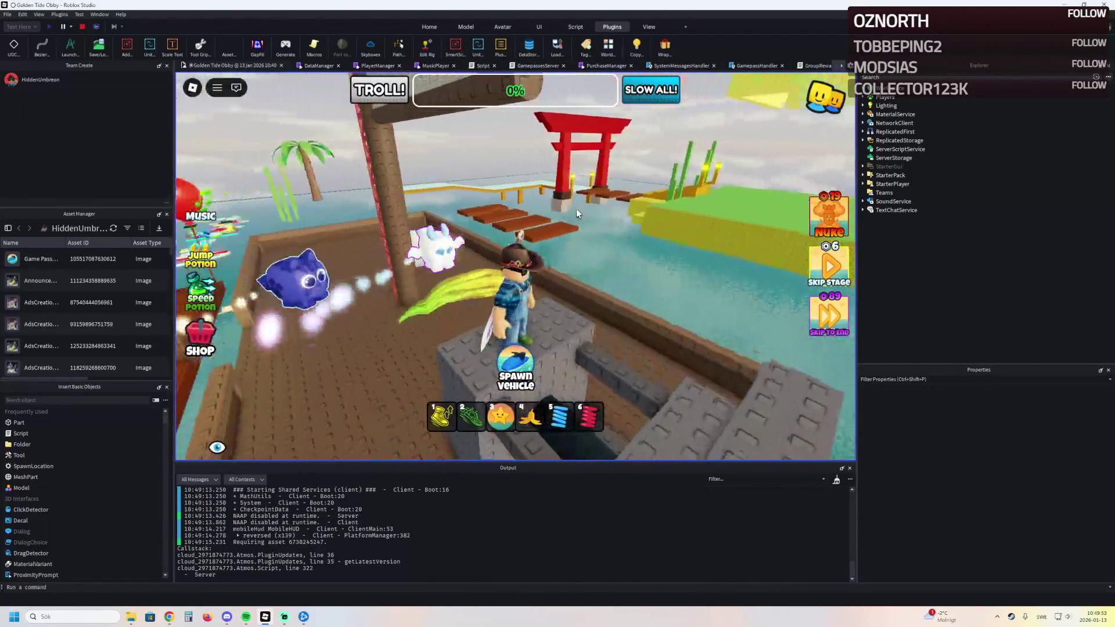
Step: Look around the deck toward the torii gate and red tower, then stop the playtest
{"action": "key", "text": "s"}
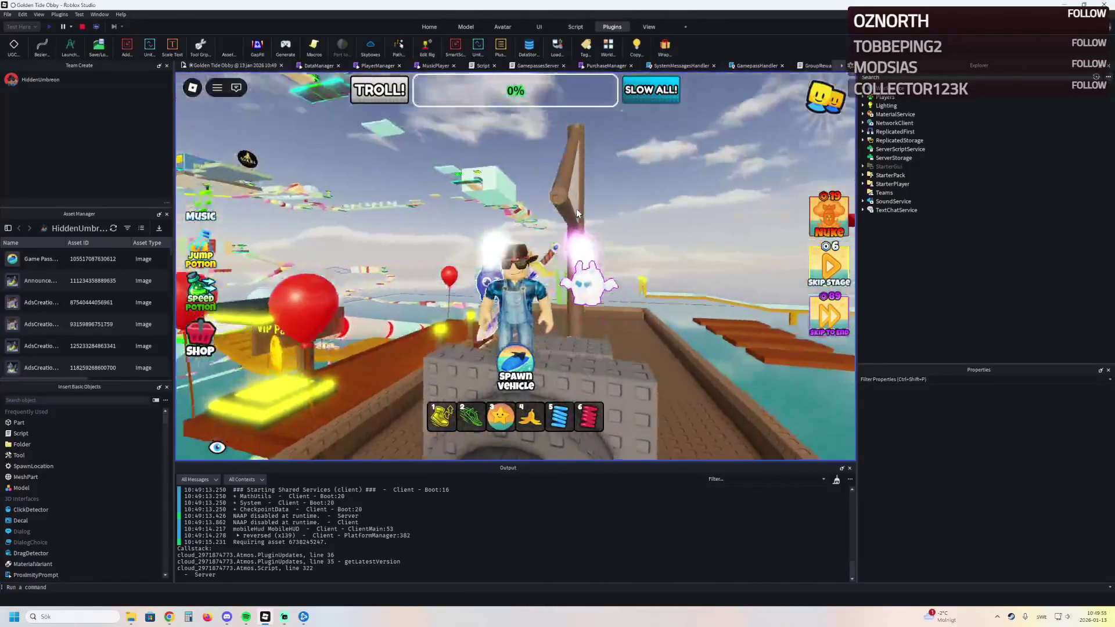
{"action": "key", "text": "a"}
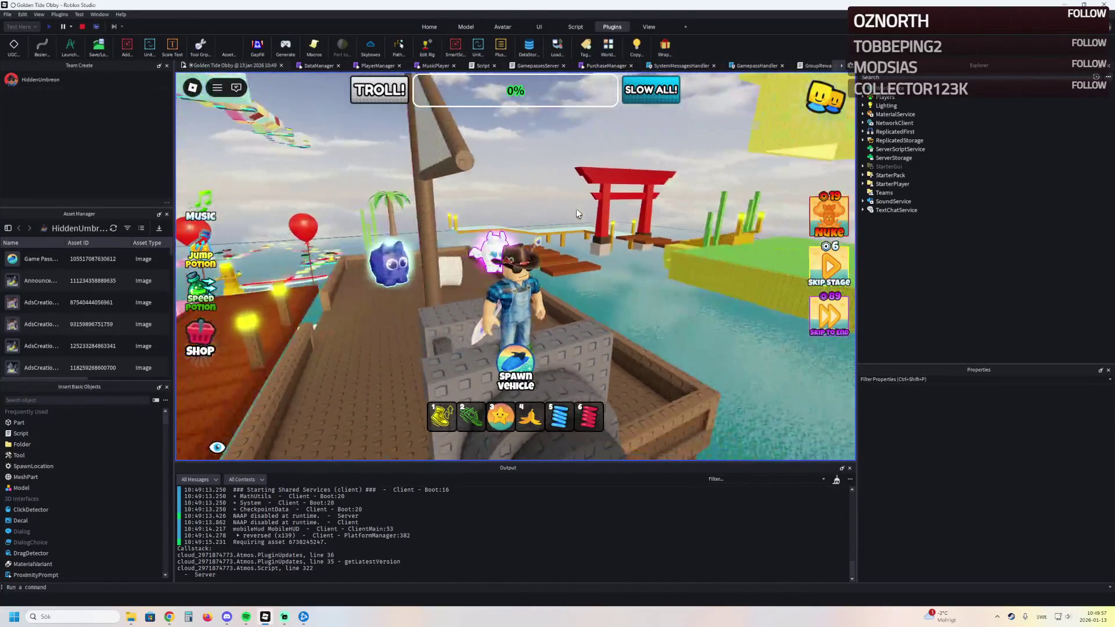
{"action": "key", "text": "d"}
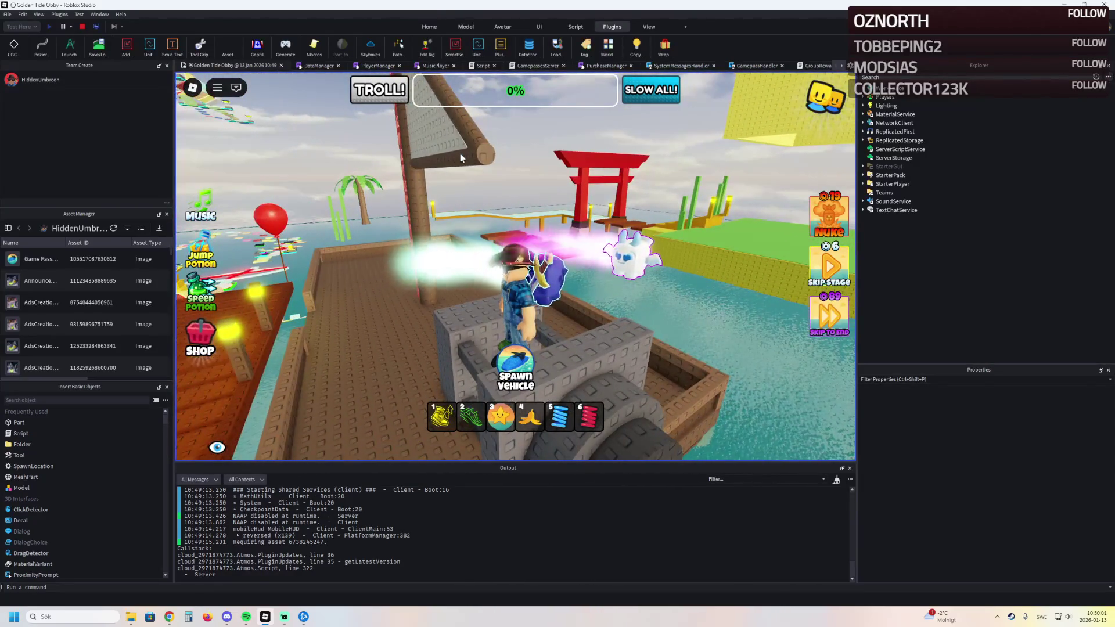
{"action": "key", "text": "w"}
{"action": "key", "text": "s"}
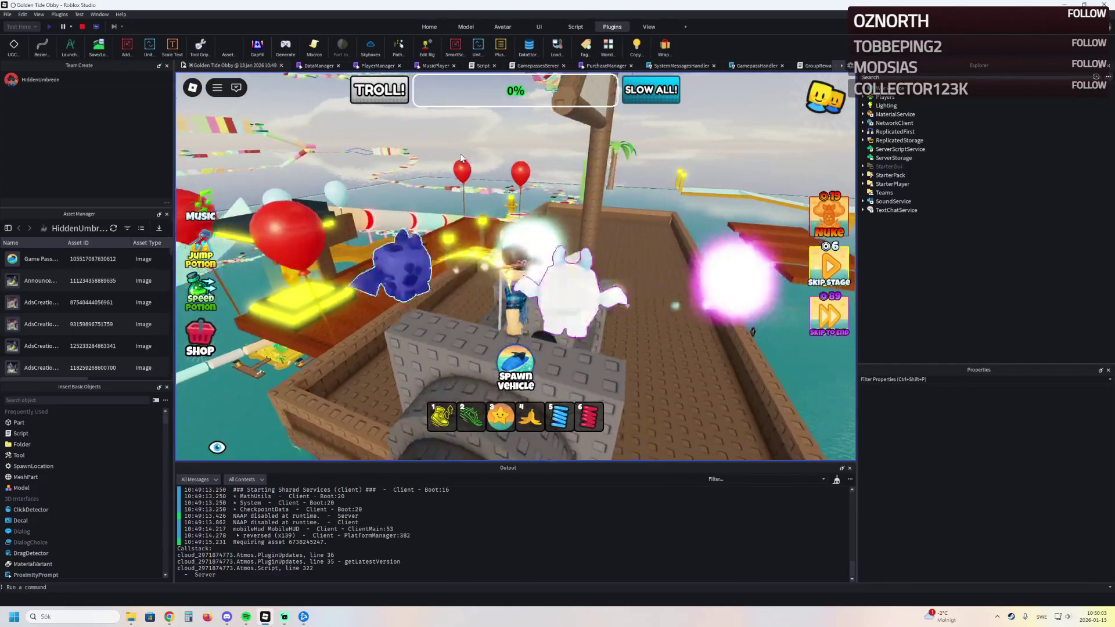
{"action": "key", "text": "Right"}
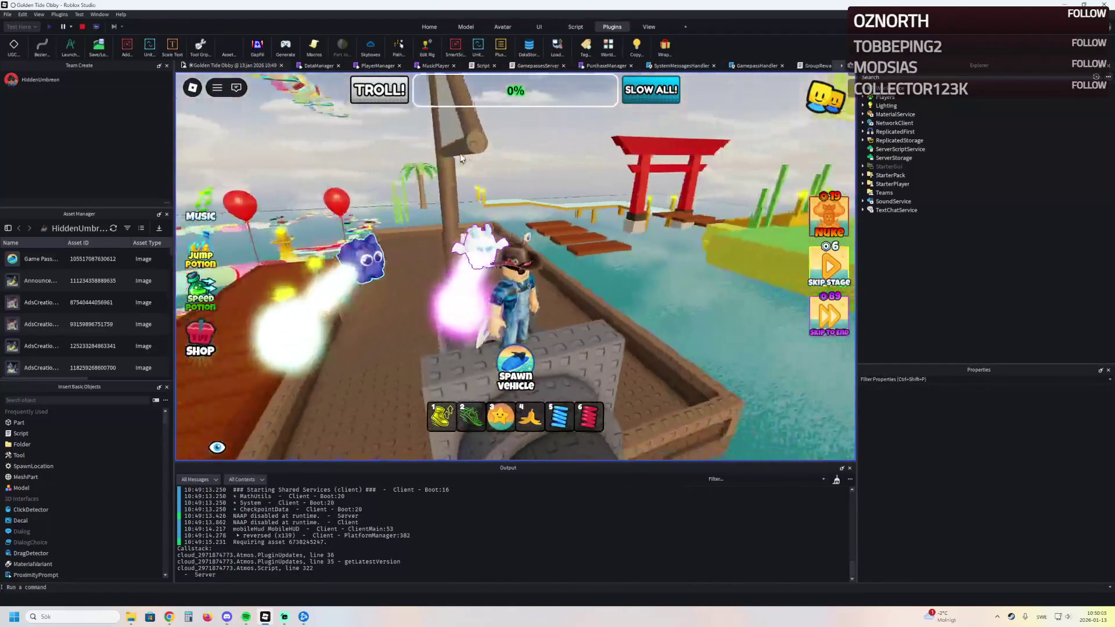
{"action": "key", "text": "Left"}
{"action": "key", "text": "a"}
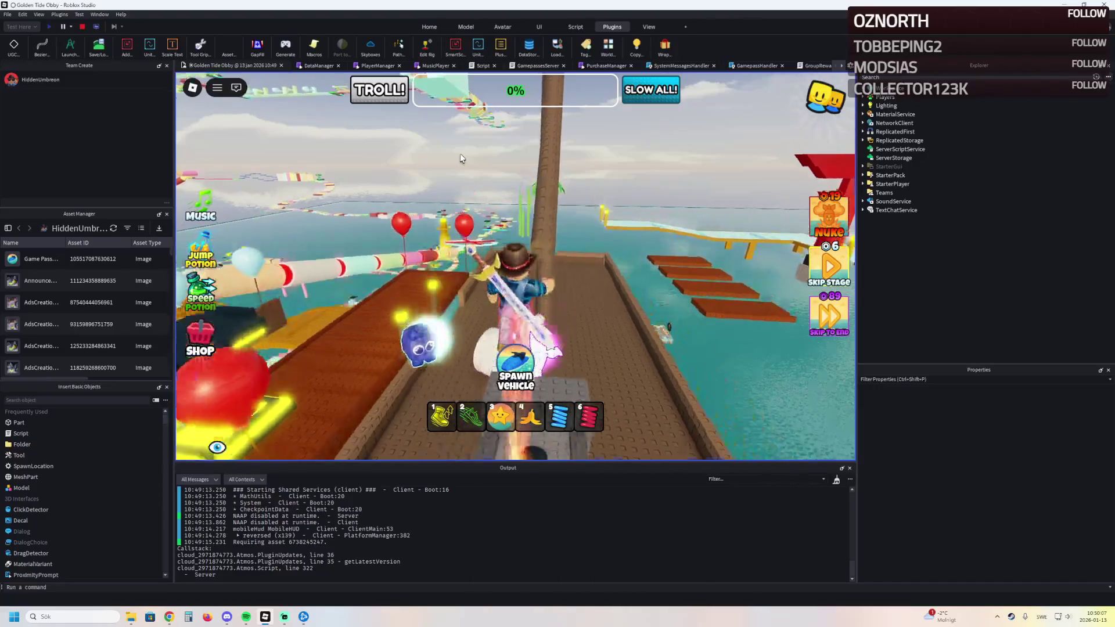
{"action": "key", "text": "Right"}
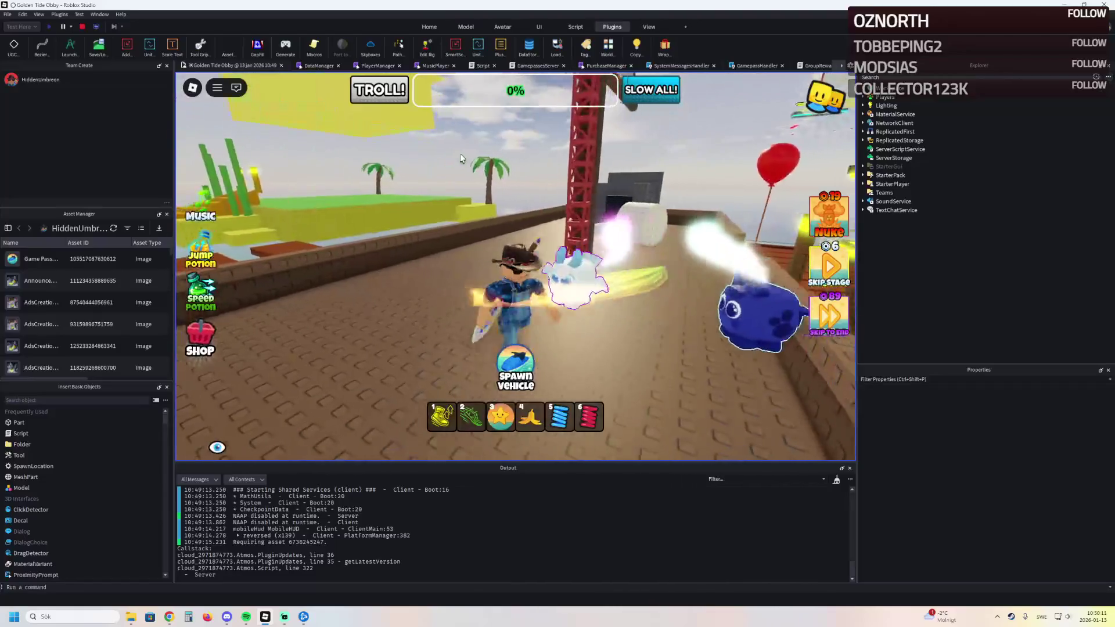
{"action": "key", "text": "Left"}
{"action": "key", "text": "Left"}
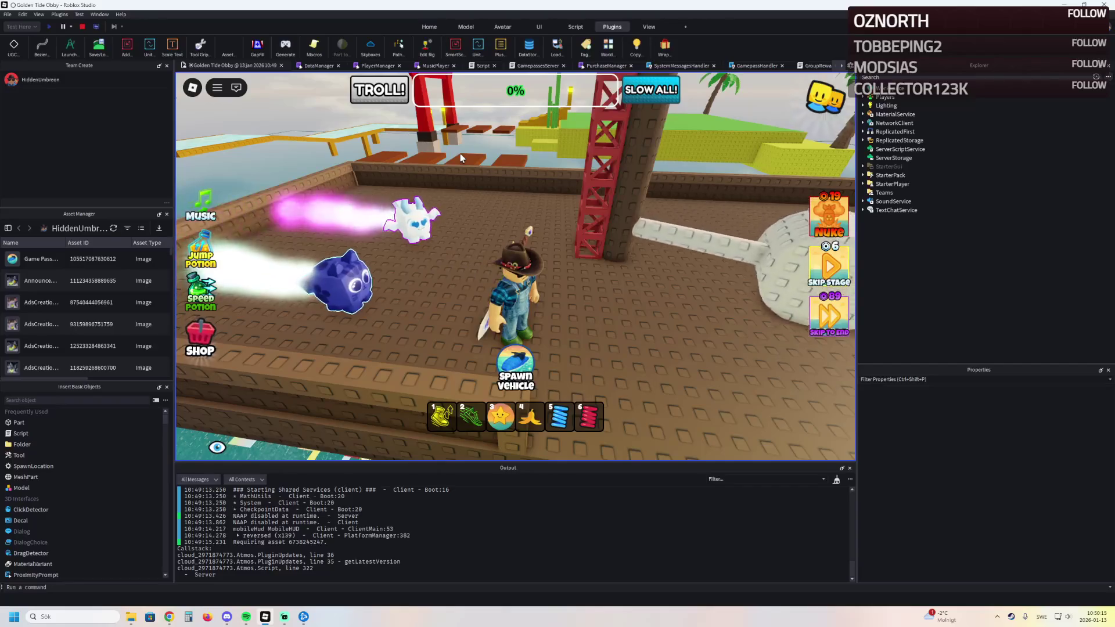
{"action": "key", "text": "Left"}
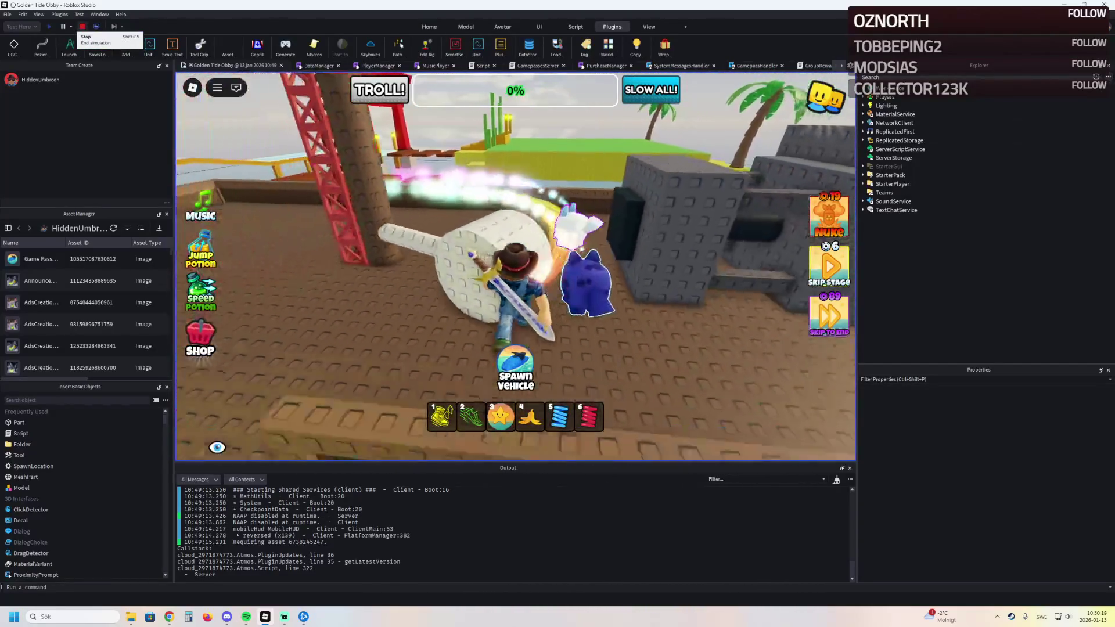
{"action": "left_click", "coordinate": [83, 27]}
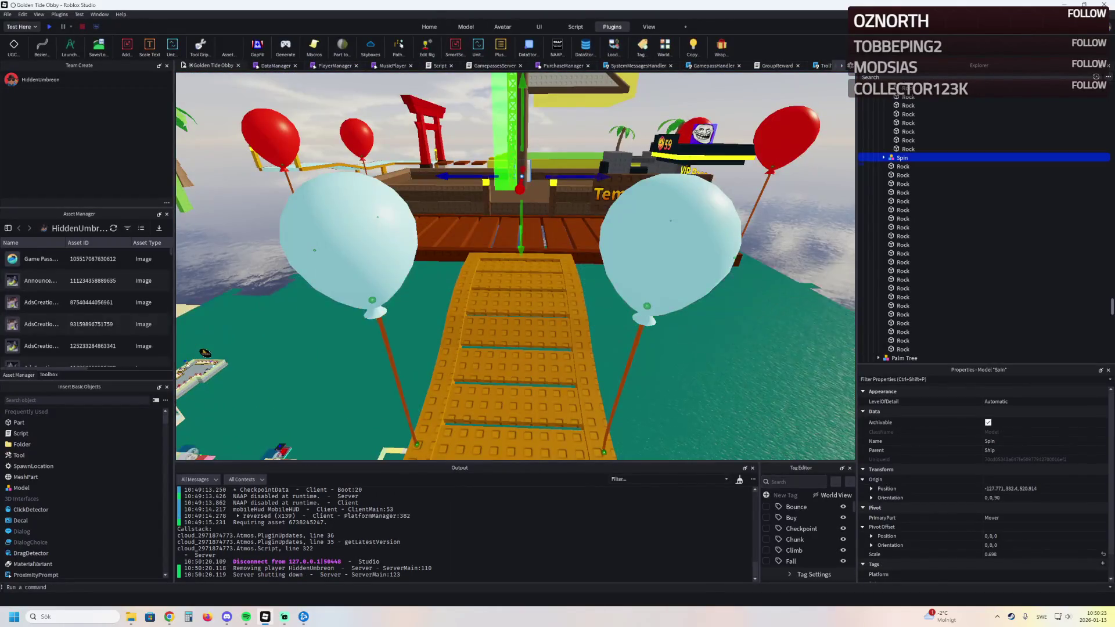
Step: Select the three sail Rock parts and group them into a new Mast model inside Ship
{"action": "left_click", "coordinate": [903, 324]}
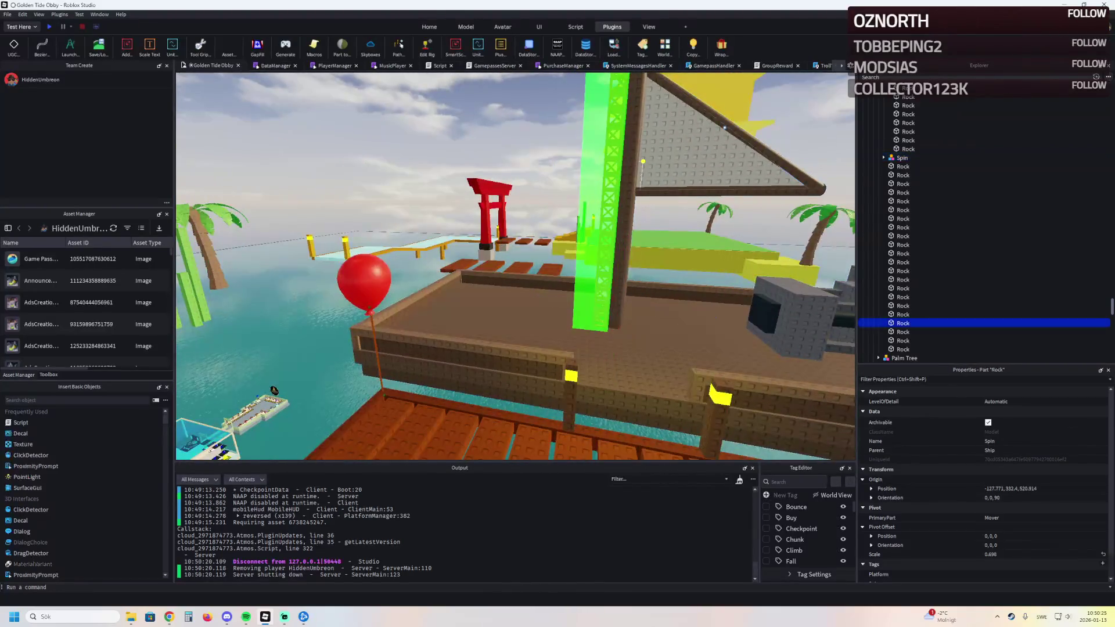
{"action": "left_click", "coordinate": [902, 158]}
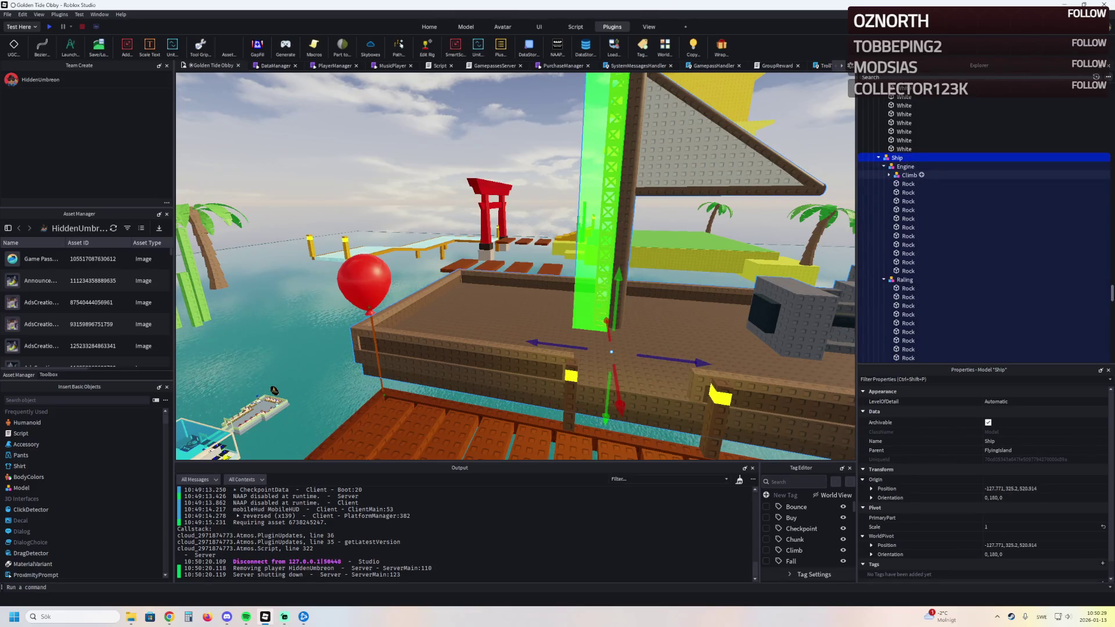
{"action": "key", "text": "w"}
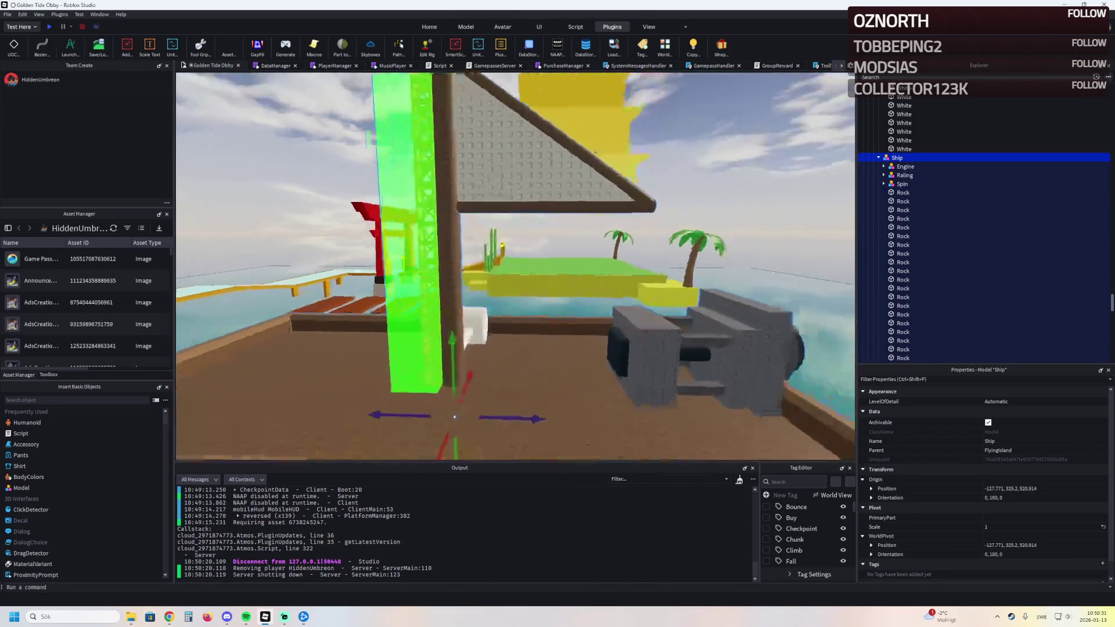
{"action": "left_click", "coordinate": [470, 278]}
{"action": "left_click", "coordinate": [523, 305]}
{"action": "left_click", "coordinate": [554, 274], "text": "ctrl"}
{"action": "key", "text": "w"}
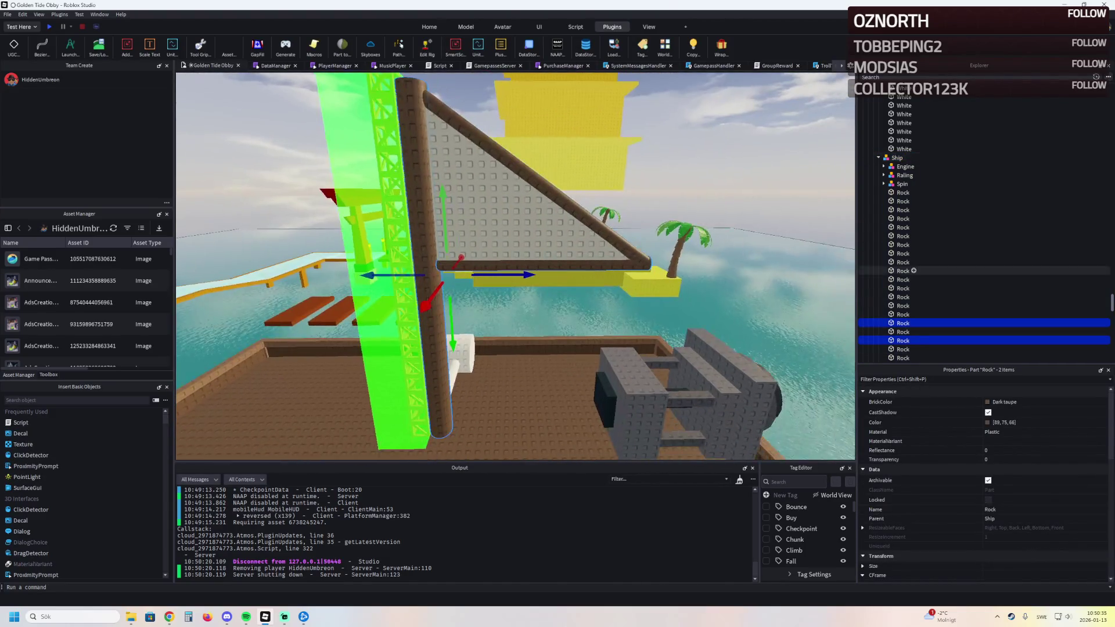
{"action": "scroll", "coordinate": [913, 269], "scroll_direction": "down", "scroll_amount": 4}
{"action": "left_click", "coordinate": [600, 233], "text": "ctrl"}
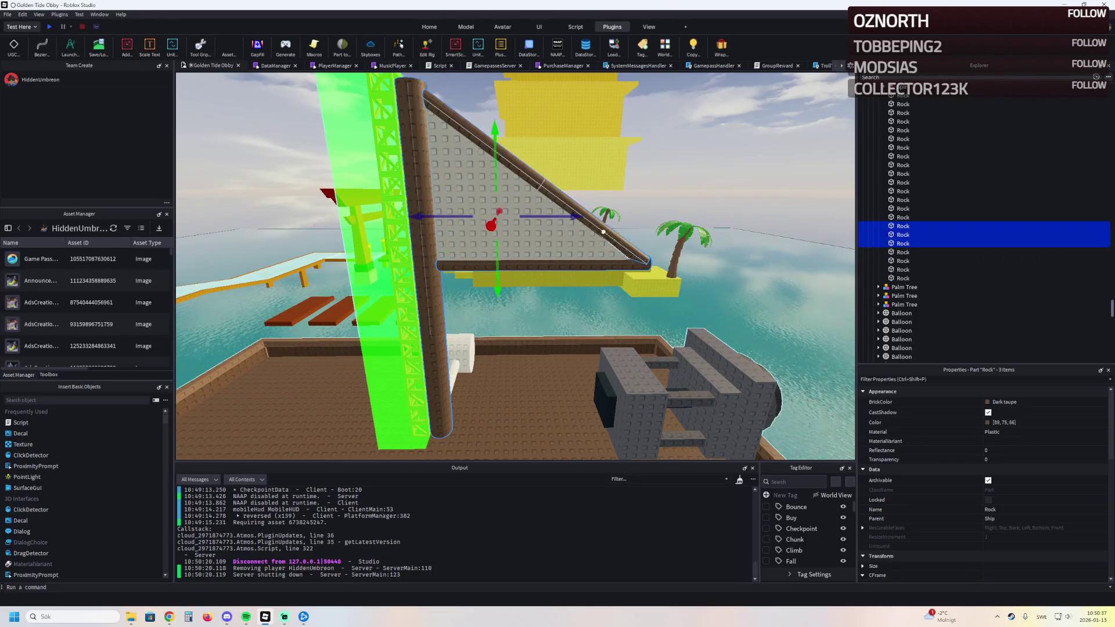
{"action": "key", "text": "ctrl+g"}
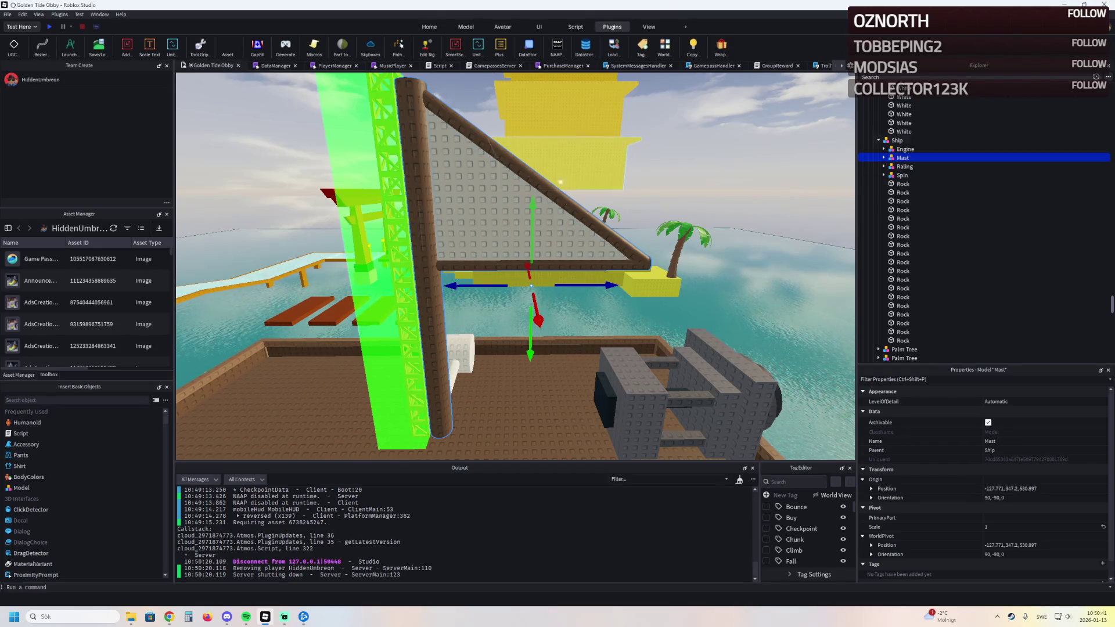
Step: Drag the green Climb tower into the Mast model and frame Mast and Spin in view
{"action": "key", "text": "a"}
{"action": "left_click", "coordinate": [898, 139], "text": "ctrl"}
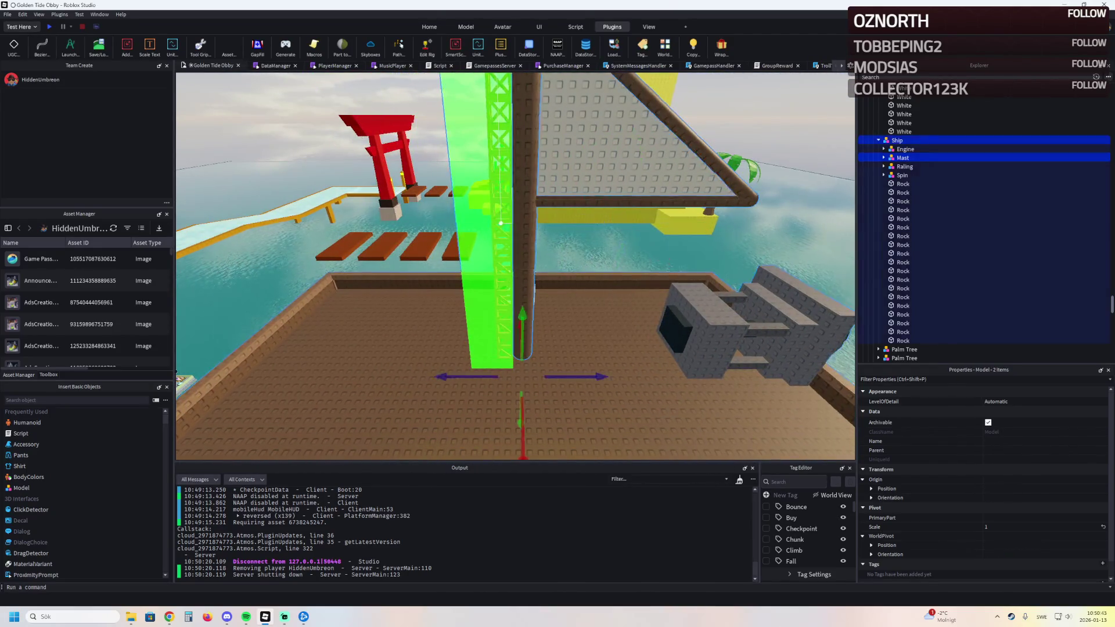
{"action": "left_click", "coordinate": [913, 157]}
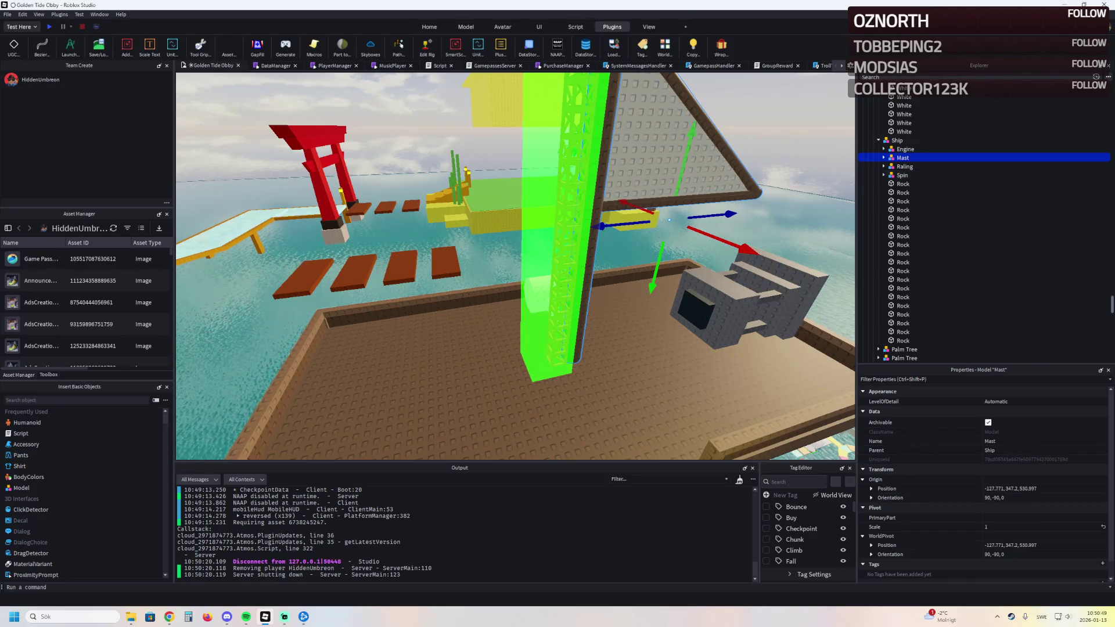
{"action": "left_click", "coordinate": [562, 262]}
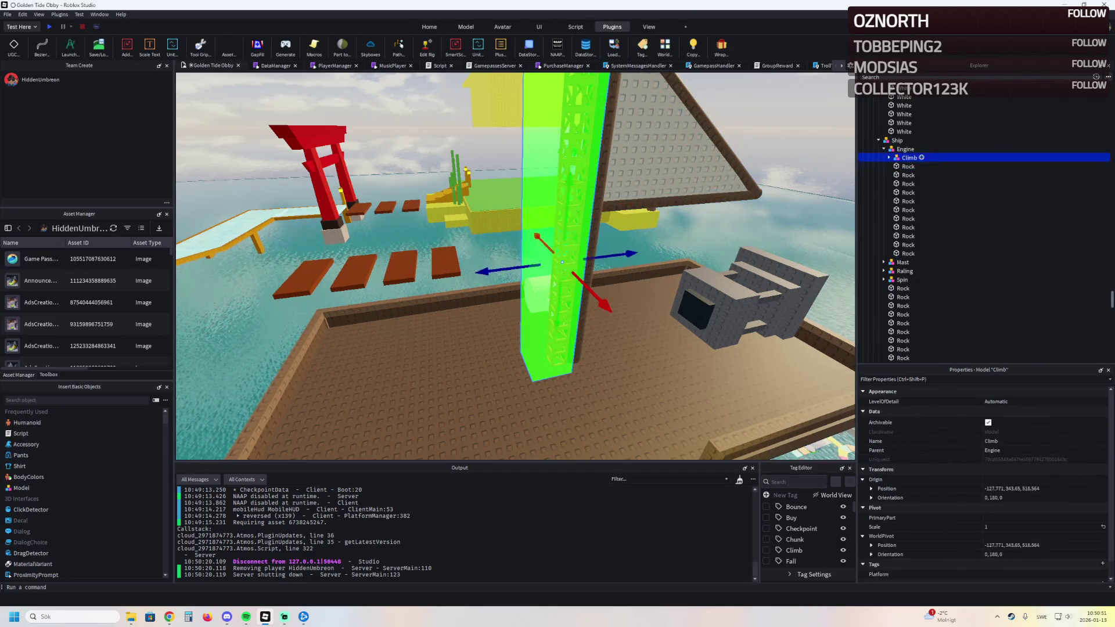
{"action": "left_click_drag", "start_coordinate": [912, 268], "coordinate": [912, 265]}
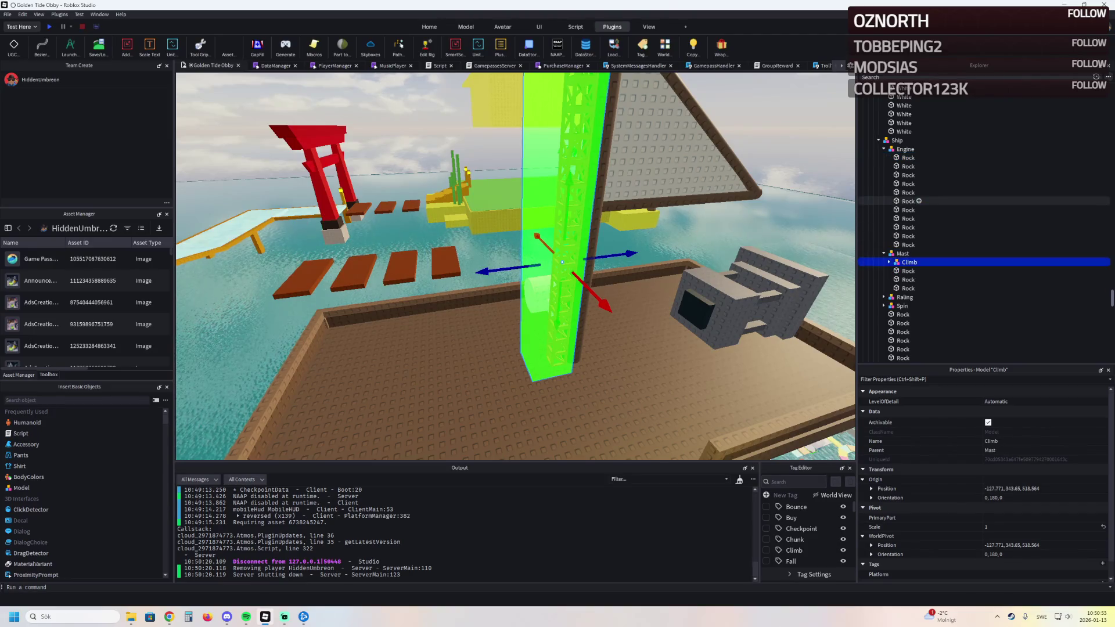
{"action": "left_click", "coordinate": [905, 253]}
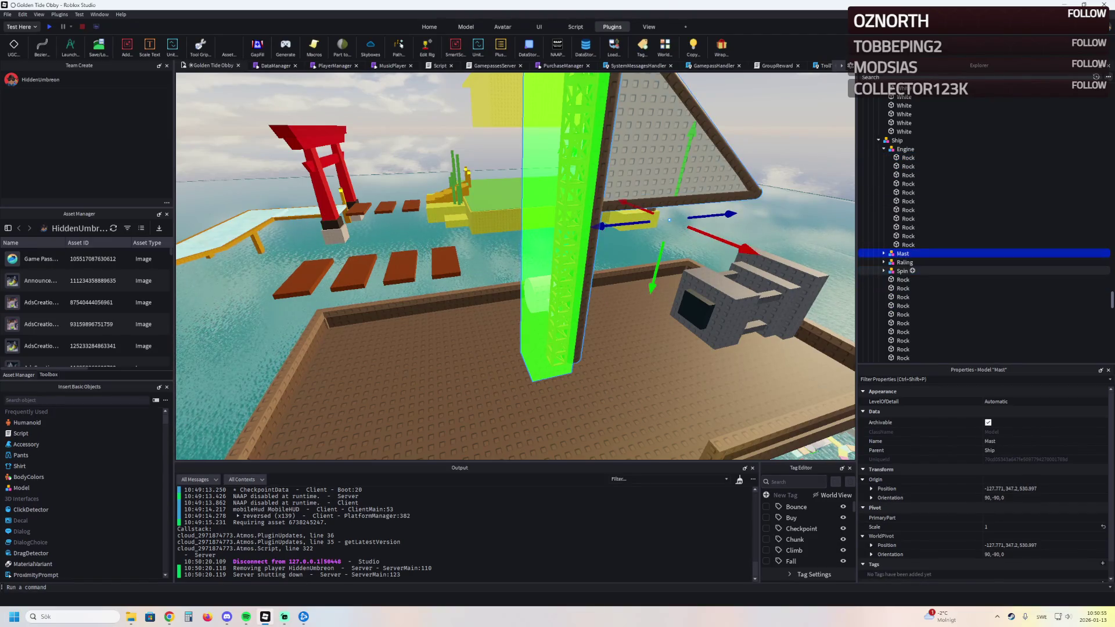
{"action": "key", "text": "f"}
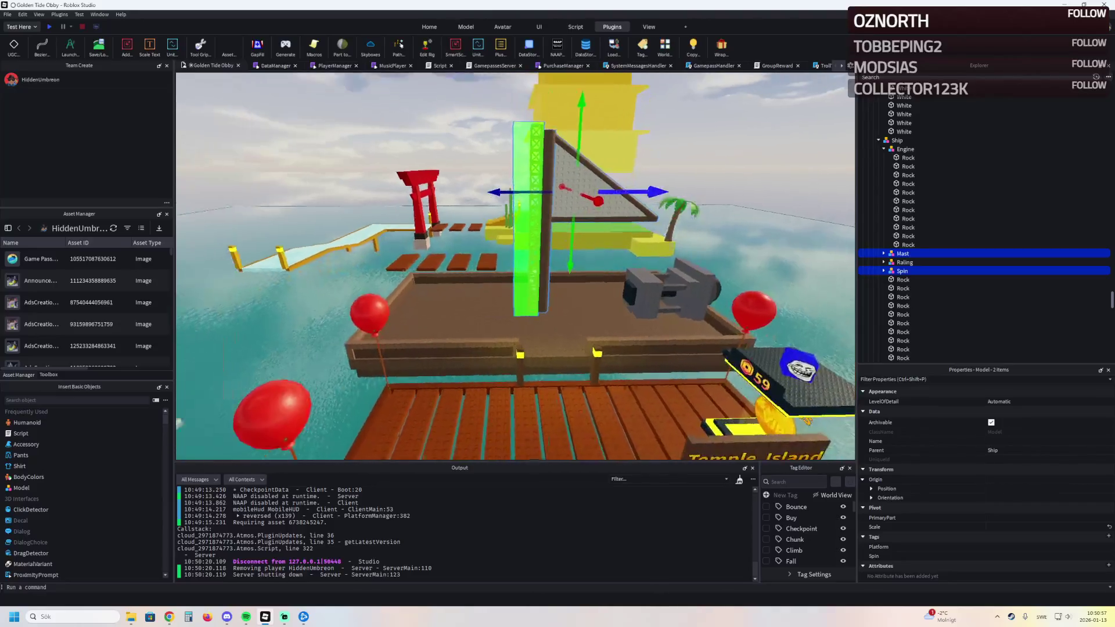
Step: Slide the mast and sweeper across the deck and rotate them two Ctrl+R steps about the vertical axis
{"action": "left_click_drag", "start_coordinate": [623, 238], "coordinate": [549, 242]}
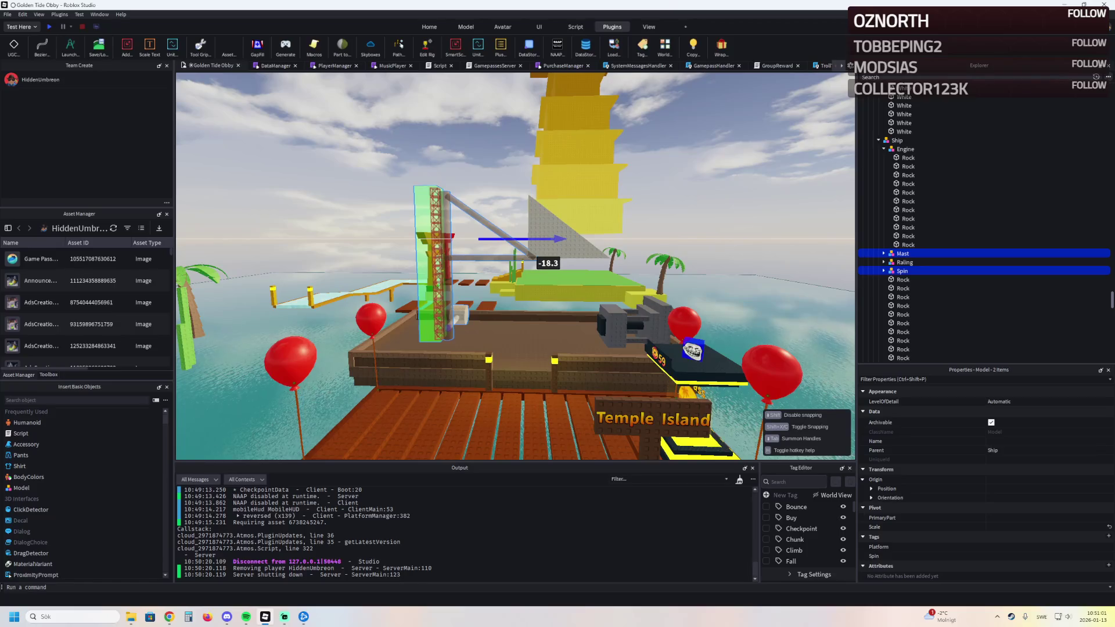
{"action": "left_click_drag", "start_coordinate": [549, 253], "coordinate": [549, 252]}
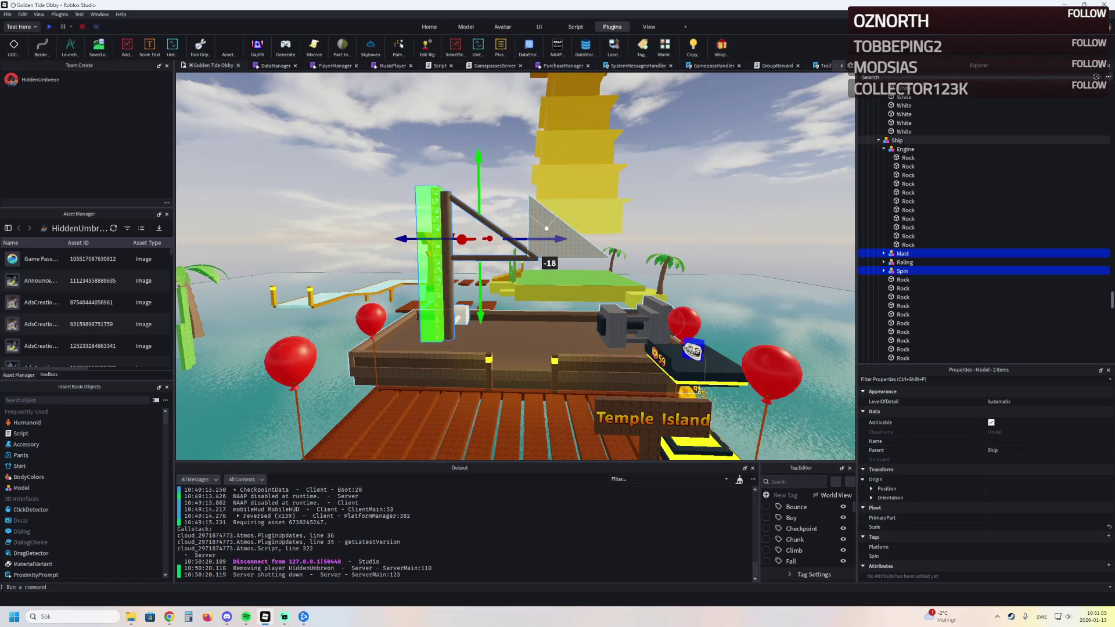
{"action": "key", "text": "a"}
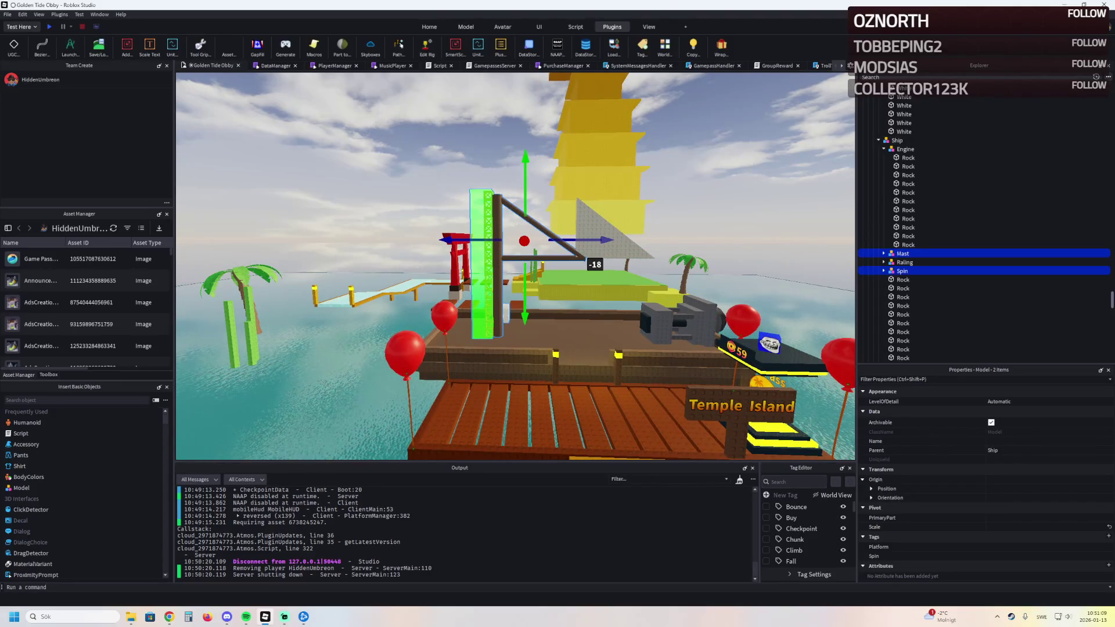
{"action": "left_click_drag", "start_coordinate": [601, 240], "coordinate": [901, 141]}
{"action": "key", "text": "ctrl+r"}
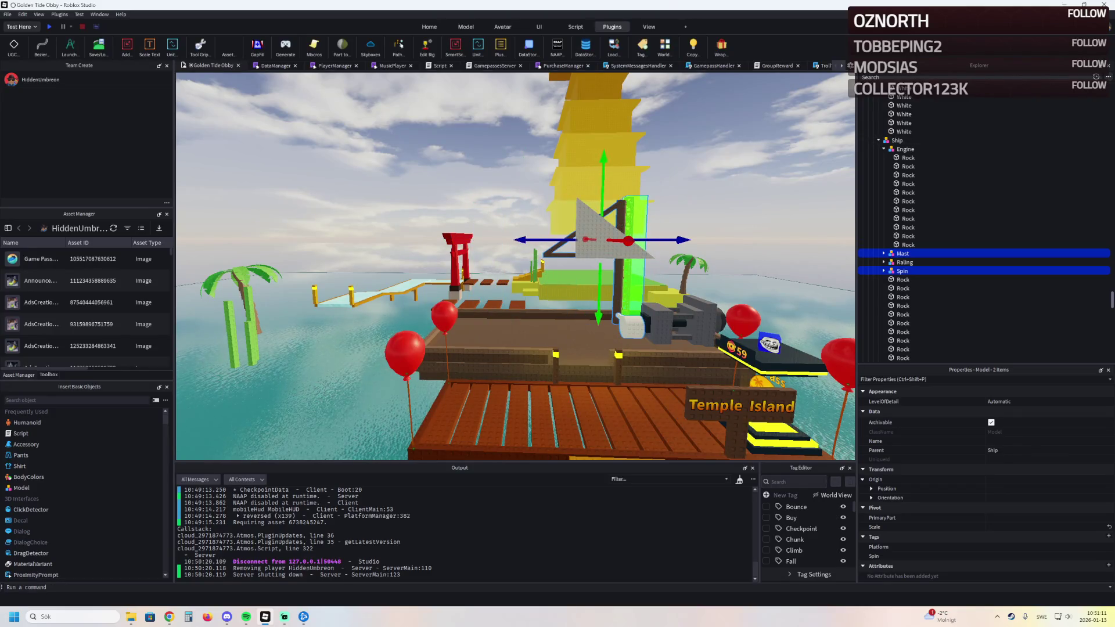
{"action": "key", "text": "ctrl+r"}
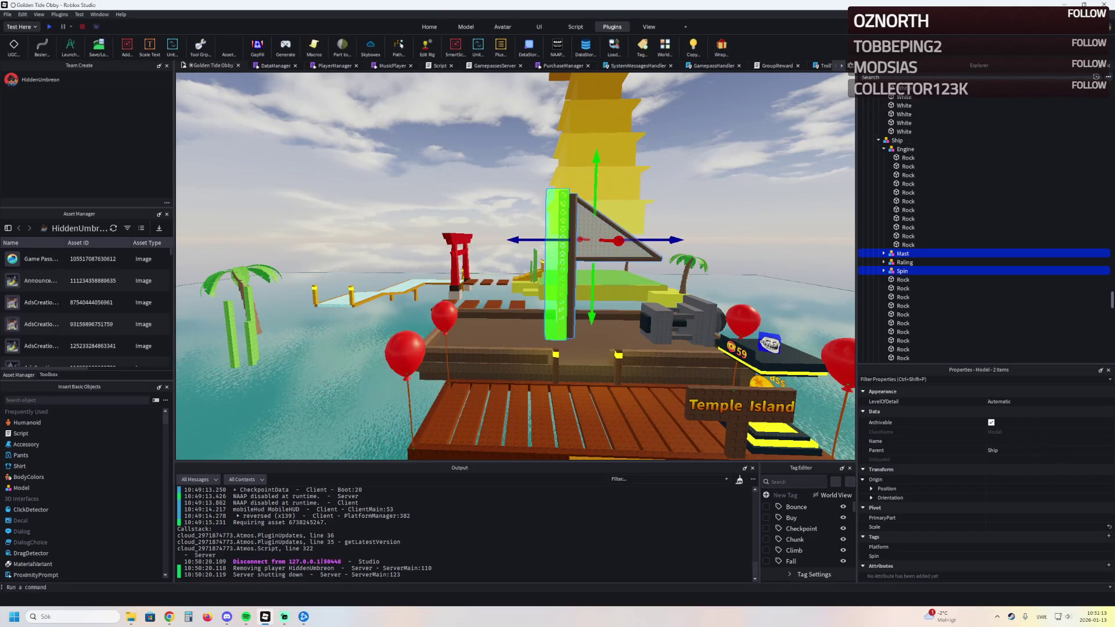
Step: Move two loose Rocks into Mast, then turn Mast and Spin 180° and slide them along the deck
{"action": "left_click", "coordinate": [616, 228]}
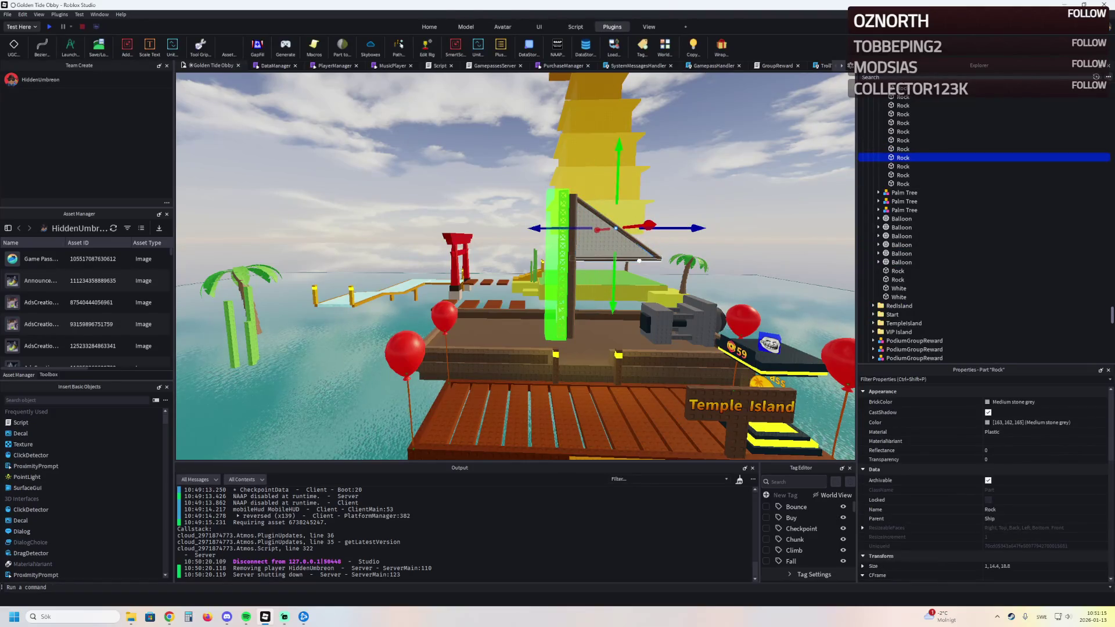
{"action": "left_click", "coordinate": [645, 263], "text": "ctrl"}
{"action": "left_click_drag", "start_coordinate": [913, 154], "coordinate": [907, 141]}
{"action": "left_click", "coordinate": [912, 140]}
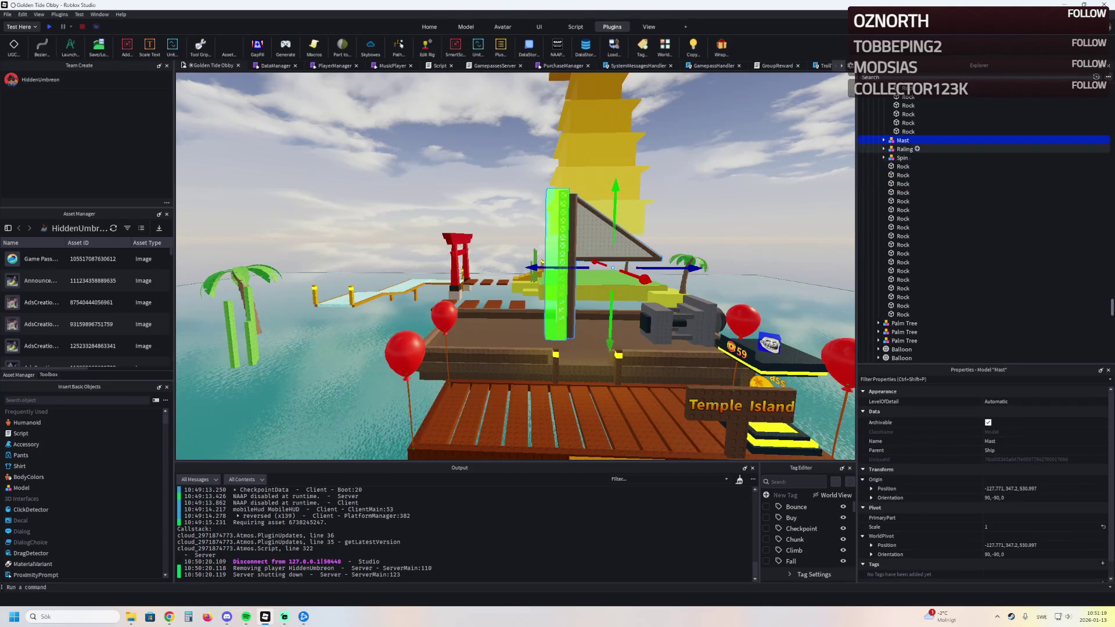
{"action": "left_click", "coordinate": [912, 158], "text": "ctrl"}
{"action": "key", "text": "ctrl+r"}
{"action": "key", "text": "ctrl+r"}
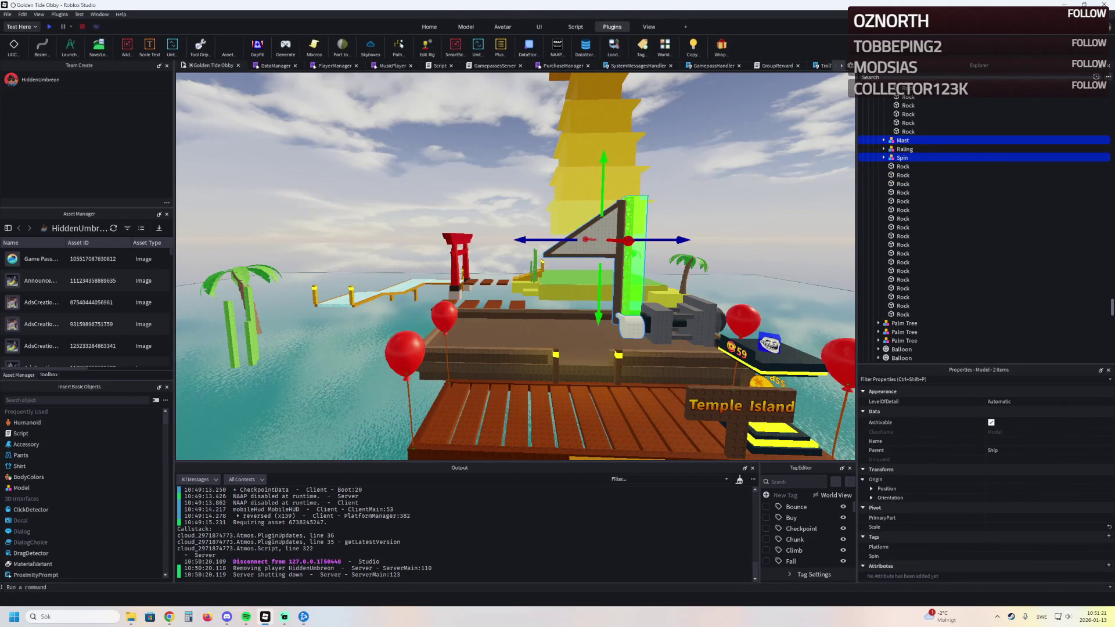
{"action": "left_click_drag", "start_coordinate": [679, 241], "coordinate": [577, 262]}
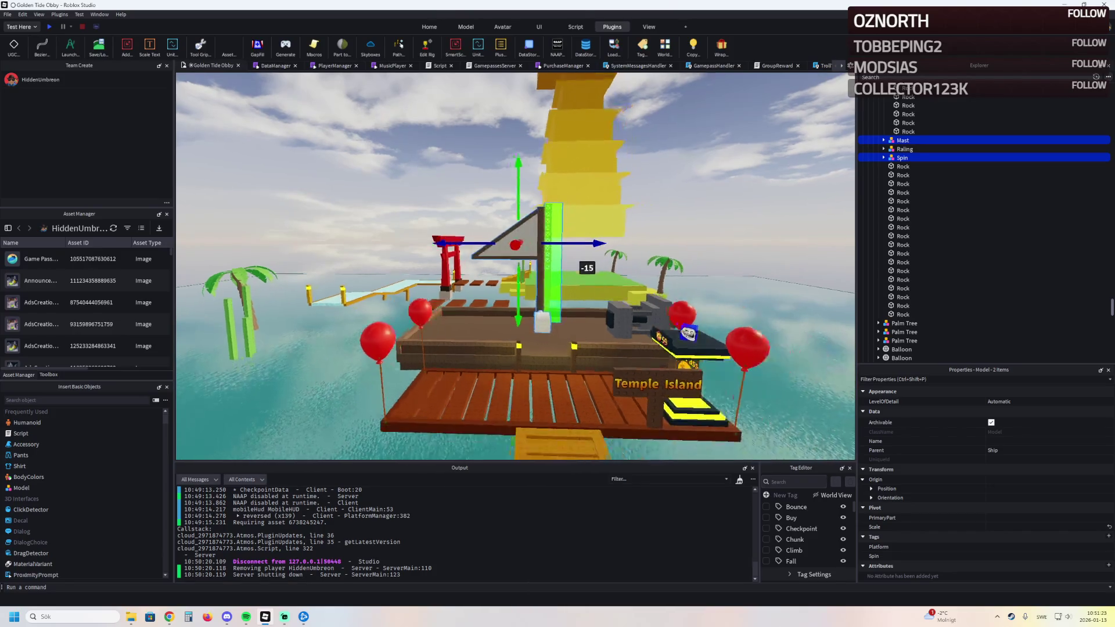
{"action": "key", "text": "ctrl+r"}
{"action": "key", "text": "ctrl+r"}
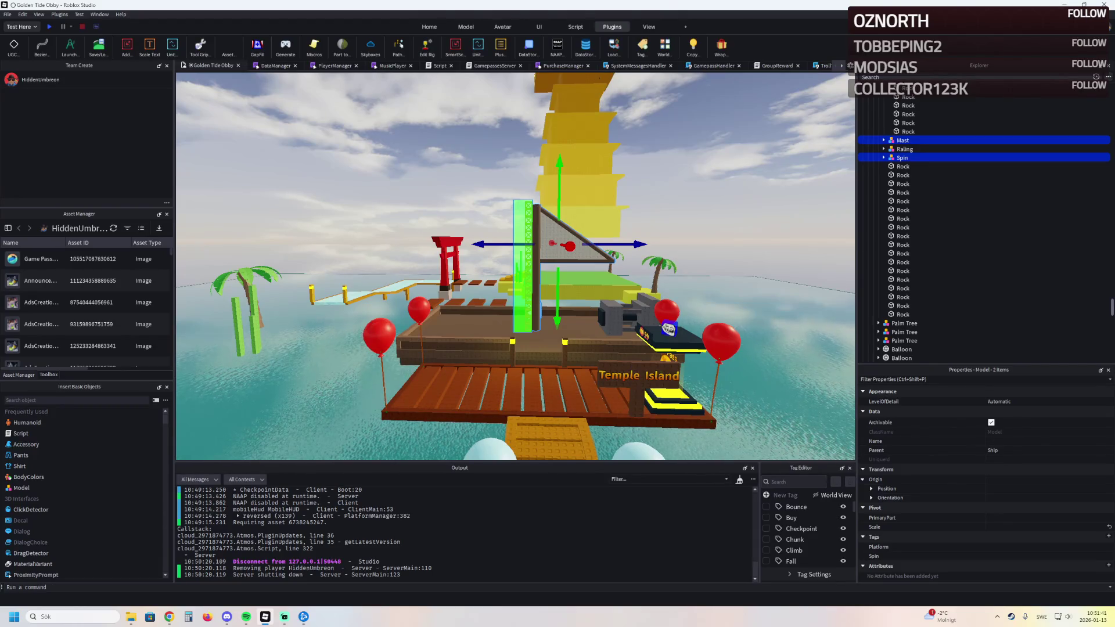
Step: Select a RedFloor ring from the cylinder stage's KillFloor and copy it onto the ship's pier
{"action": "key", "text": "w"}
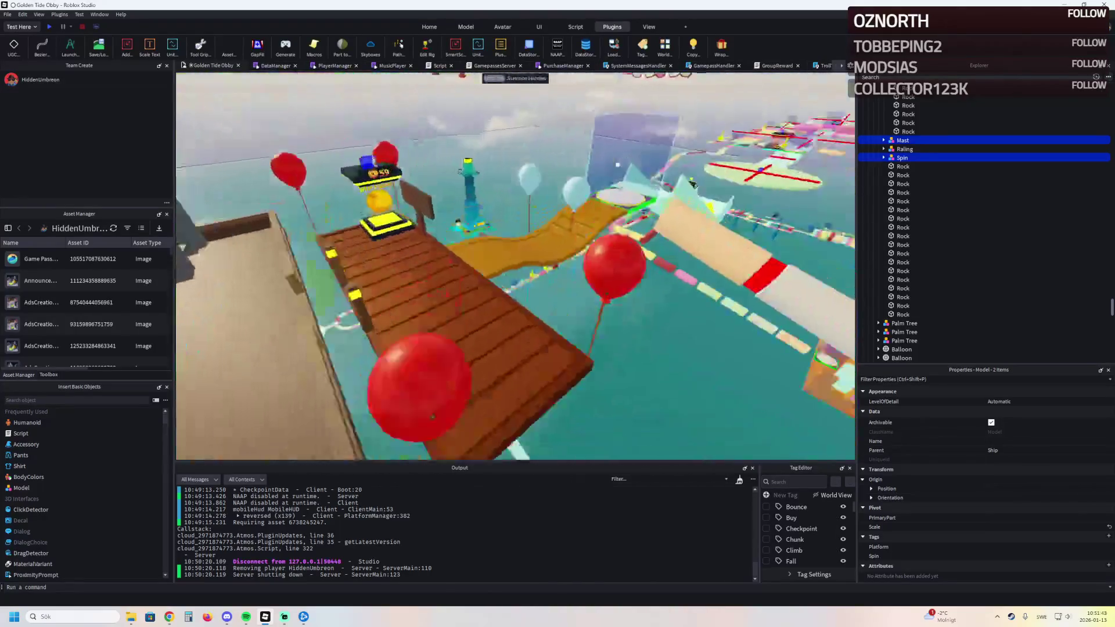
{"action": "key", "text": "w"}
{"action": "left_click", "coordinate": [562, 288]}
{"action": "left_click", "coordinate": [620, 292]}
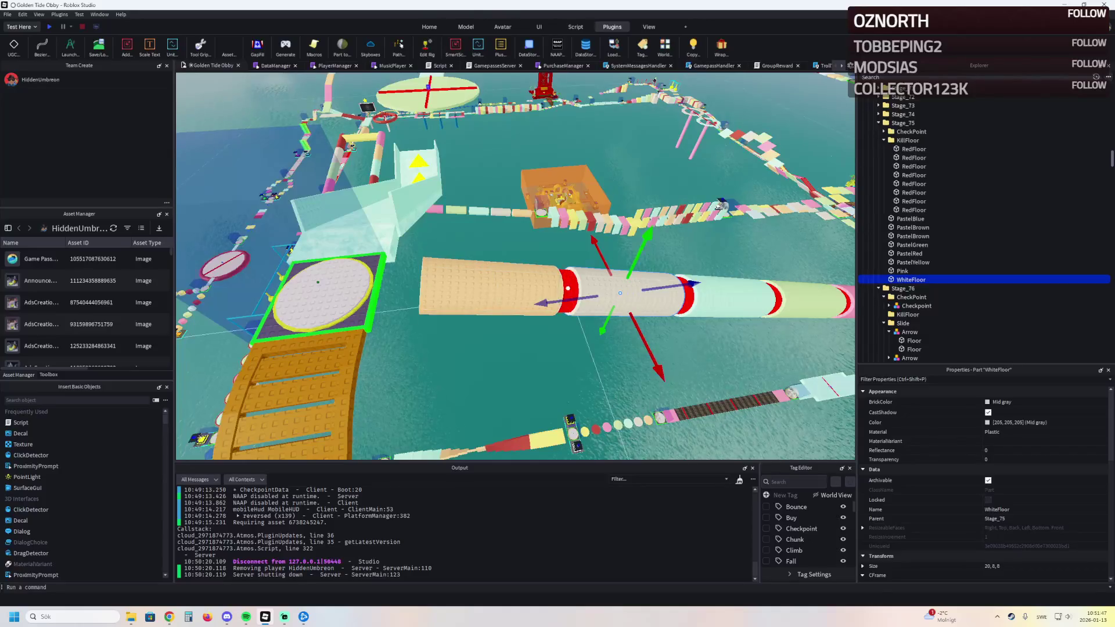
{"action": "left_click", "coordinate": [567, 291]}
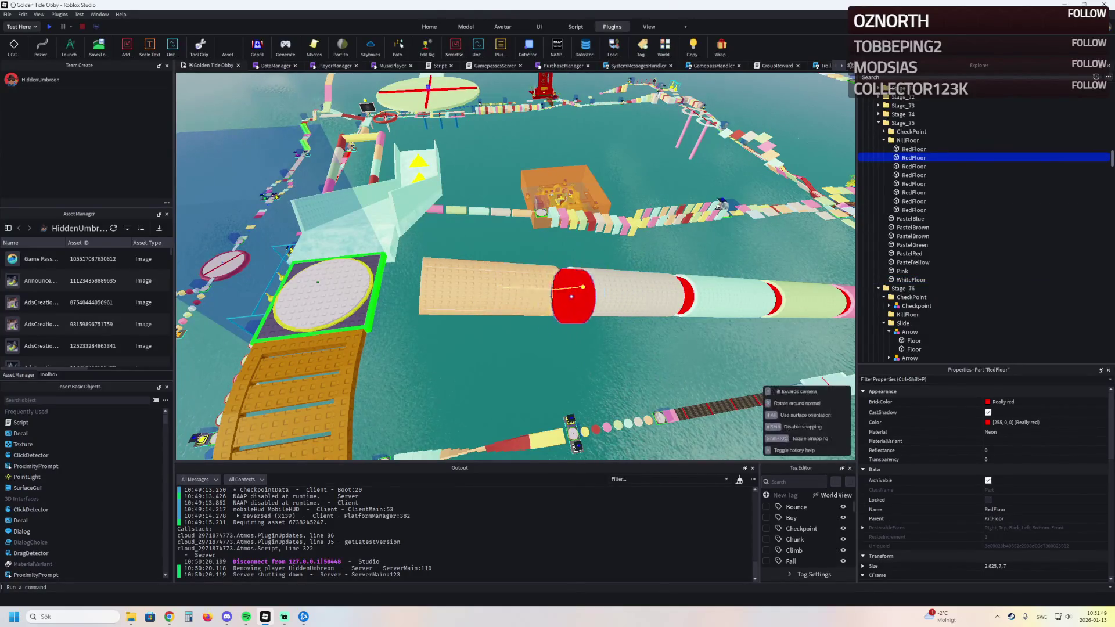
{"action": "key", "text": "f"}
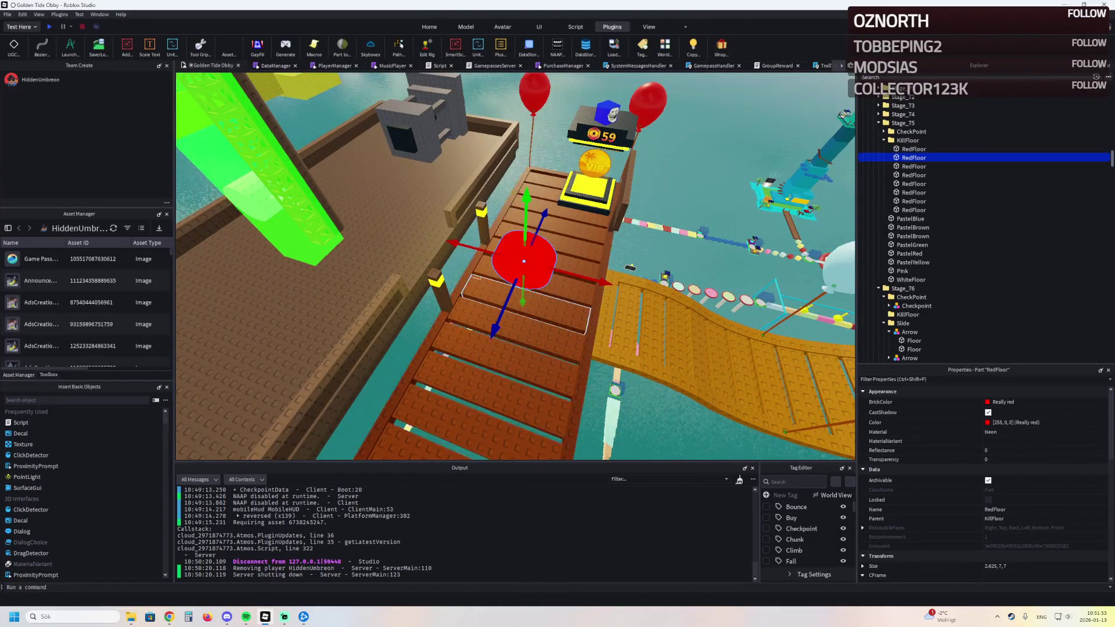
{"action": "left_click", "coordinate": [523, 304]}
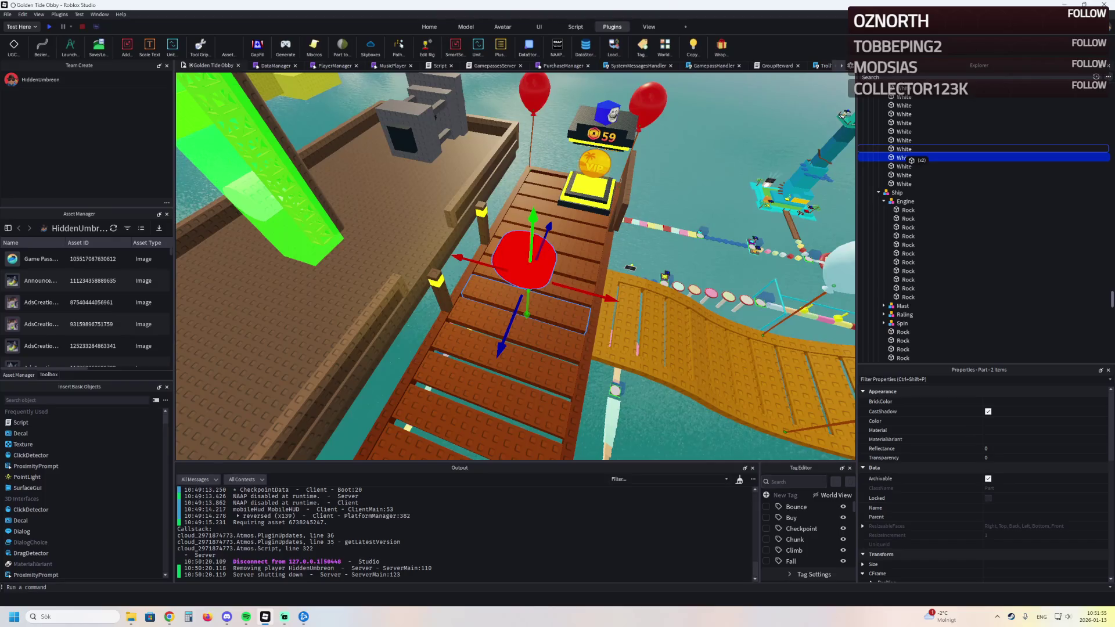
Step: Move RedFloor into the Ship model in Explorer and set its Shape to Block
{"action": "left_click_drag", "start_coordinate": [913, 148], "coordinate": [916, 150]}
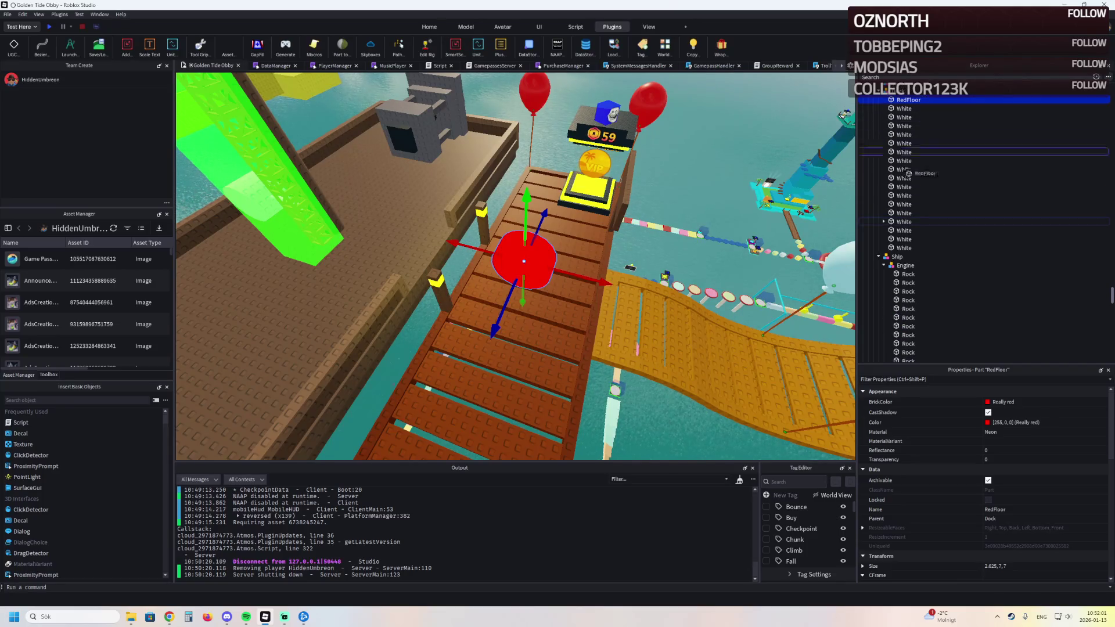
{"action": "left_click_drag", "start_coordinate": [906, 264], "coordinate": [898, 257]}
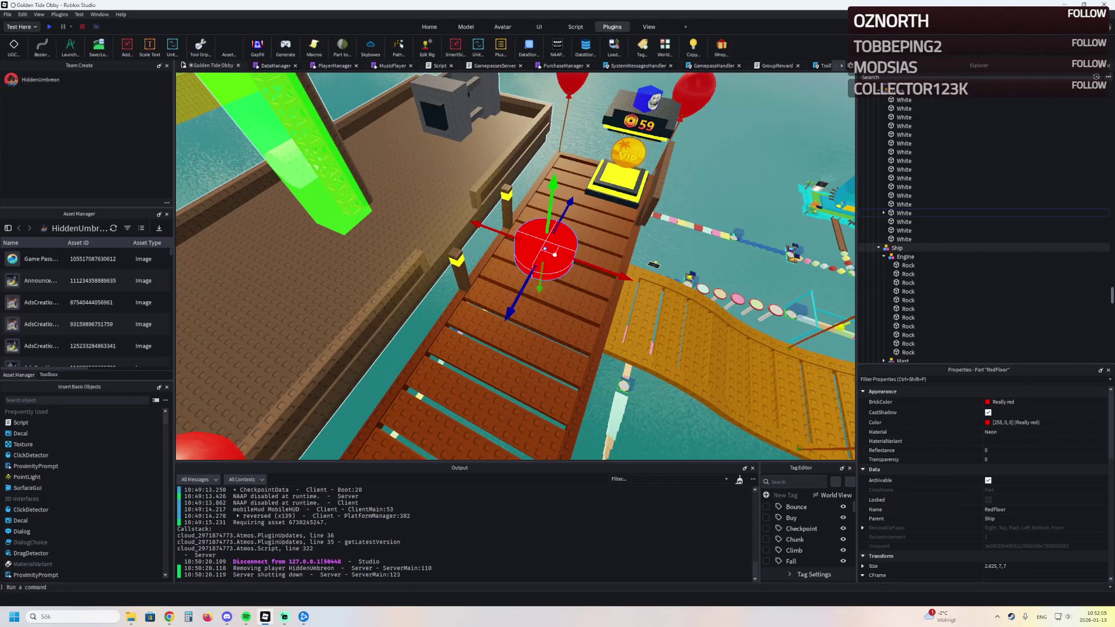
{"action": "key", "text": "f"}
{"action": "scroll", "coordinate": [984, 479], "scroll_direction": "down", "scroll_amount": 3}
{"action": "scroll", "coordinate": [984, 488], "scroll_direction": "down", "scroll_amount": 5}
{"action": "left_click", "coordinate": [1045, 528]}
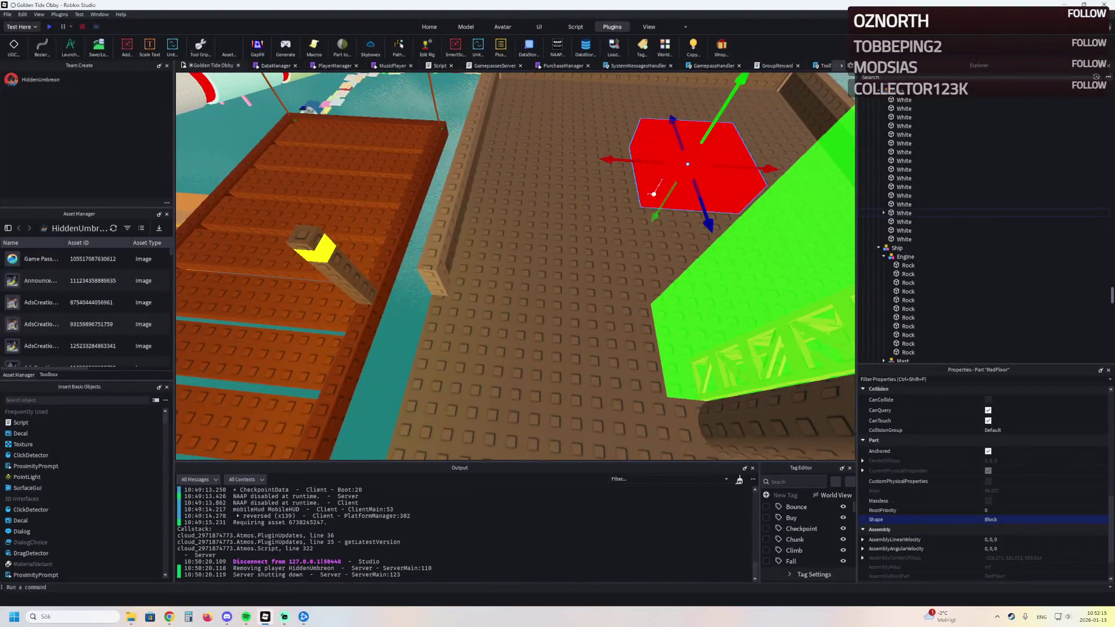
Step: Flatten the red block into a 1×7×7 pad and position it on the ship's deck
{"action": "left_click_drag", "start_coordinate": [653, 195], "coordinate": [459, 230]}
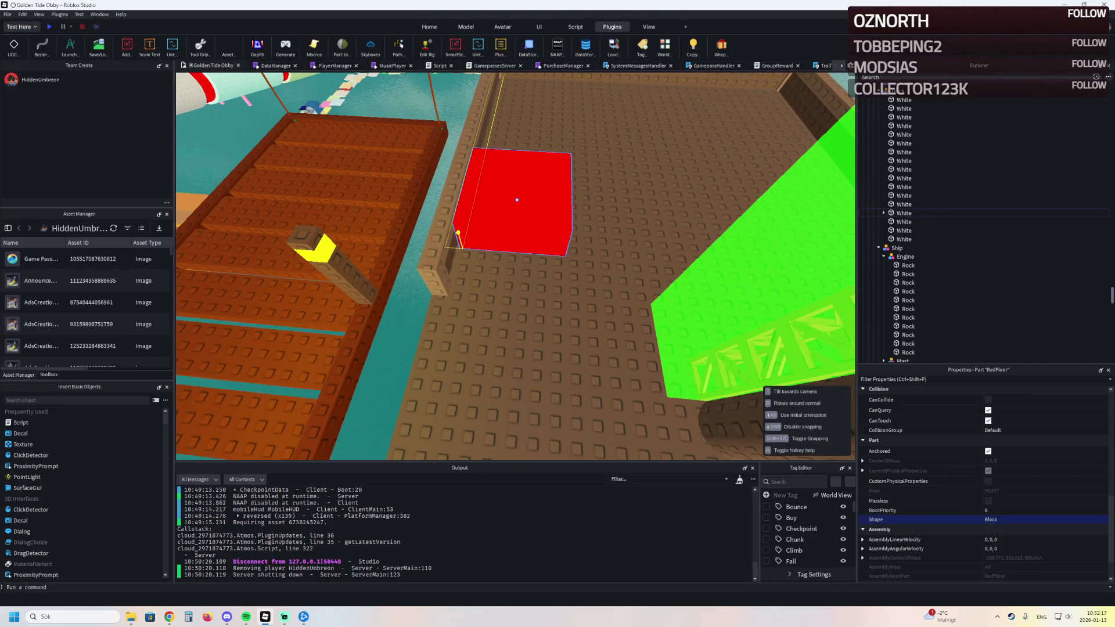
{"action": "key", "text": "ctrl+3"}
{"action": "left_click_drag", "start_coordinate": [480, 212], "coordinate": [480, 218]}
{"action": "scroll", "coordinate": [984, 470], "scroll_direction": "up", "scroll_amount": 5}
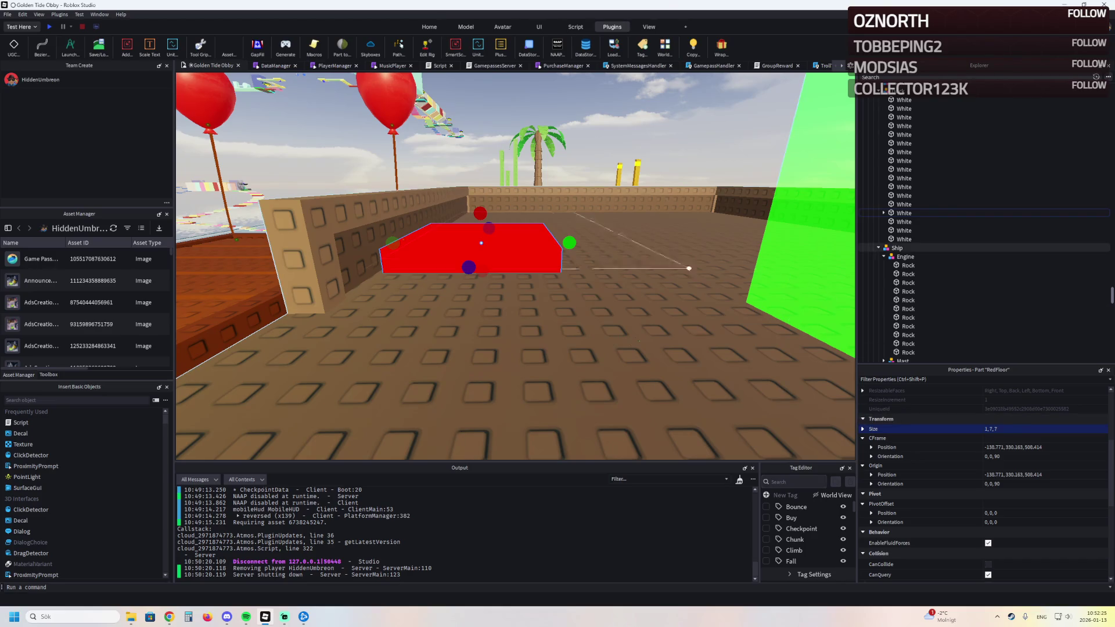
{"action": "scroll", "coordinate": [399, 265], "scroll_direction": "up", "scroll_amount": 3}
{"action": "left_click_drag", "start_coordinate": [313, 299], "coordinate": [363, 380]}
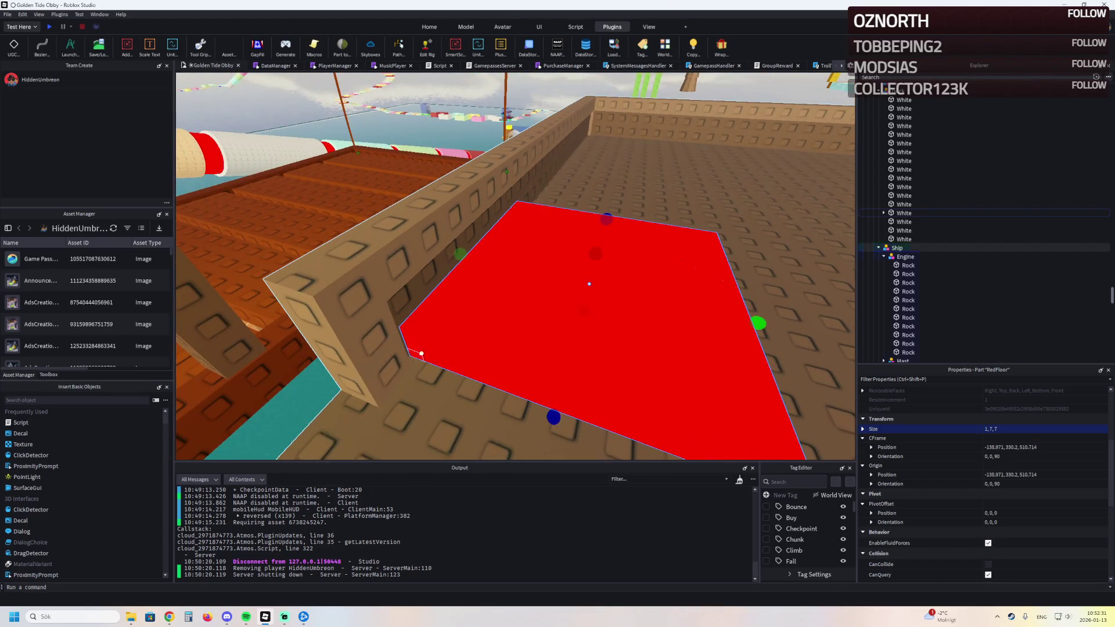
{"action": "left_click_drag", "start_coordinate": [421, 355], "coordinate": [446, 357]}
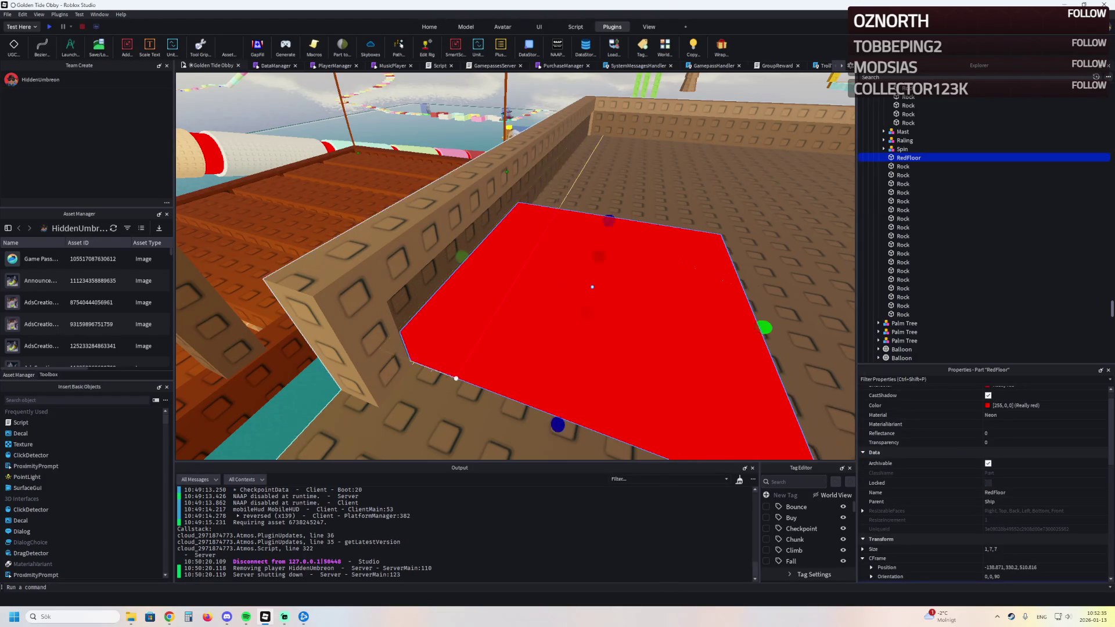
{"action": "key", "text": "d"}
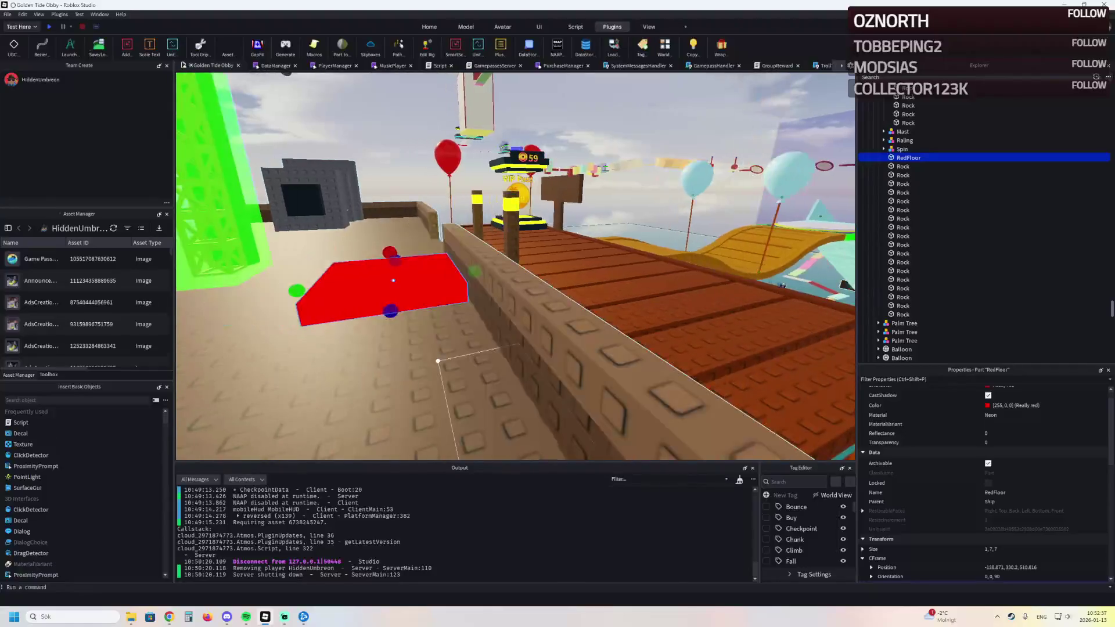
{"action": "key", "text": "w"}
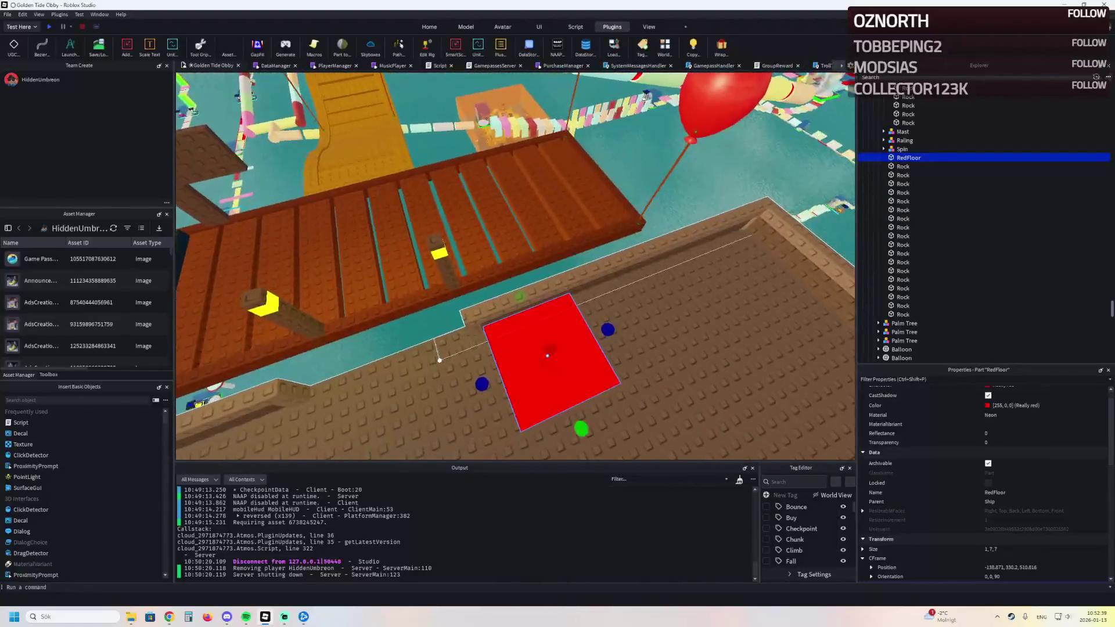
{"action": "key", "text": "d"}
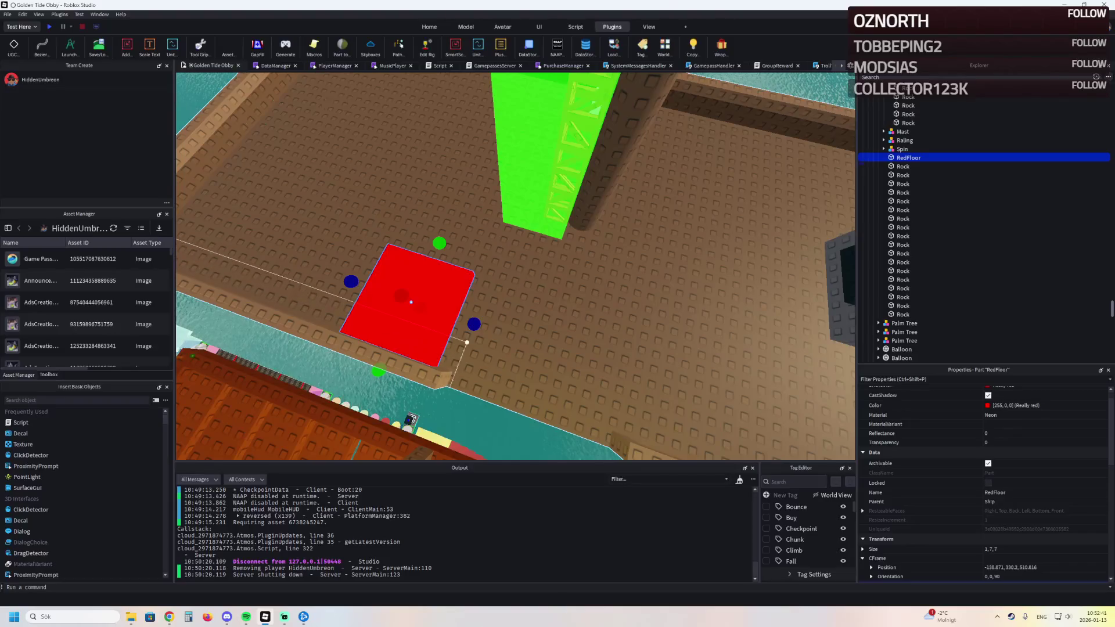
{"action": "key", "text": "d"}
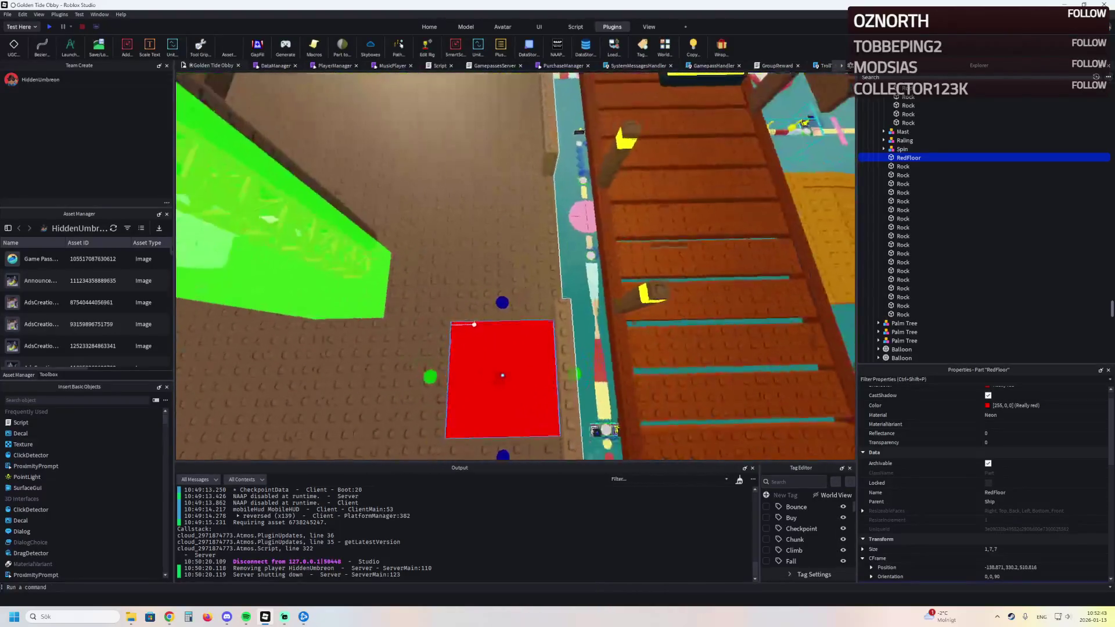
{"action": "left_click_drag", "start_coordinate": [430, 377], "coordinate": [436, 376]}
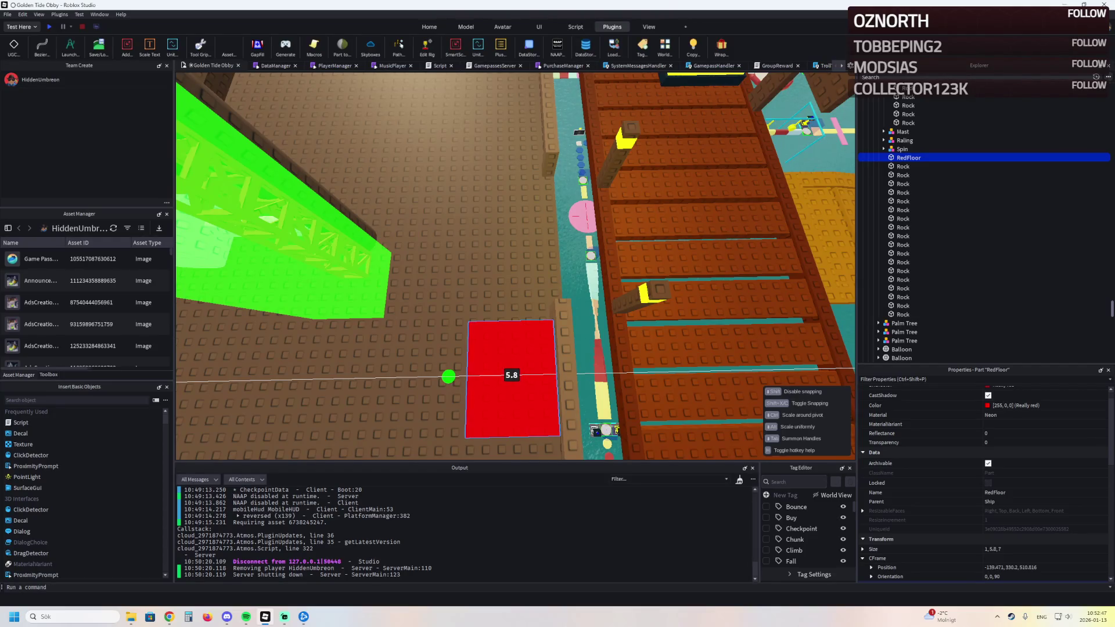
Step: Duplicate the red kill pad and set the copy beside the original
{"action": "key", "text": "ctrl+d"}
{"action": "left_click_drag", "start_coordinate": [510, 377], "coordinate": [506, 377]}
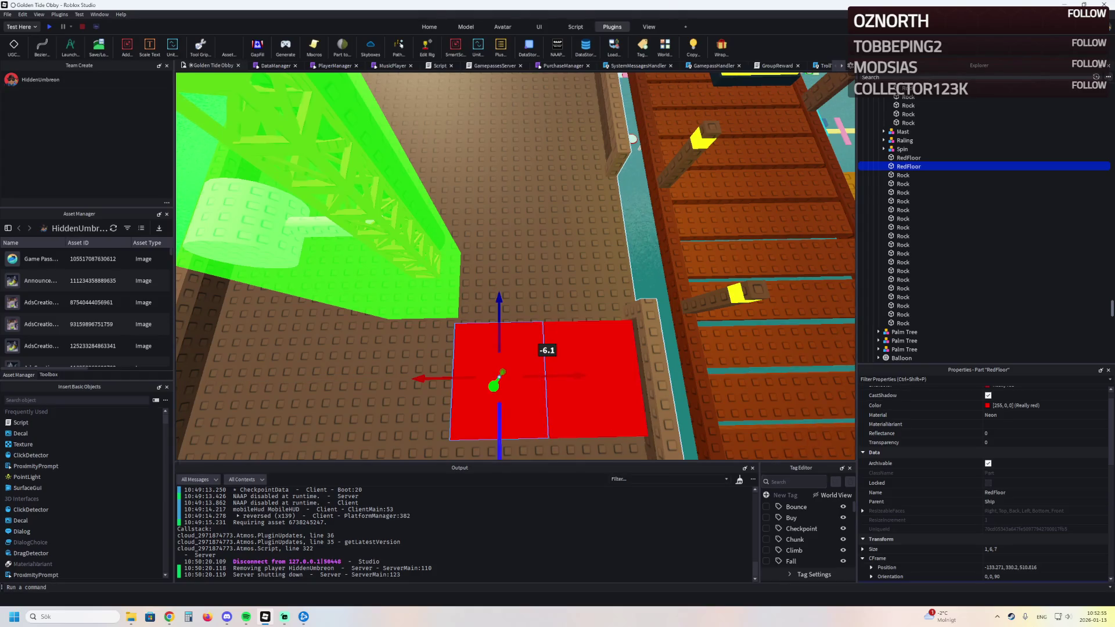
{"action": "left_click", "coordinate": [688, 213]}
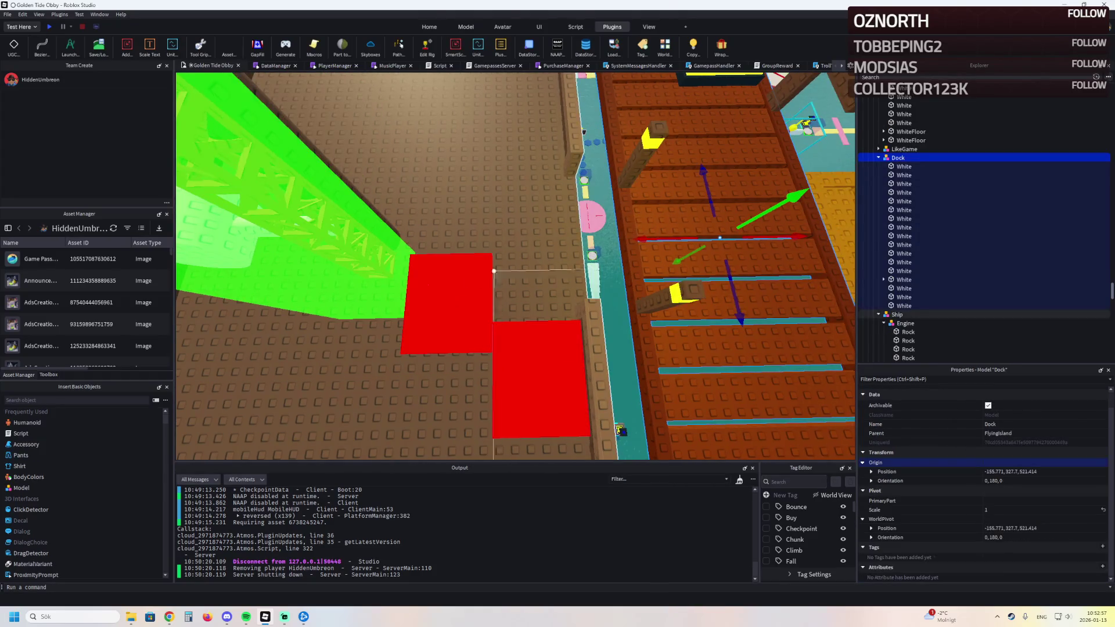
{"action": "left_click", "coordinate": [470, 288]}
{"action": "scroll", "coordinate": [475, 303], "scroll_direction": "up", "scroll_amount": 3}
{"action": "scroll", "coordinate": [496, 309], "scroll_direction": "up", "scroll_amount": 2}
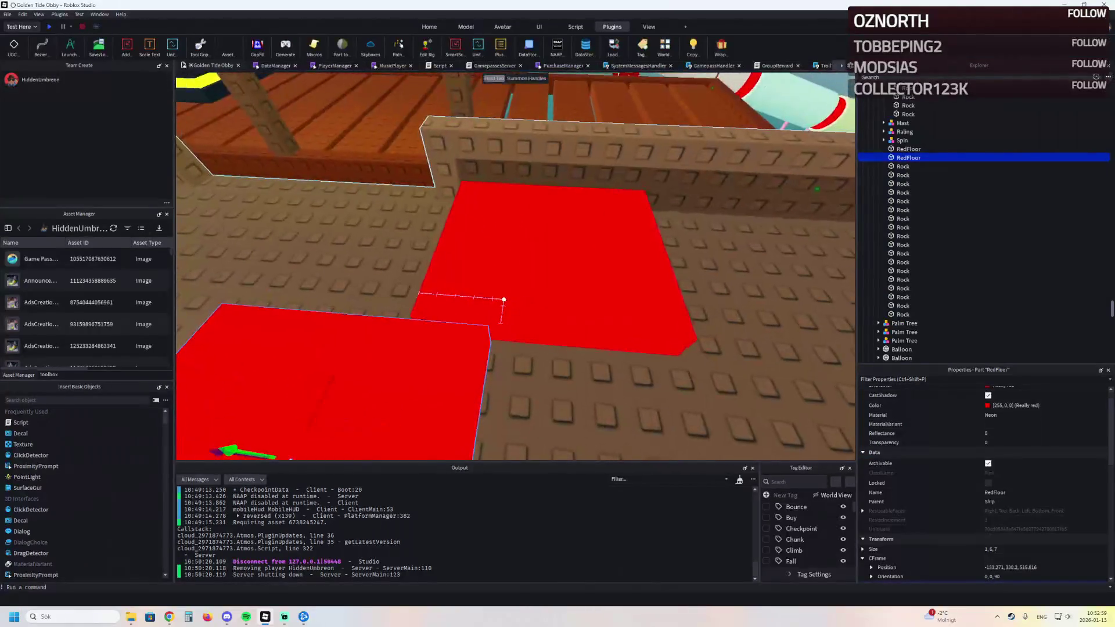
{"action": "scroll", "coordinate": [496, 262], "scroll_direction": "up", "scroll_amount": 2}
{"action": "scroll", "coordinate": [468, 250], "scroll_direction": "up", "scroll_amount": 2}
{"action": "scroll", "coordinate": [471, 244], "scroll_direction": "down", "scroll_amount": 3}
{"action": "scroll", "coordinate": [473, 243], "scroll_direction": "down", "scroll_amount": 3}
Step: Stretch the copy into a long strip and slide it right across the deck toward the grey block
{"action": "key", "text": "ctrl+3"}
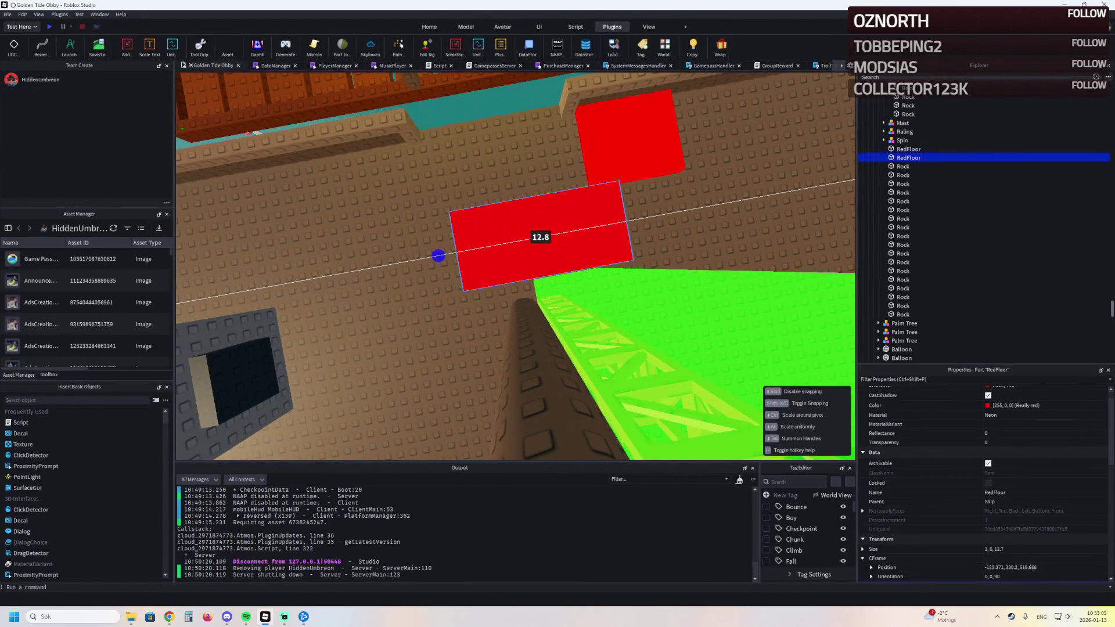
{"action": "left_click_drag", "start_coordinate": [431, 257], "coordinate": [356, 237]}
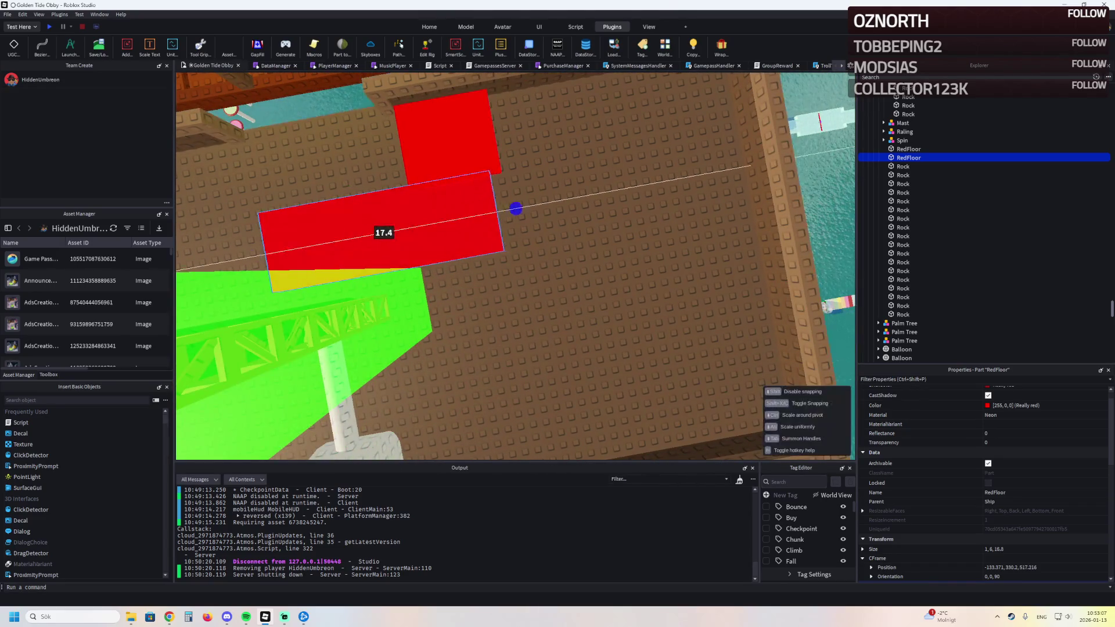
{"action": "scroll", "coordinate": [514, 261], "scroll_direction": "up", "scroll_amount": 3}
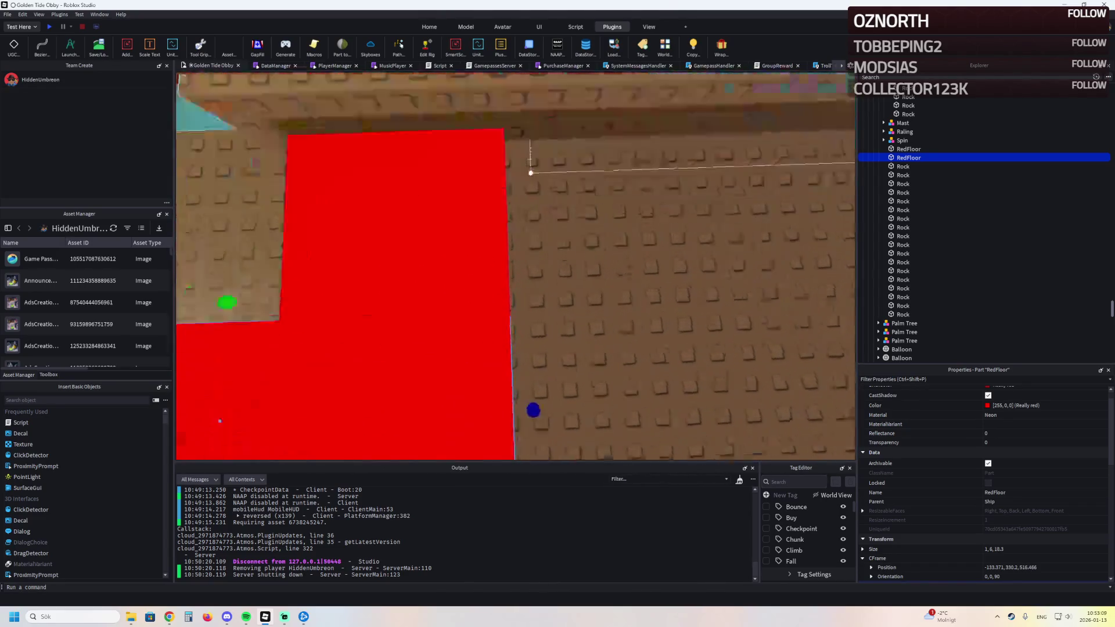
{"action": "key", "text": "a"}
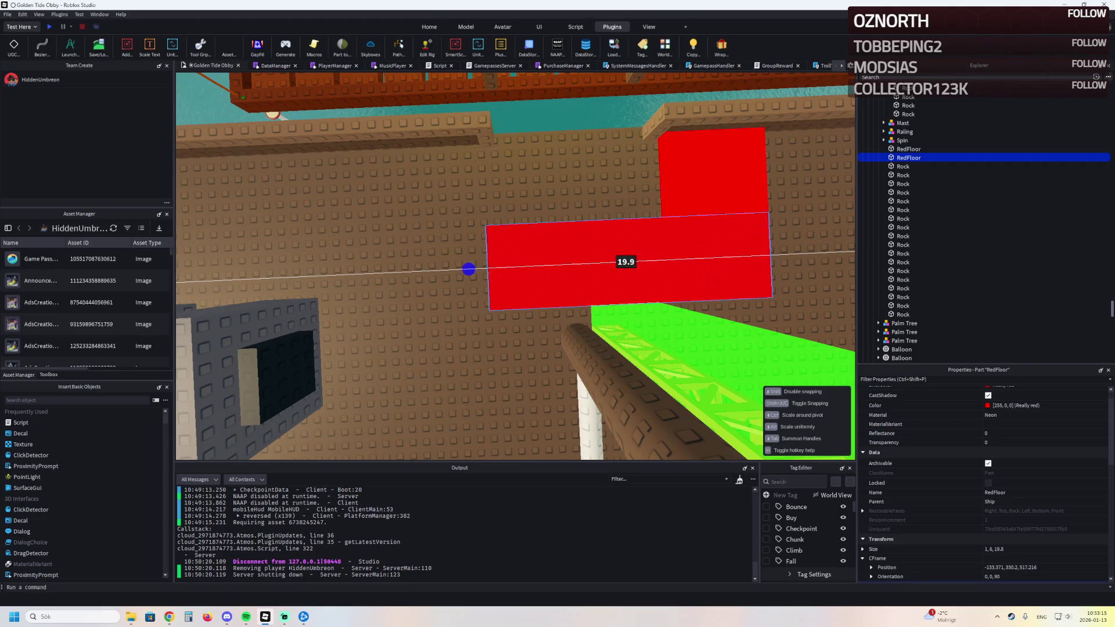
{"action": "scroll", "coordinate": [515, 262], "scroll_direction": "down", "scroll_amount": 5}
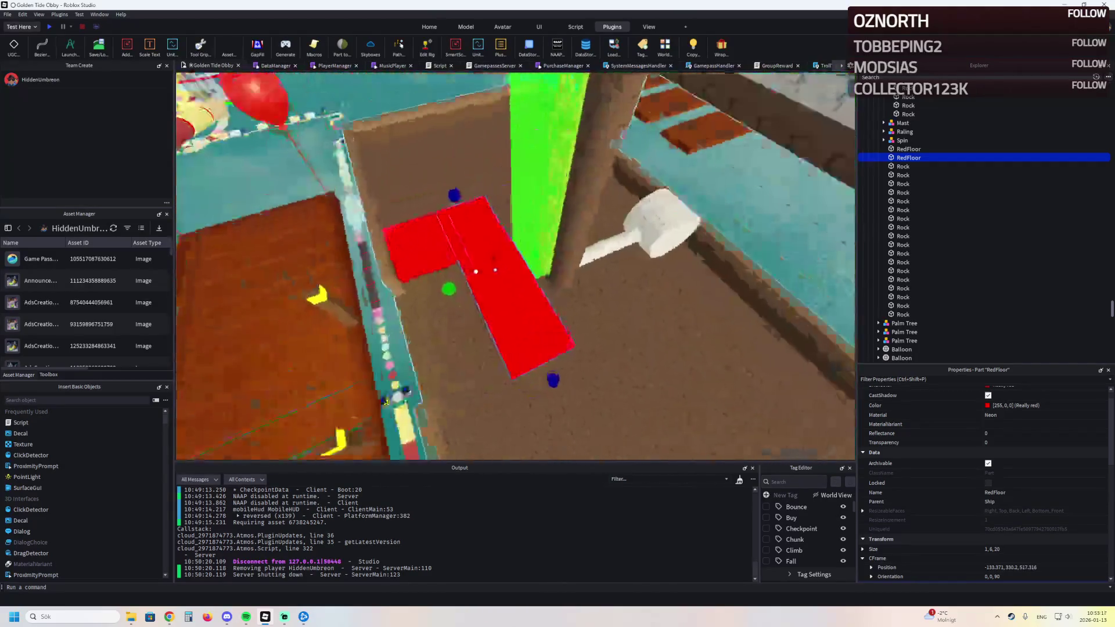
{"action": "key", "text": "s"}
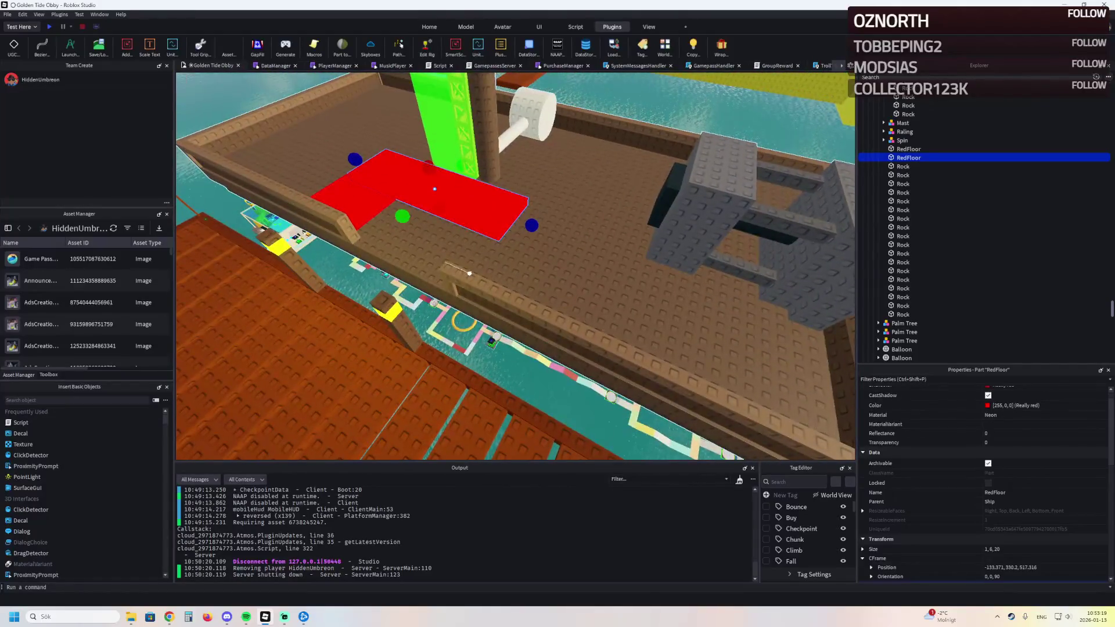
{"action": "key", "text": "w"}
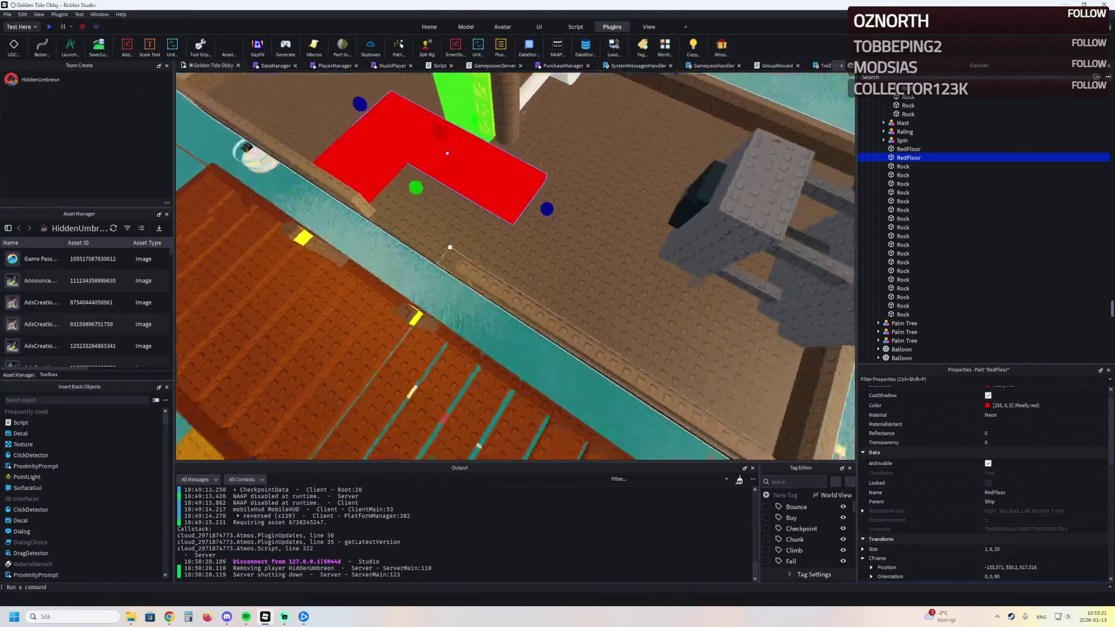
{"action": "key", "text": "Left"}
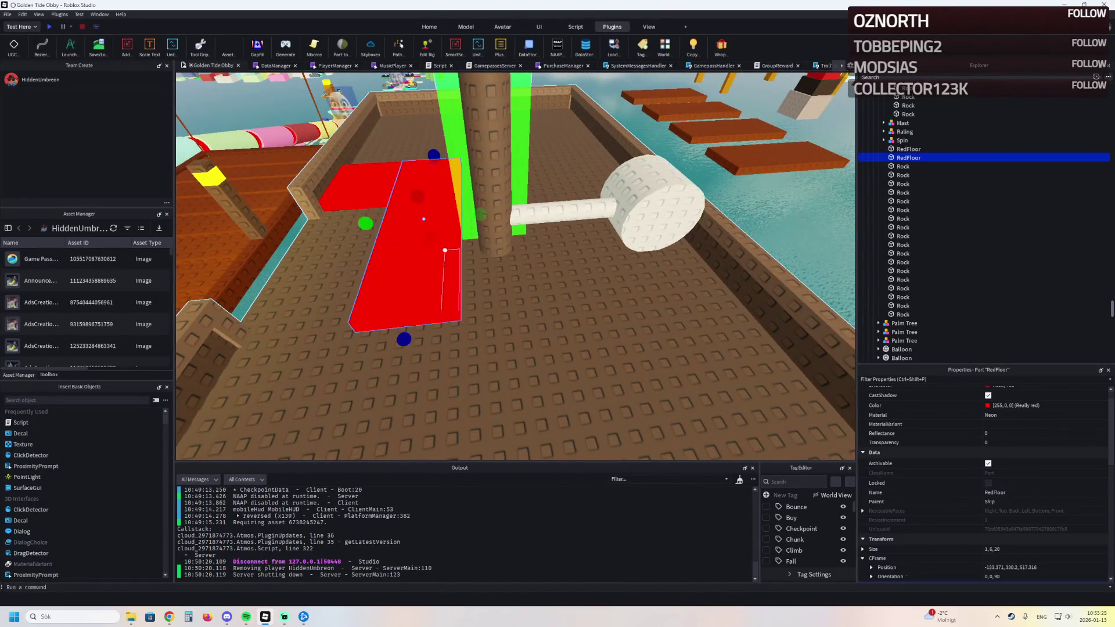
{"action": "key", "text": "Left"}
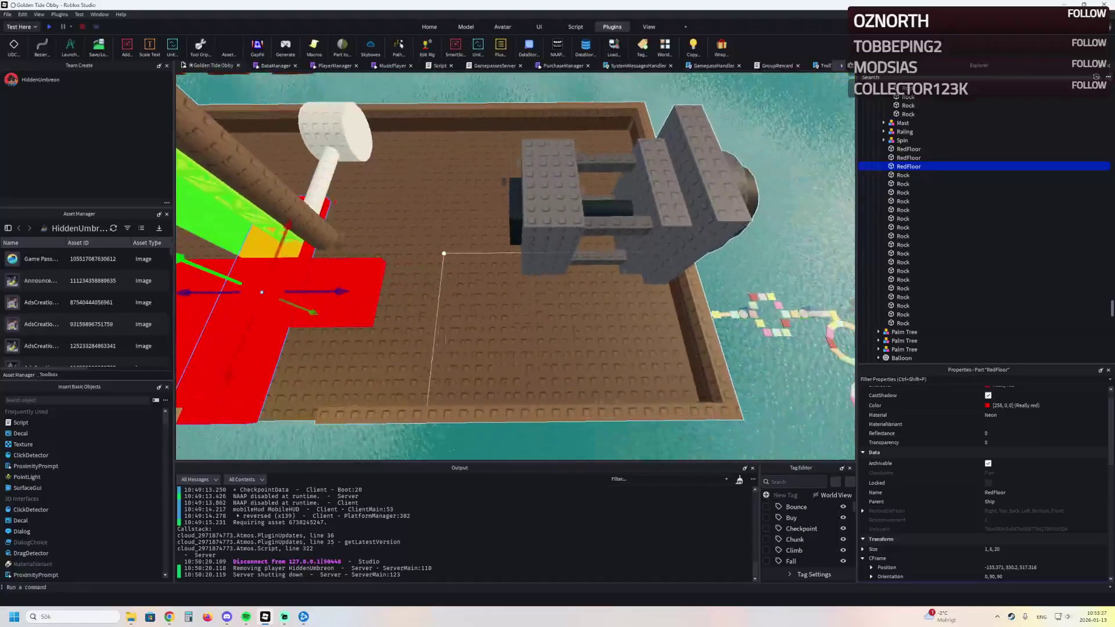
{"action": "left_click_drag", "start_coordinate": [397, 251], "coordinate": [533, 251]}
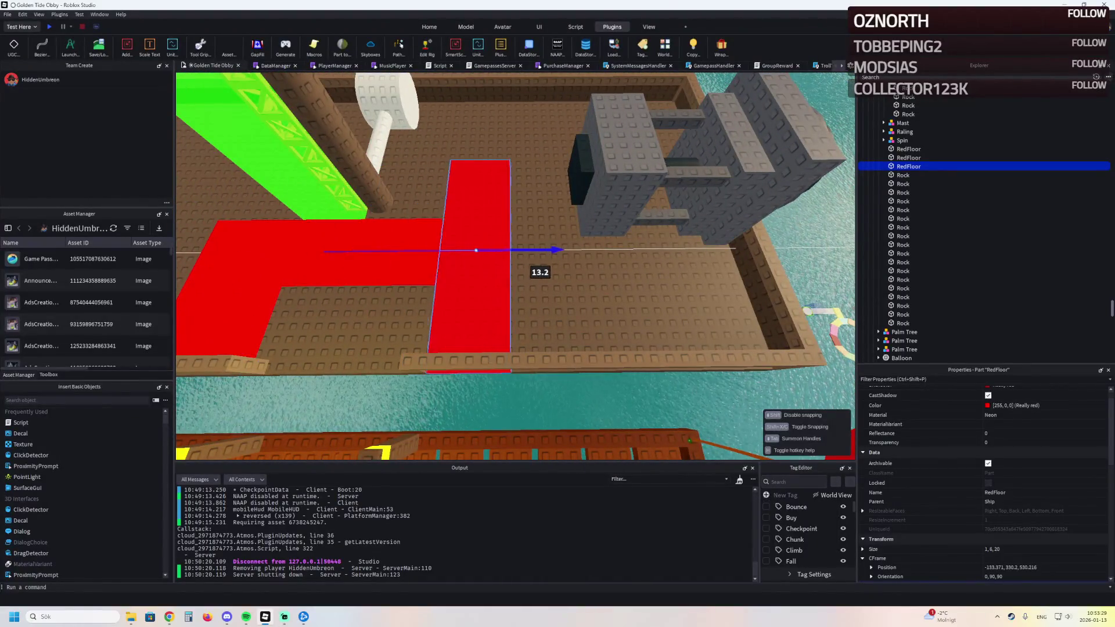
{"action": "scroll", "coordinate": [529, 261], "scroll_direction": "up", "scroll_amount": 5}
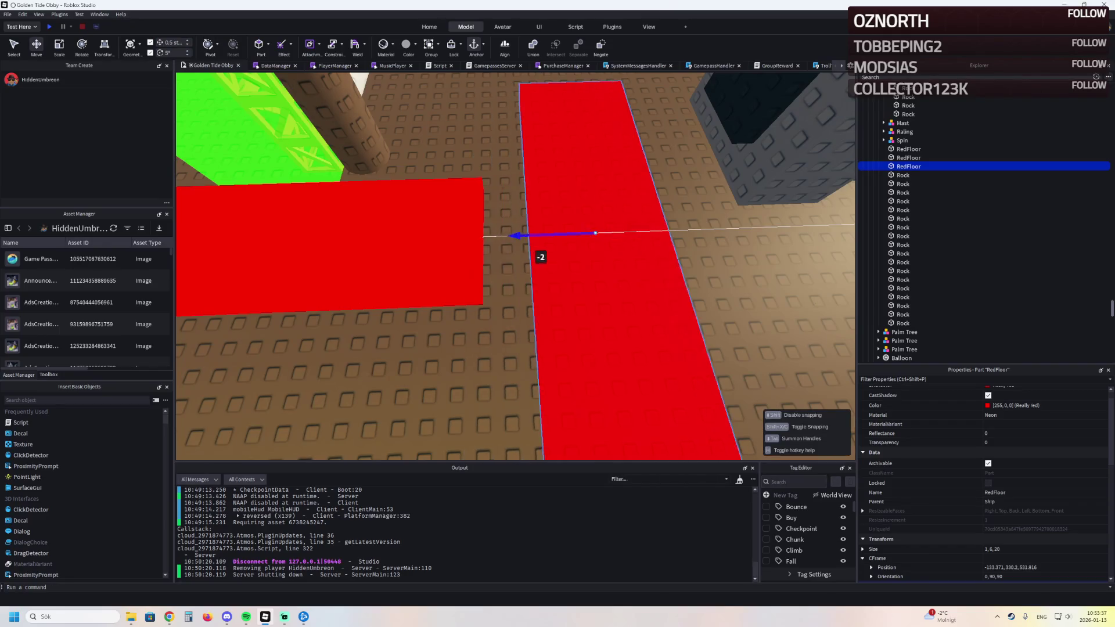
Step: Nudge a red strip 2 studs along the deck and rotate the Spin hammer assembly about 35 degrees
{"action": "left_click_drag", "start_coordinate": [490, 253], "coordinate": [800, 375]}
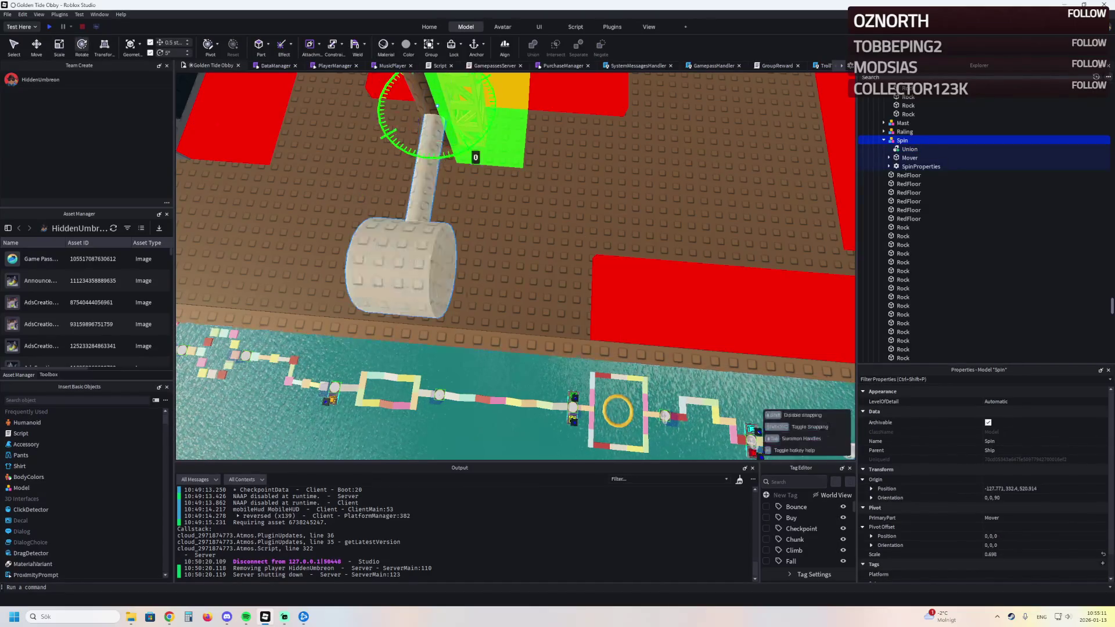
{"action": "left_click_drag", "start_coordinate": [436, 161], "coordinate": [483, 150]}
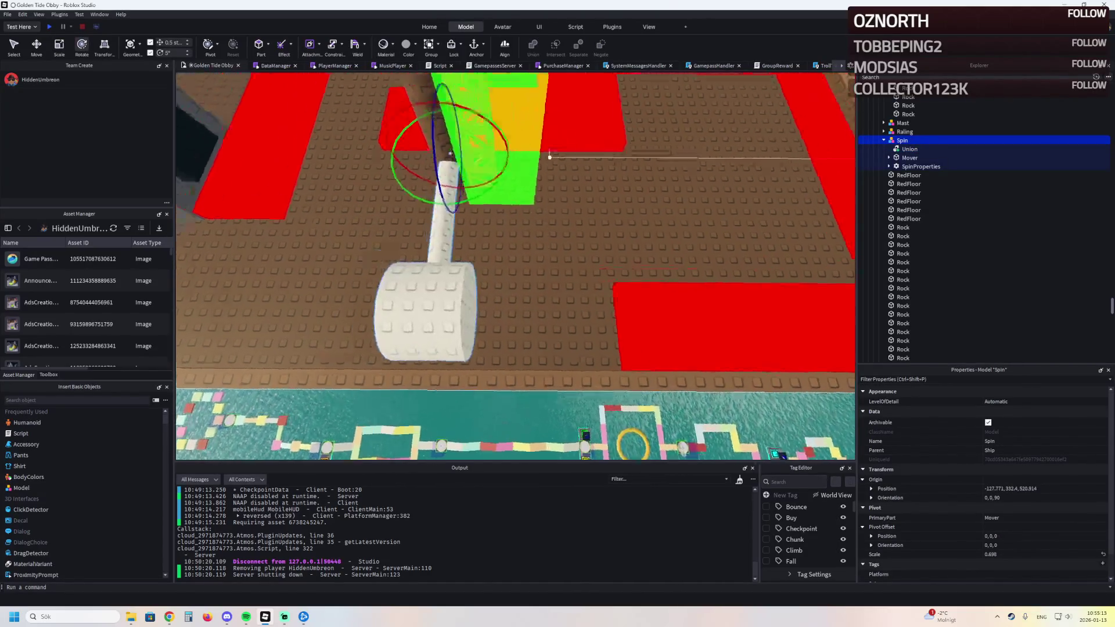
{"action": "left_click_drag", "start_coordinate": [751, 429], "coordinate": [610, 261]}
{"action": "scroll", "coordinate": [540, 150], "scroll_direction": "up", "scroll_amount": 10}
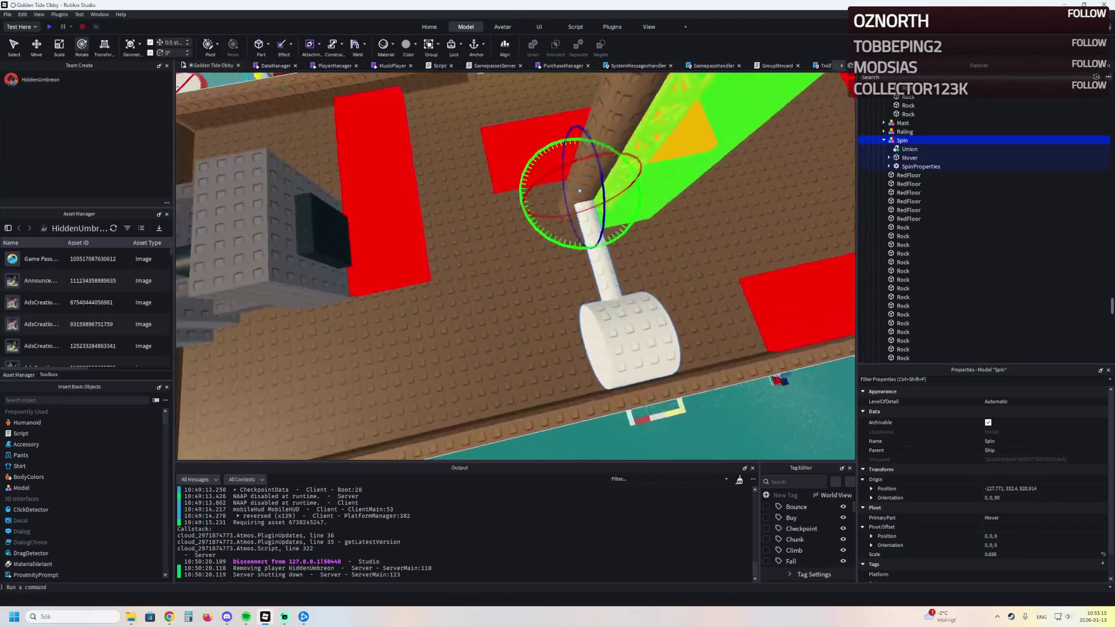
Step: Select the corner red strips and check their fit between the deck walls
{"action": "left_click", "coordinate": [642, 218]}
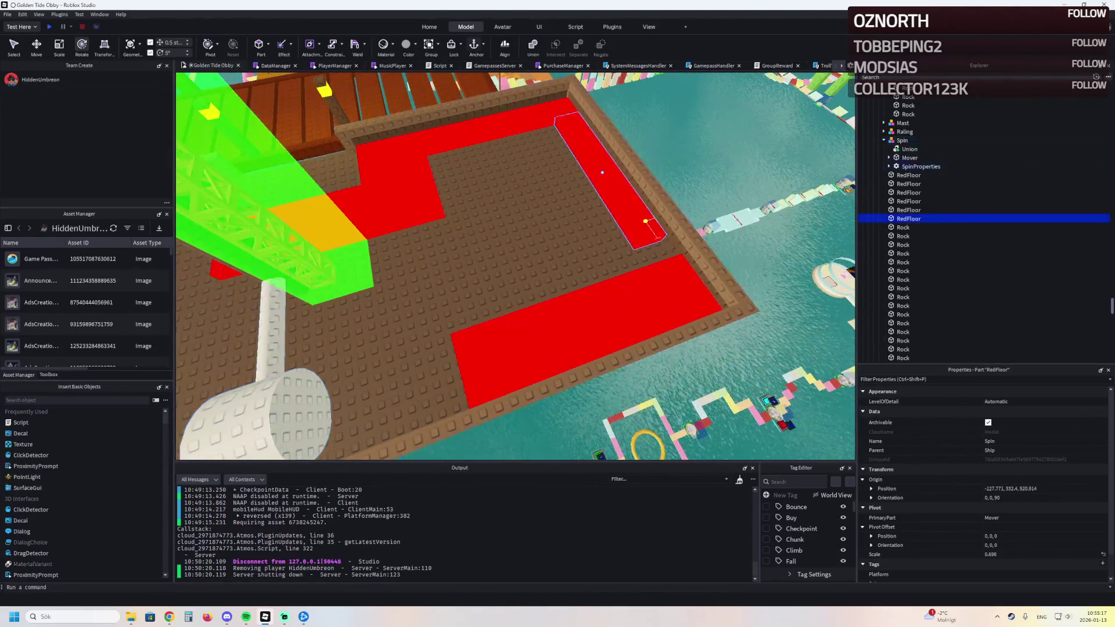
{"action": "scroll", "coordinate": [611, 228], "scroll_direction": "up", "scroll_amount": 5}
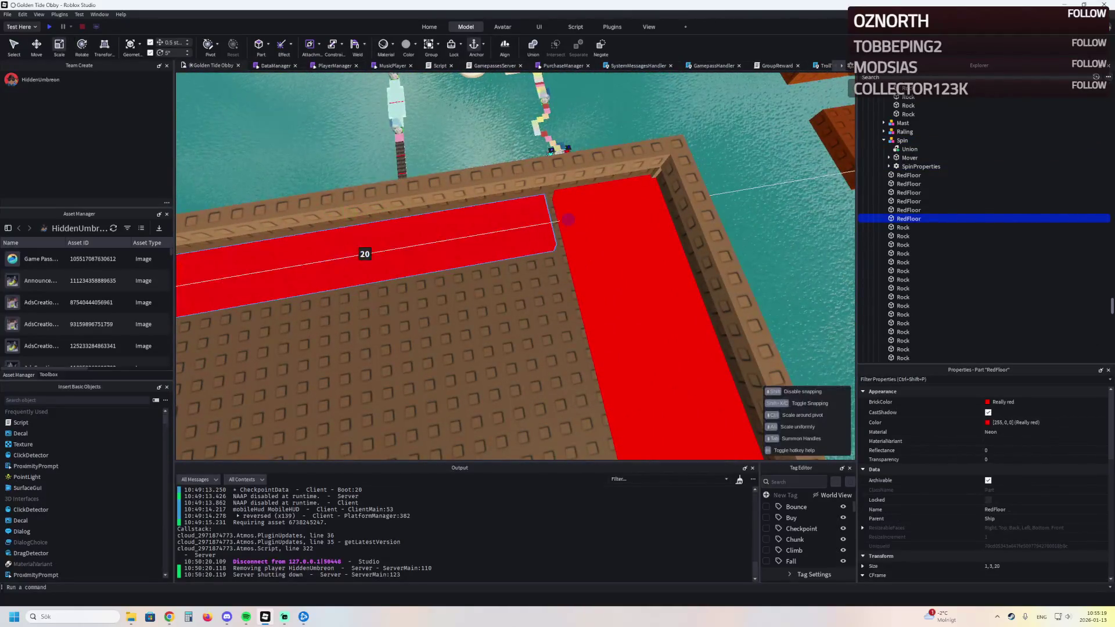
{"action": "scroll", "coordinate": [370, 253], "scroll_direction": "up", "scroll_amount": 5}
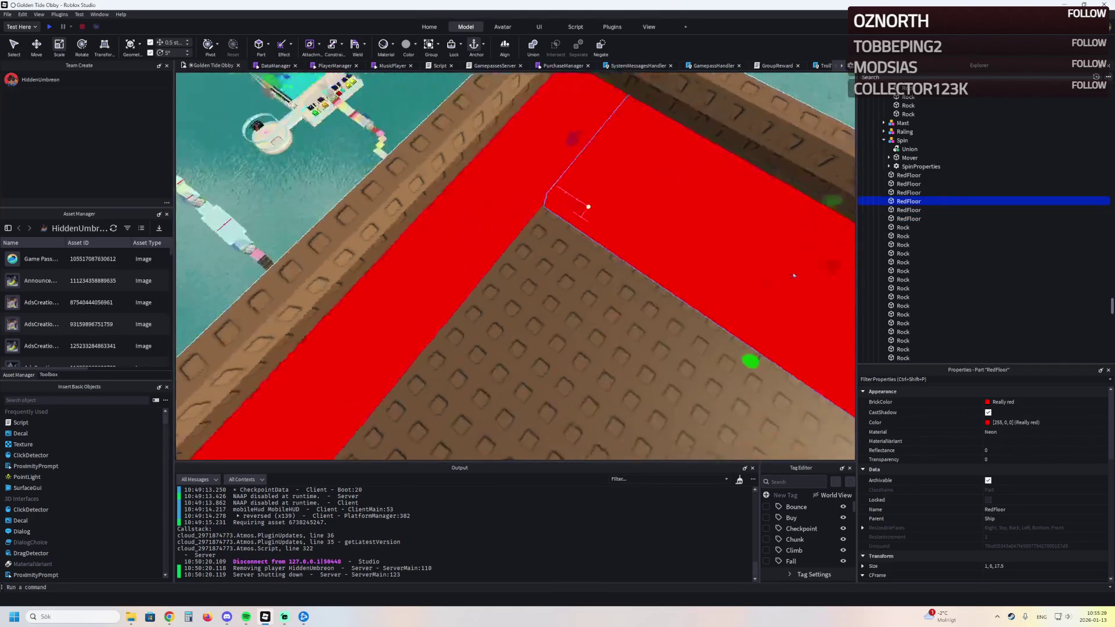
{"action": "scroll", "coordinate": [587, 206], "scroll_direction": "down", "scroll_amount": 5}
{"action": "scroll", "coordinate": [393, 169], "scroll_direction": "up", "scroll_amount": 5}
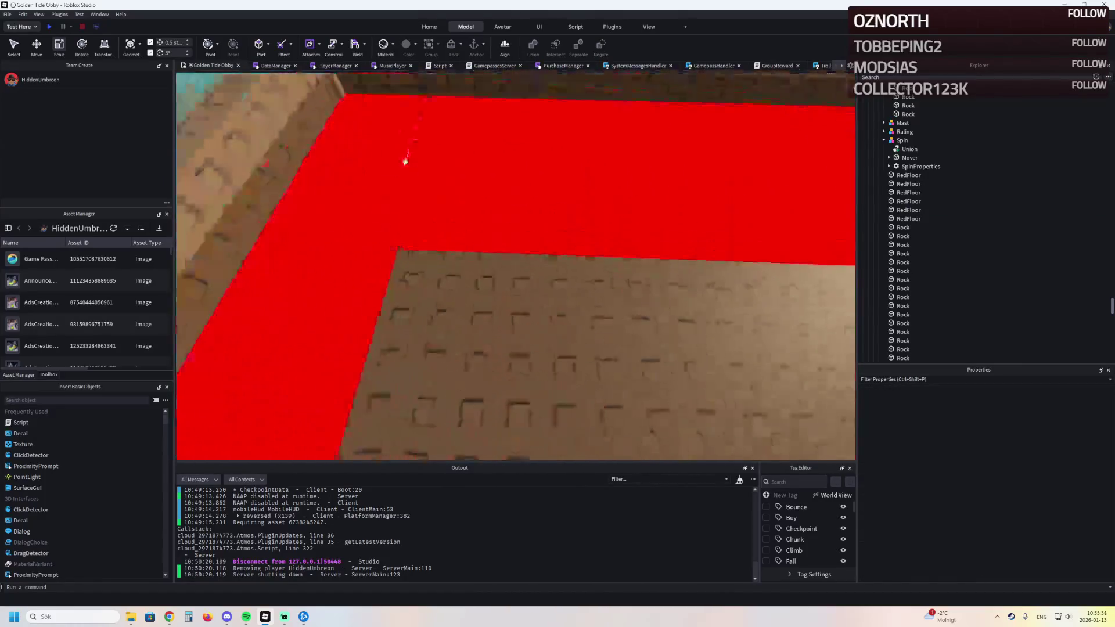
{"action": "left_click", "coordinate": [469, 234]}
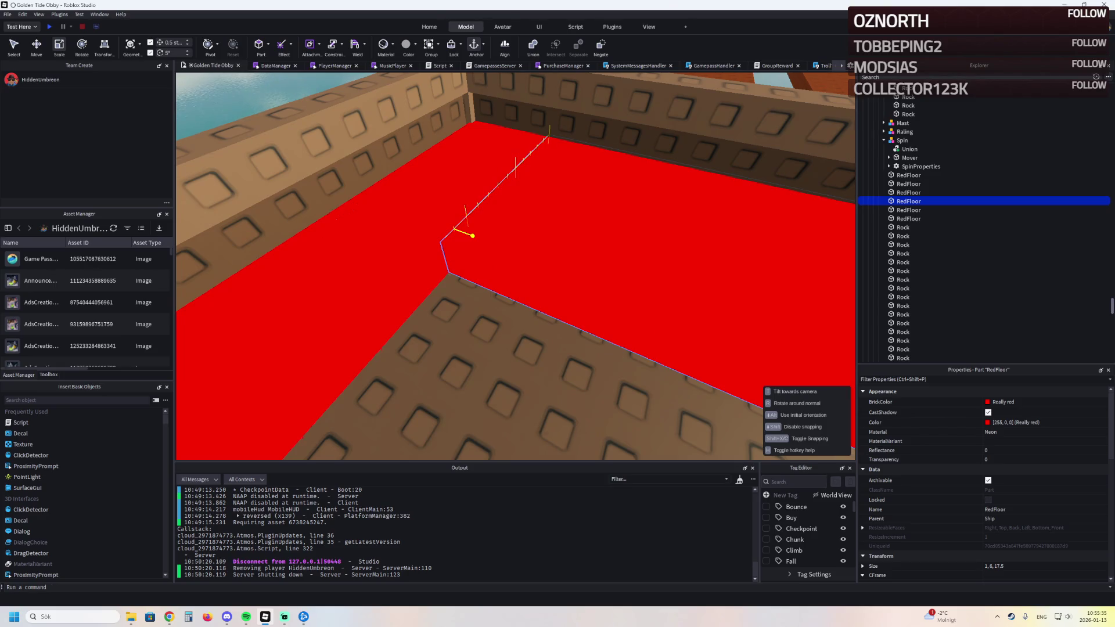
{"action": "mouse_move", "coordinate": [458, 250]}
{"action": "left_mouse_down"}
{"action": "mouse_move", "coordinate": [453, 220]}
{"action": "mouse_move", "coordinate": [451, 237]}
{"action": "left_mouse_up"}
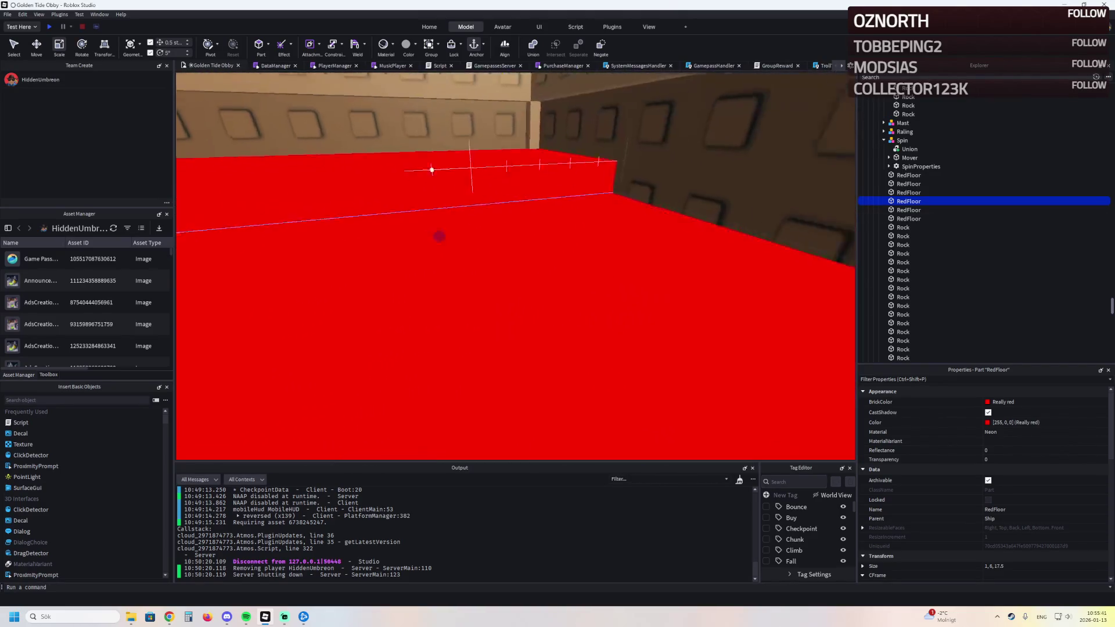
{"action": "left_click_drag", "start_coordinate": [472, 185], "coordinate": [523, 188]}
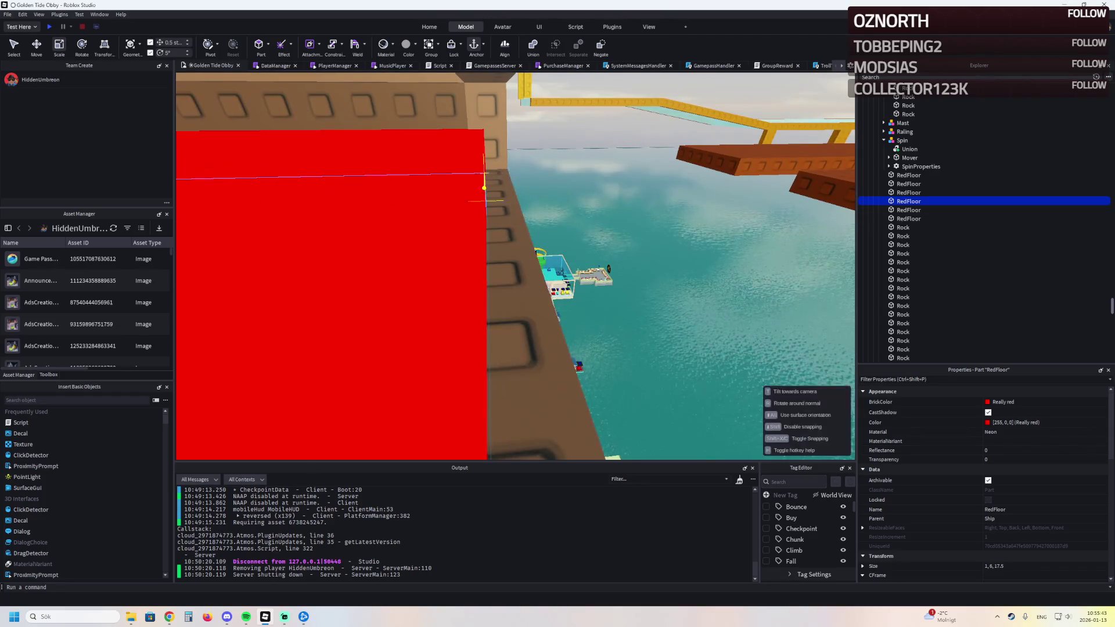
{"action": "mouse_move", "coordinate": [482, 149]}
{"action": "left_mouse_down"}
{"action": "mouse_move", "coordinate": [583, 356]}
{"action": "mouse_move", "coordinate": [421, 139]}
{"action": "mouse_move", "coordinate": [446, 114]}
{"action": "mouse_move", "coordinate": [493, 289]}
{"action": "mouse_move", "coordinate": [560, 146]}
{"action": "mouse_move", "coordinate": [520, 155]}
{"action": "left_mouse_up"}
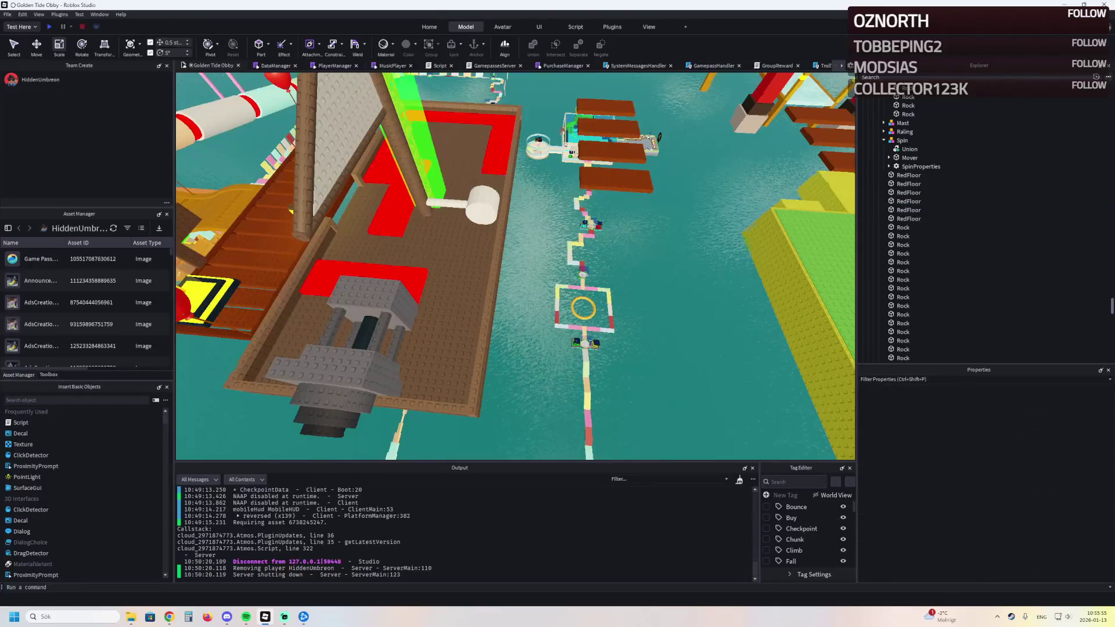
Step: Review the deck strips from the front of the ship and start a playtest at the spawn pad
{"action": "left_click_drag", "start_coordinate": [519, 155], "coordinate": [598, 295]}
{"action": "left_click", "coordinate": [598, 295]}
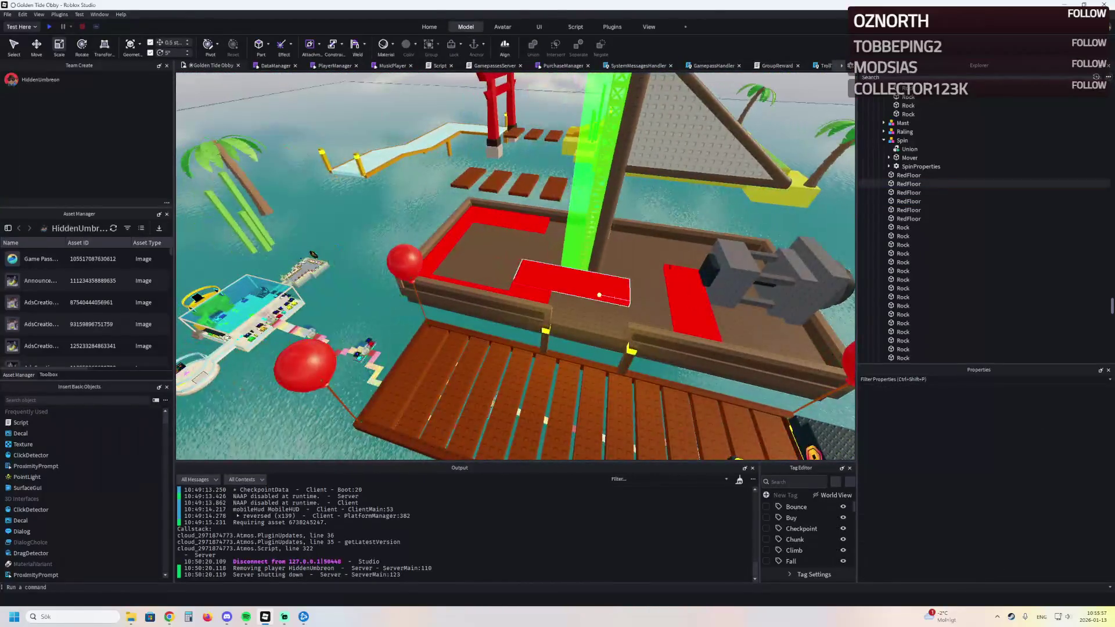
{"action": "key", "text": "w"}
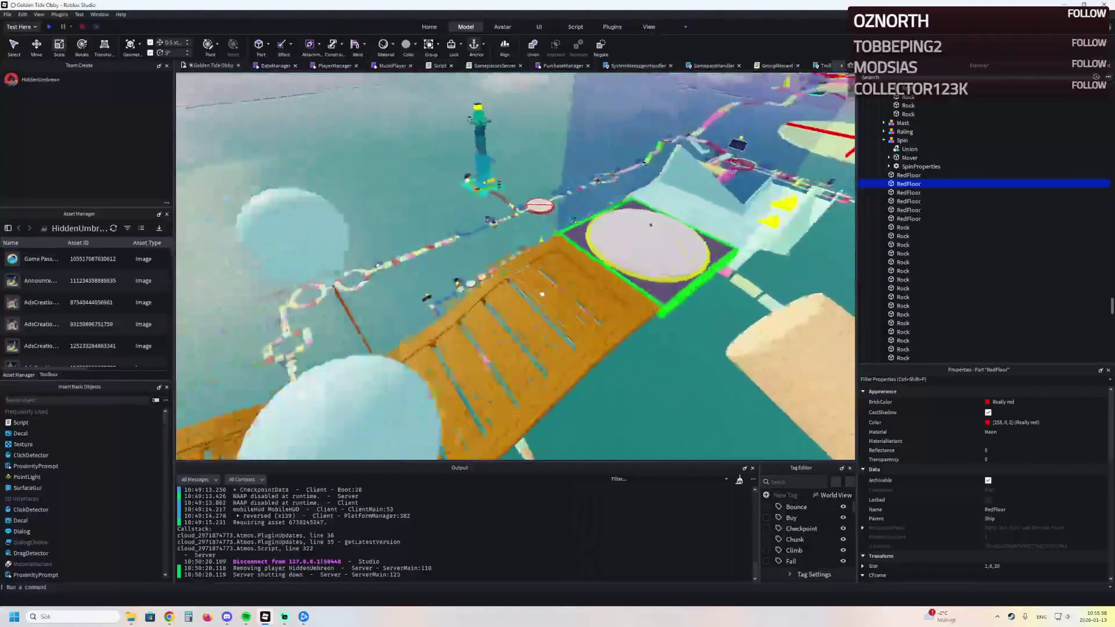
{"action": "key", "text": "s"}
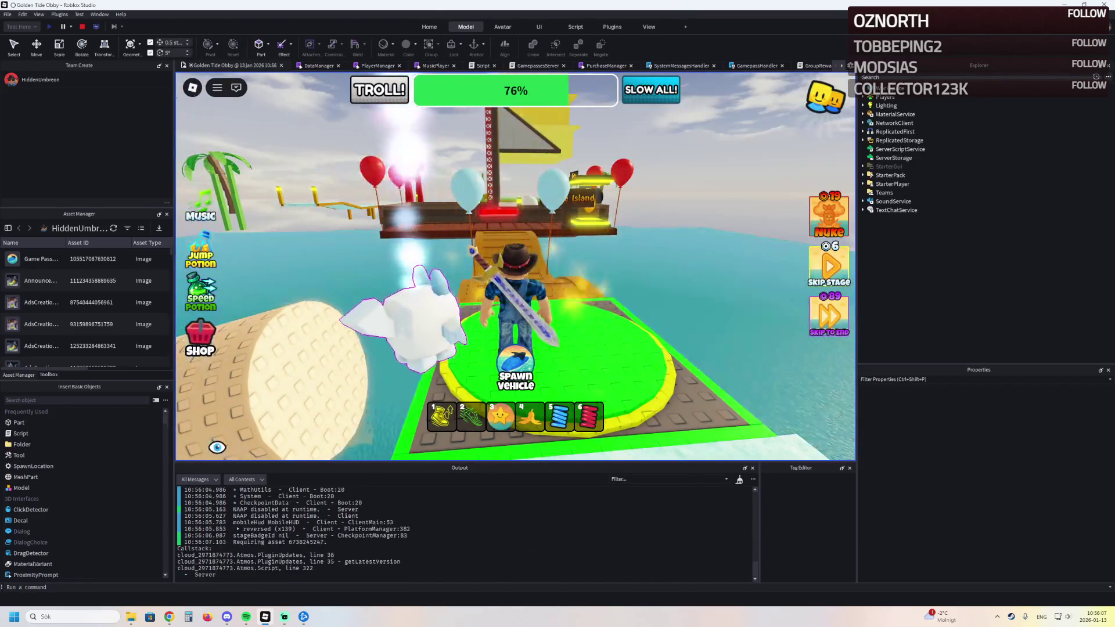
Step: Run the character across the bridge and wooden platform and climb the red tower
{"action": "key", "text": "w"}
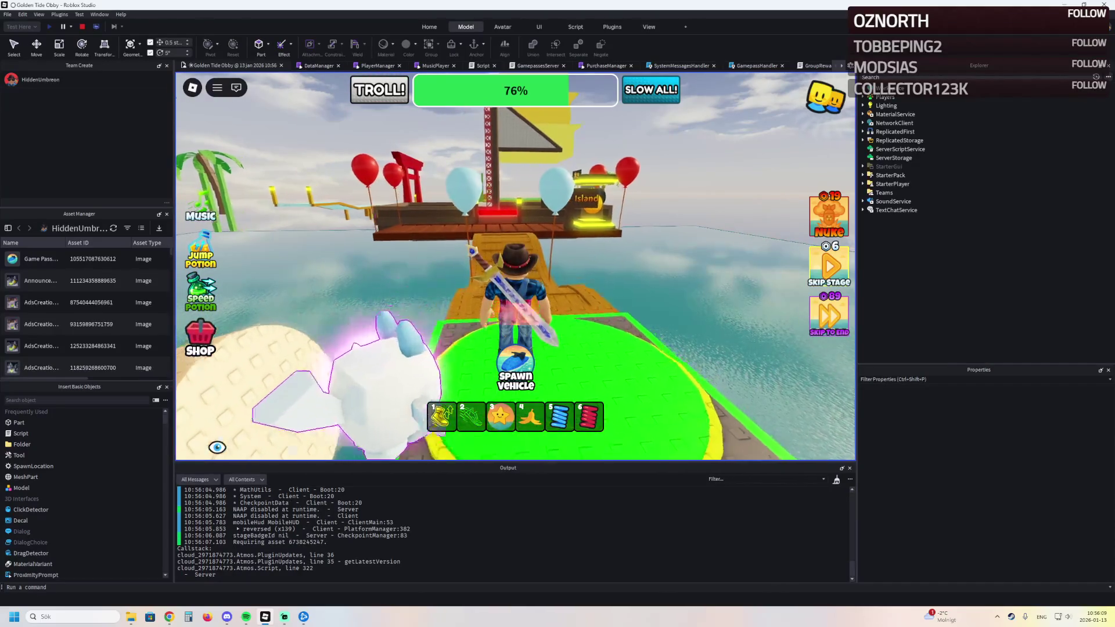
{"action": "key", "text": "w"}
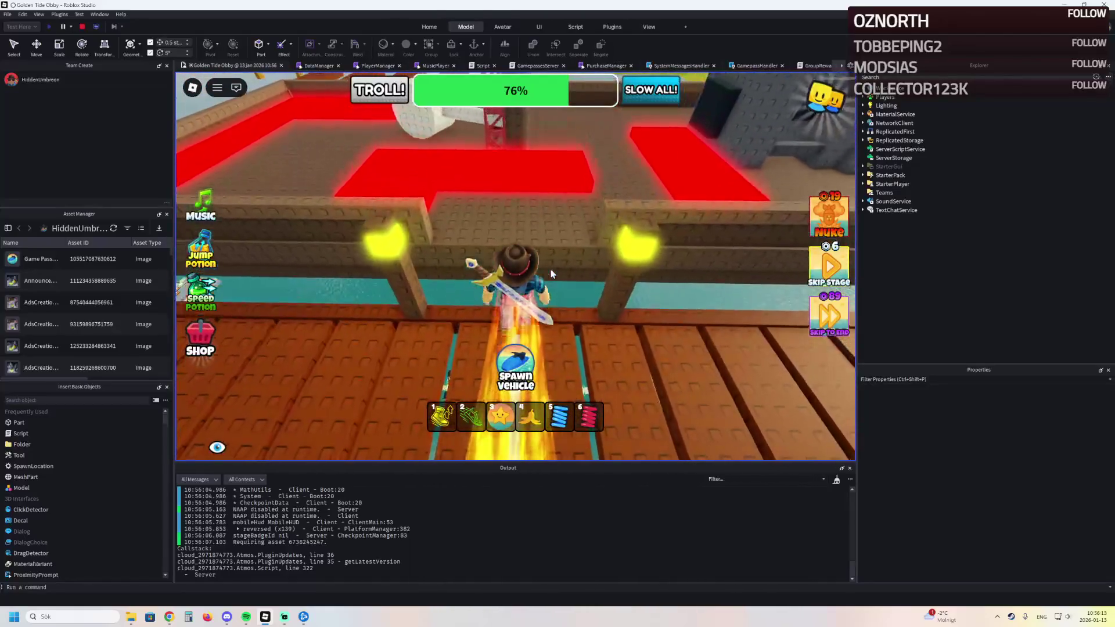
{"action": "key", "text": "a"}
{"action": "key", "text": "w"}
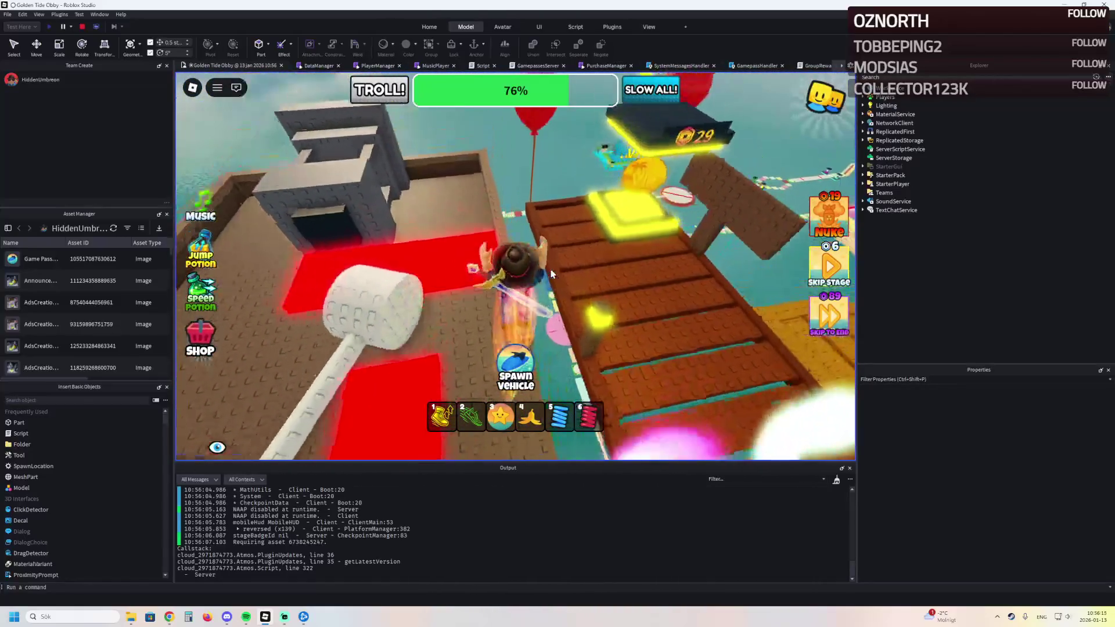
{"action": "key", "text": "w"}
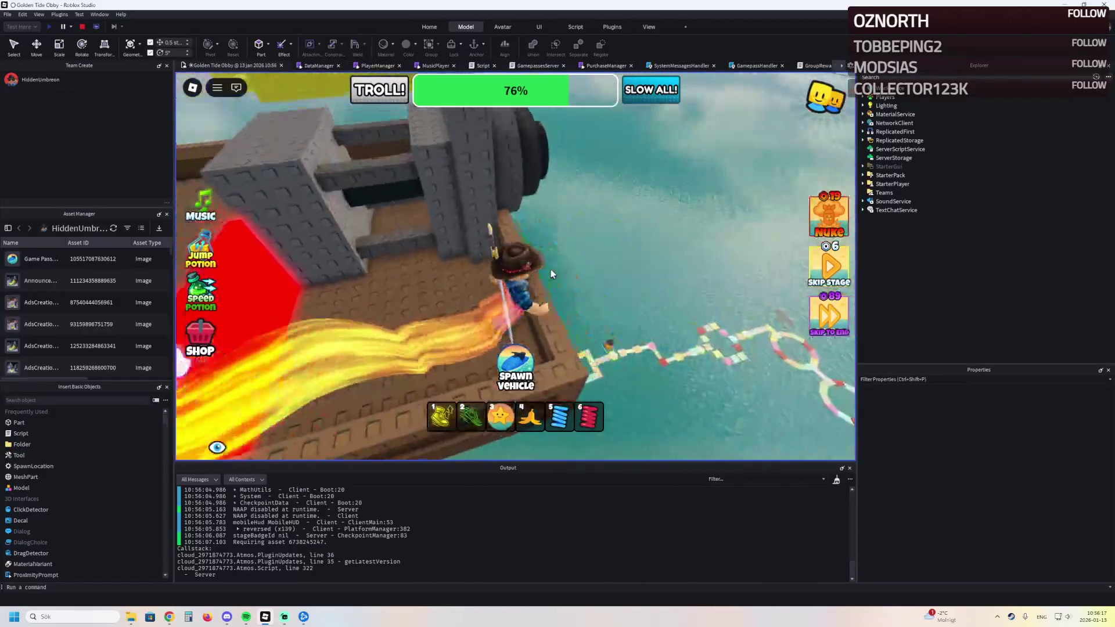
{"action": "key", "text": "w"}
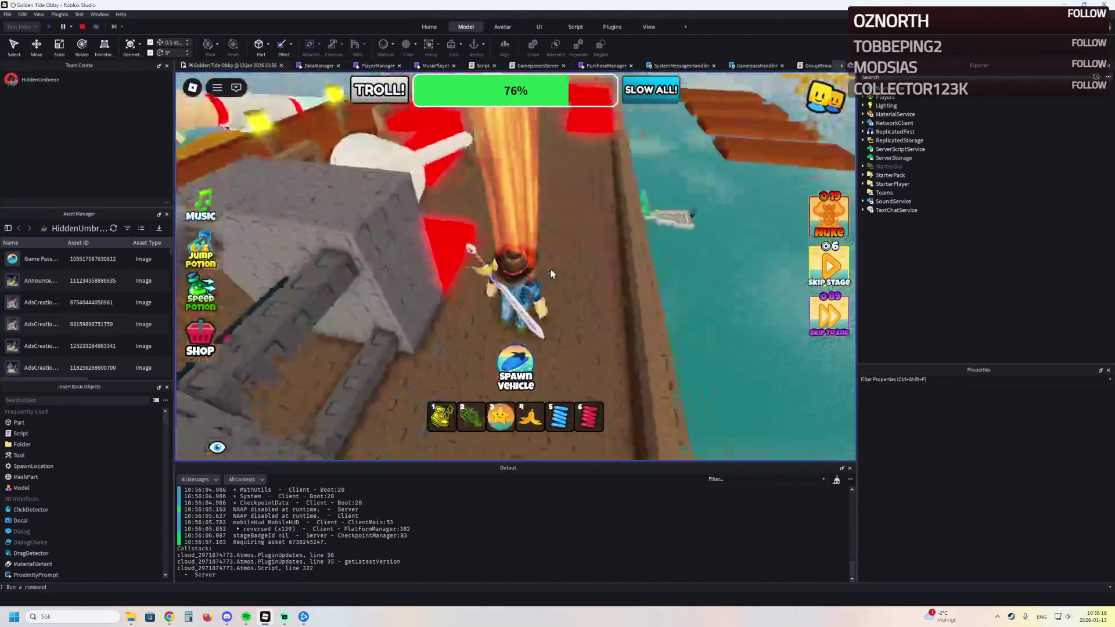
{"action": "key", "text": "w"}
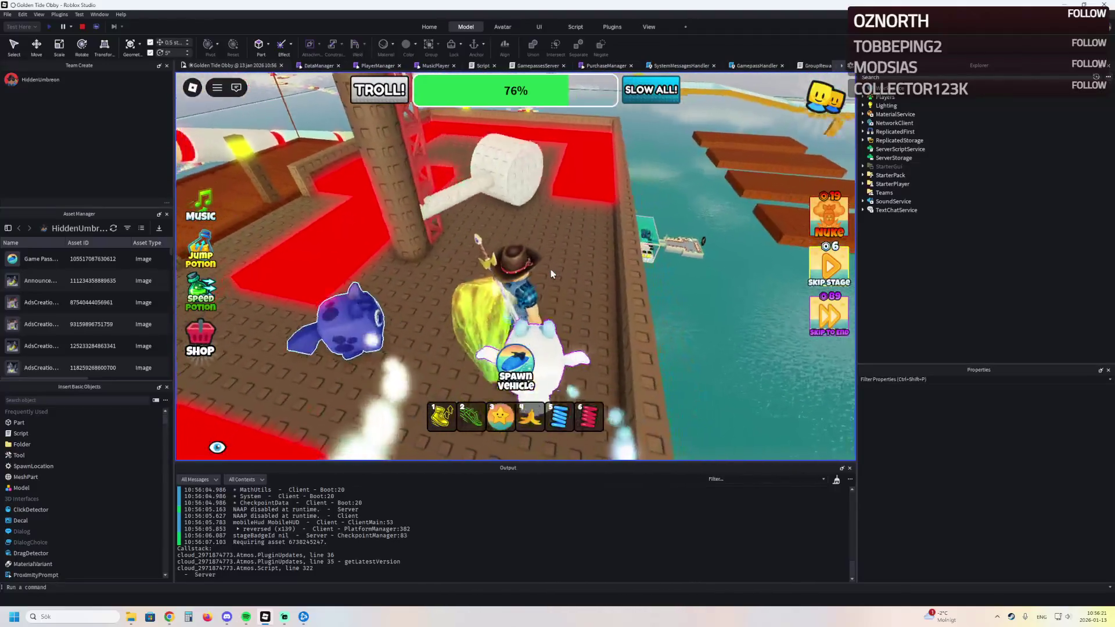
{"action": "key", "text": "w"}
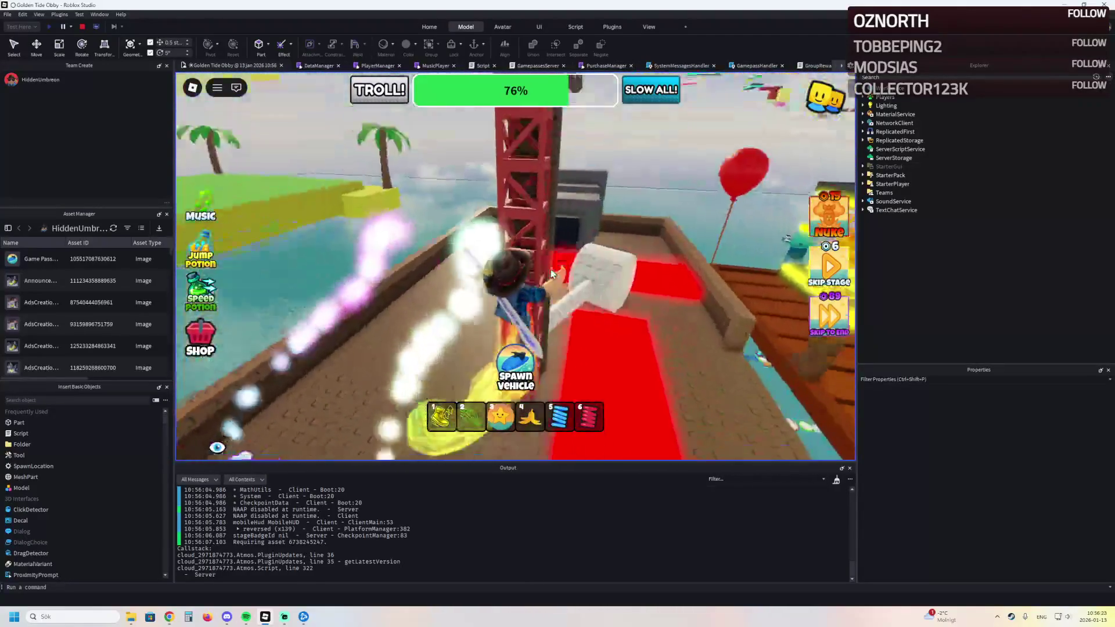
{"action": "key", "text": "w"}
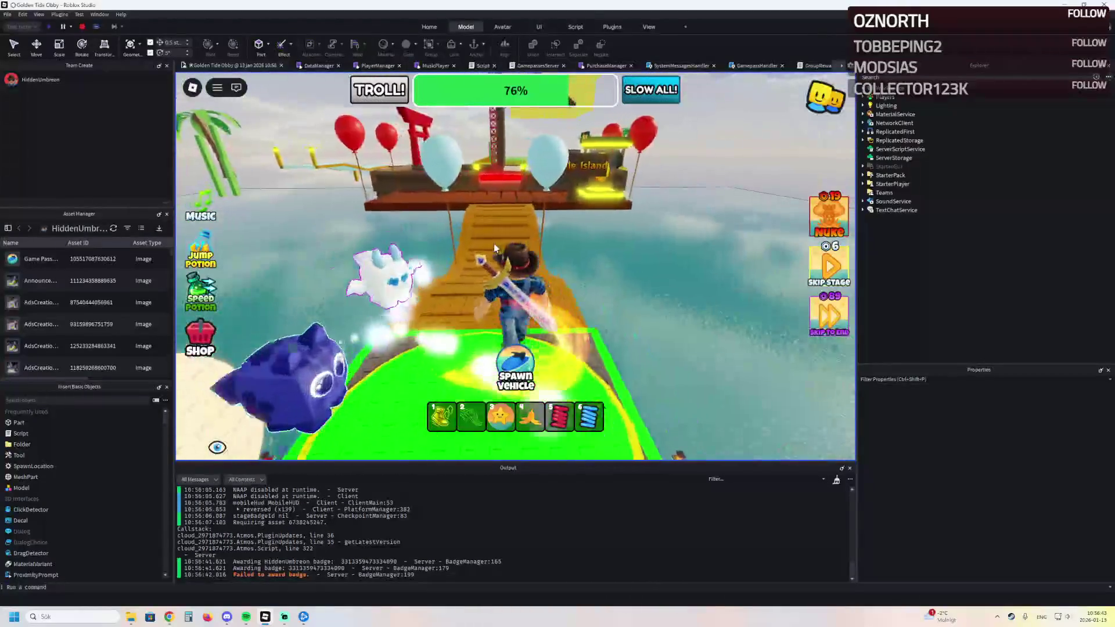
Step: Run a second pass over the red-bordered platform and tower, then stop the playtest
{"action": "key", "text": "w"}
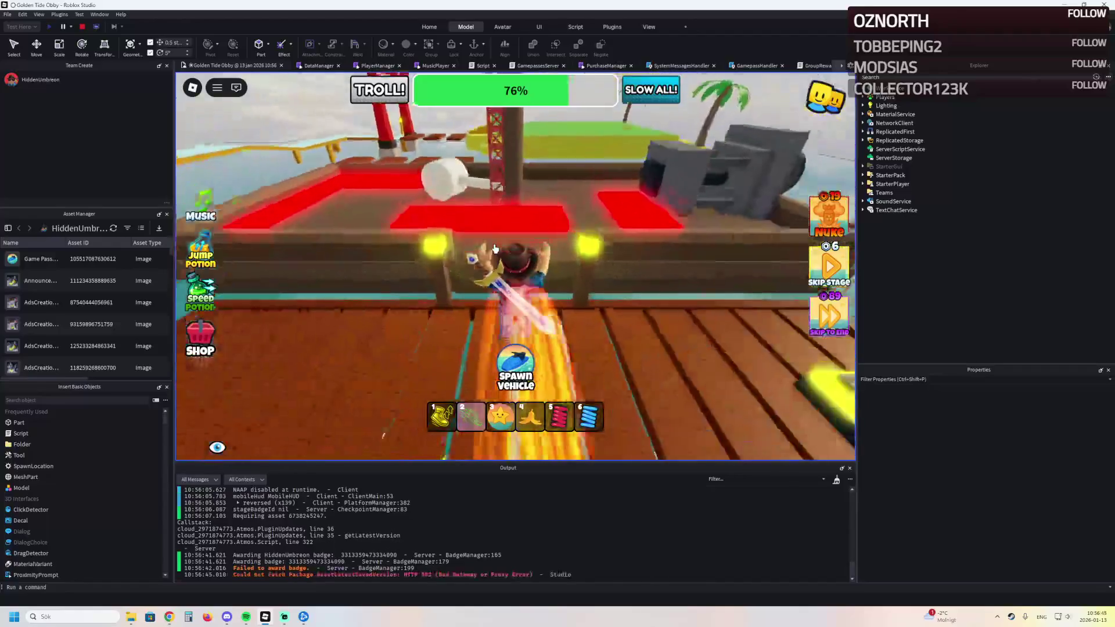
{"action": "key", "text": "w"}
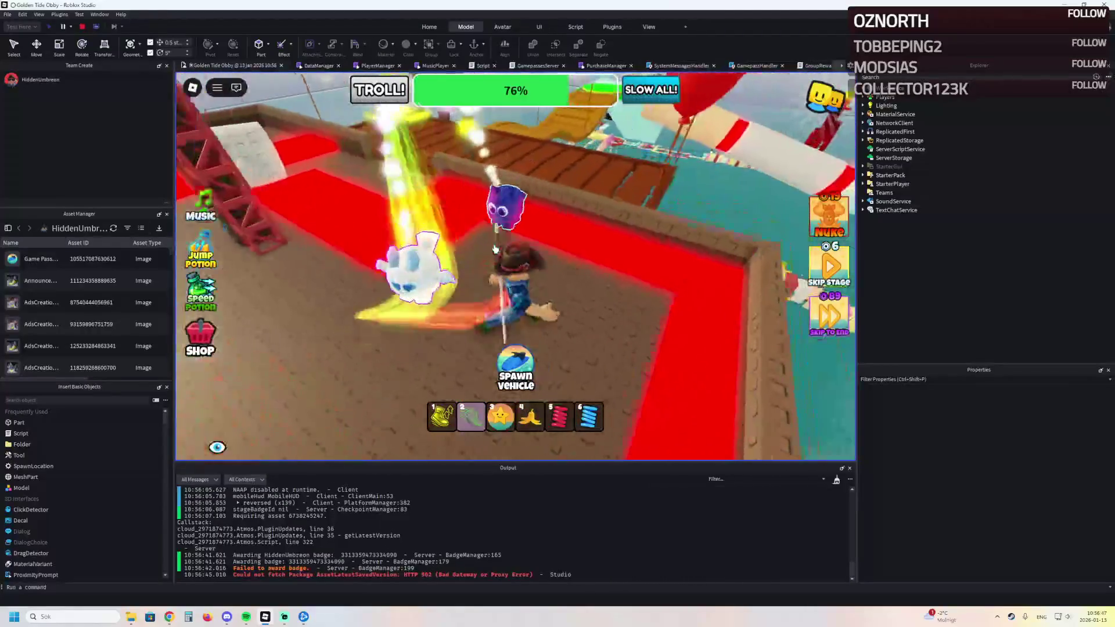
{"action": "key", "text": "w"}
{"action": "key", "text": "w"}
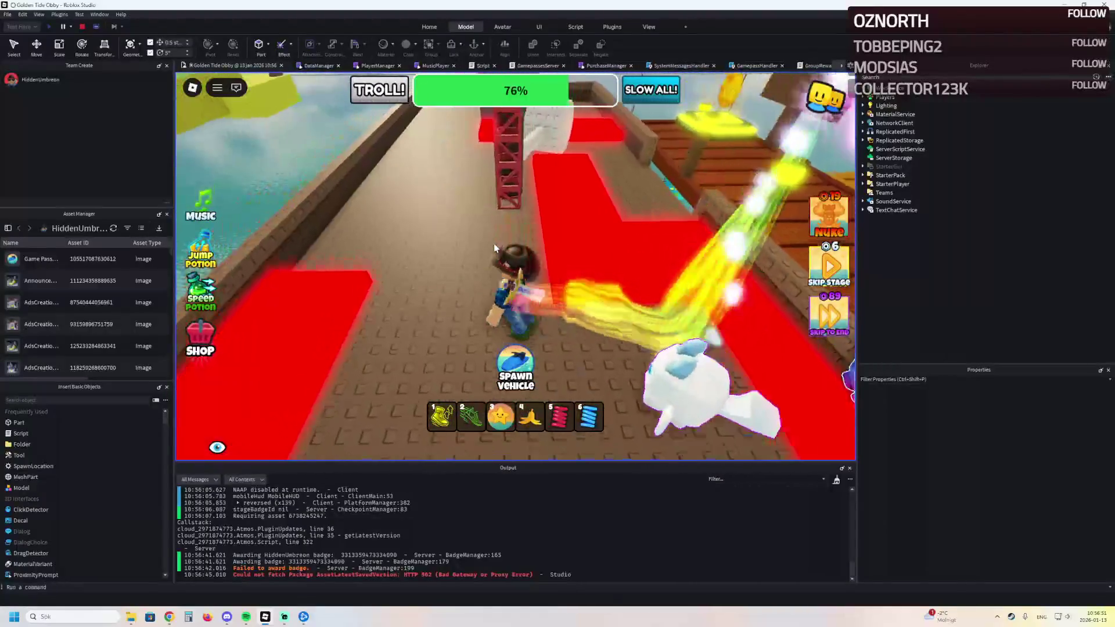
{"action": "key", "text": "w"}
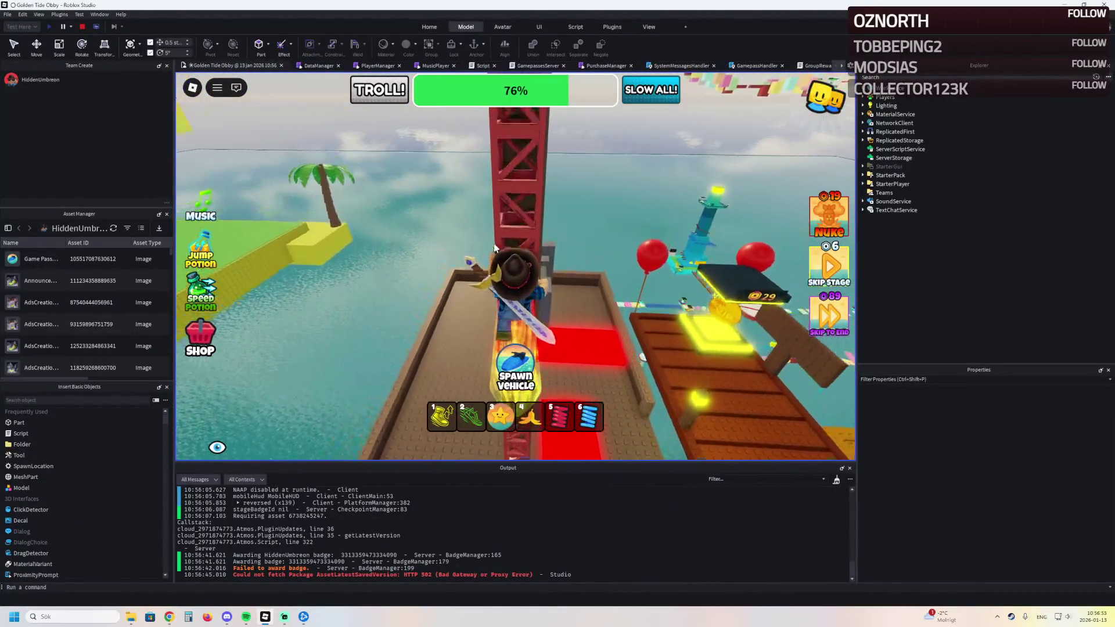
{"action": "key", "text": "w"}
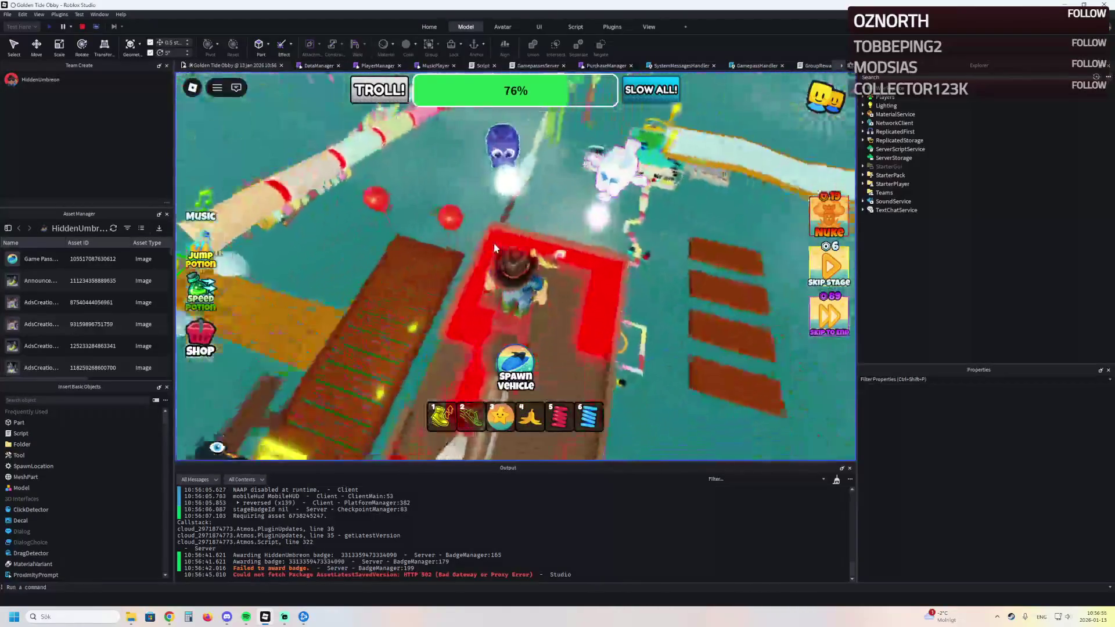
{"action": "key", "text": "w"}
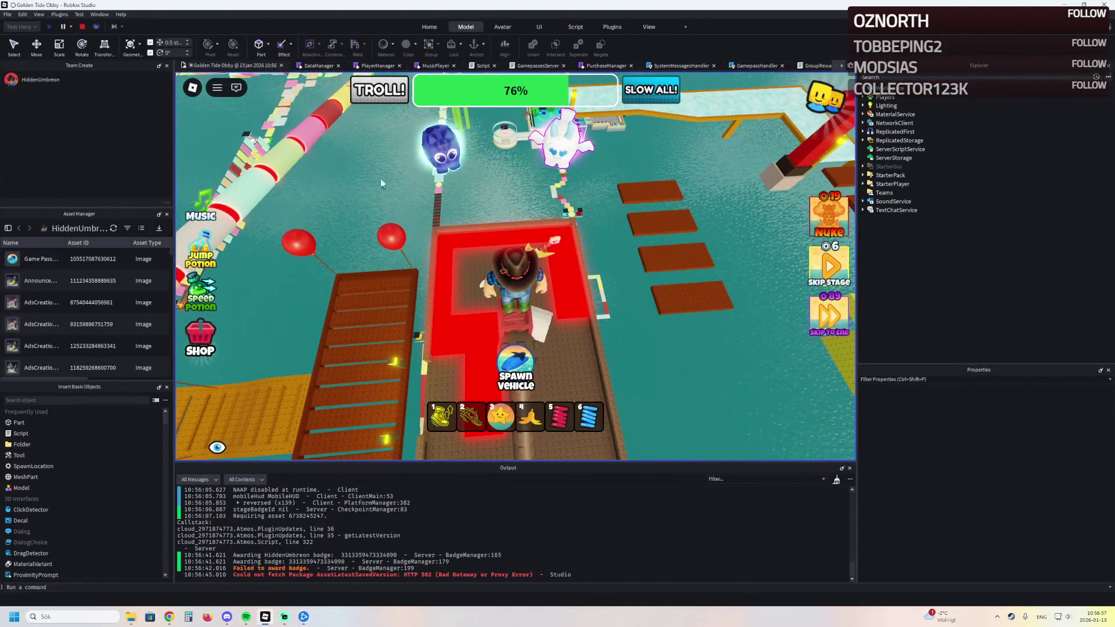
{"action": "key", "text": "shift+F5"}
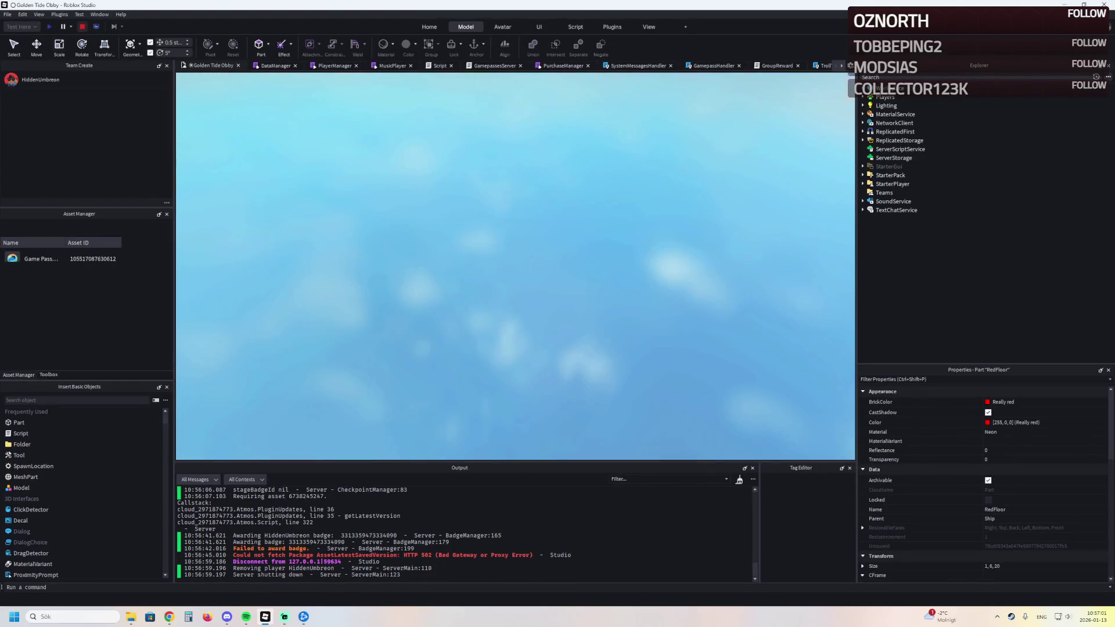
Step: Fly over the ship deck to the red strip by the railing, ready to resize it
{"action": "key", "text": "w"}
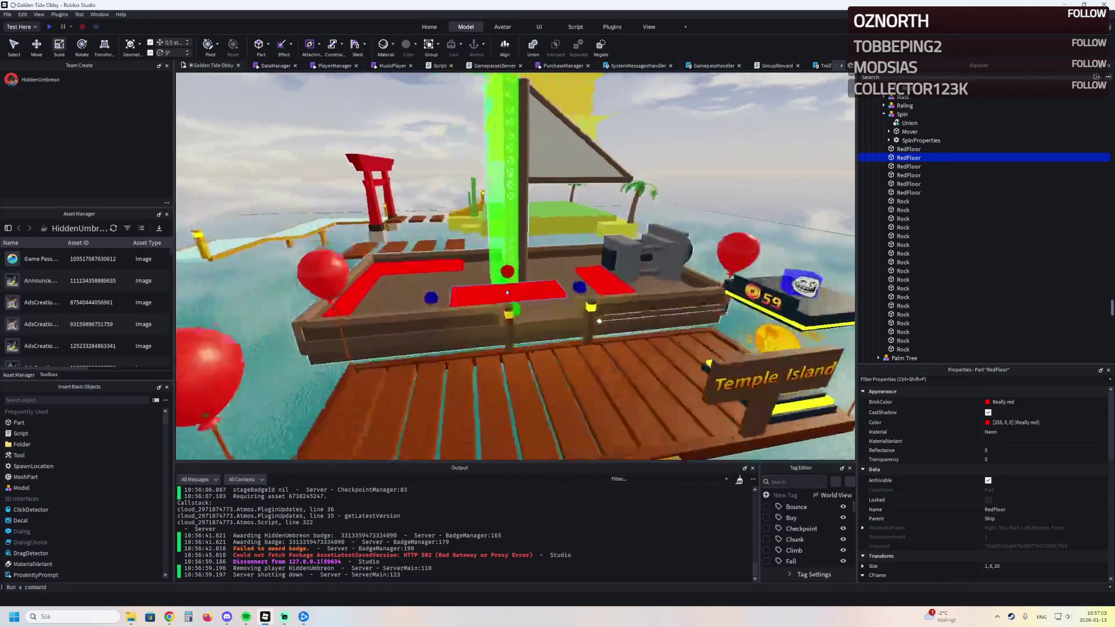
{"action": "key", "text": "w"}
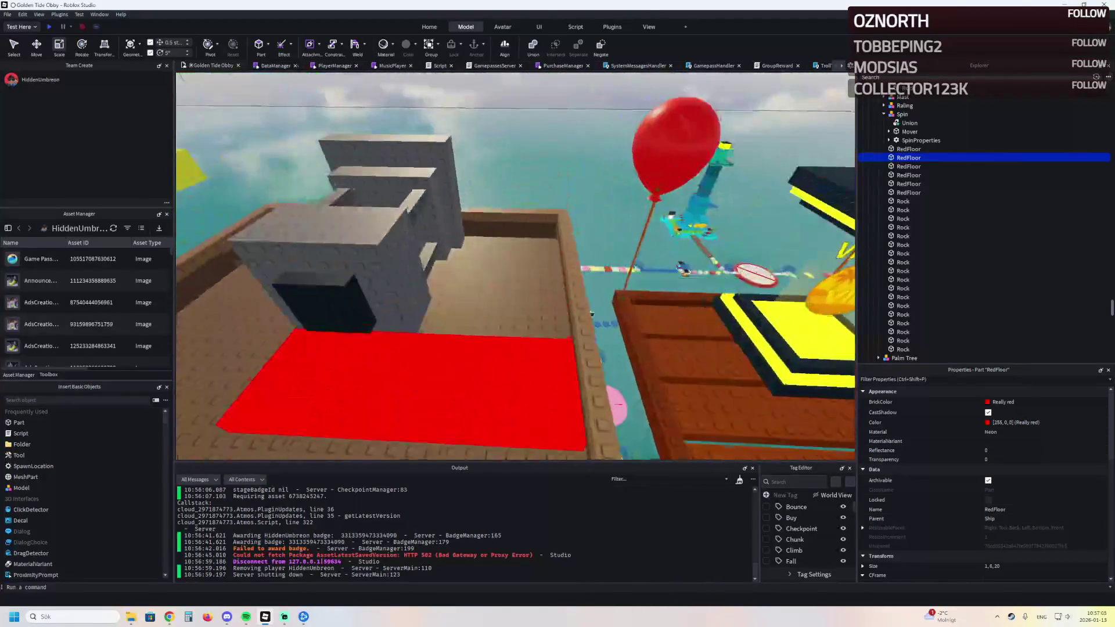
{"action": "key", "text": "w"}
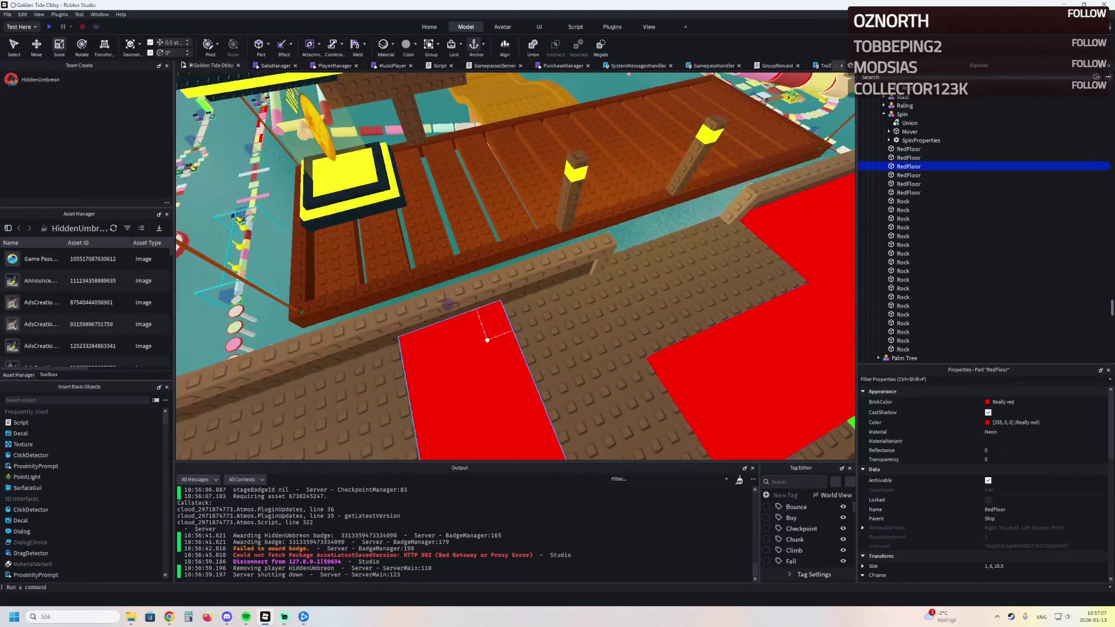
{"action": "key", "text": "w"}
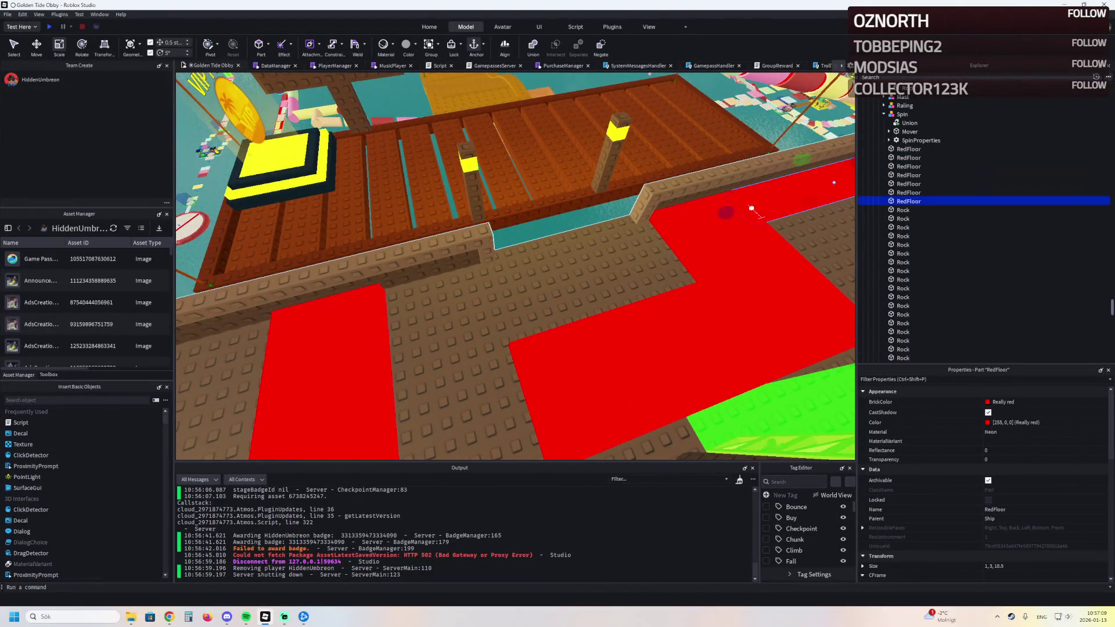
{"action": "key", "text": "w"}
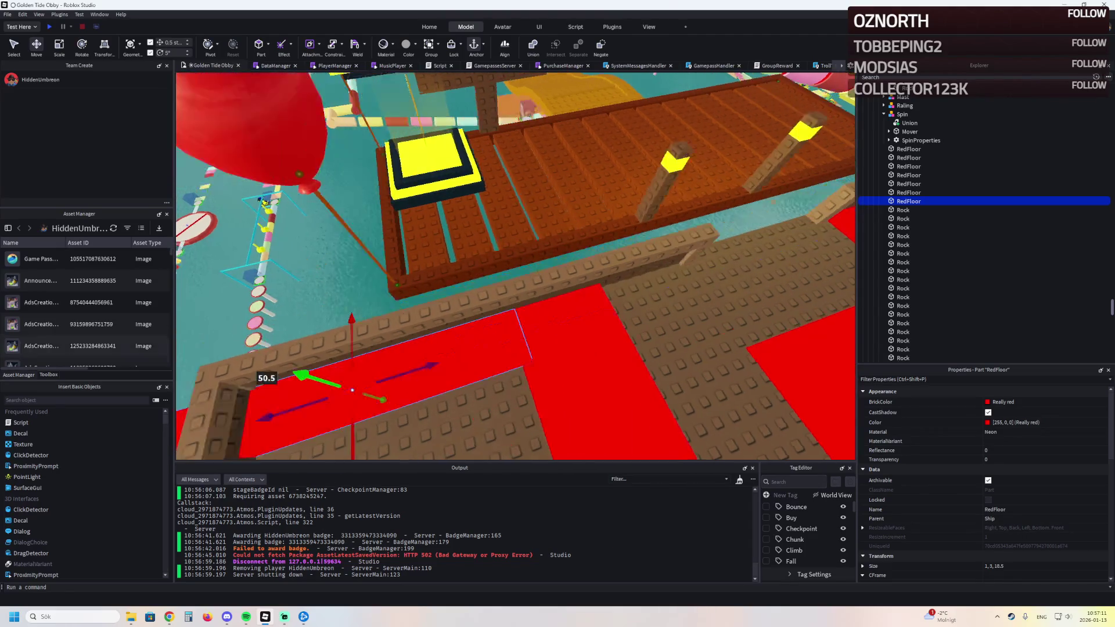
{"action": "key", "text": "s"}
{"action": "key", "text": "ctrl+3"}
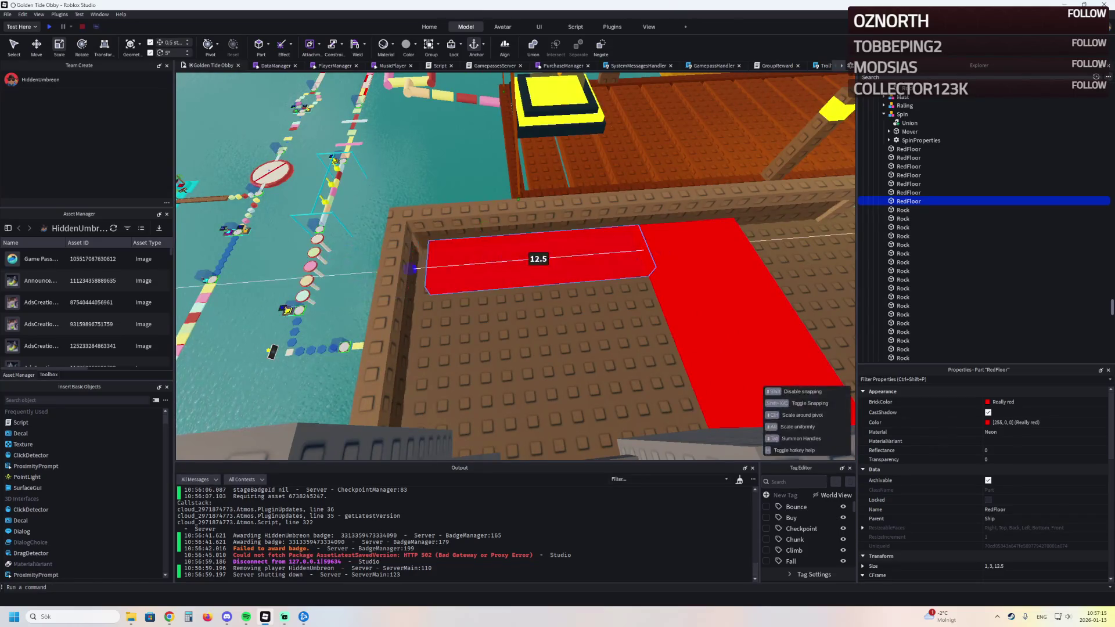
Step: Slide a red strip along the deck edge and lengthen the strip beside the hammer
{"action": "key", "text": "s"}
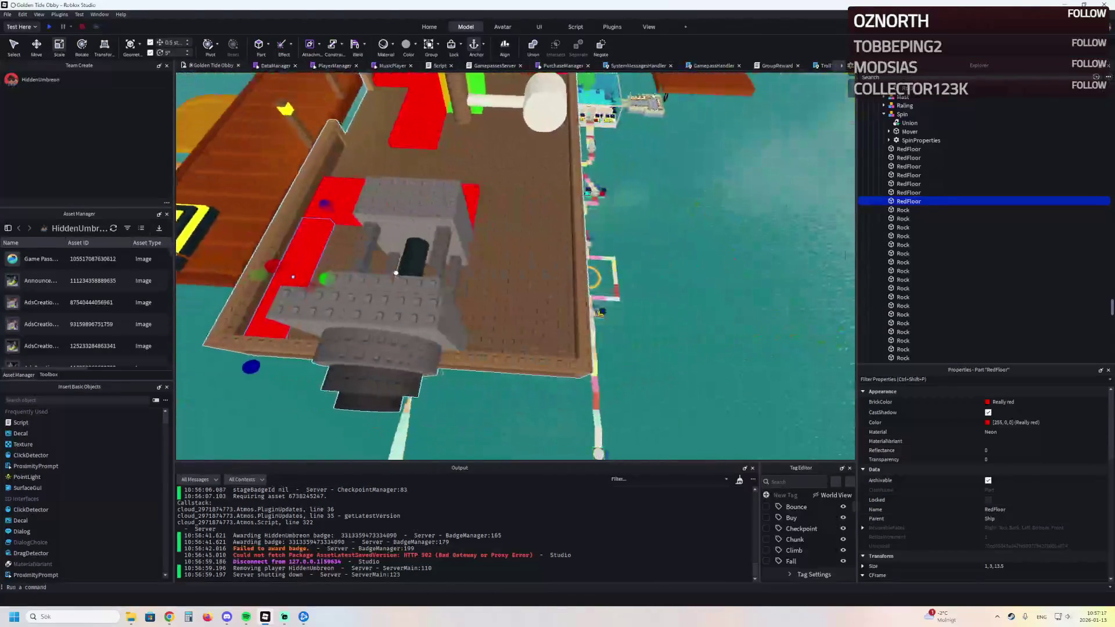
{"action": "key", "text": "s"}
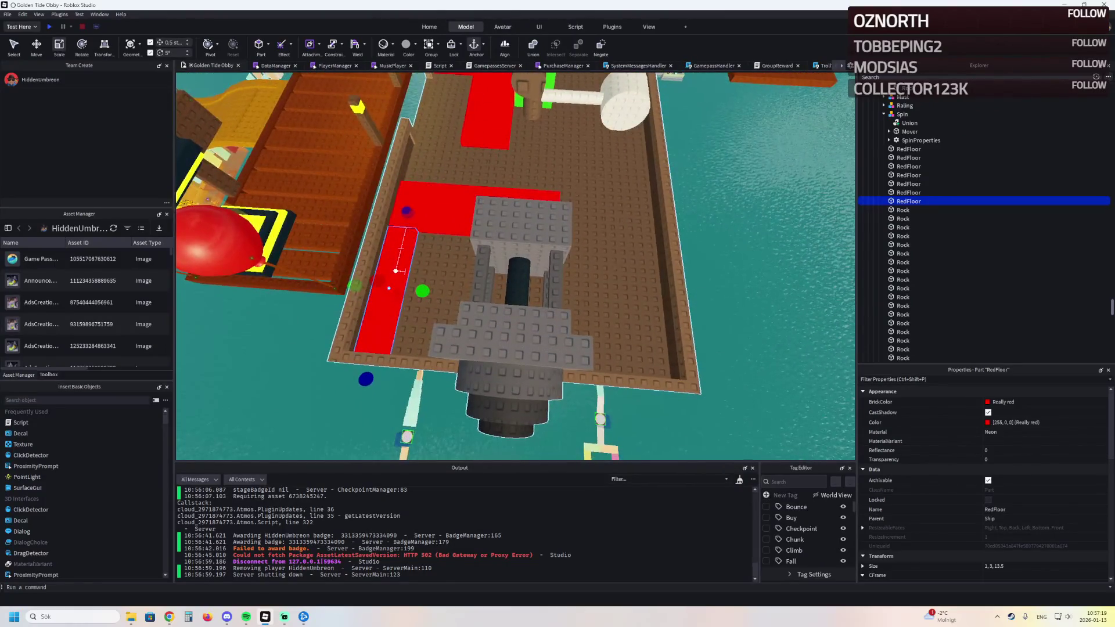
{"action": "key", "text": "ctrl+2"}
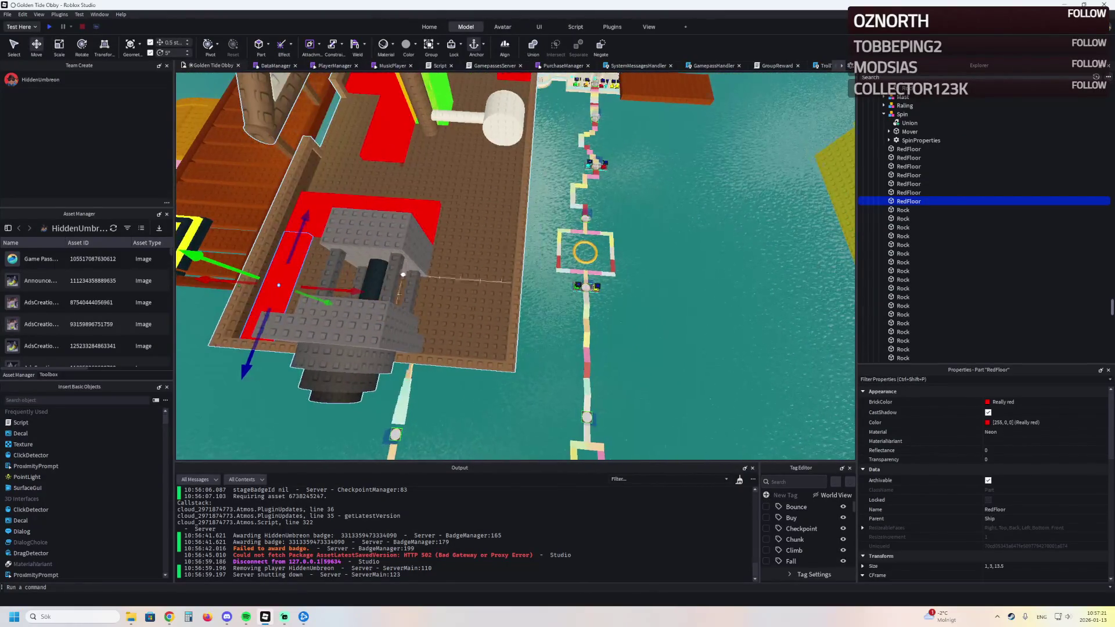
{"action": "left_click_drag", "start_coordinate": [361, 290], "coordinate": [562, 251]}
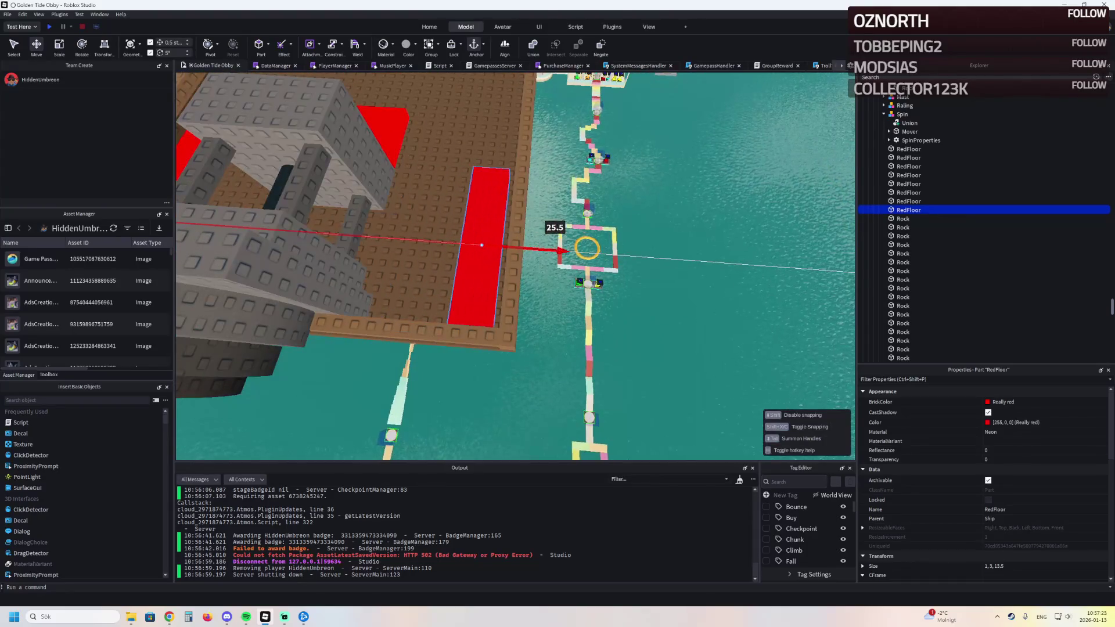
{"action": "key", "text": "w"}
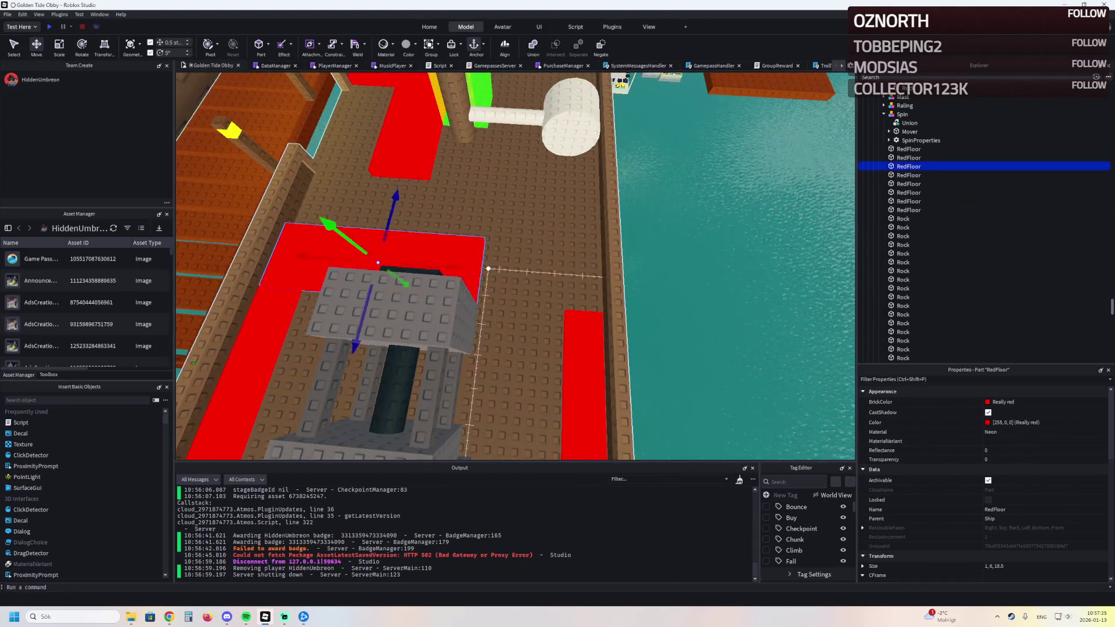
{"action": "left_click_drag", "start_coordinate": [377, 263], "coordinate": [545, 279]}
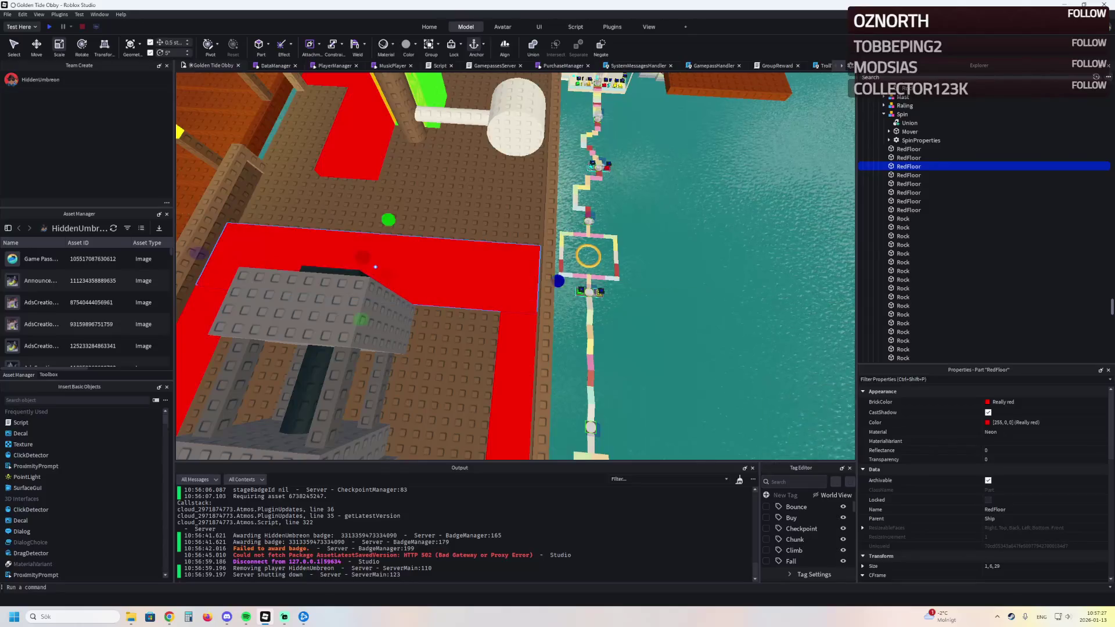
{"action": "key", "text": "s"}
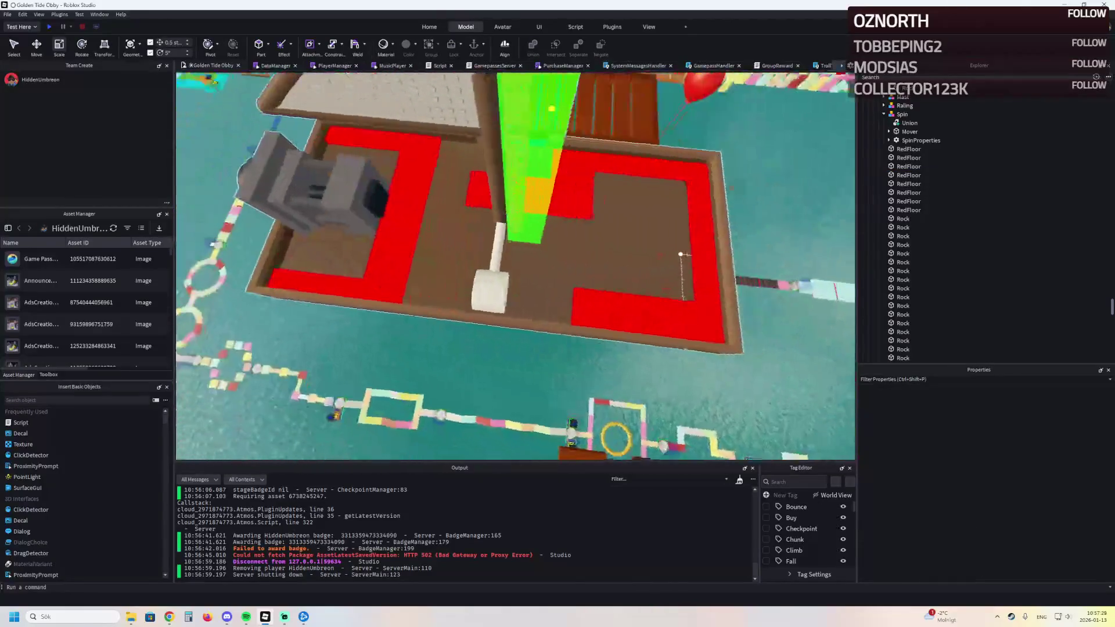
{"action": "key", "text": "s"}
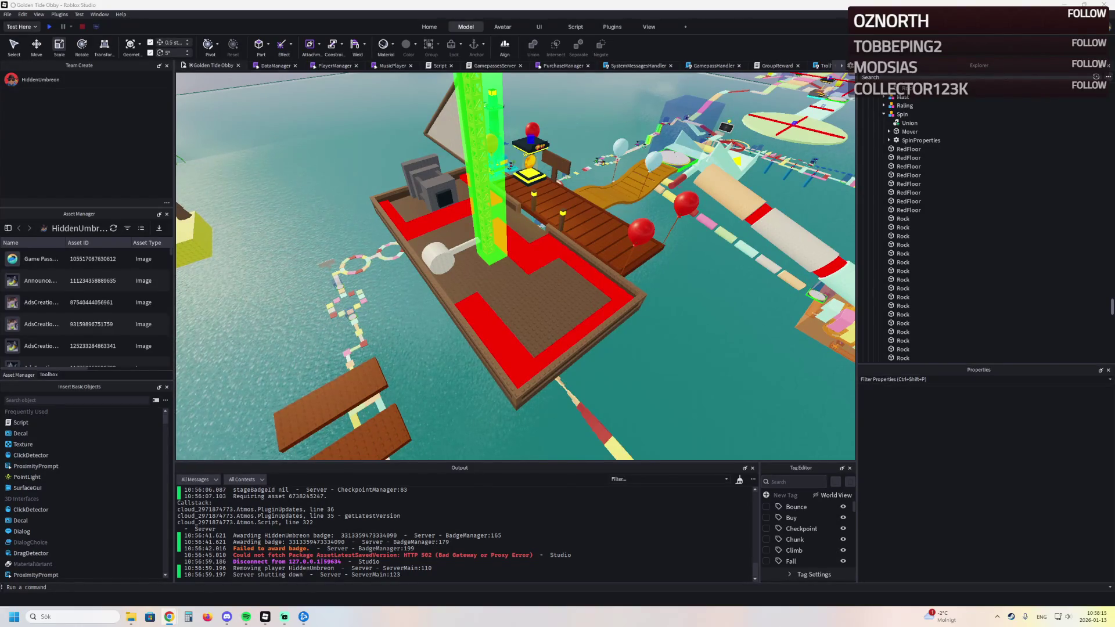
{"action": "key", "text": "w"}
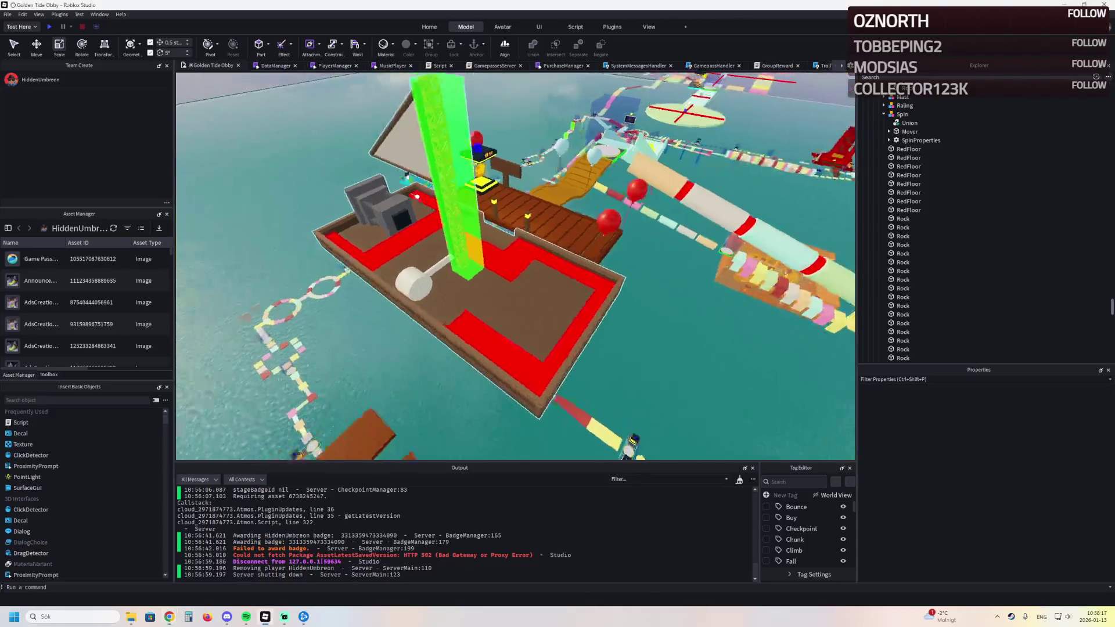
{"action": "key", "text": "s"}
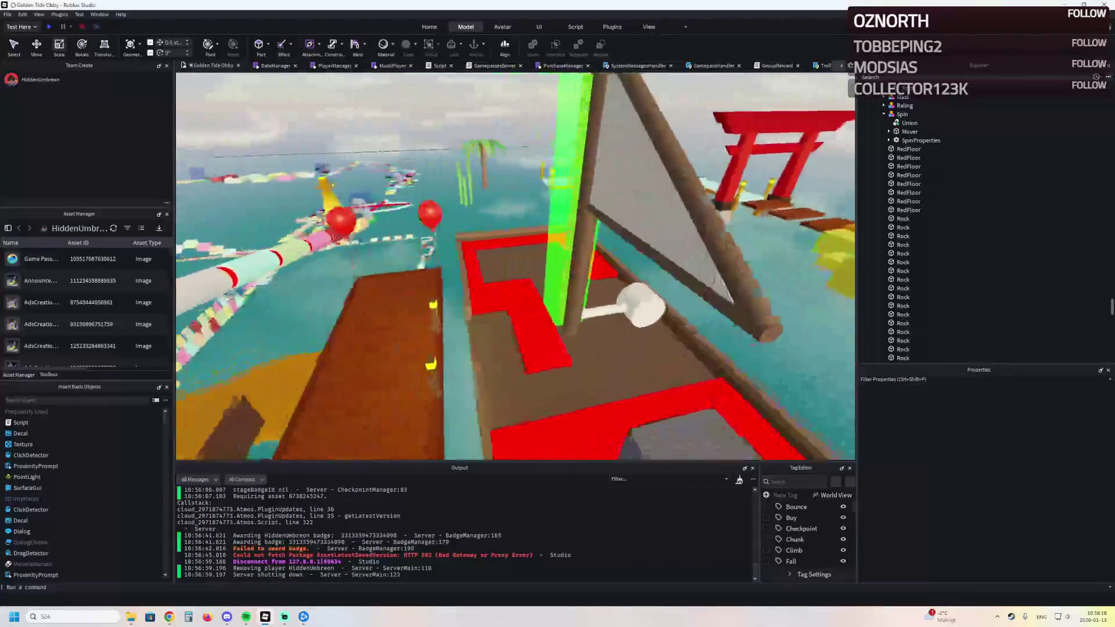
{"action": "key", "text": "a"}
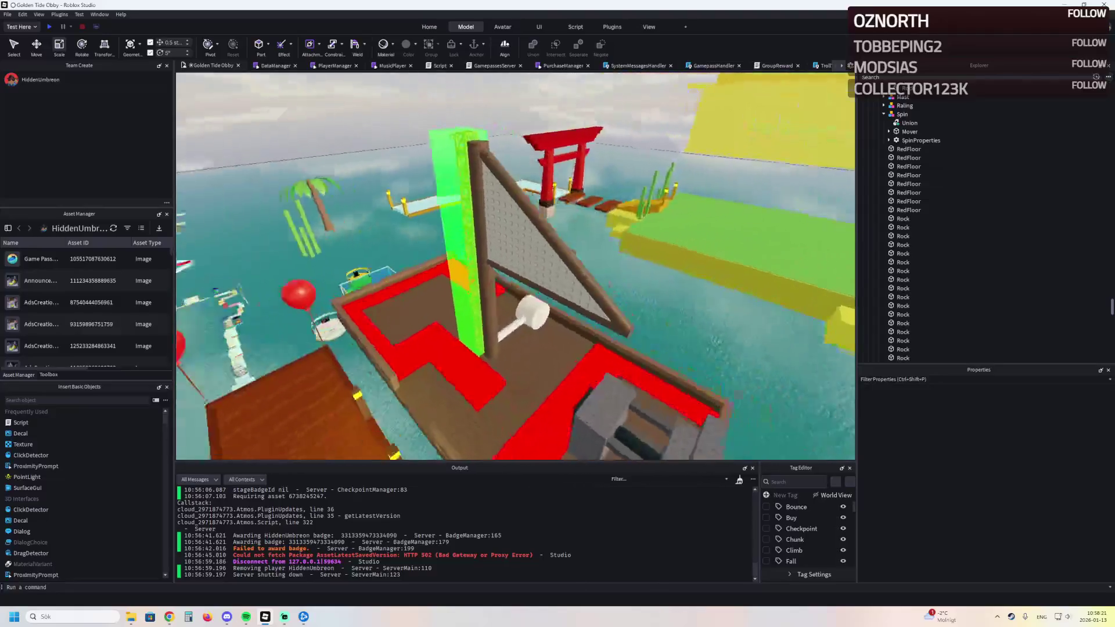
{"action": "key", "text": "d"}
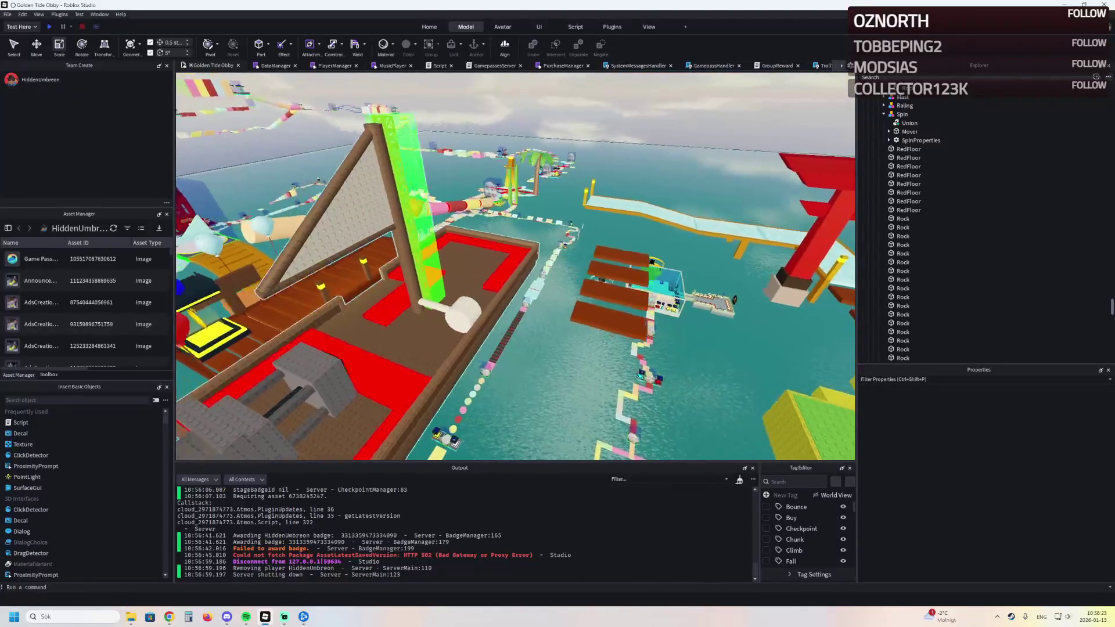
{"action": "key", "text": "d"}
{"action": "key", "text": "d"}
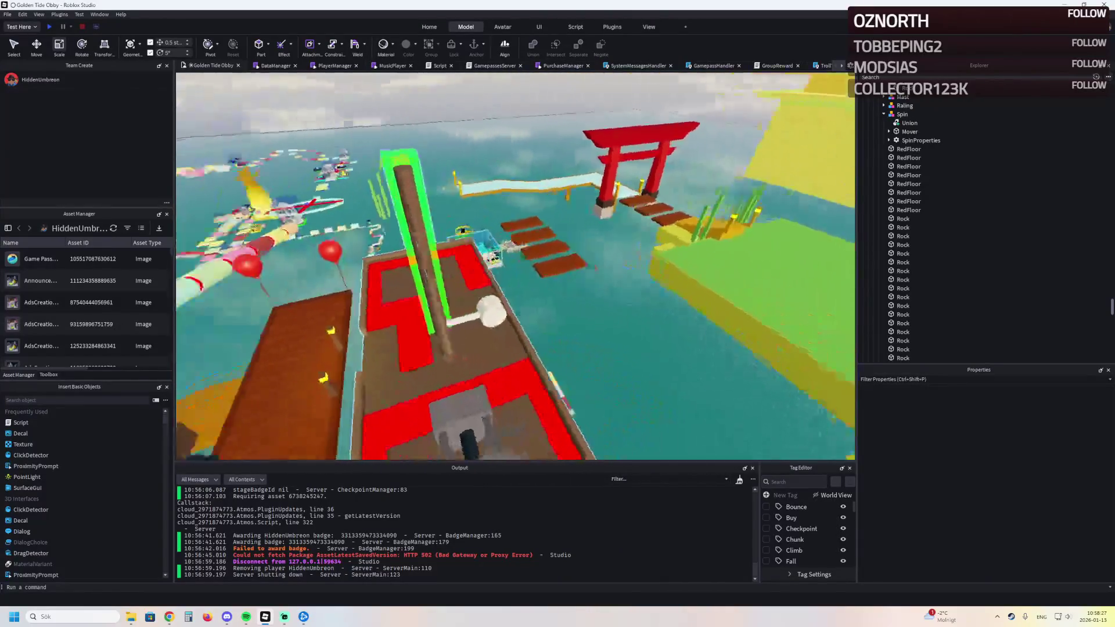
{"action": "key", "text": "d"}
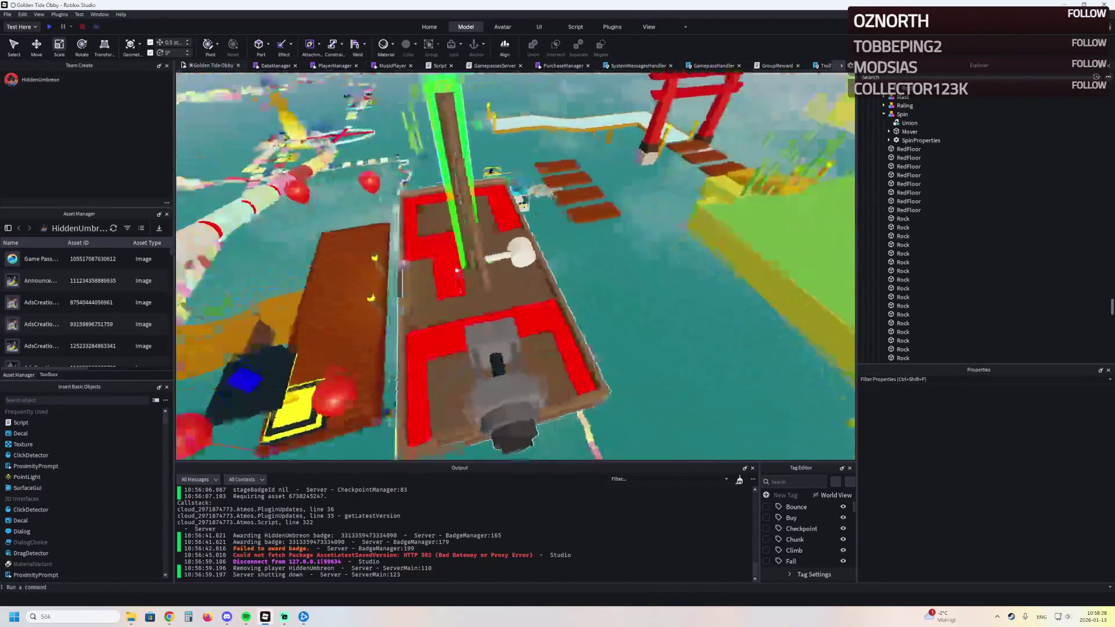
{"action": "key", "text": "s"}
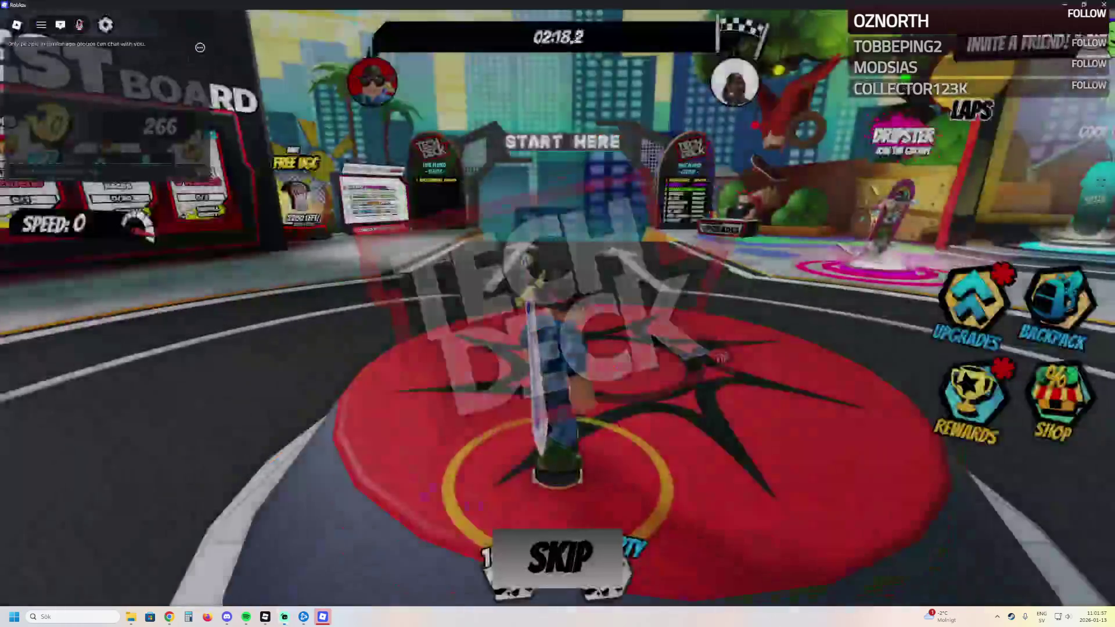
Step: Start skating forward from the START HERE spawn into the race
{"action": "key", "text": "w"}
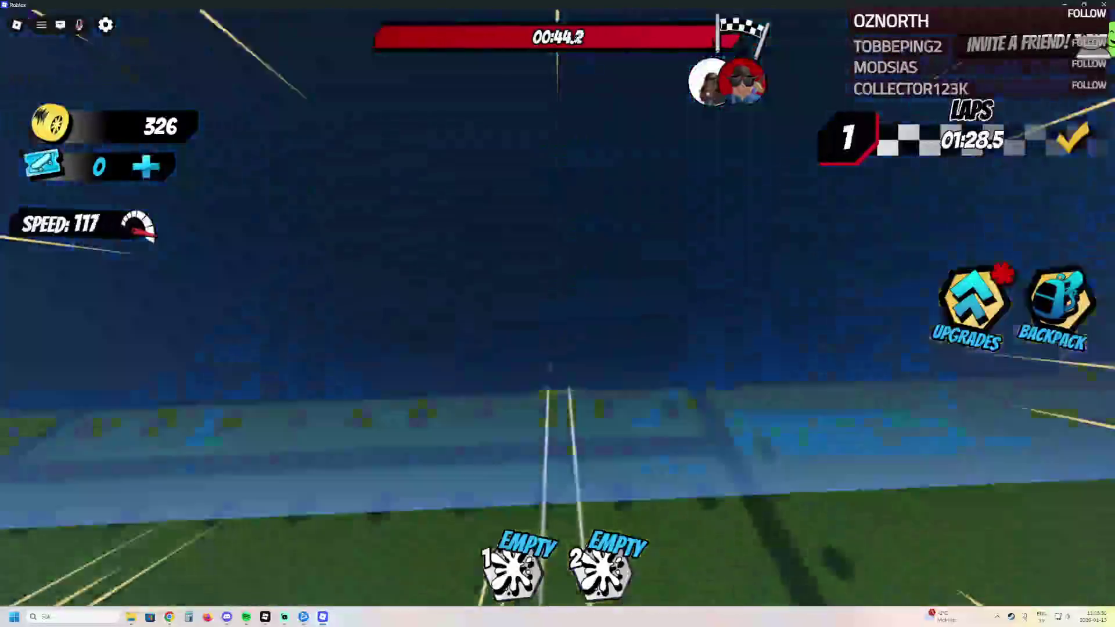
Step: Skate a lap around the track back to the Start area, then leave the game with Alt+F4
{"action": "key", "text": "w"}
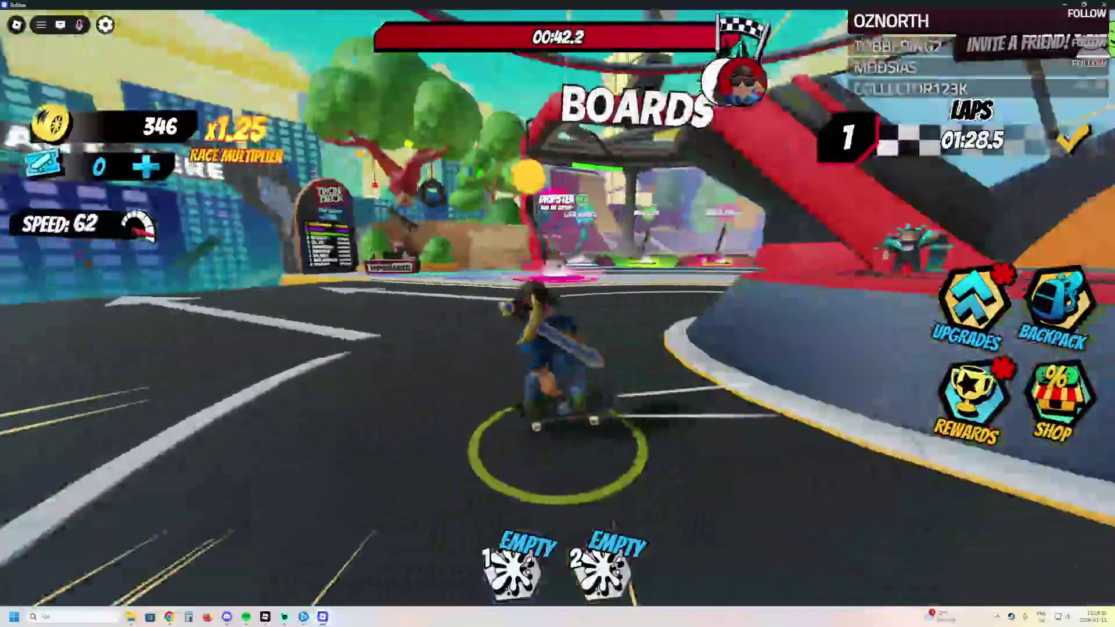
{"action": "key", "text": "d"}
{"action": "key", "text": "d"}
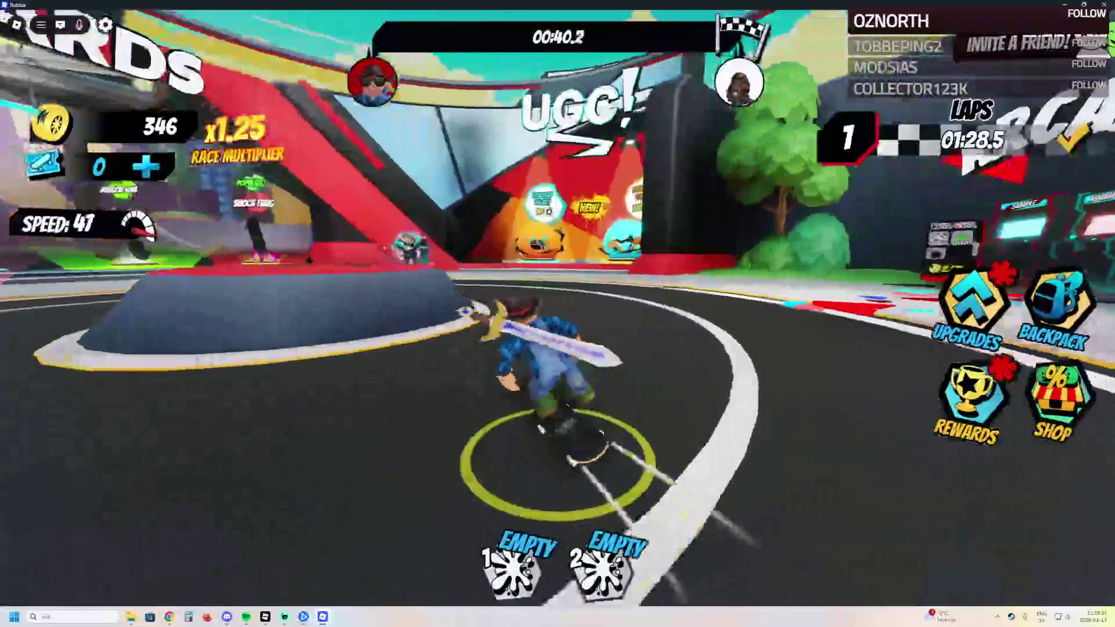
{"action": "key", "text": "w"}
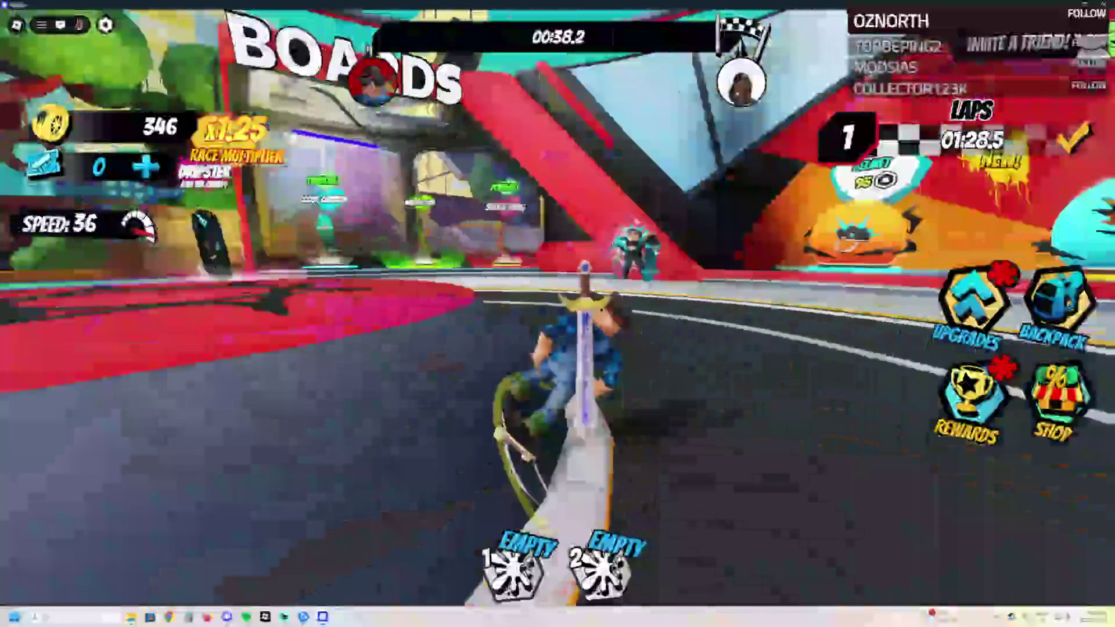
{"action": "key", "text": "a"}
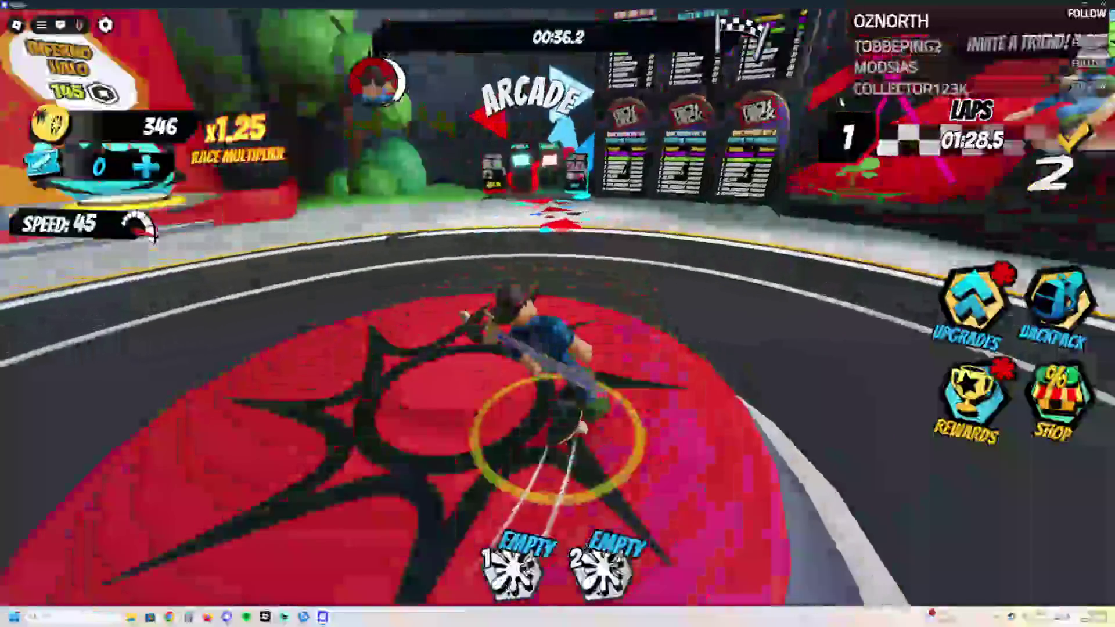
{"action": "key", "text": "a"}
{"action": "key", "text": "w"}
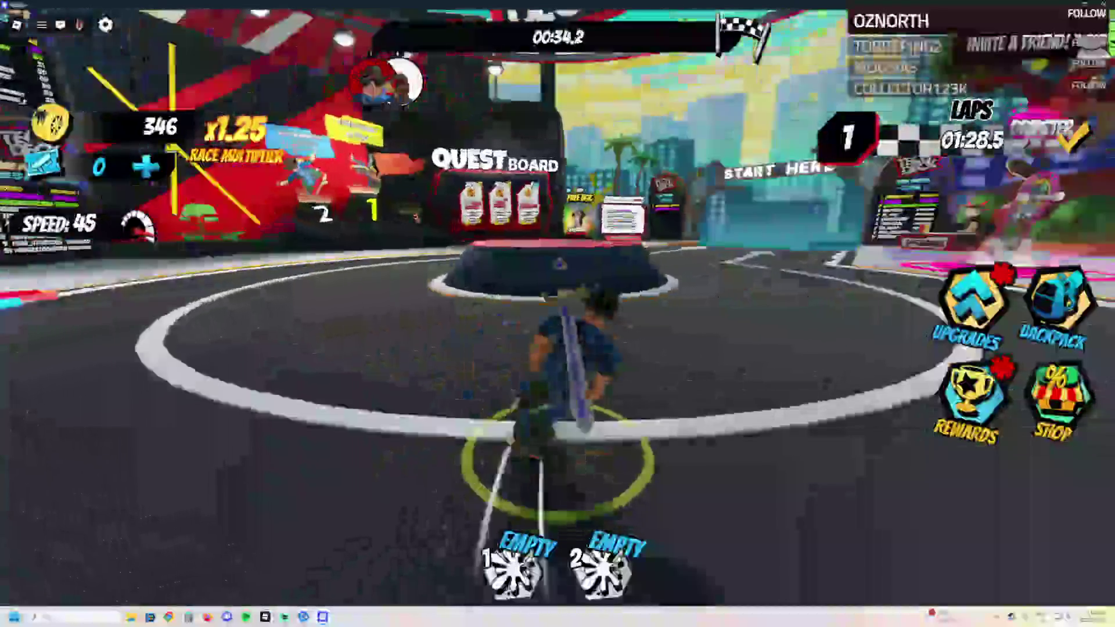
{"action": "key", "text": "a"}
{"action": "key", "text": "w"}
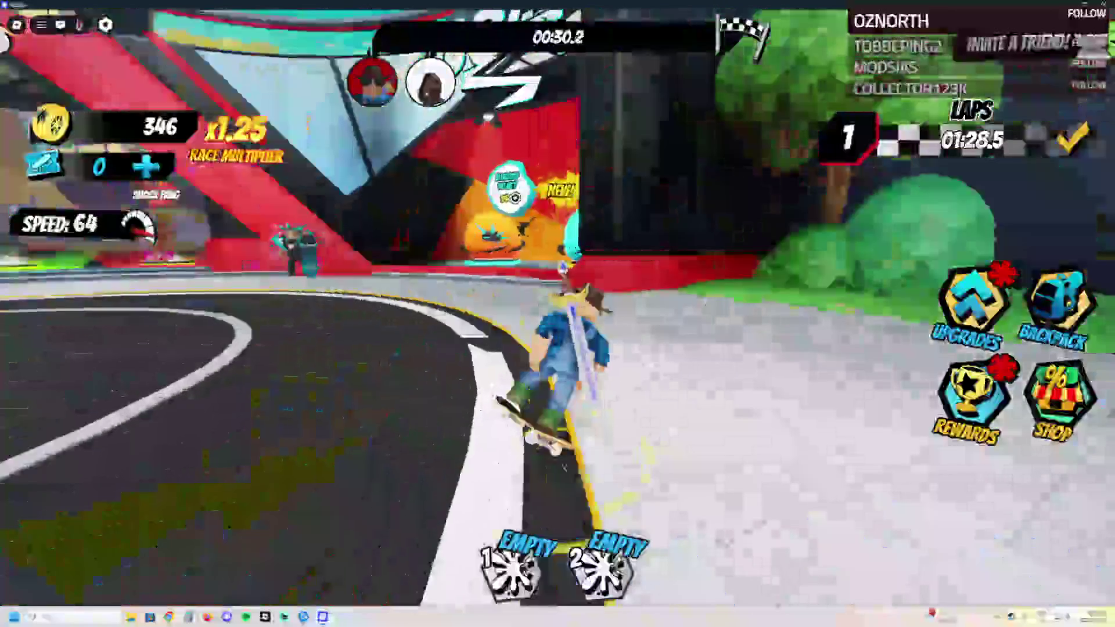
{"action": "key", "text": "d"}
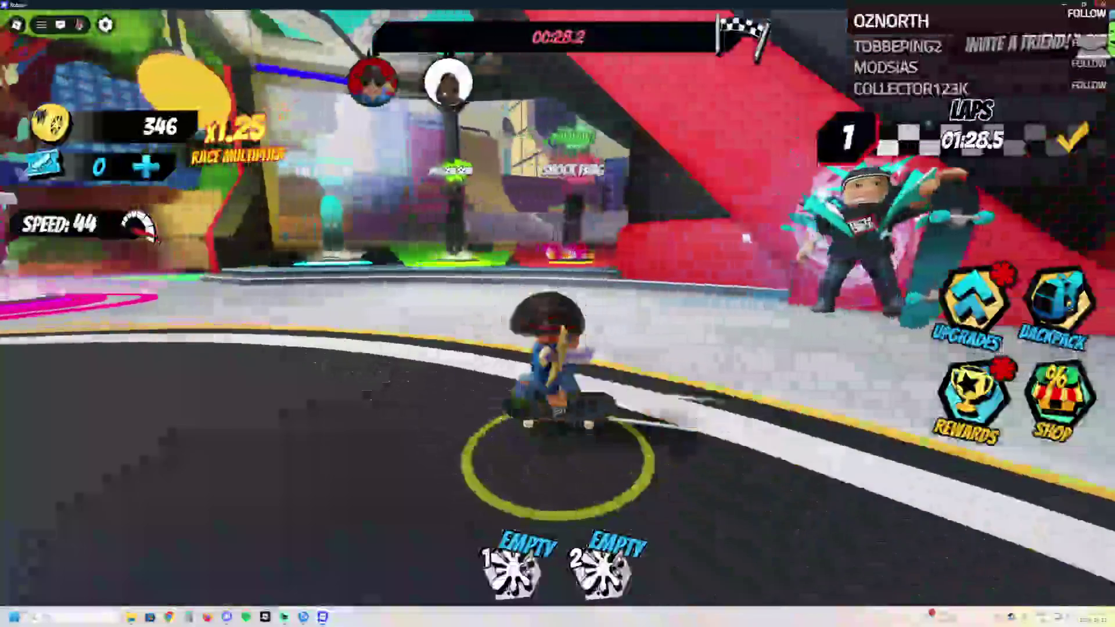
{"action": "key", "text": "w"}
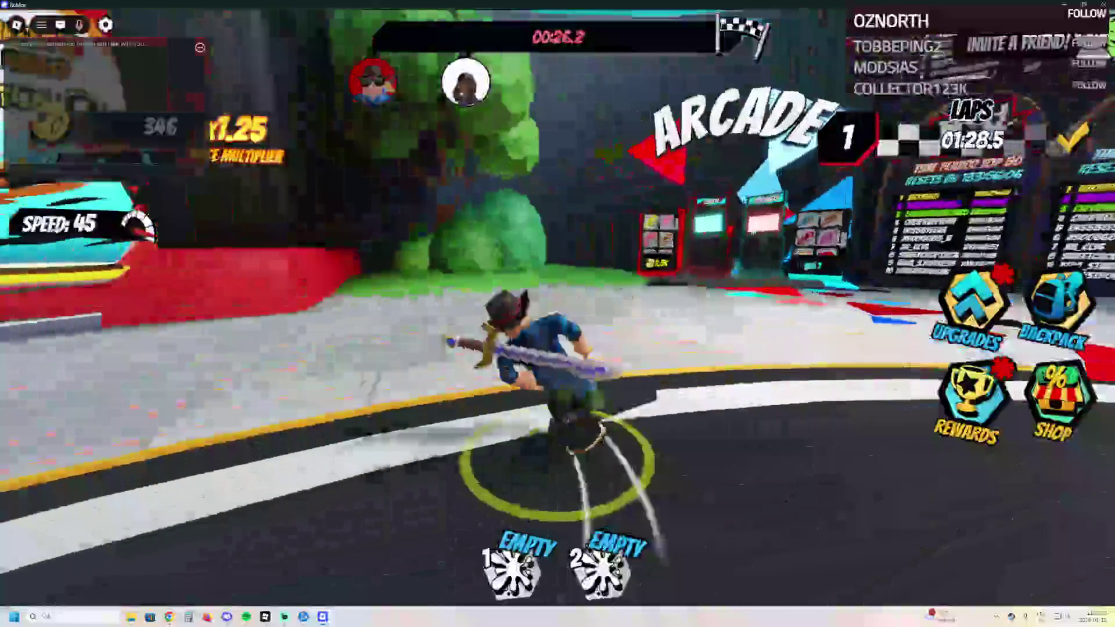
{"action": "key", "text": "a"}
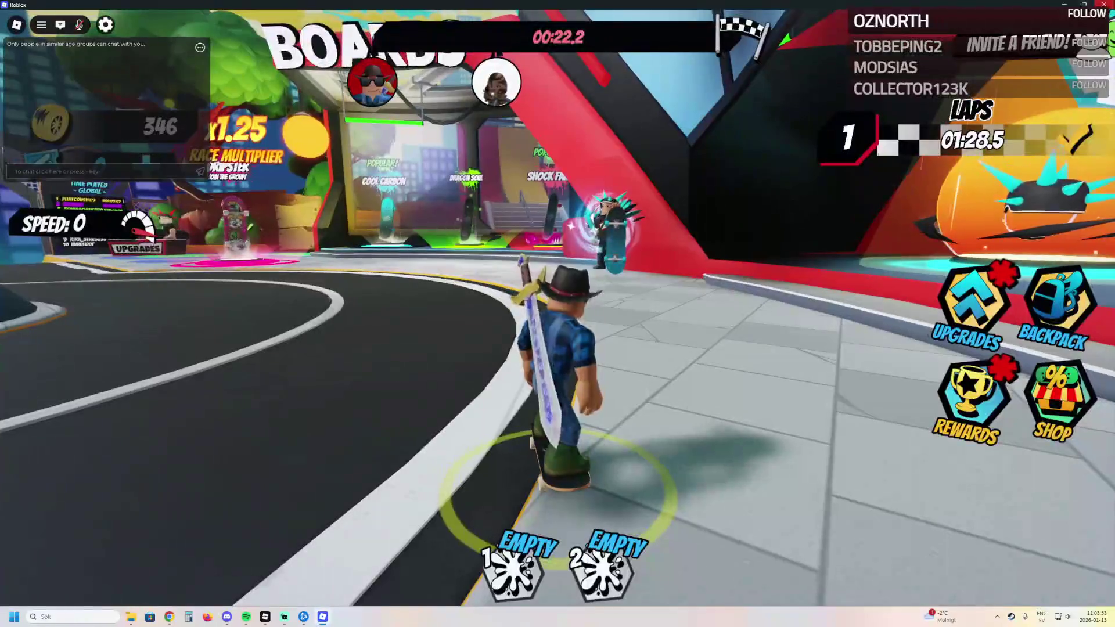
{"action": "key", "text": "alt+F4"}
{"action": "key", "text": "alt+F4"}
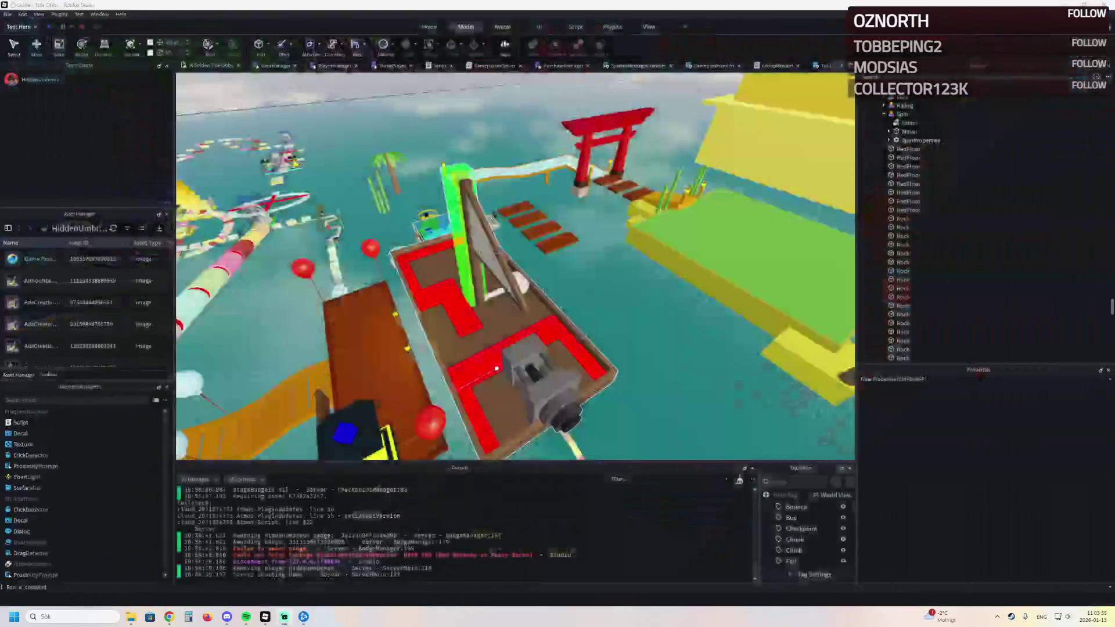
{"action": "key", "text": "s"}
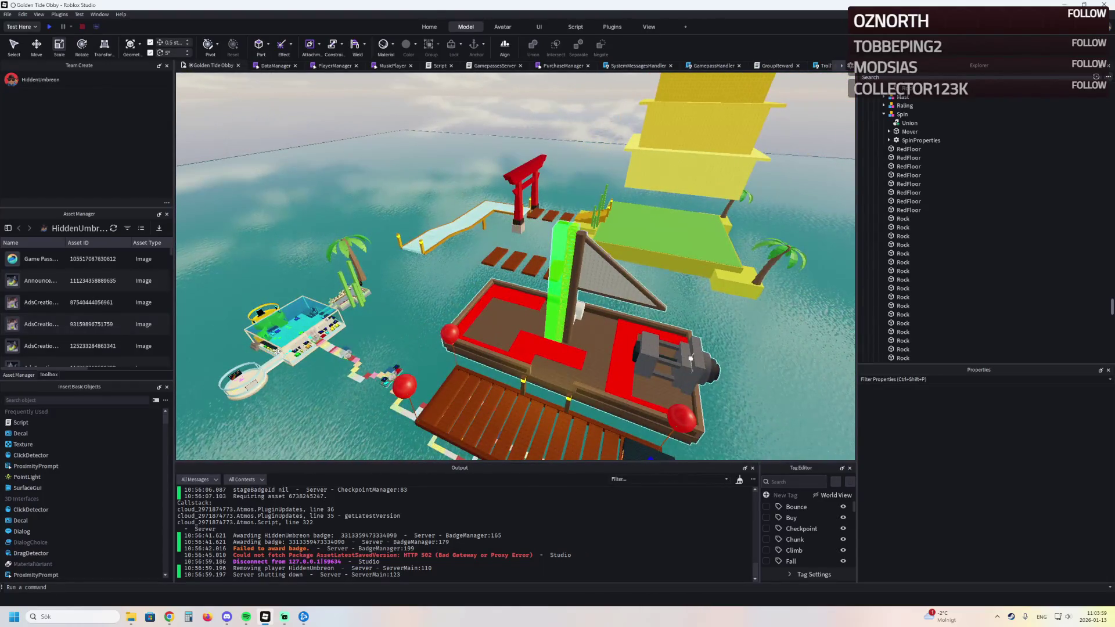
{"action": "key", "text": "w"}
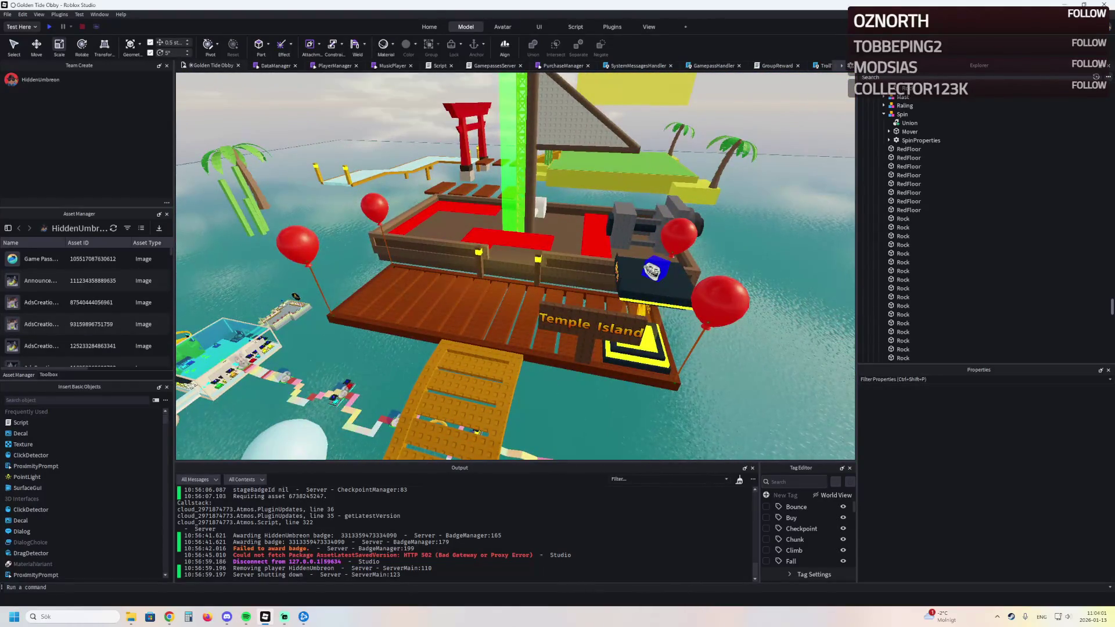
{"action": "key", "text": "a"}
{"action": "key", "text": "a"}
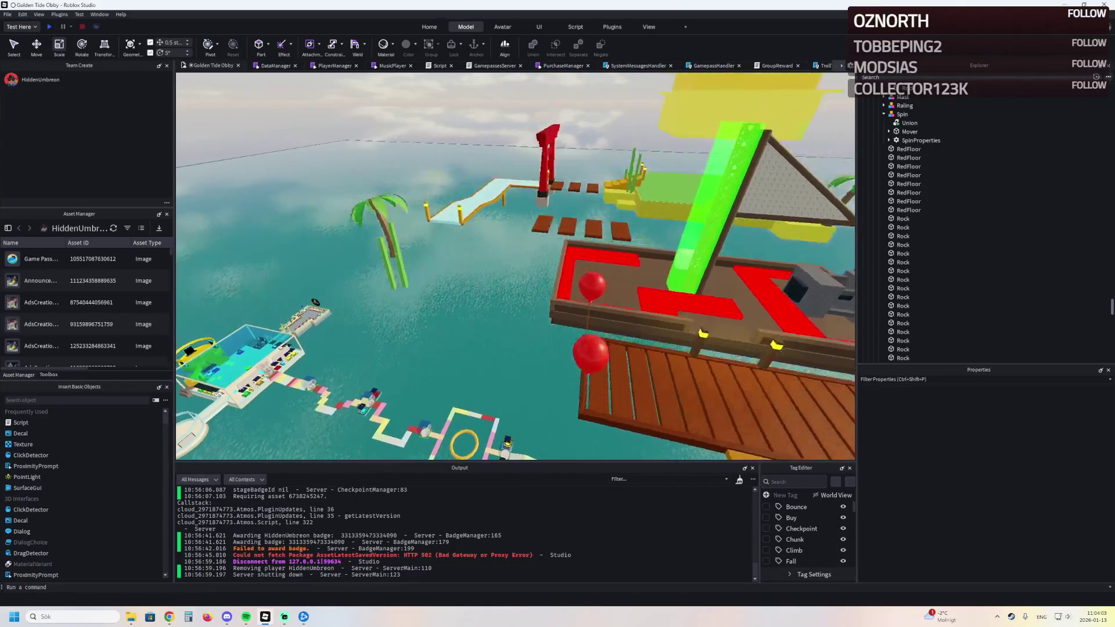
{"action": "left_click", "coordinate": [426, 283]}
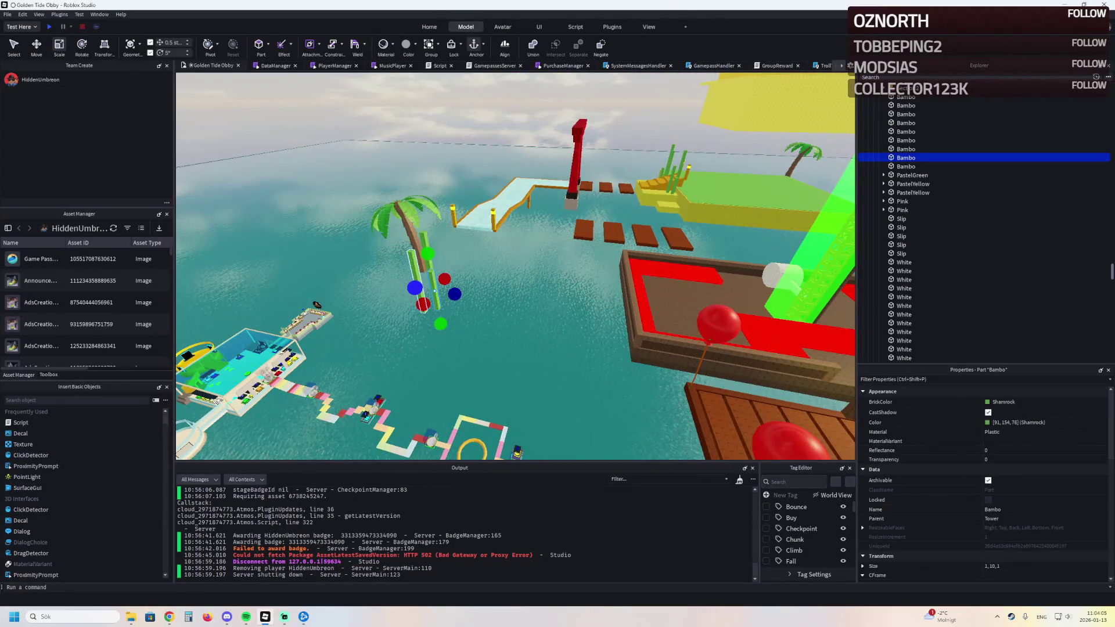
{"action": "left_click", "coordinate": [315, 304]}
{"action": "key", "text": "d"}
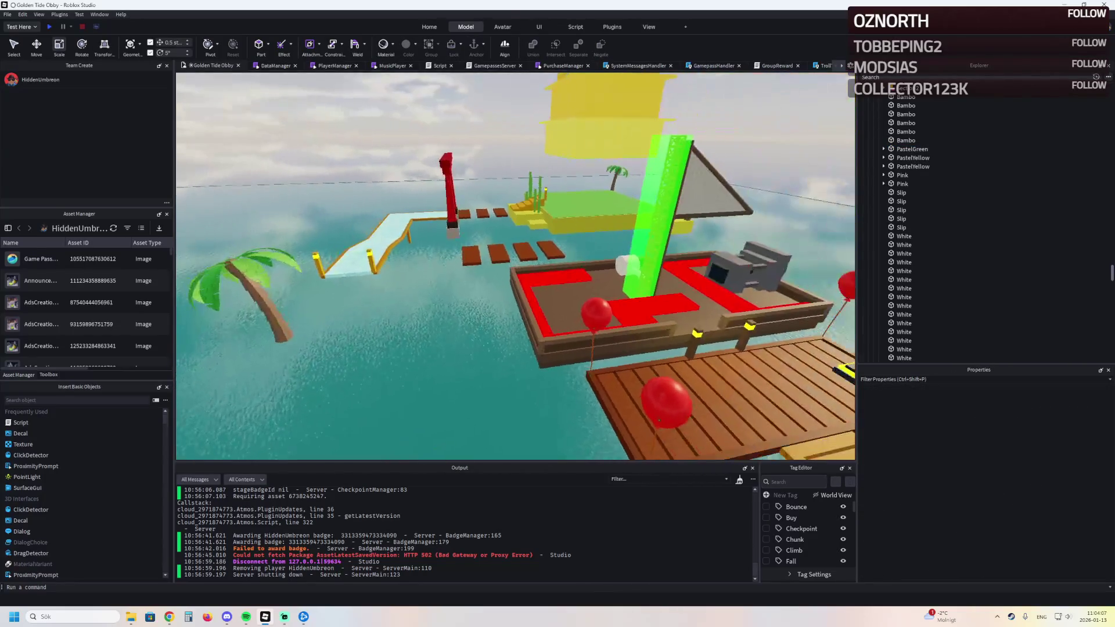
{"action": "key", "text": "alt+Tab"}
{"action": "key", "text": "d"}
{"action": "key", "text": "d"}
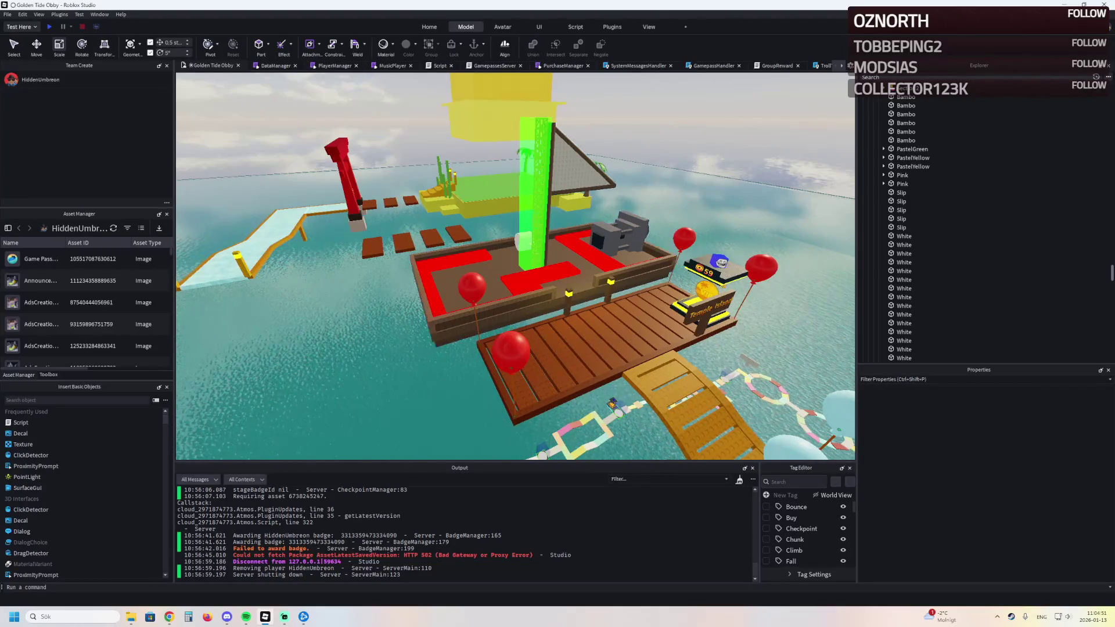
{"action": "scroll", "coordinate": [444, 309], "scroll_direction": "up", "scroll_amount": 3}
{"action": "scroll", "coordinate": [445, 309], "scroll_direction": "up", "scroll_amount": 3}
{"action": "key", "text": "e"}
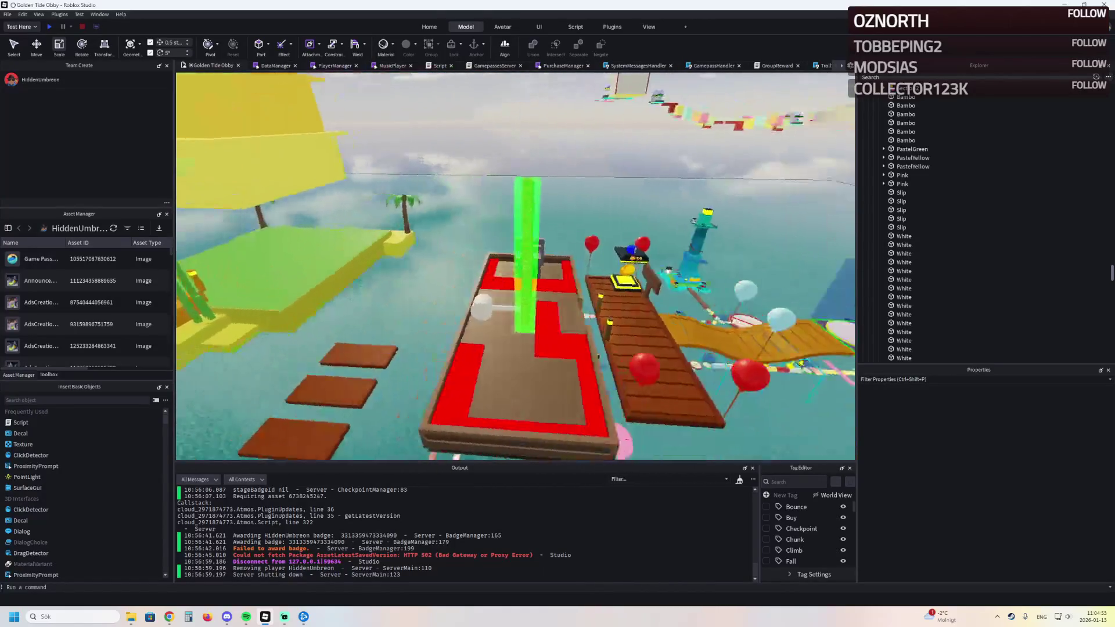
{"action": "key", "text": "Left"}
{"action": "key", "text": "Left"}
{"action": "key", "text": "Left"}
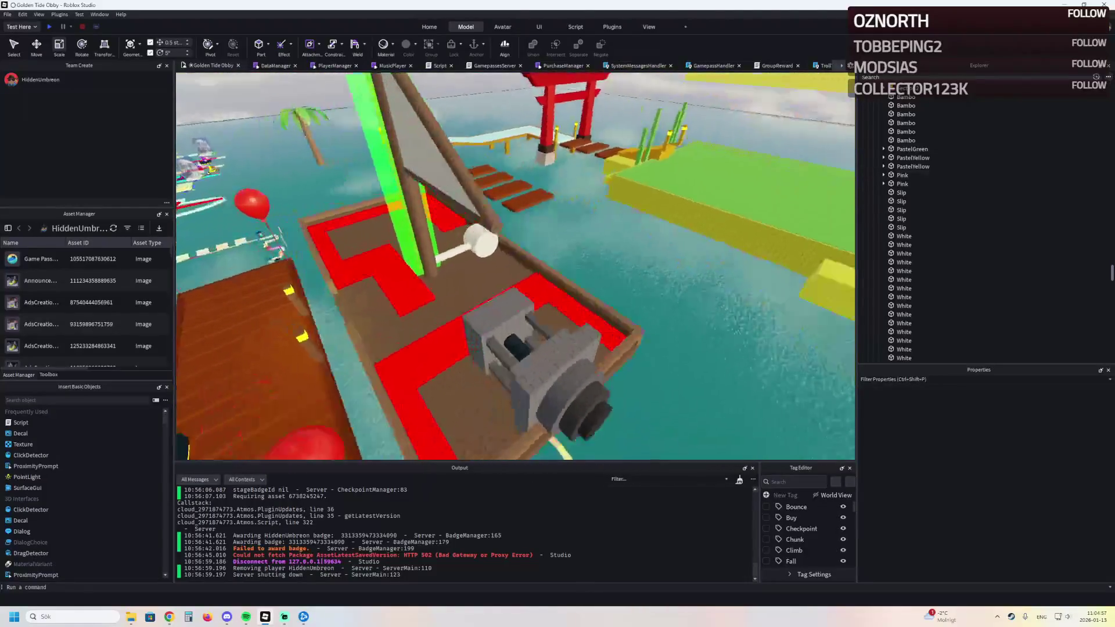
{"action": "key", "text": "Left"}
{"action": "key", "text": "Left"}
{"action": "key", "text": "Left"}
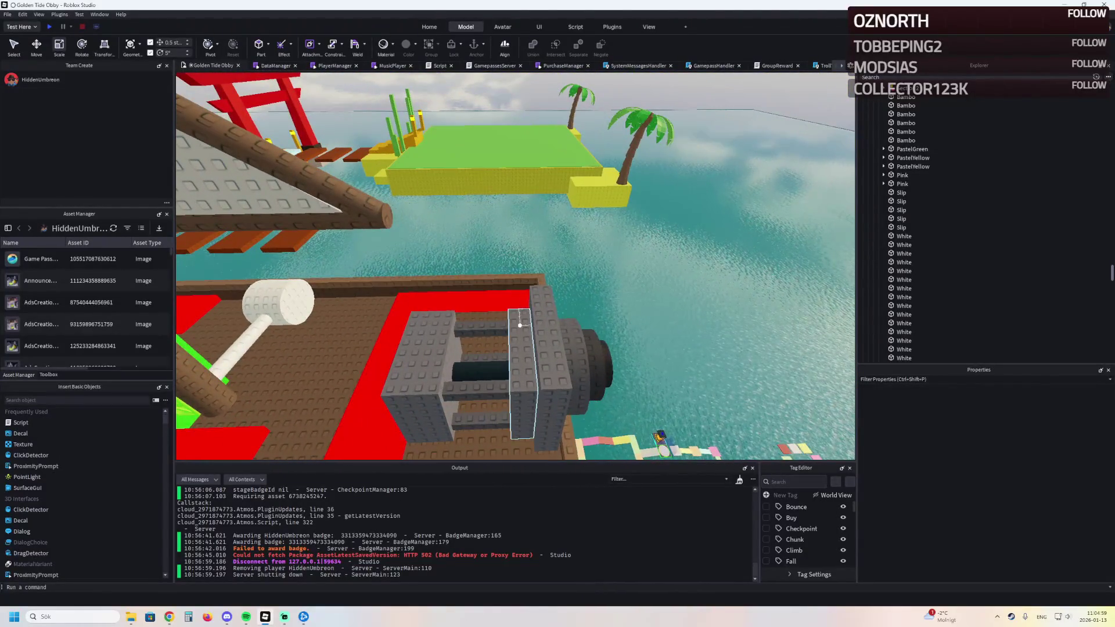
Step: Widen the cannon's Rock block to 4.5 depth and stretch it upward into a tall column
{"action": "left_click", "coordinate": [536, 366]}
{"action": "left_click_drag", "start_coordinate": [511, 372], "coordinate": [539, 371]}
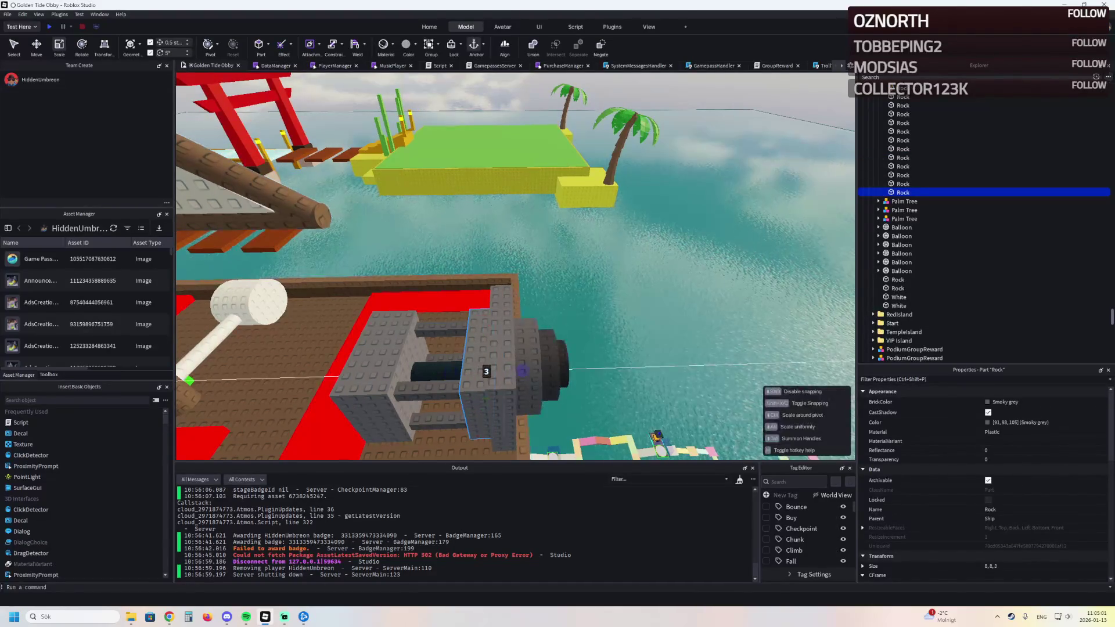
{"action": "right_click", "coordinate": [526, 367]}
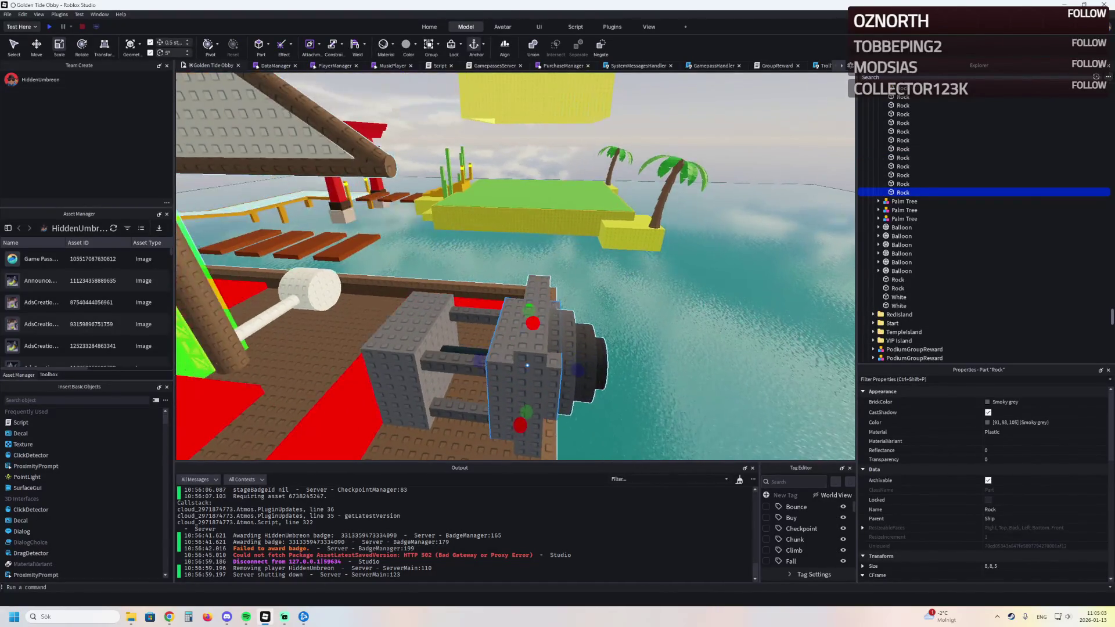
{"action": "left_click_drag", "start_coordinate": [529, 311], "coordinate": [558, 185]}
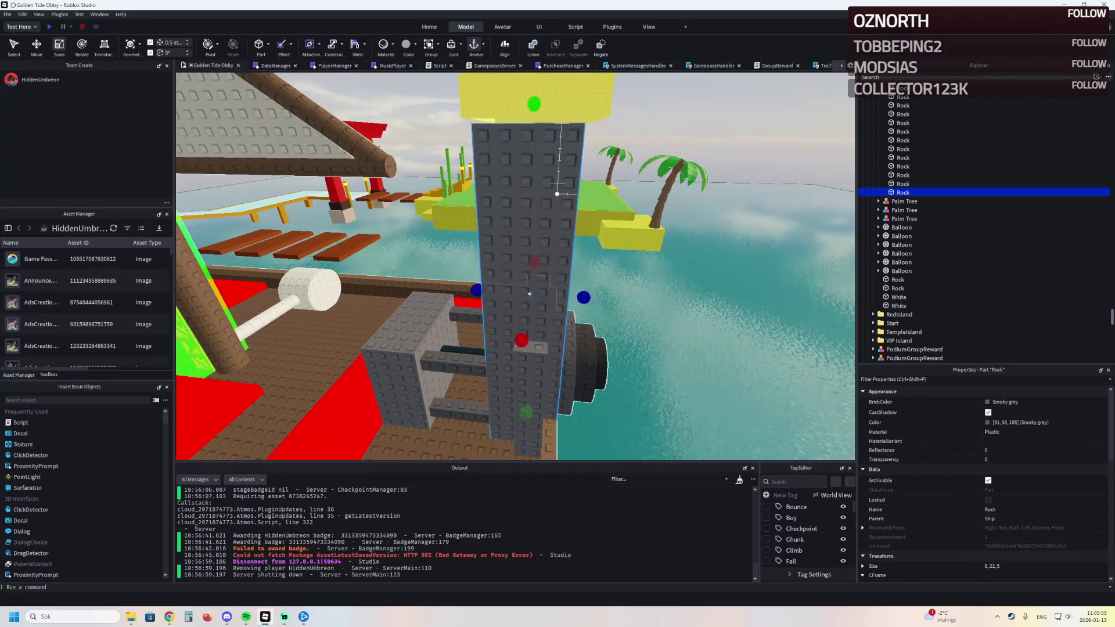
Step: Shorten the column to height 14 and orbit around the boat to check it
{"action": "key", "text": "w"}
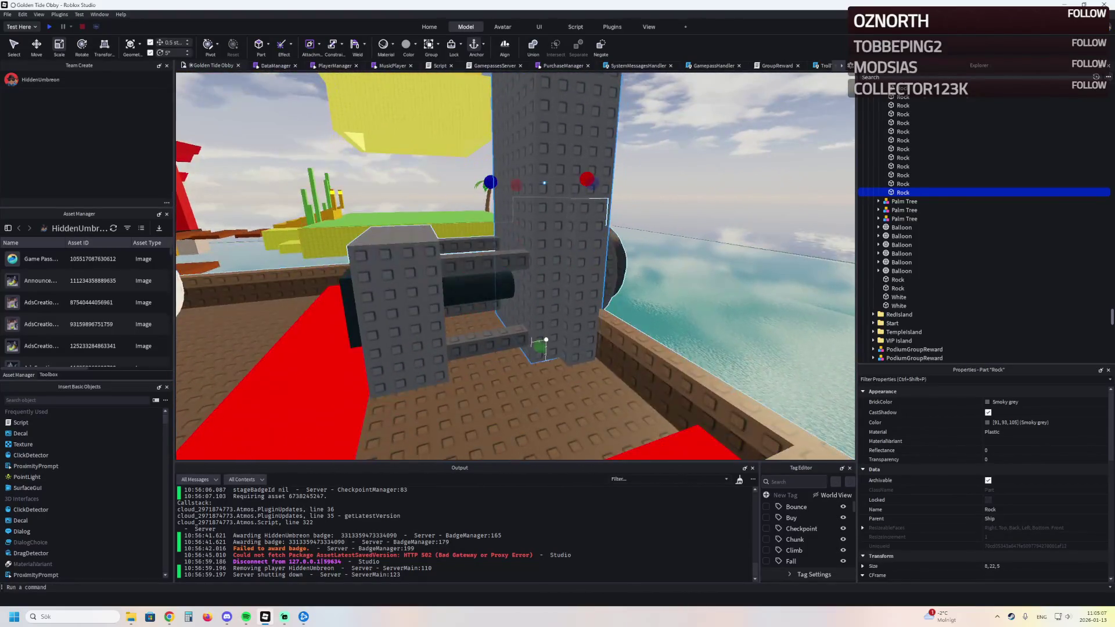
{"action": "left_click_drag", "start_coordinate": [557, 186], "coordinate": [544, 182]}
{"action": "right_click", "coordinate": [514, 262]}
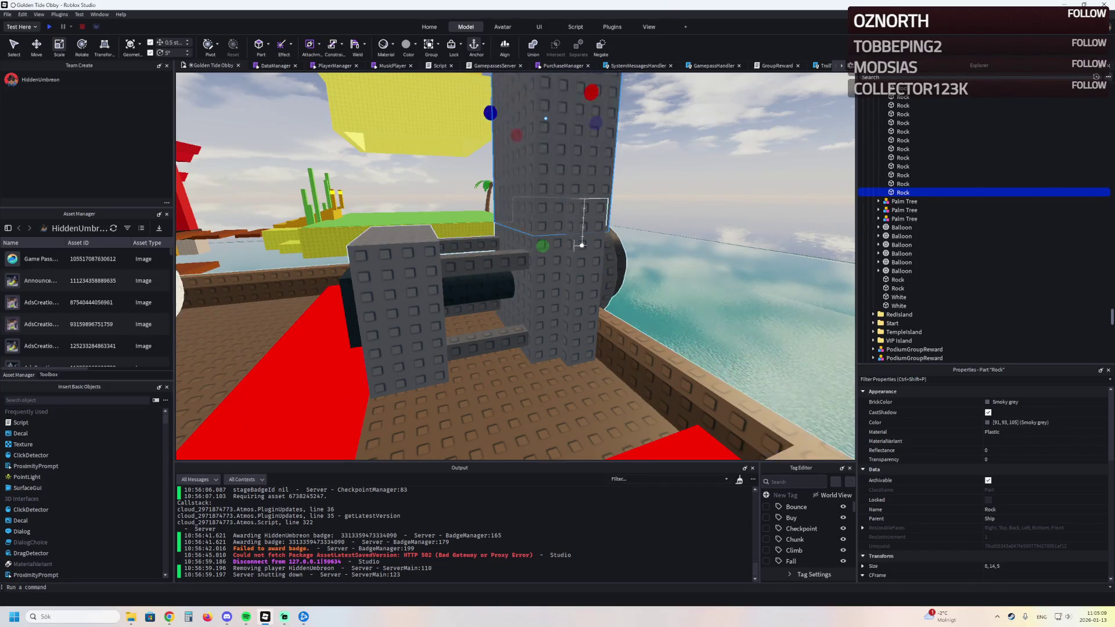
{"action": "mouse_move", "coordinate": [535, 194]}
{"action": "left_mouse_down"}
{"action": "mouse_move", "coordinate": [597, 200]}
{"action": "mouse_move", "coordinate": [582, 199]}
{"action": "left_mouse_up"}
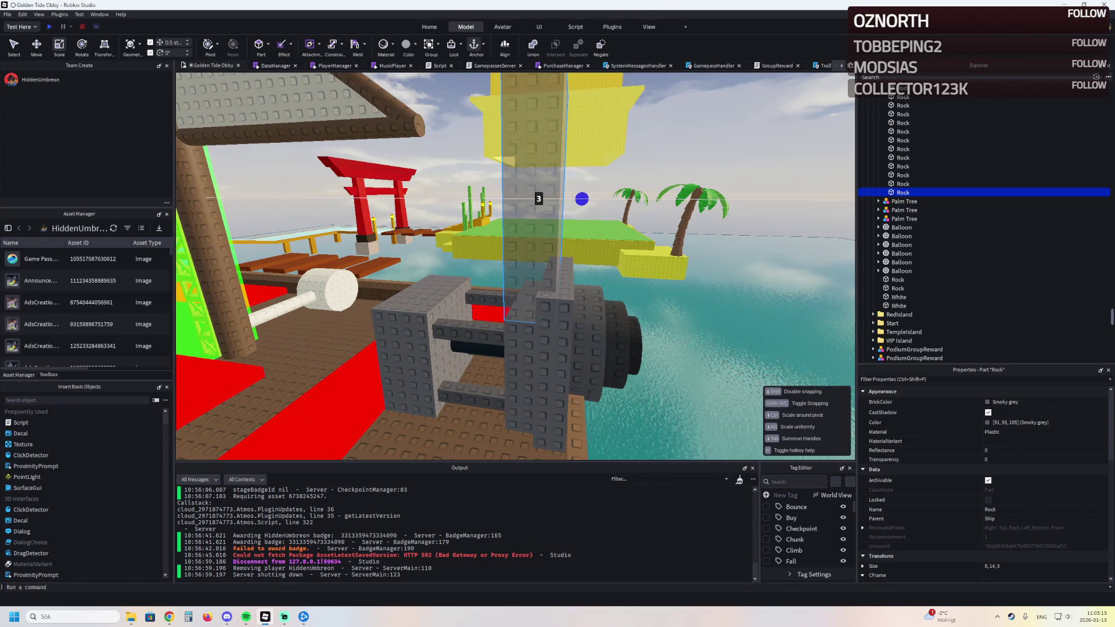
{"action": "right_click", "coordinate": [539, 232]}
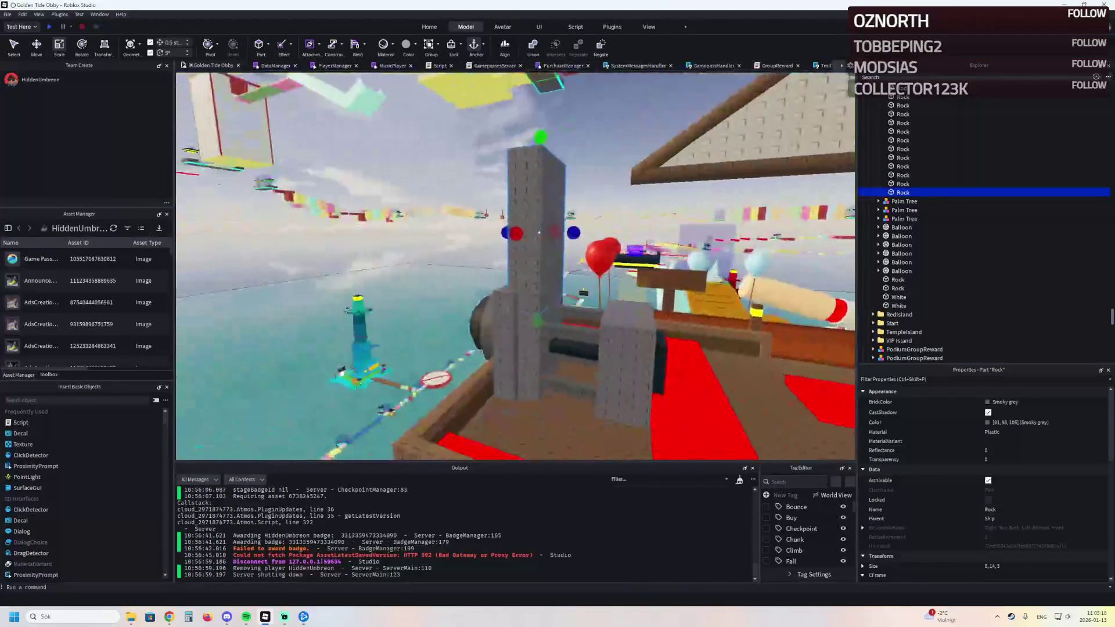
{"action": "right_click", "coordinate": [538, 233]}
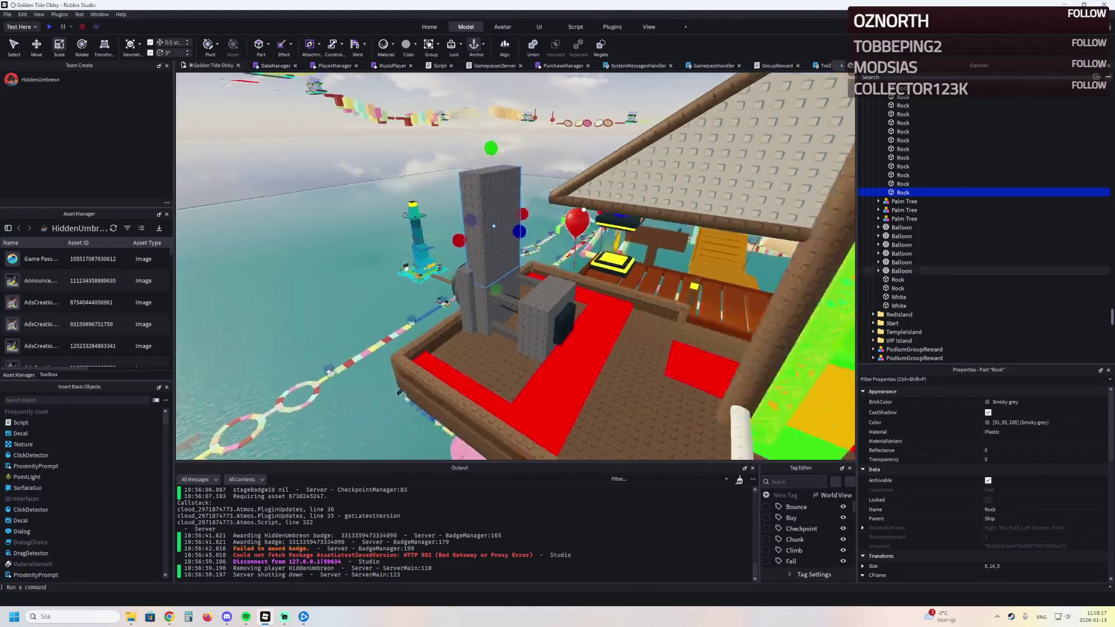
{"action": "right_click", "coordinate": [539, 232]}
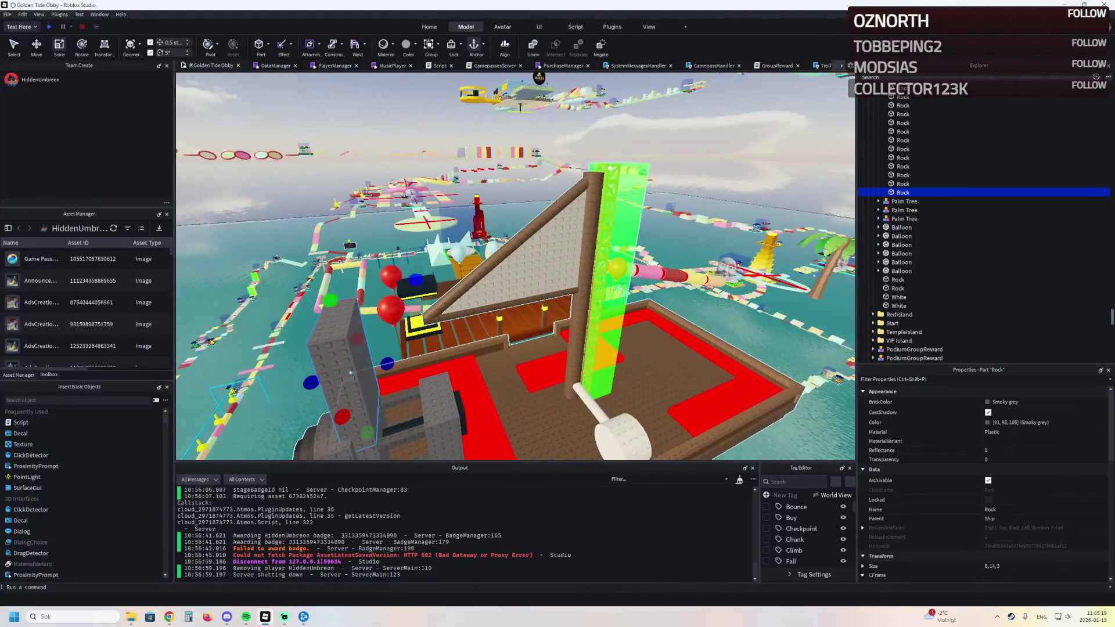
{"action": "right_click", "coordinate": [538, 232]}
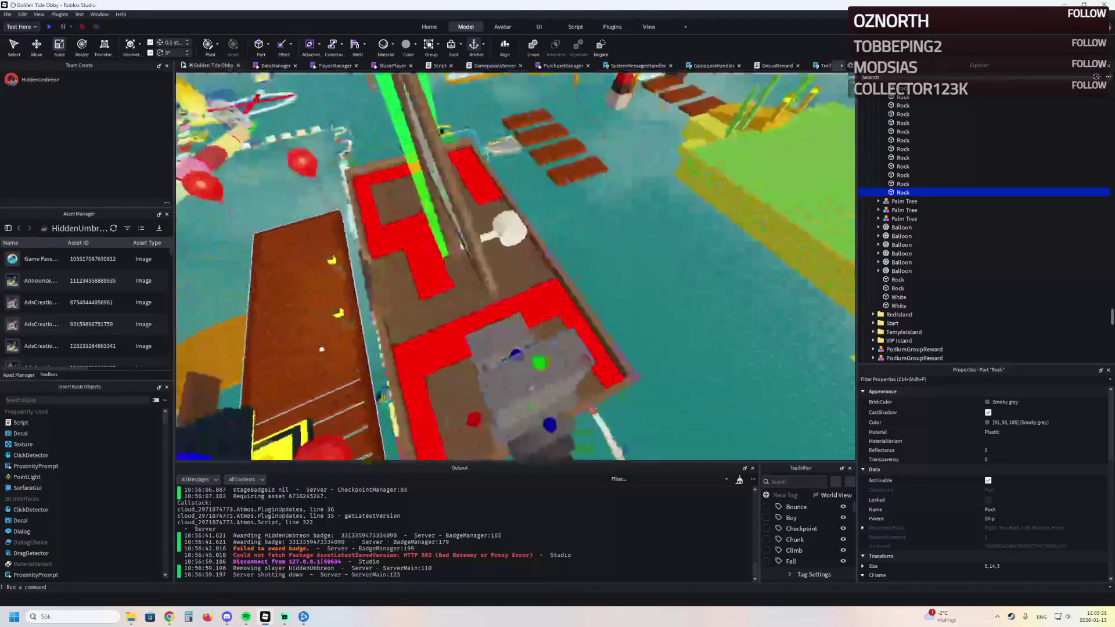
{"action": "key", "text": "Delete"}
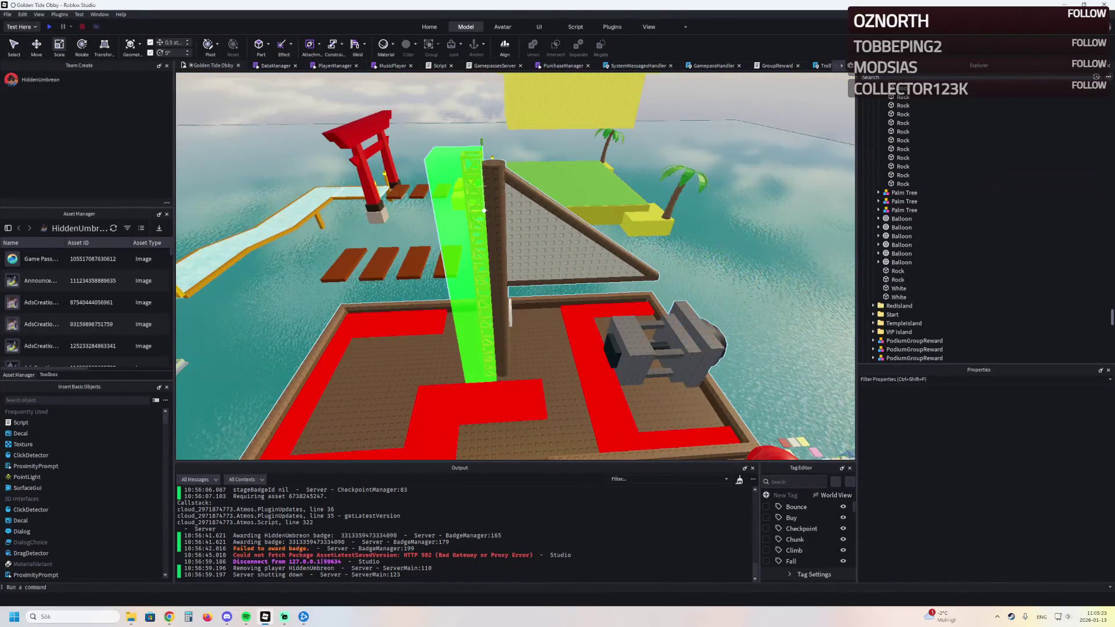
{"action": "right_click", "coordinate": [490, 216]}
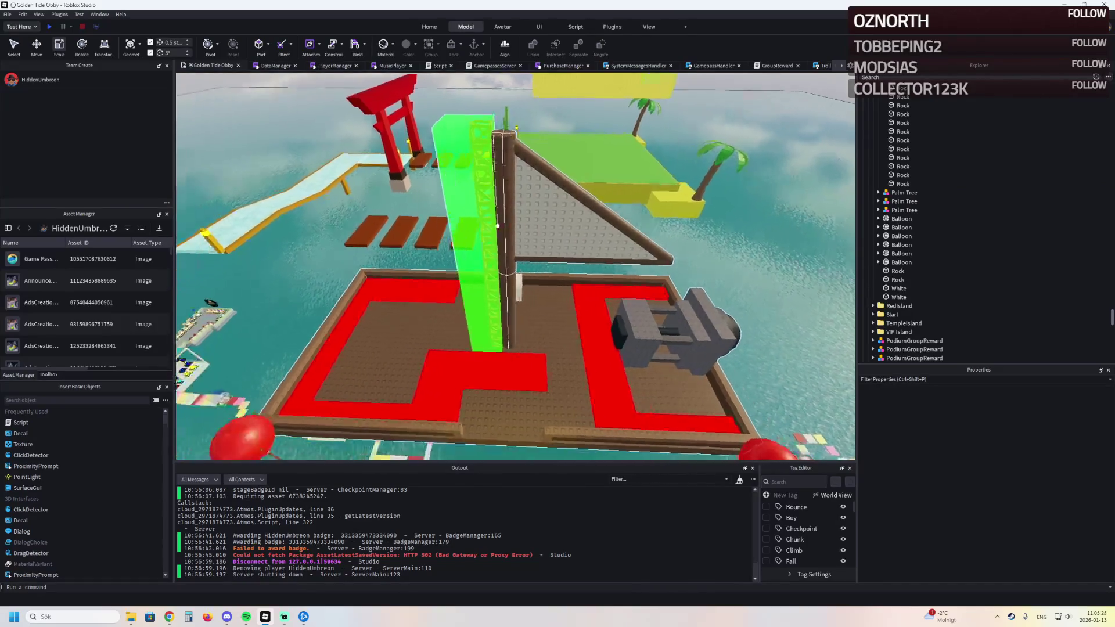
{"action": "key", "text": "ctrl+z"}
{"action": "right_click", "coordinate": [503, 225]}
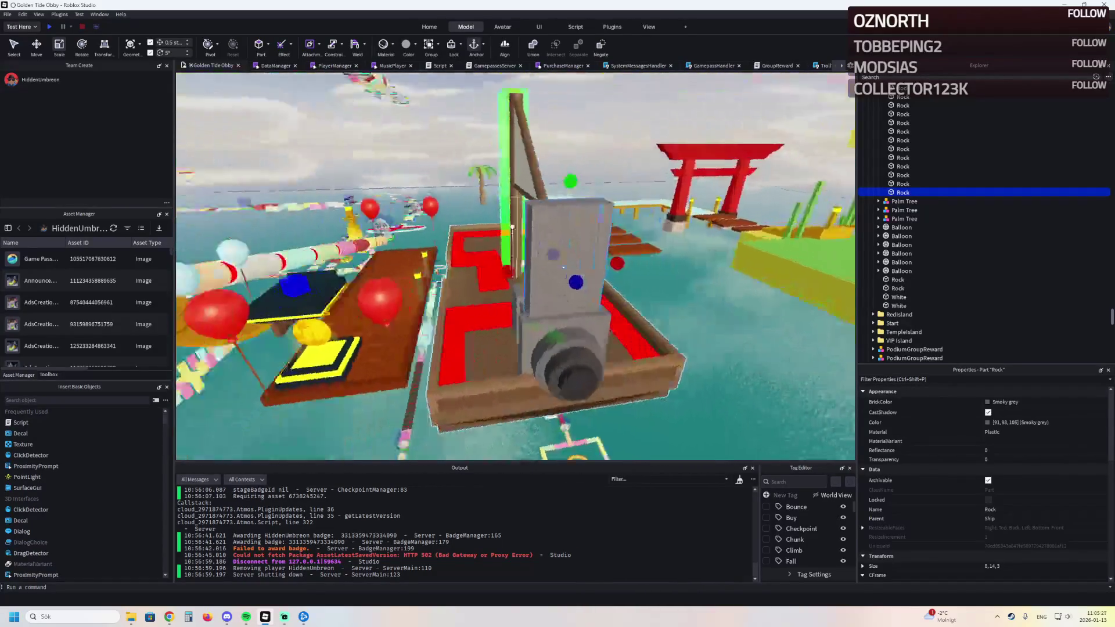
{"action": "right_click", "coordinate": [468, 235]}
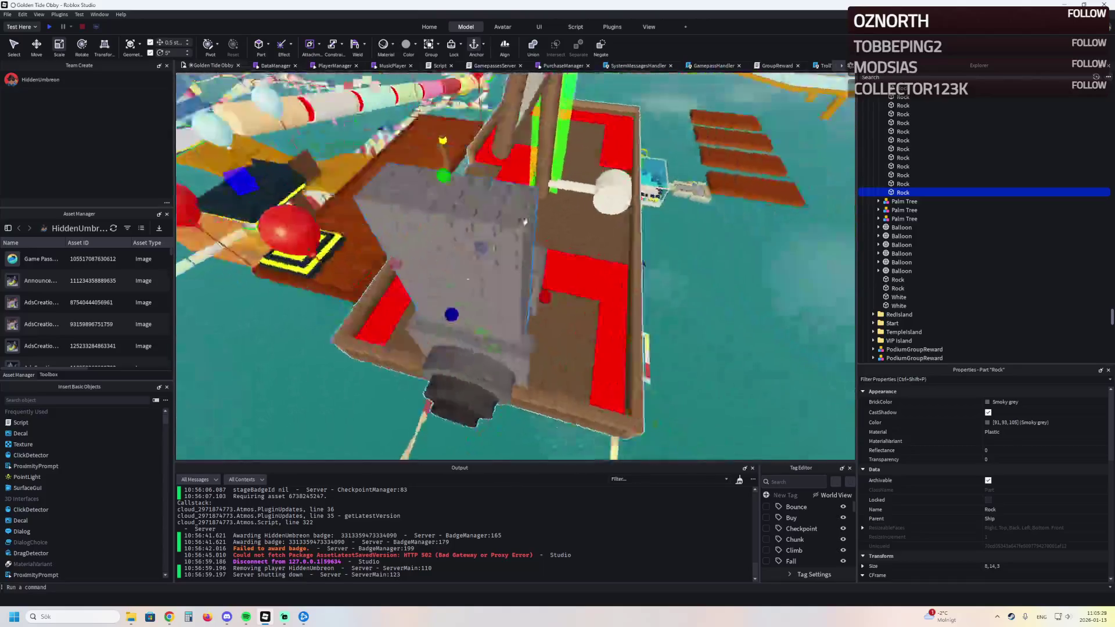
{"action": "right_click", "coordinate": [502, 227]}
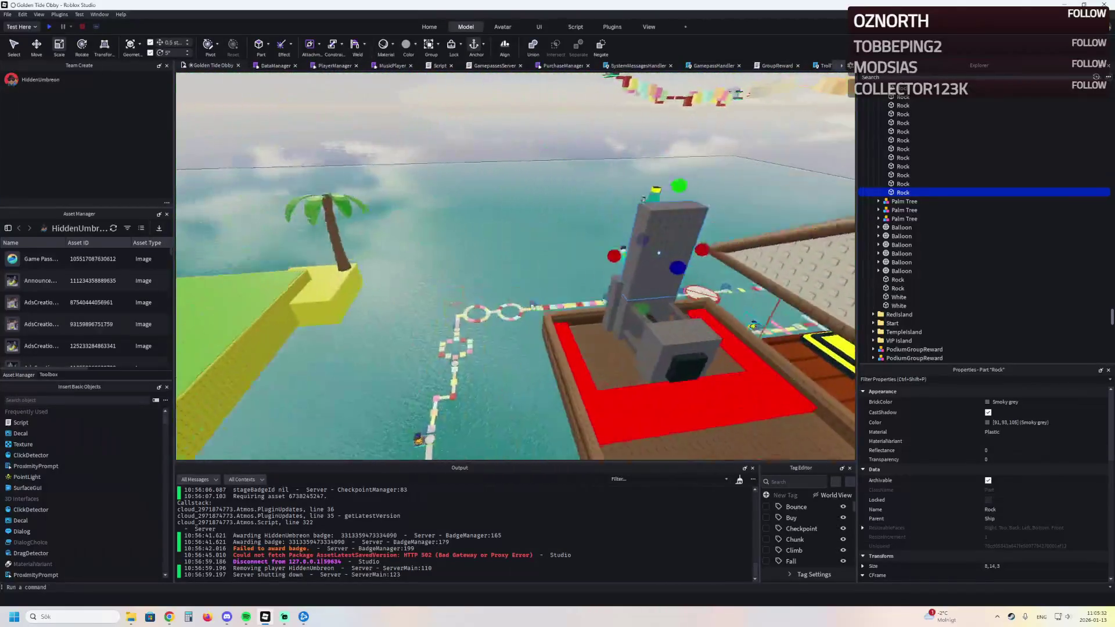
{"action": "right_click", "coordinate": [502, 228]}
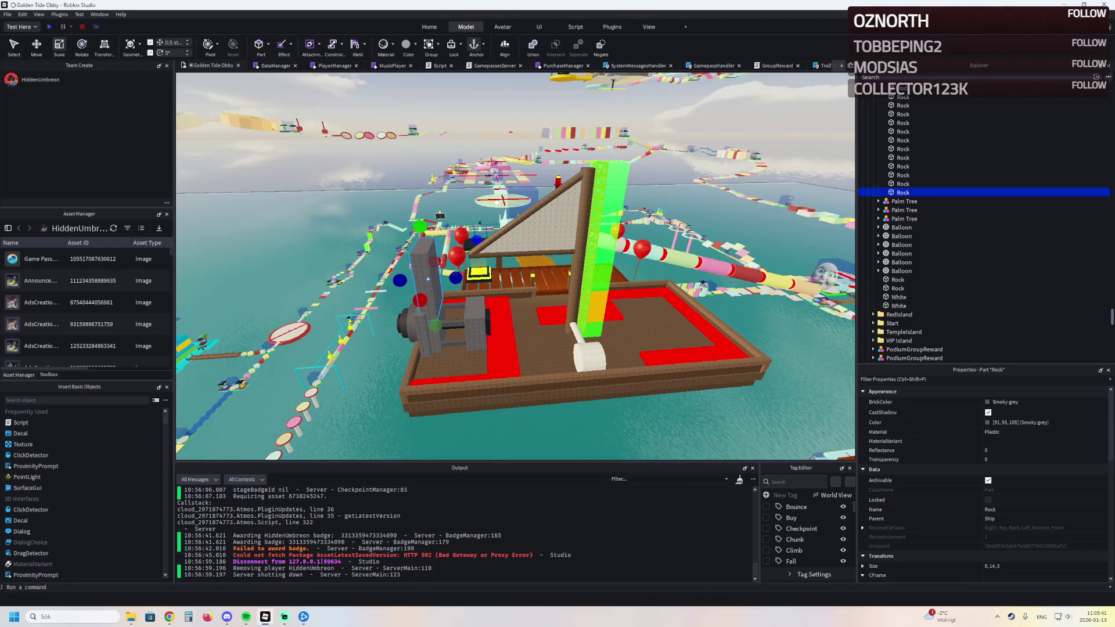
{"action": "key", "text": "d"}
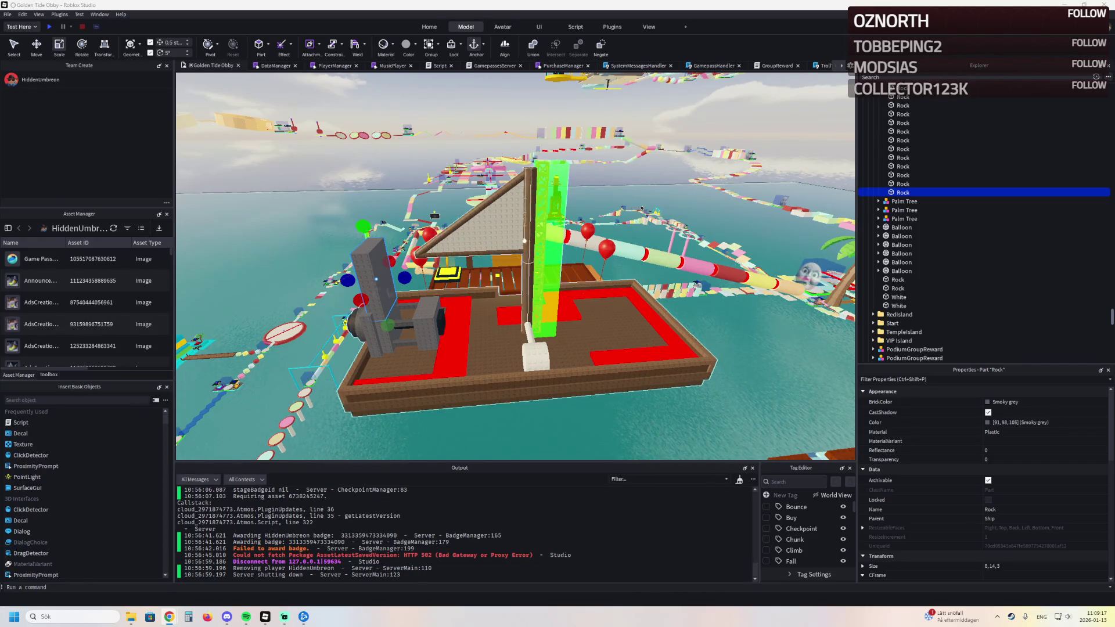
{"action": "key", "text": "w"}
{"action": "key", "text": "w"}
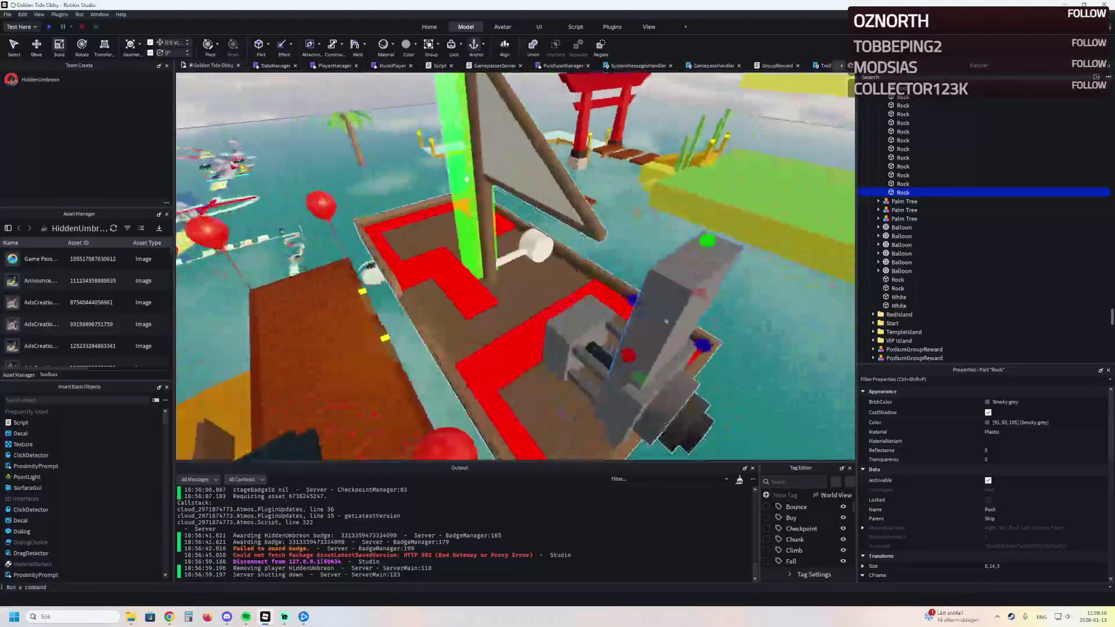
{"action": "key", "text": "w"}
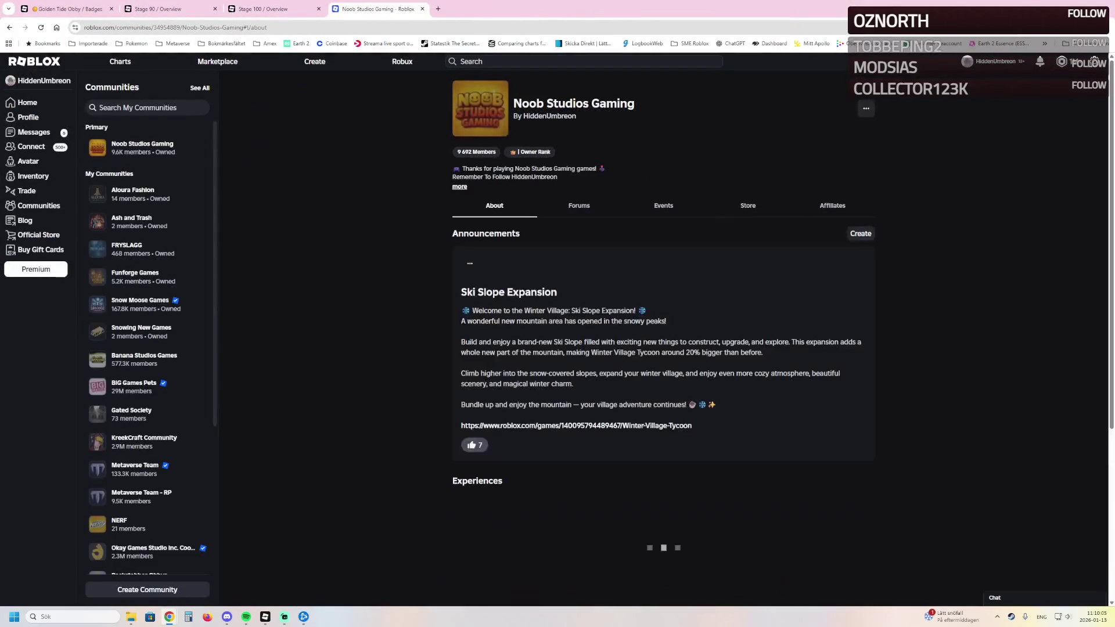
{"action": "scroll", "coordinate": [866, 108], "scroll_direction": "down", "scroll_amount": 2}
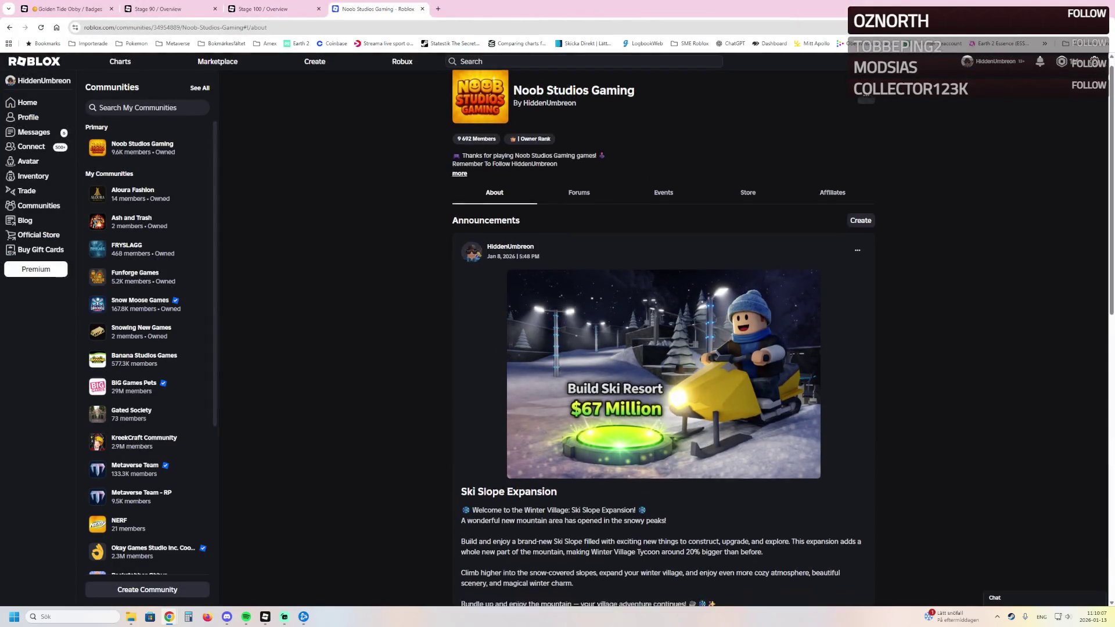
{"action": "scroll", "coordinate": [865, 109], "scroll_direction": "down", "scroll_amount": 3}
{"action": "scroll", "coordinate": [830, 435], "scroll_direction": "down", "scroll_amount": 1}
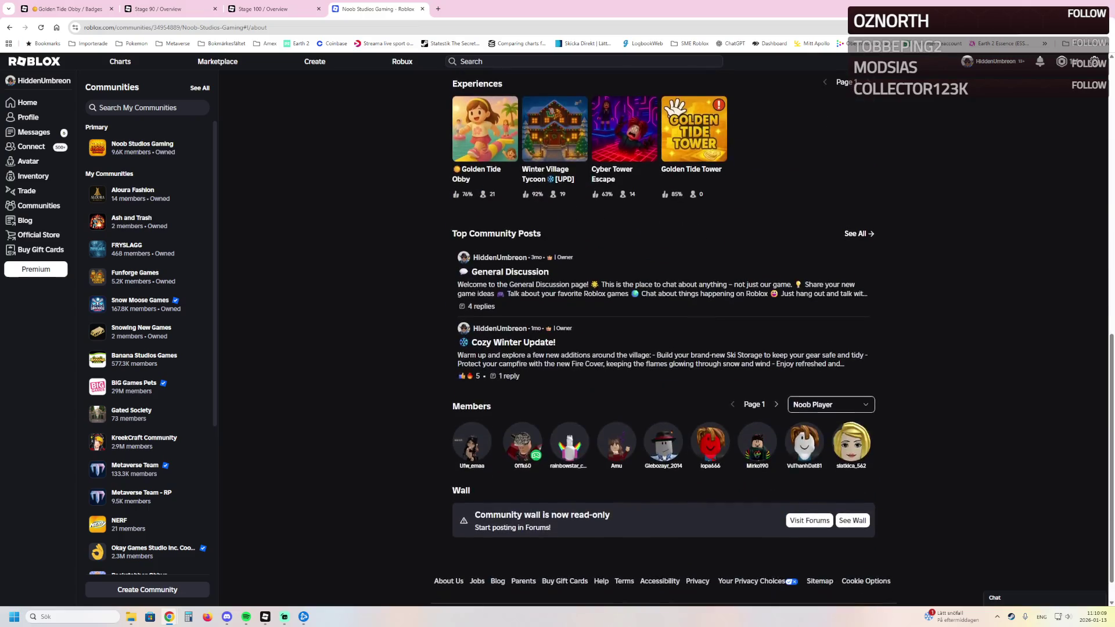
Step: Review the community's member role list, close it, then go to the account's own profile
{"action": "left_click", "coordinate": [831, 404]}
{"action": "scroll", "coordinate": [828, 462], "scroll_direction": "down", "scroll_amount": 2}
{"action": "scroll", "coordinate": [827, 445], "scroll_direction": "down", "scroll_amount": 1}
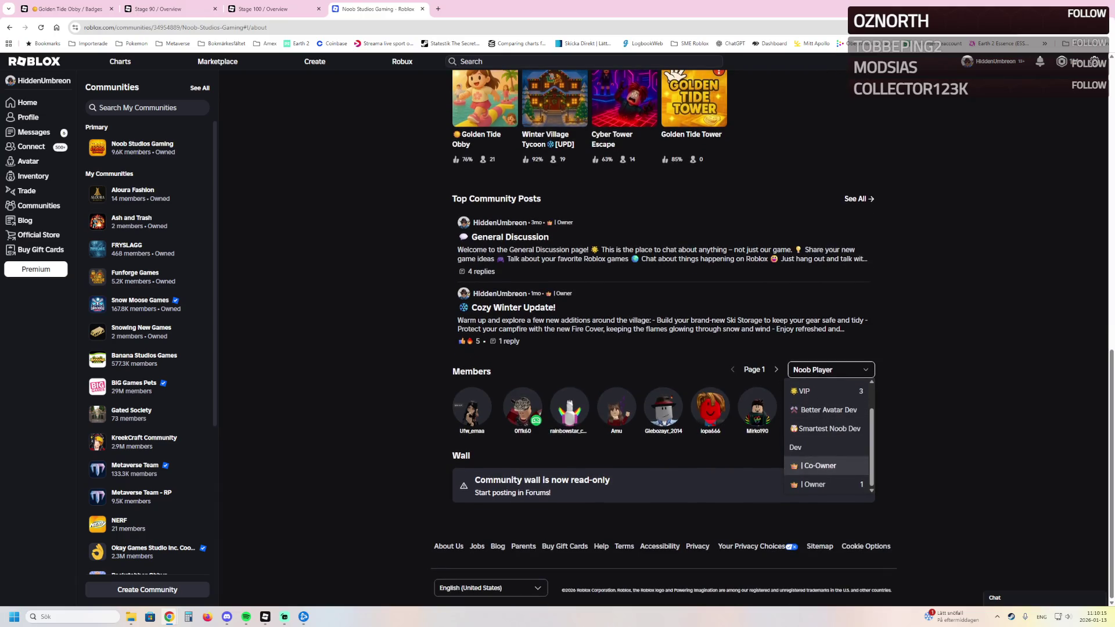
{"action": "scroll", "coordinate": [828, 436], "scroll_direction": "up", "scroll_amount": 2}
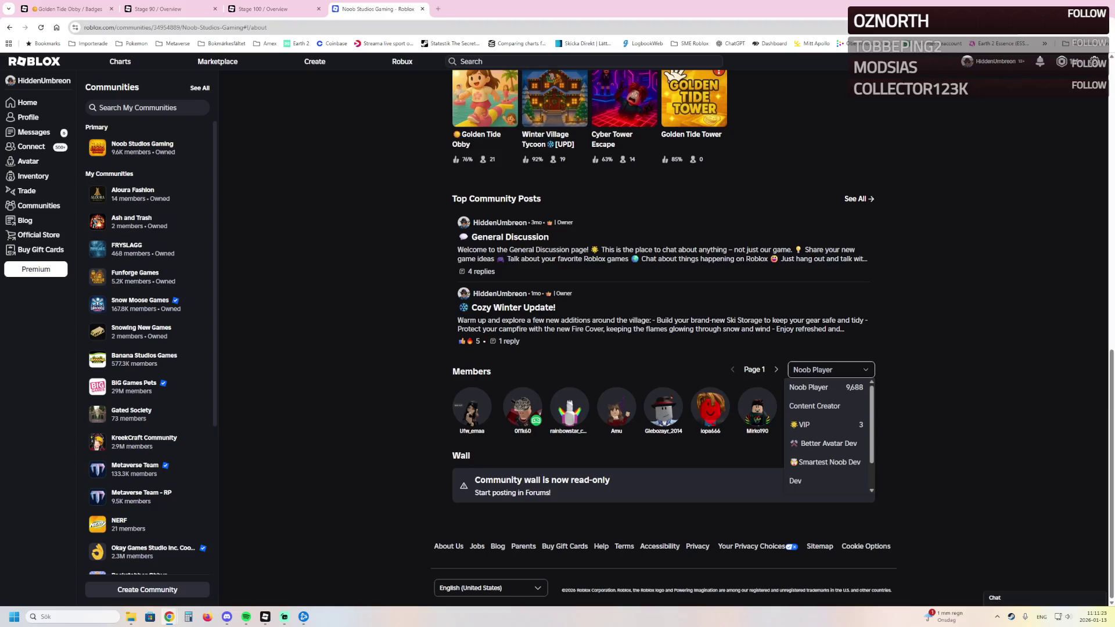
{"action": "key", "text": "ctrl+l"}
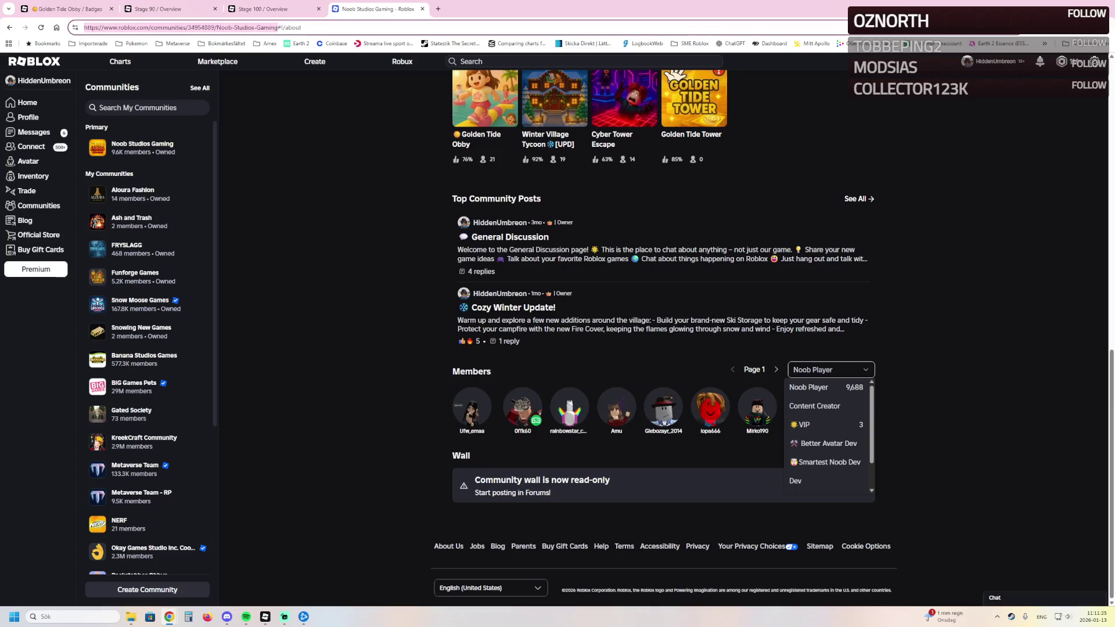
{"action": "key", "text": "Escape"}
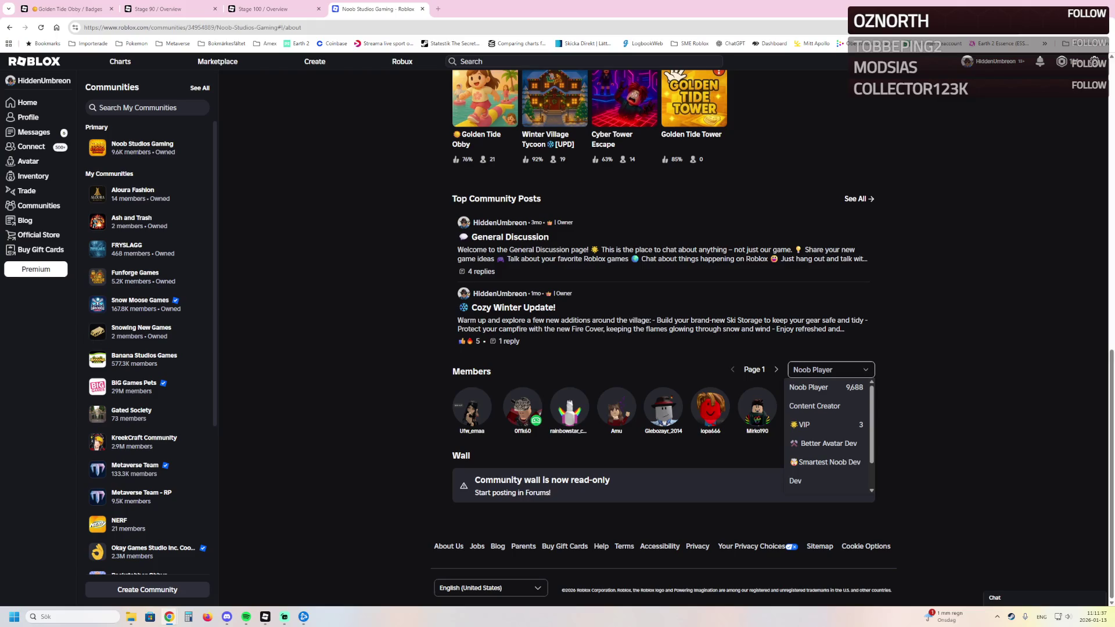
{"action": "key", "text": "Escape"}
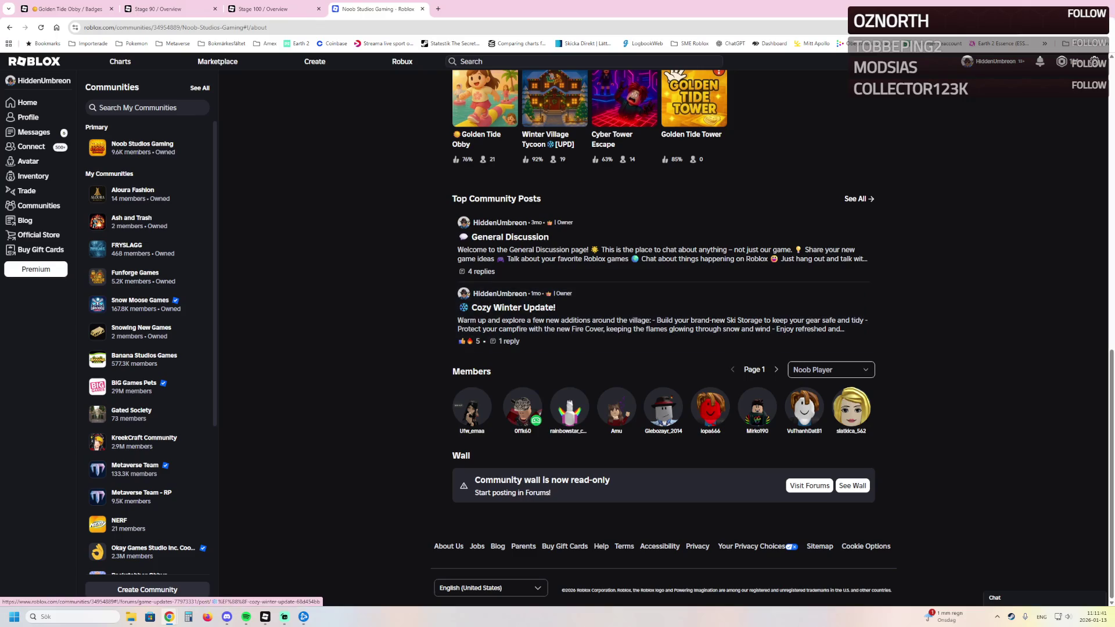
{"action": "scroll", "coordinate": [663, 331], "scroll_direction": "up", "scroll_amount": 1}
{"action": "scroll", "coordinate": [663, 331], "scroll_direction": "up", "scroll_amount": 1}
{"action": "scroll", "coordinate": [662, 332], "scroll_direction": "down", "scroll_amount": 1}
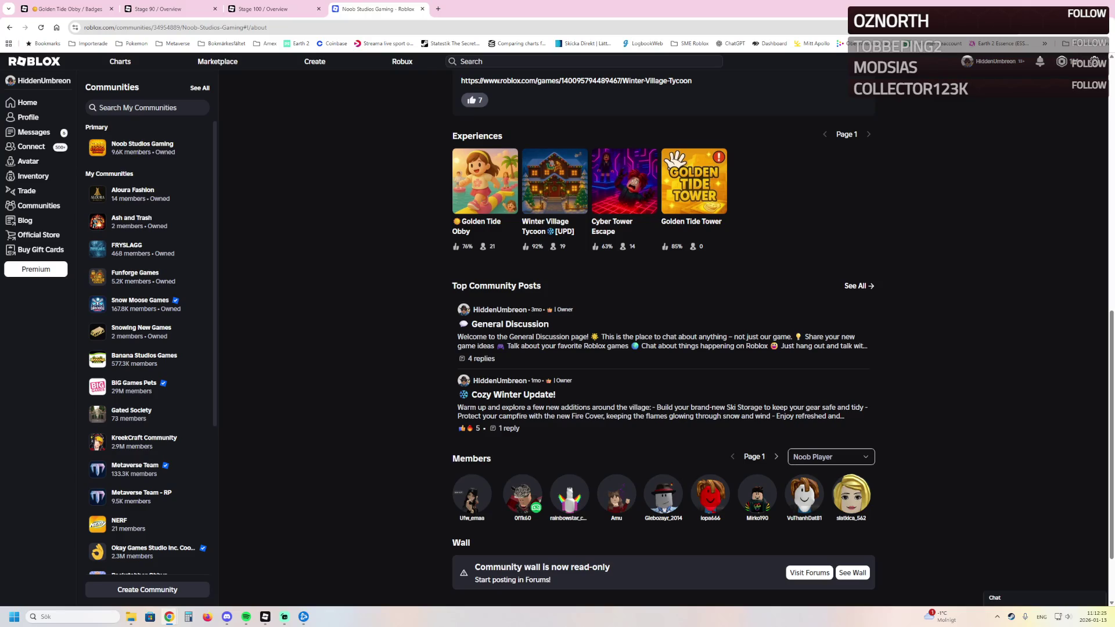
{"action": "scroll", "coordinate": [662, 331], "scroll_direction": "up", "scroll_amount": 3}
{"action": "left_click", "coordinate": [44, 81]}
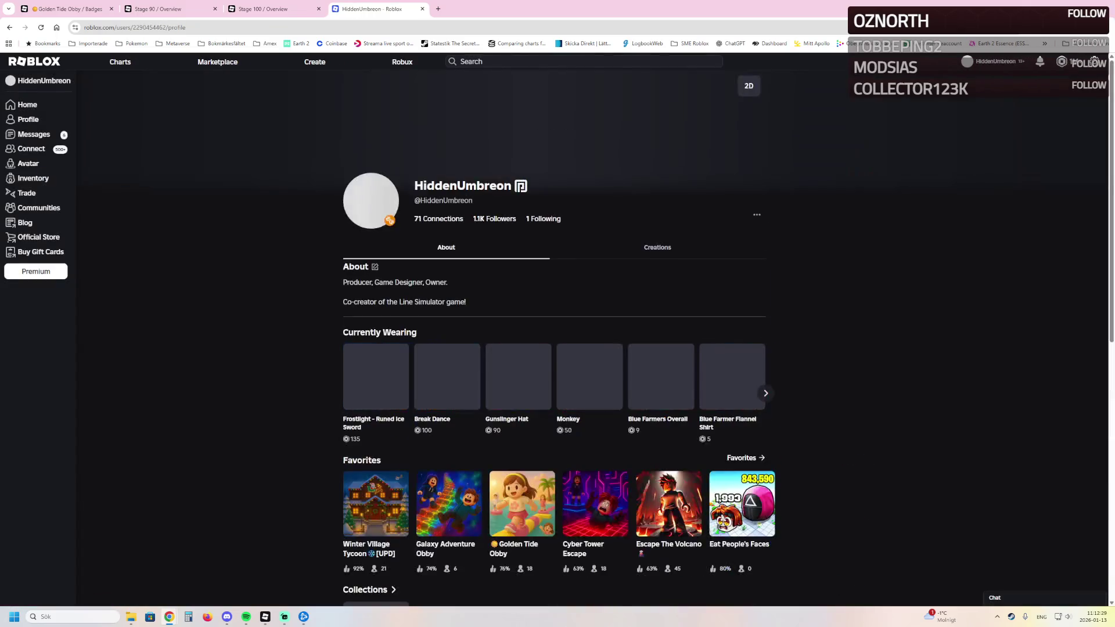
Step: Look over the account's created experiences and the Apar experience, then return to the profile overview
{"action": "left_click", "coordinate": [657, 246]}
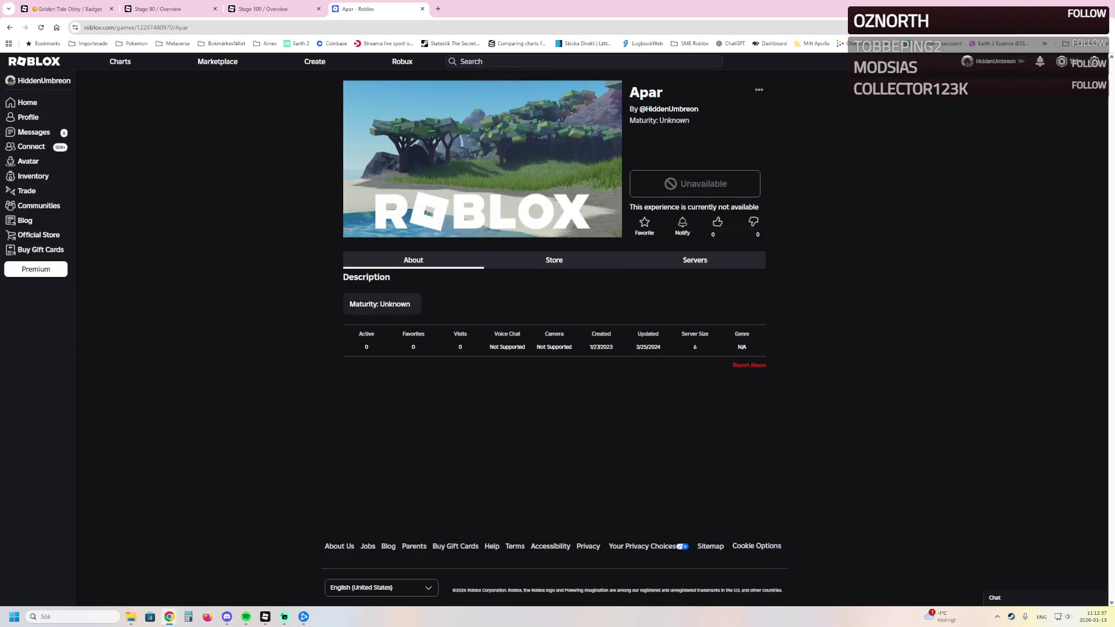
{"action": "left_click", "coordinate": [8, 27]}
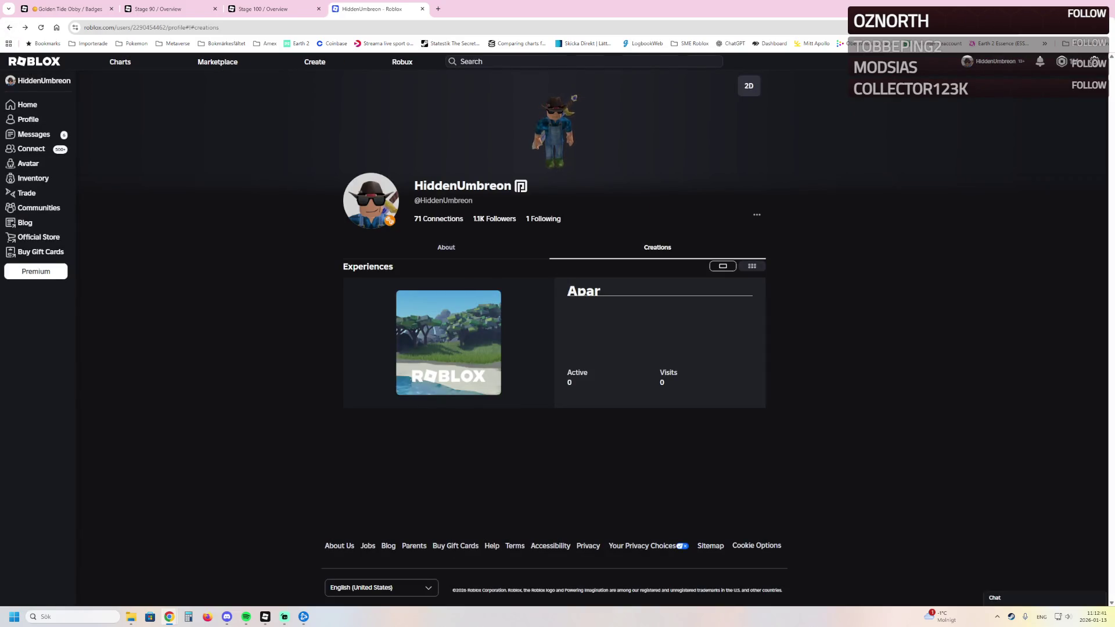
{"action": "left_click", "coordinate": [995, 61]}
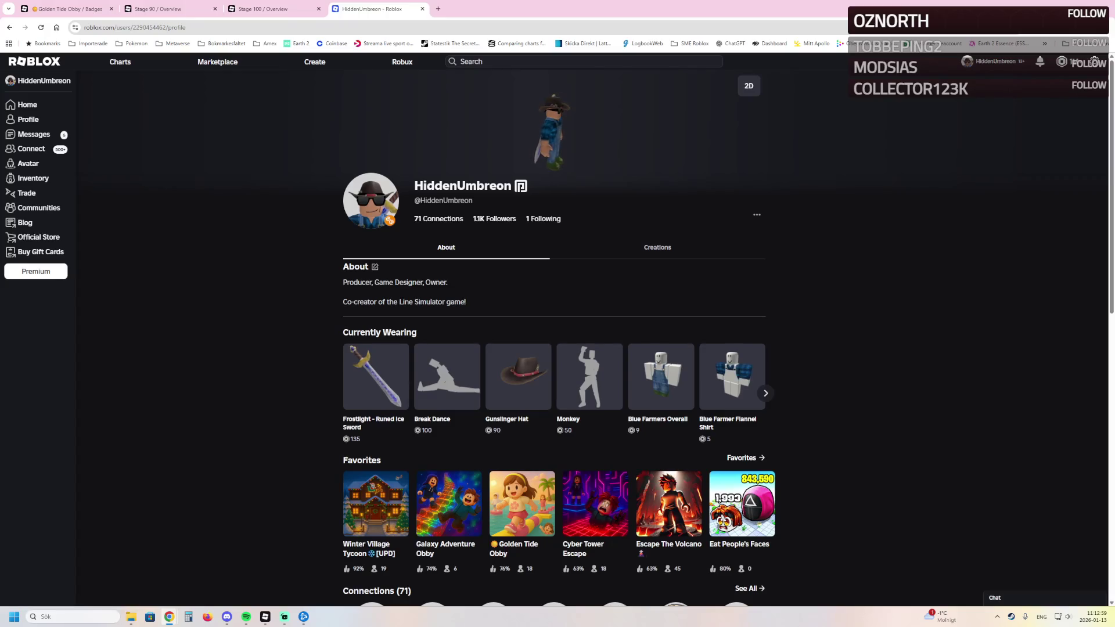
Step: Check the Golden Tide Obby badges browser tab, then return to the Noob Studios Gaming community page
{"action": "key", "text": "ctrl+shift+Tab"}
{"action": "key", "text": "ctrl+shift+Tab"}
{"action": "key", "text": "ctrl+shift+Tab"}
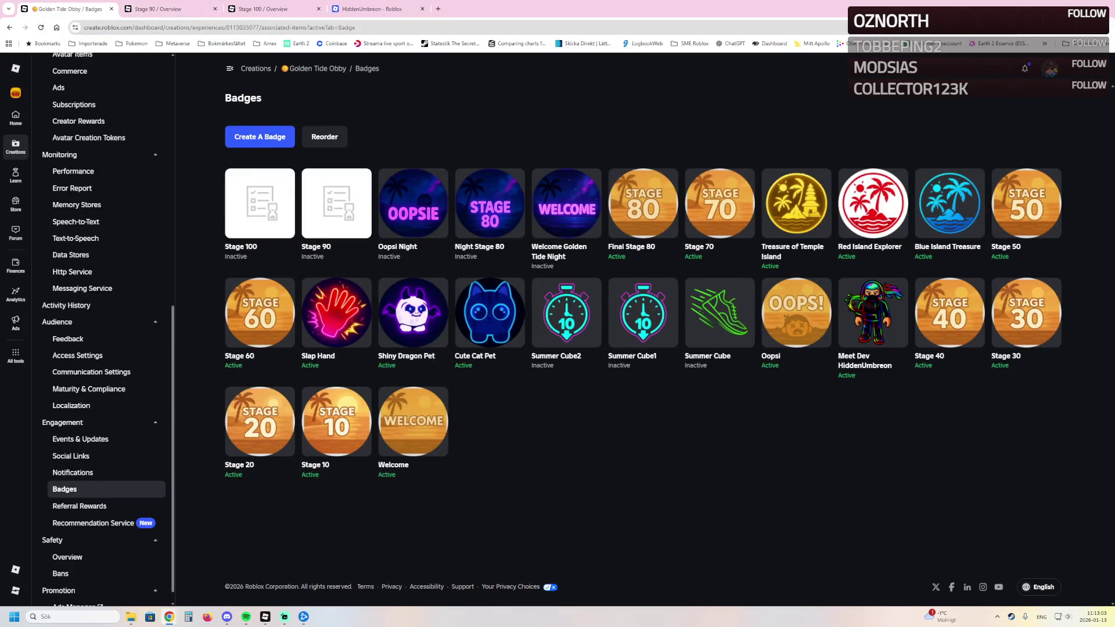
{"action": "key", "text": "ctrl+Tab"}
{"action": "key", "text": "ctrl+Tab"}
{"action": "key", "text": "ctrl+Tab"}
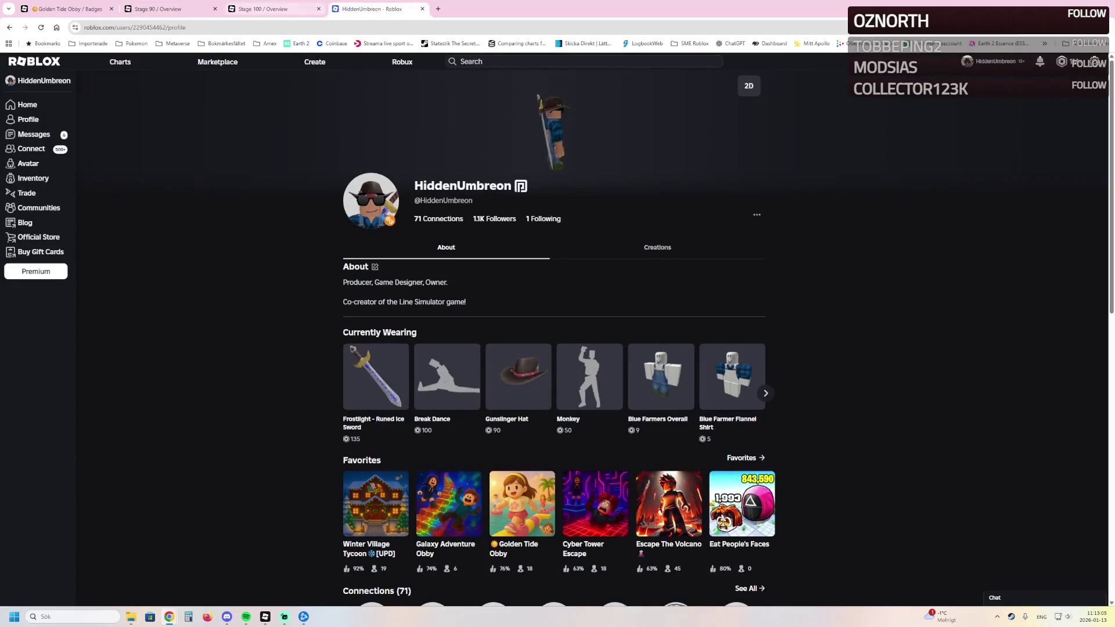
{"action": "left_click", "coordinate": [10, 207]}
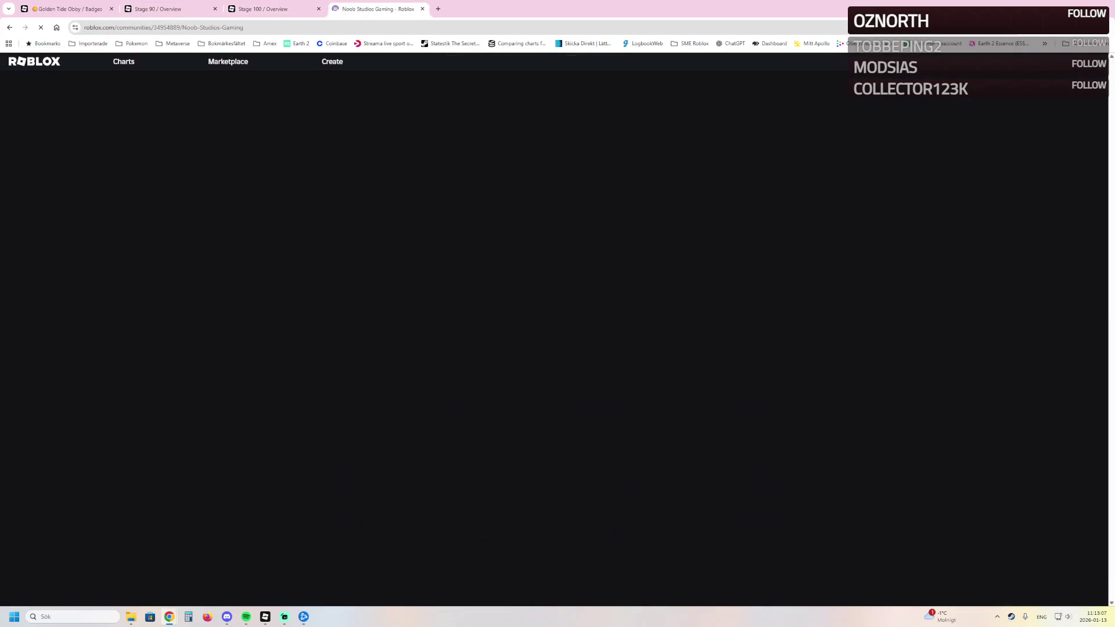
{"action": "scroll", "coordinate": [663, 349], "scroll_direction": "down", "scroll_amount": 2}
{"action": "scroll", "coordinate": [661, 348], "scroll_direction": "down", "scroll_amount": 1}
{"action": "scroll", "coordinate": [663, 348], "scroll_direction": "down", "scroll_amount": 1}
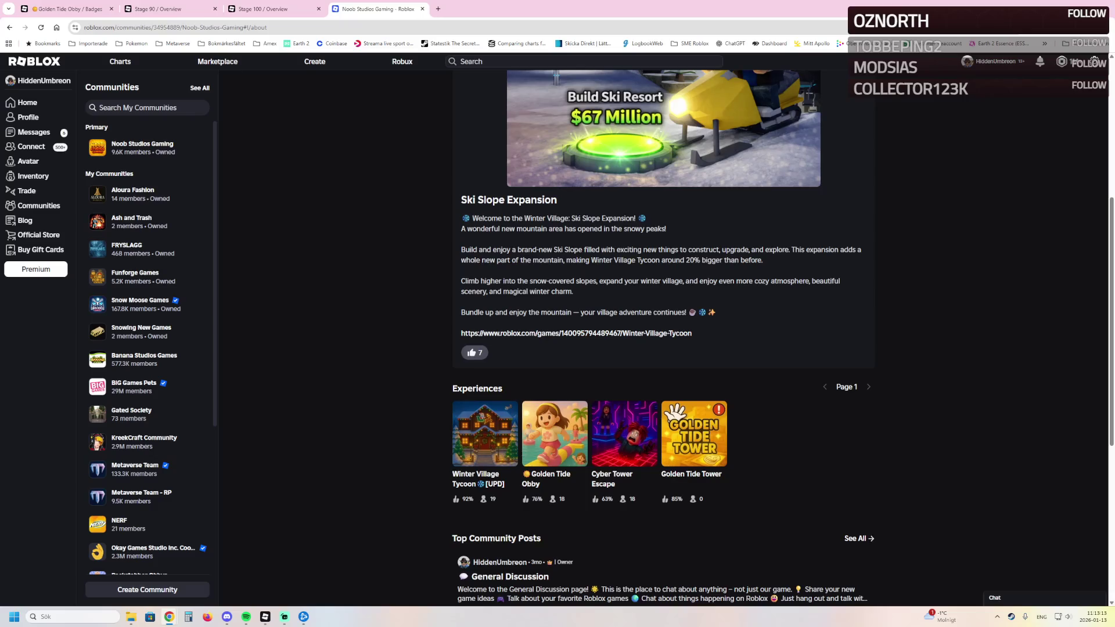
{"action": "scroll", "coordinate": [663, 348], "scroll_direction": "up", "scroll_amount": 1}
{"action": "scroll", "coordinate": [662, 348], "scroll_direction": "up", "scroll_amount": 1}
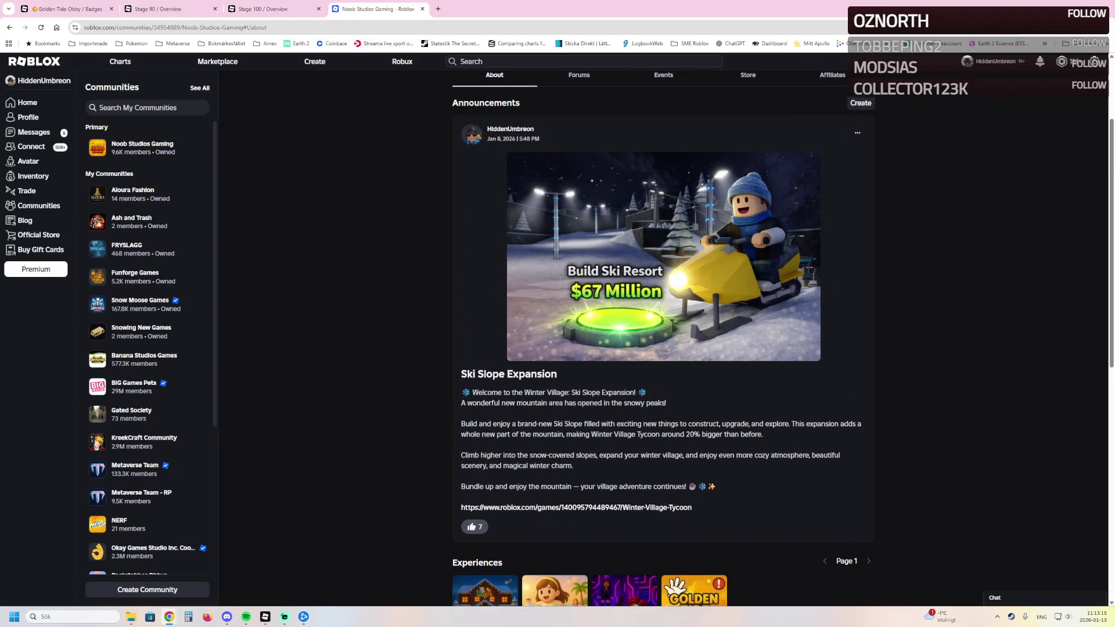
{"action": "scroll", "coordinate": [661, 349], "scroll_direction": "down", "scroll_amount": 1}
{"action": "scroll", "coordinate": [662, 349], "scroll_direction": "up", "scroll_amount": 2}
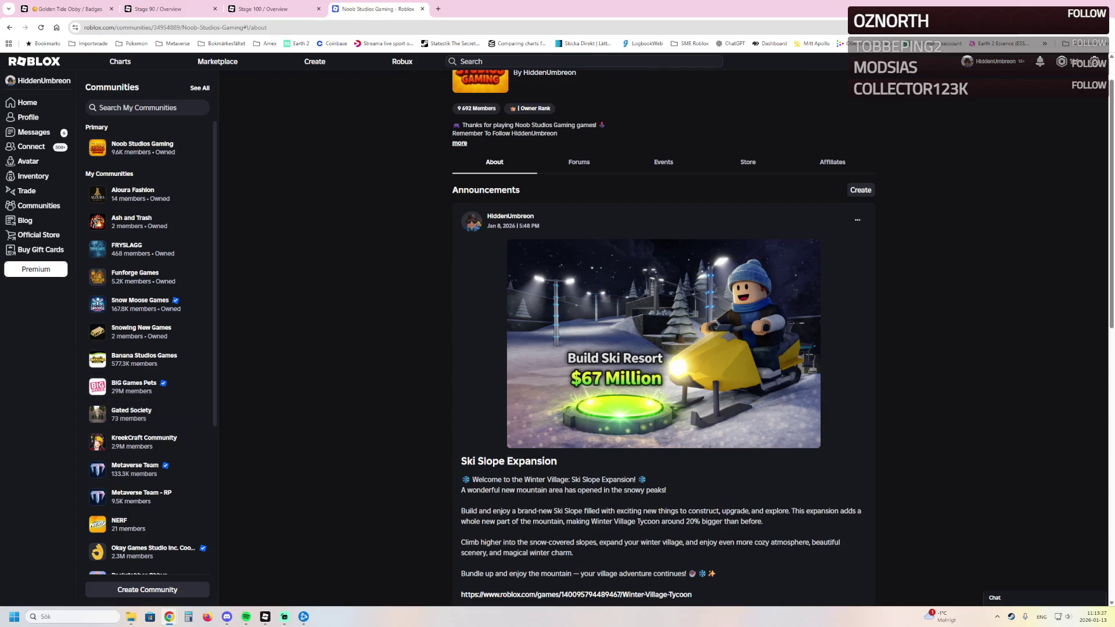
{"action": "scroll", "coordinate": [662, 348], "scroll_direction": "up", "scroll_amount": 1}
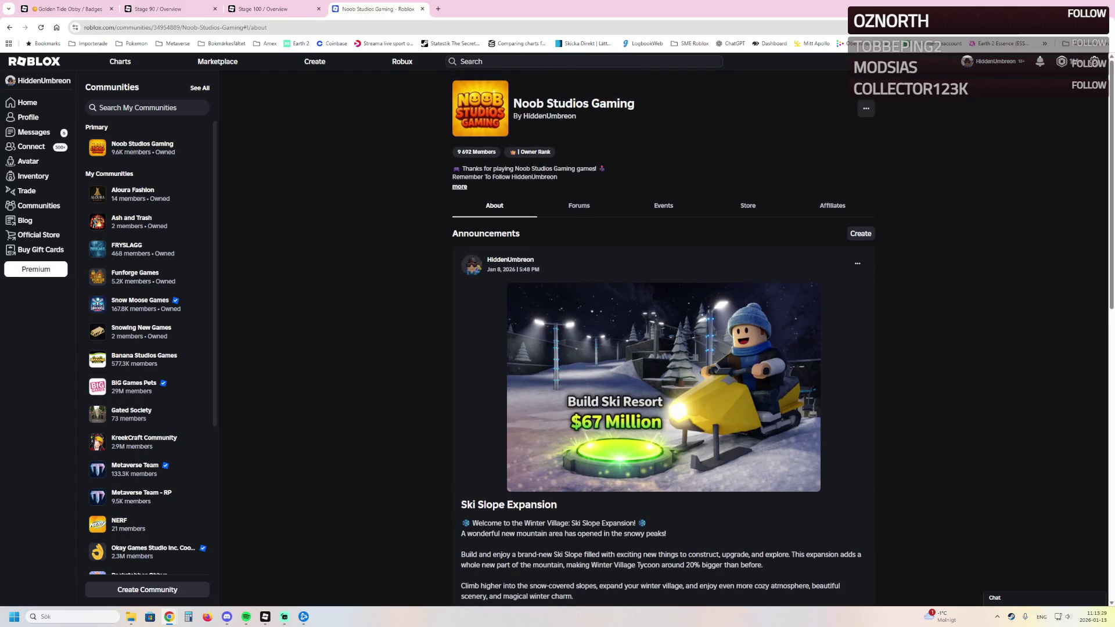
{"action": "mouse_move", "coordinate": [265, 617]}
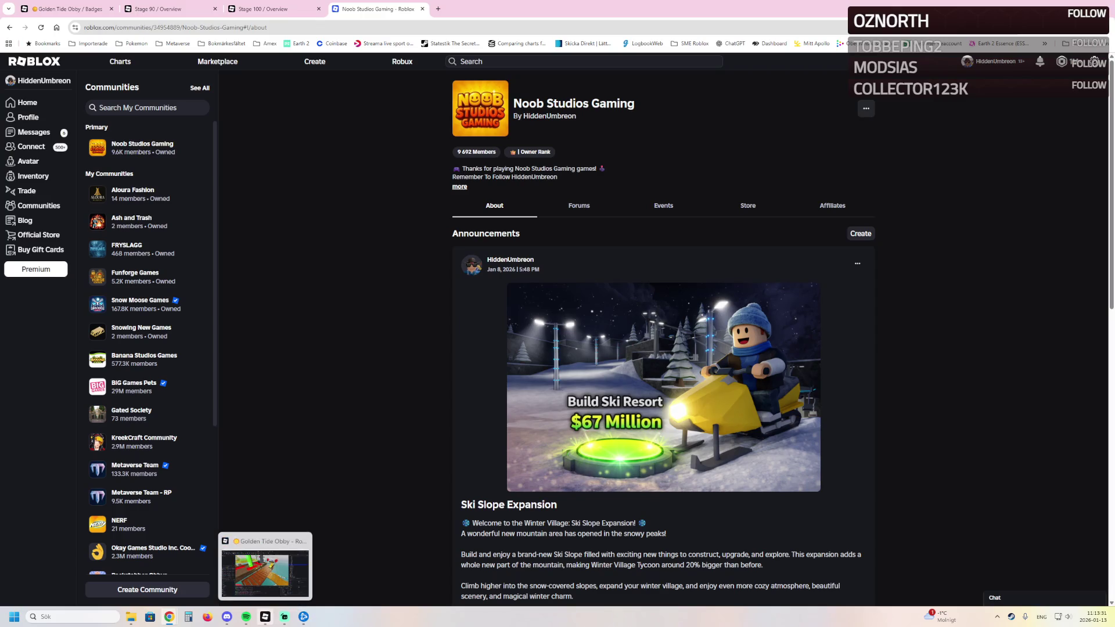
Step: Switch back to Roblox Studio with the Golden Tide Obby place after the community page loads
{"action": "left_click", "coordinate": [265, 566]}
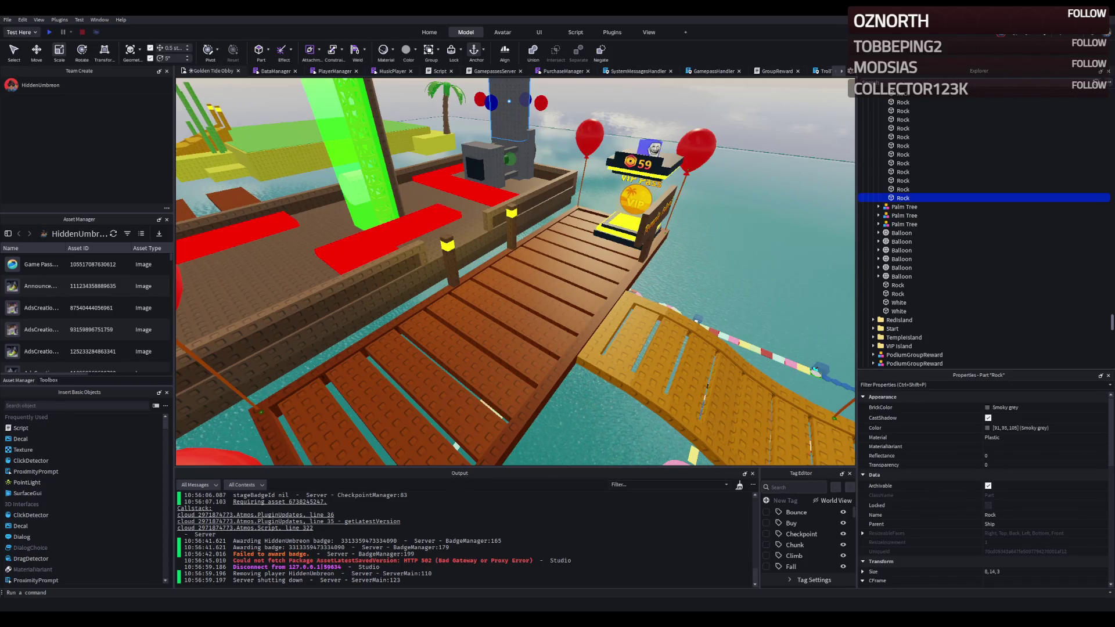
{"action": "key", "text": "a"}
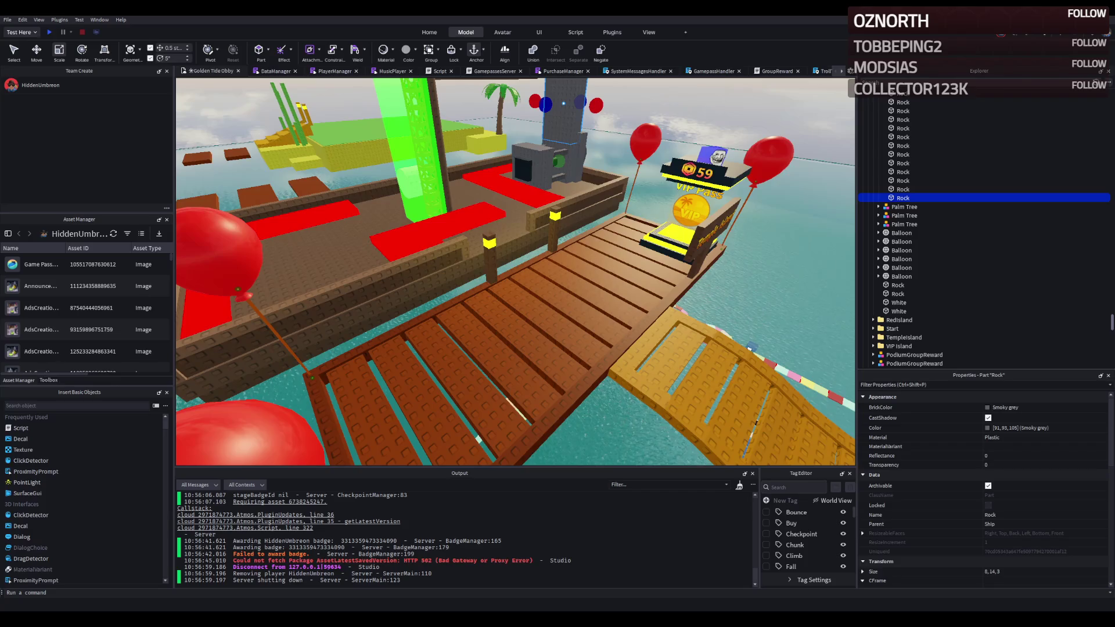
Step: Fly the camera over the ship deck, green island and yellow temple to survey the course
{"action": "right_click", "coordinate": [428, 305]}
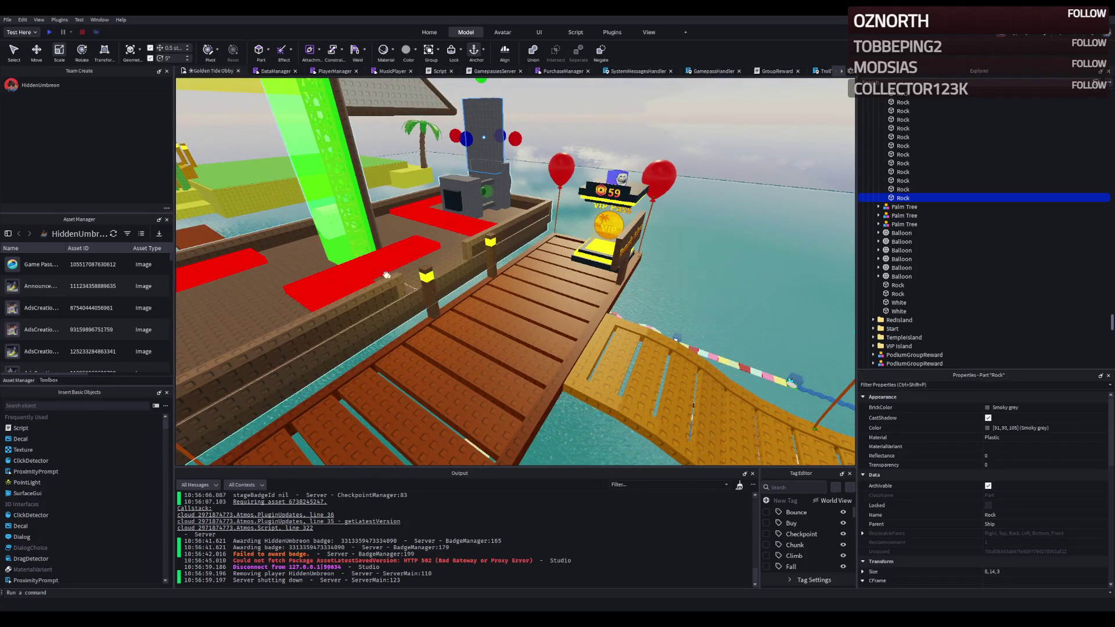
{"action": "scroll", "coordinate": [407, 266], "scroll_direction": "up", "scroll_amount": 5}
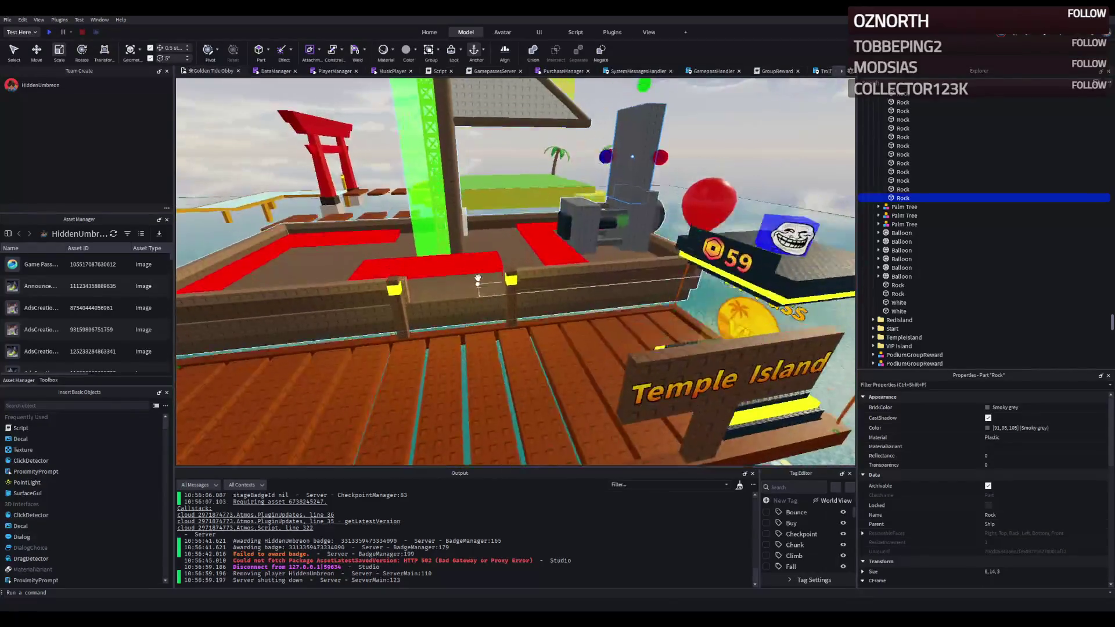
{"action": "scroll", "coordinate": [477, 277], "scroll_direction": "up", "scroll_amount": 5}
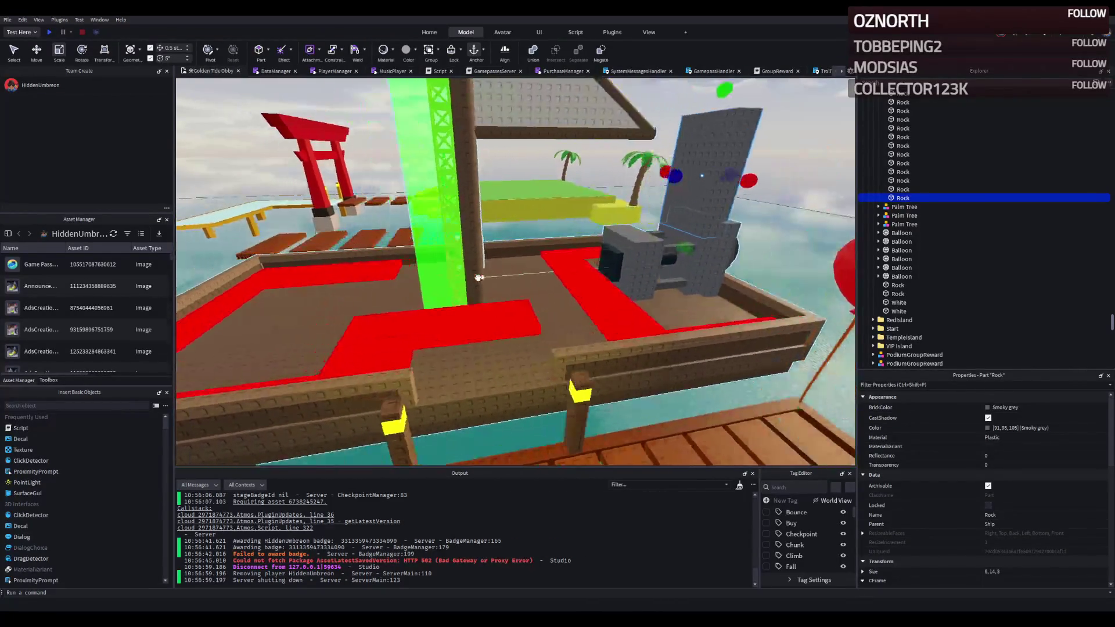
{"action": "scroll", "coordinate": [478, 278], "scroll_direction": "down", "scroll_amount": 3}
{"action": "scroll", "coordinate": [482, 277], "scroll_direction": "down", "scroll_amount": 2}
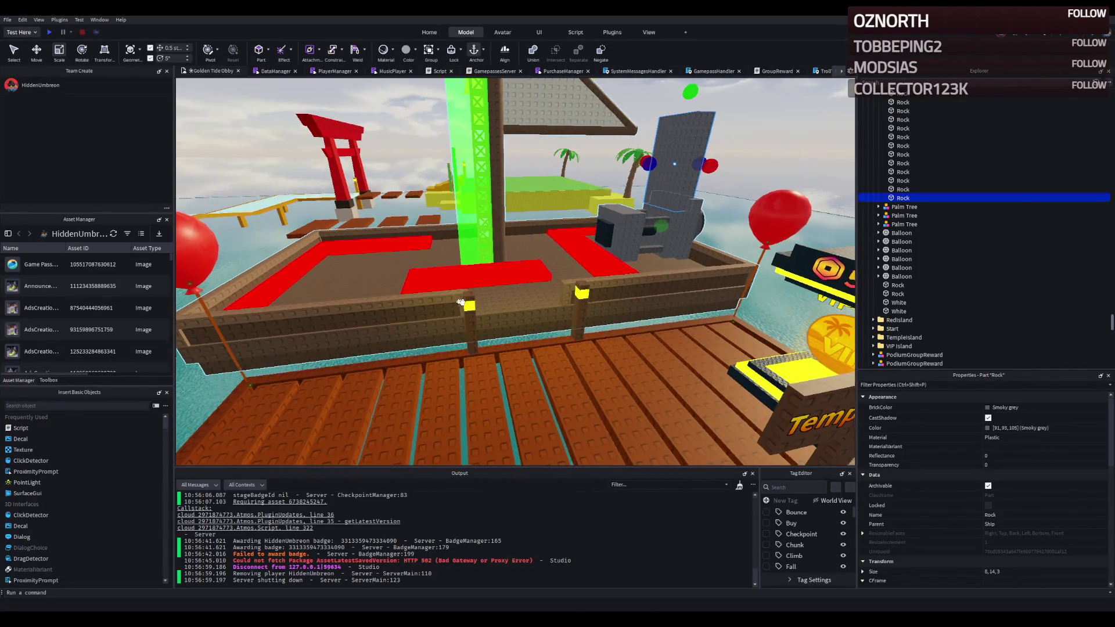
{"action": "scroll", "coordinate": [453, 296], "scroll_direction": "up", "scroll_amount": 10}
{"action": "left_click_drag", "start_coordinate": [468, 281], "coordinate": [466, 280]}
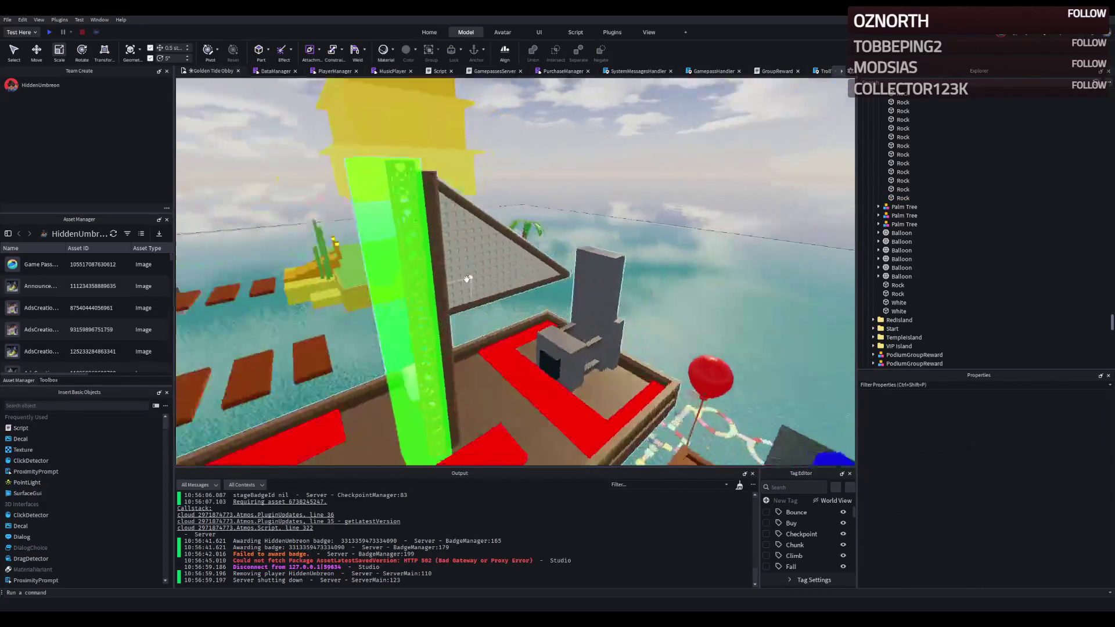
{"action": "scroll", "coordinate": [466, 280], "scroll_direction": "up", "scroll_amount": 3}
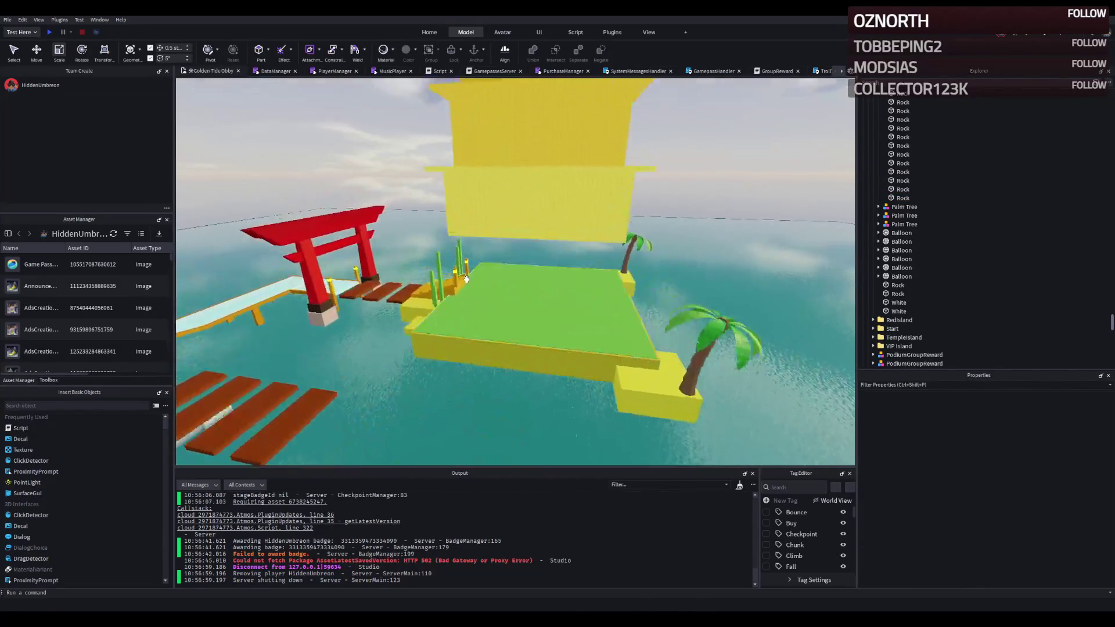
{"action": "scroll", "coordinate": [466, 281], "scroll_direction": "up", "scroll_amount": 3}
{"action": "scroll", "coordinate": [466, 280], "scroll_direction": "up", "scroll_amount": 3}
{"action": "scroll", "coordinate": [467, 278], "scroll_direction": "up", "scroll_amount": 3}
{"action": "left_click_drag", "start_coordinate": [467, 278], "coordinate": [306, 313]}
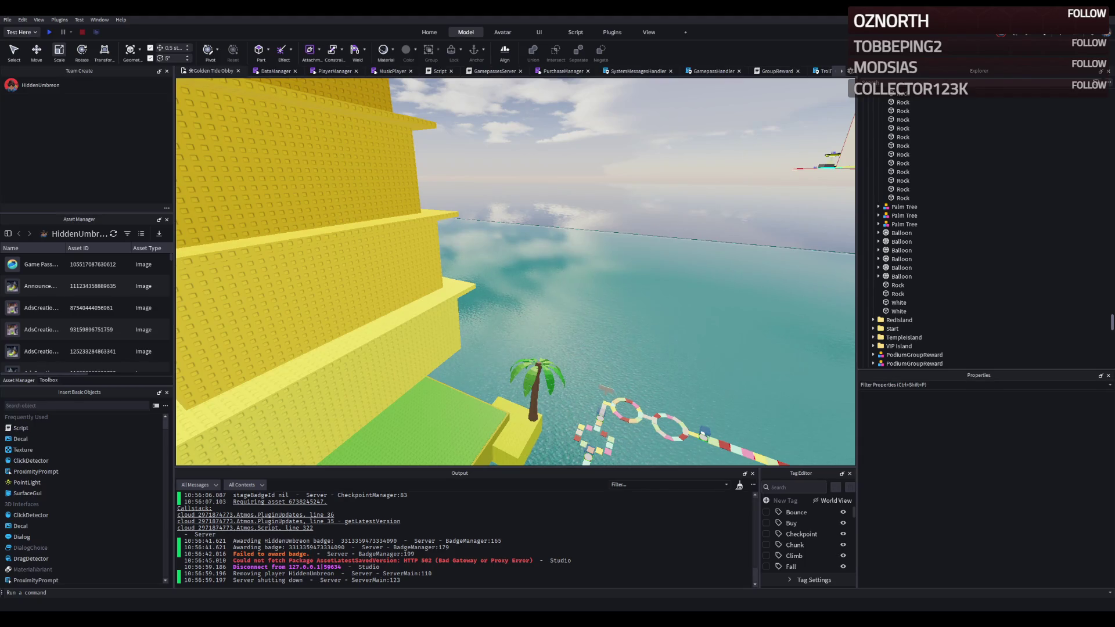
{"action": "key", "text": "e"}
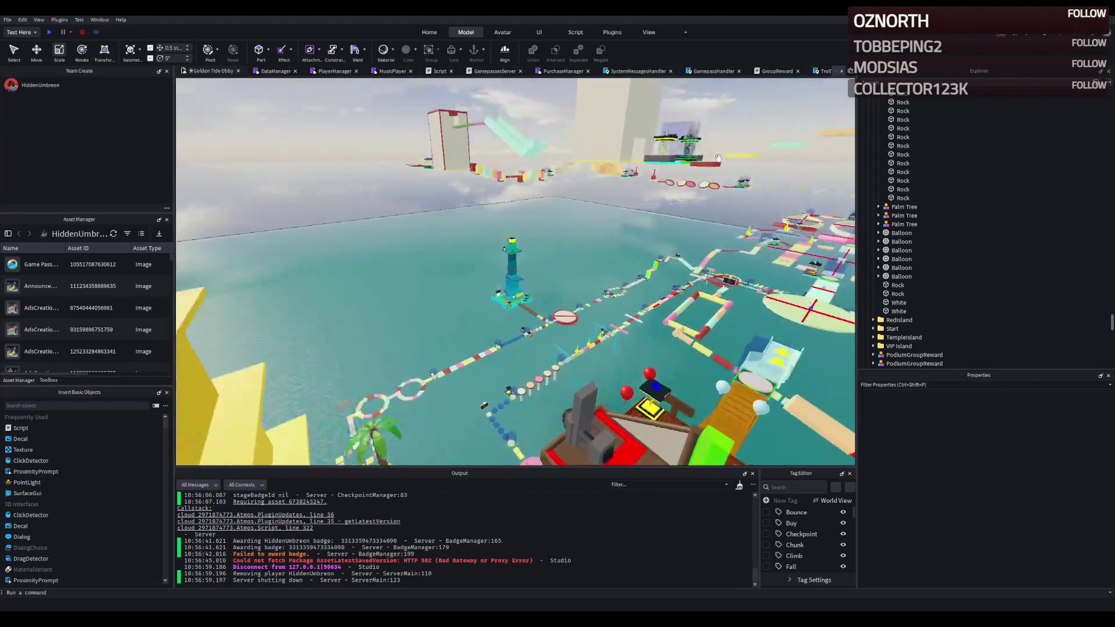
{"action": "key", "text": "q"}
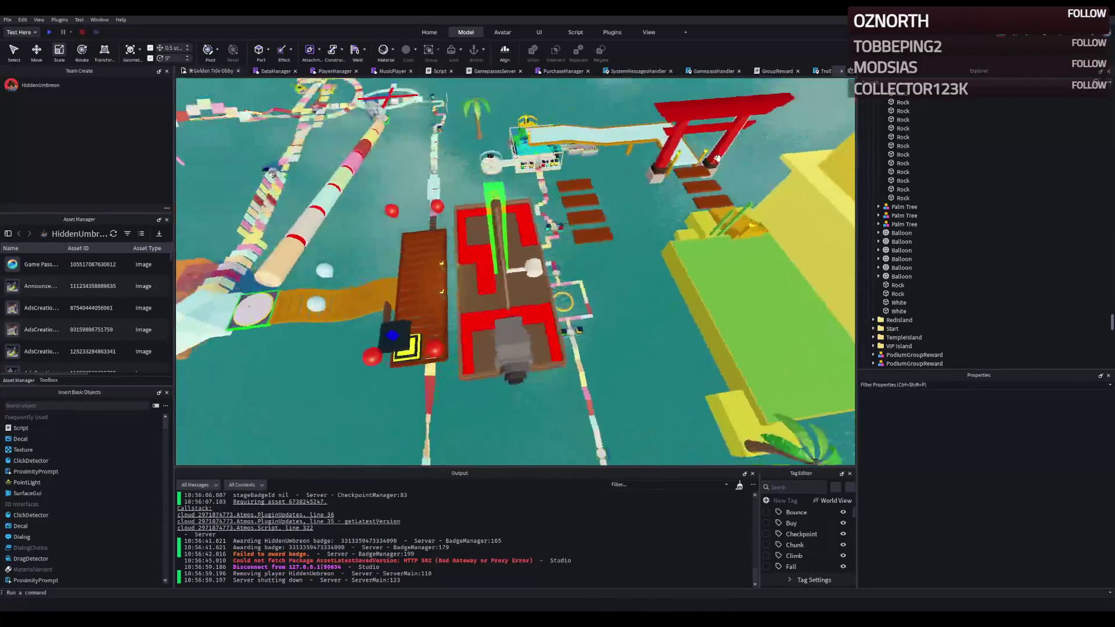
{"action": "key", "text": "q"}
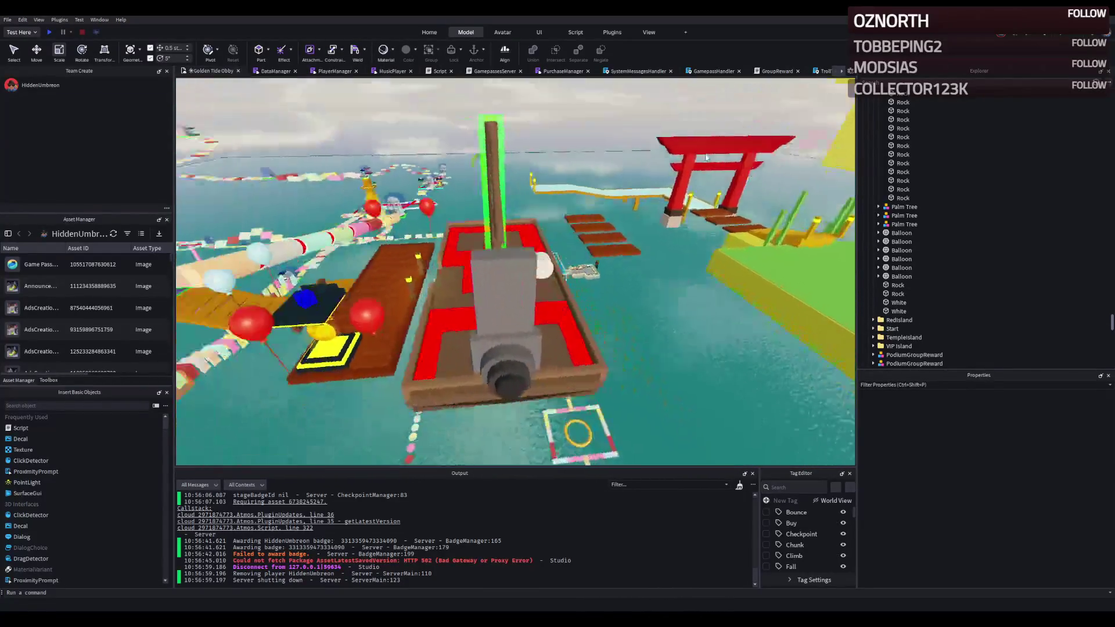
Step: Swing the view around the ship past the torii gate and select a brown plank beside it
{"action": "key", "text": "w"}
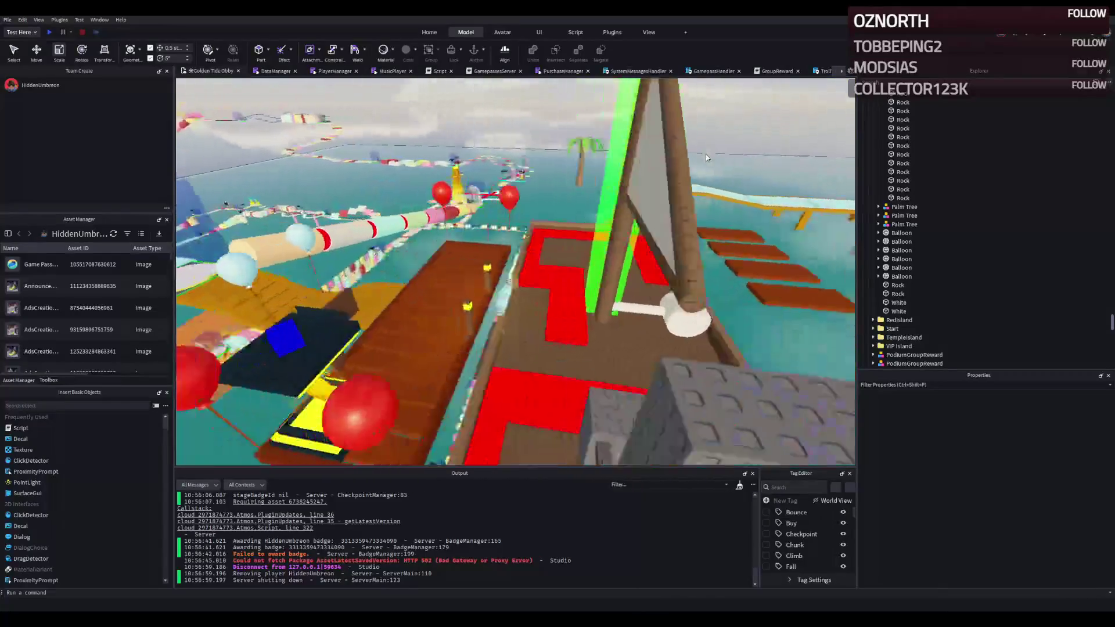
{"action": "key", "text": "e"}
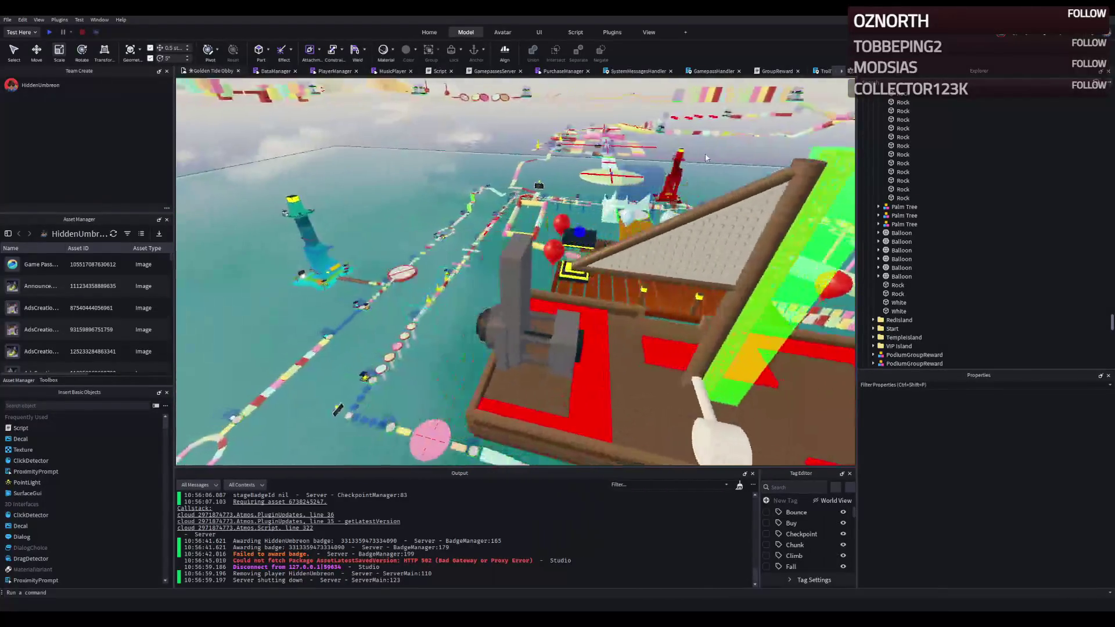
{"action": "key", "text": "d"}
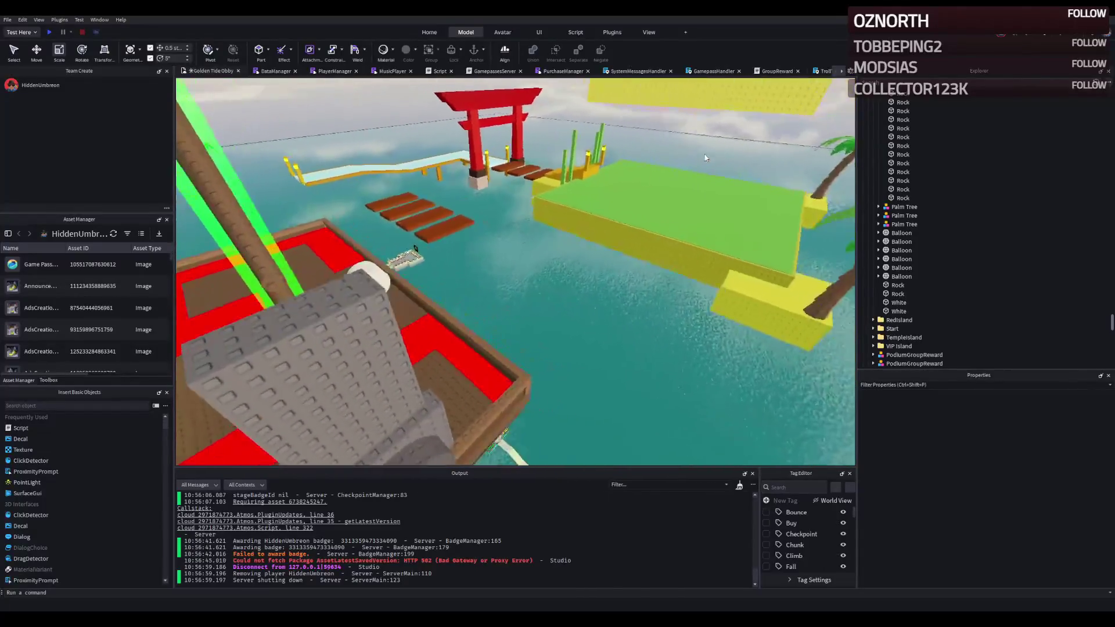
{"action": "key", "text": "a"}
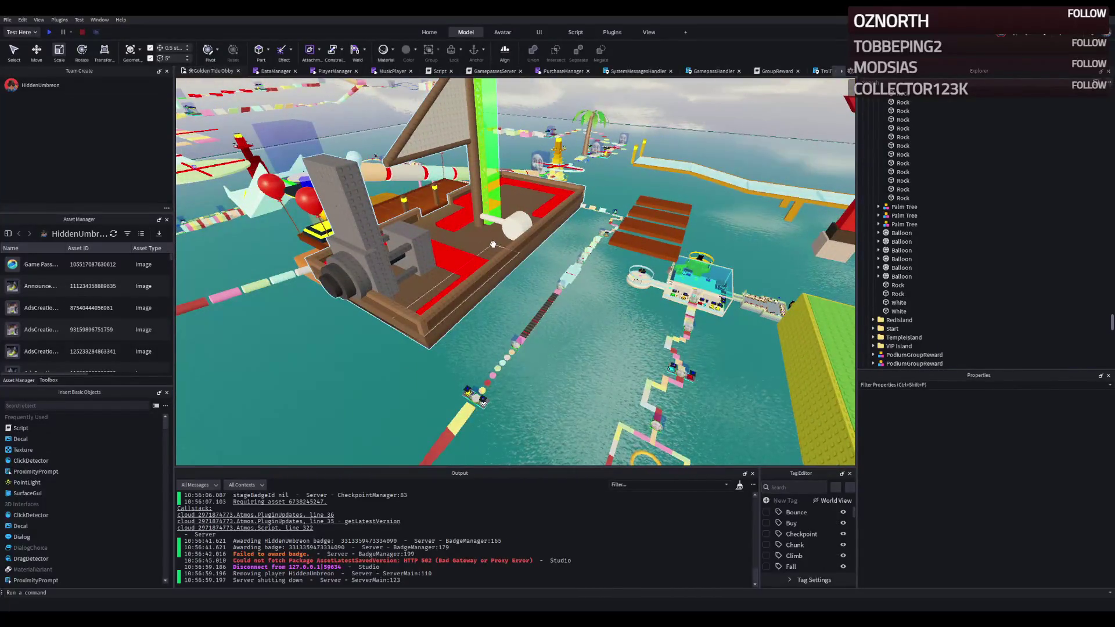
{"action": "left_click", "coordinate": [492, 245]}
{"action": "key", "text": "w"}
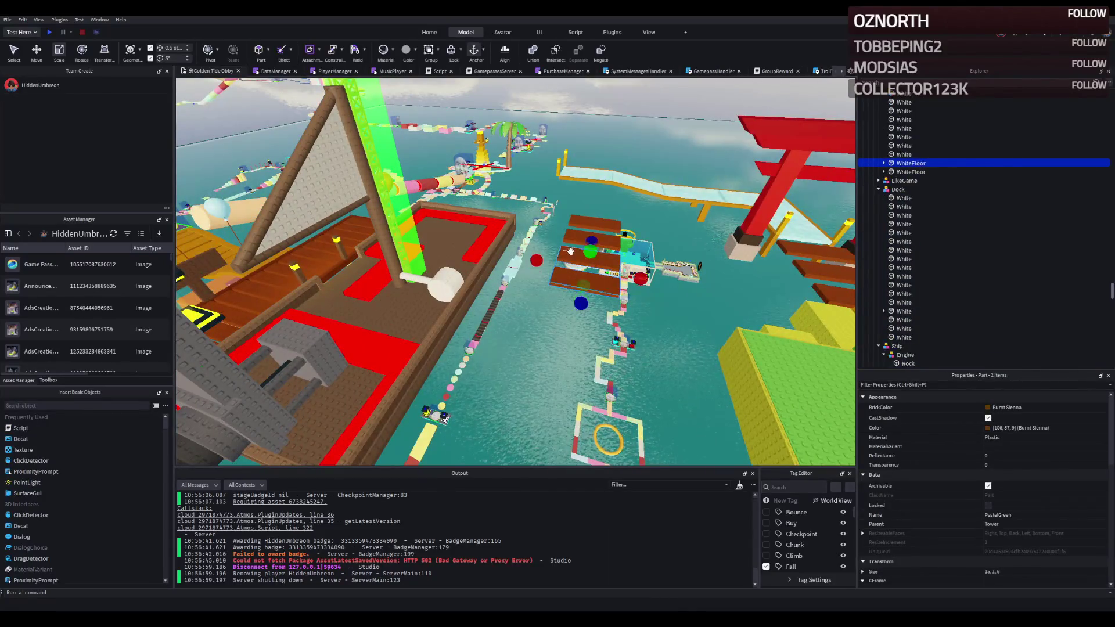
Step: Add two more brown dock planks to the selection while rotating over the ship
{"action": "left_click", "coordinate": [572, 235], "text": "ctrl"}
{"action": "left_click", "coordinate": [579, 221], "text": "ctrl"}
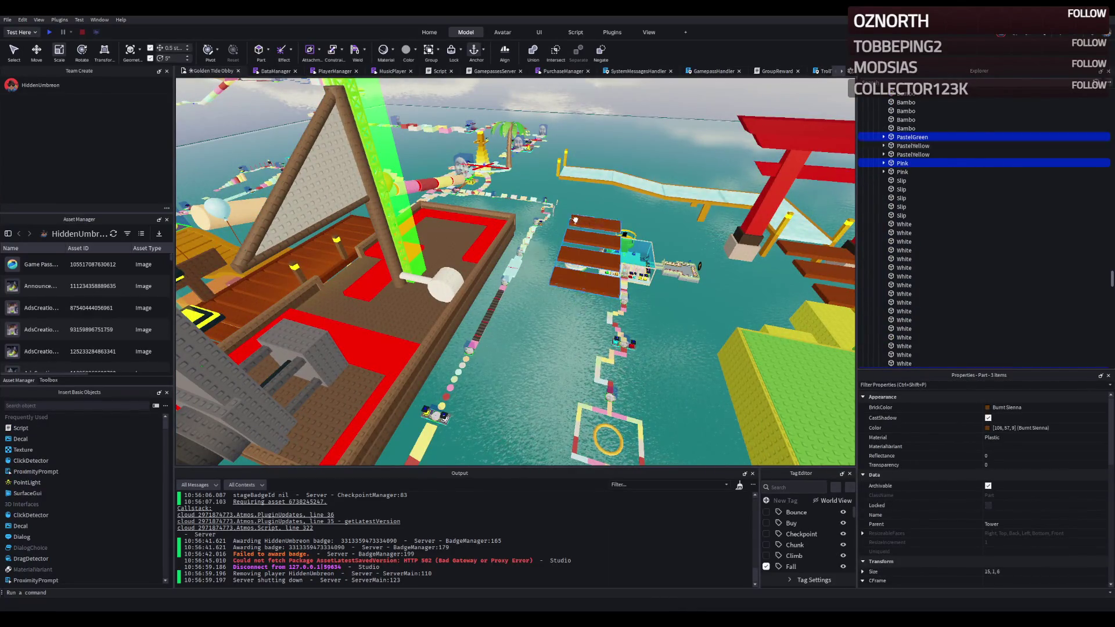
{"action": "key", "text": "d"}
{"action": "key", "text": "d"}
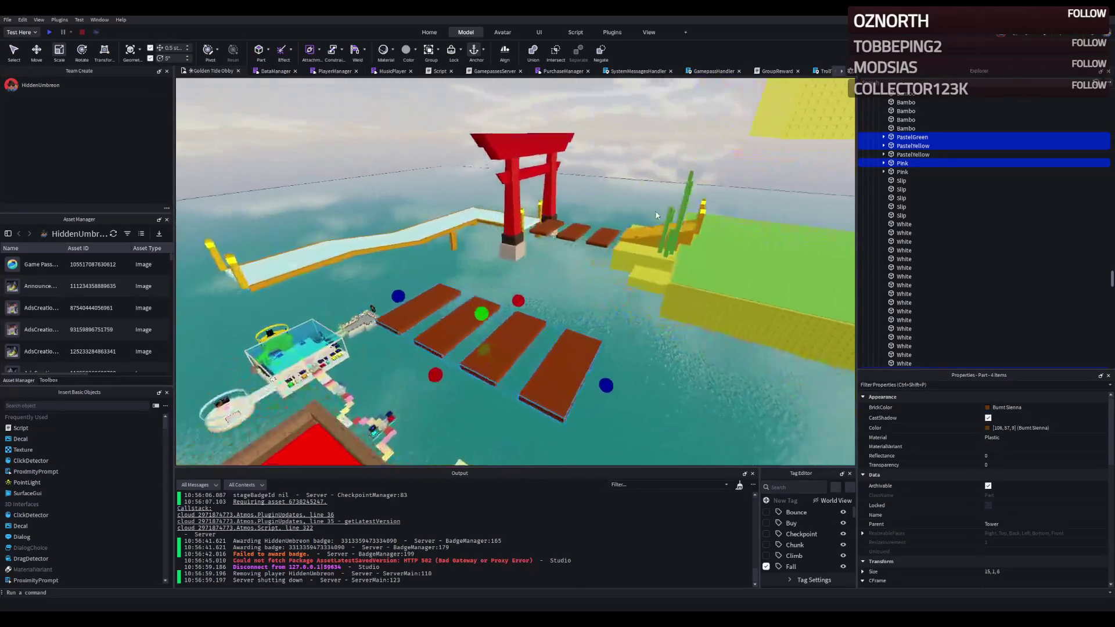
{"action": "left_click_drag", "start_coordinate": [653, 211], "coordinate": [425, 284]}
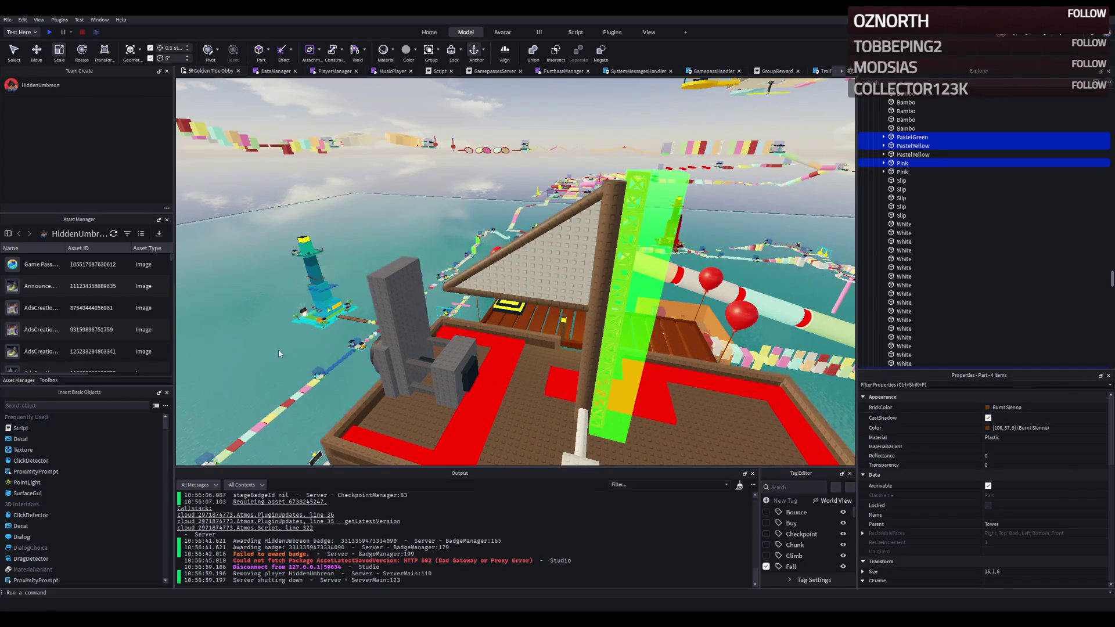
Step: Orbit toward the torii gate and striped walkway and select the Spin2 spinning platform
{"action": "key", "text": "a"}
{"action": "left_click_drag", "start_coordinate": [385, 280], "coordinate": [426, 252]}
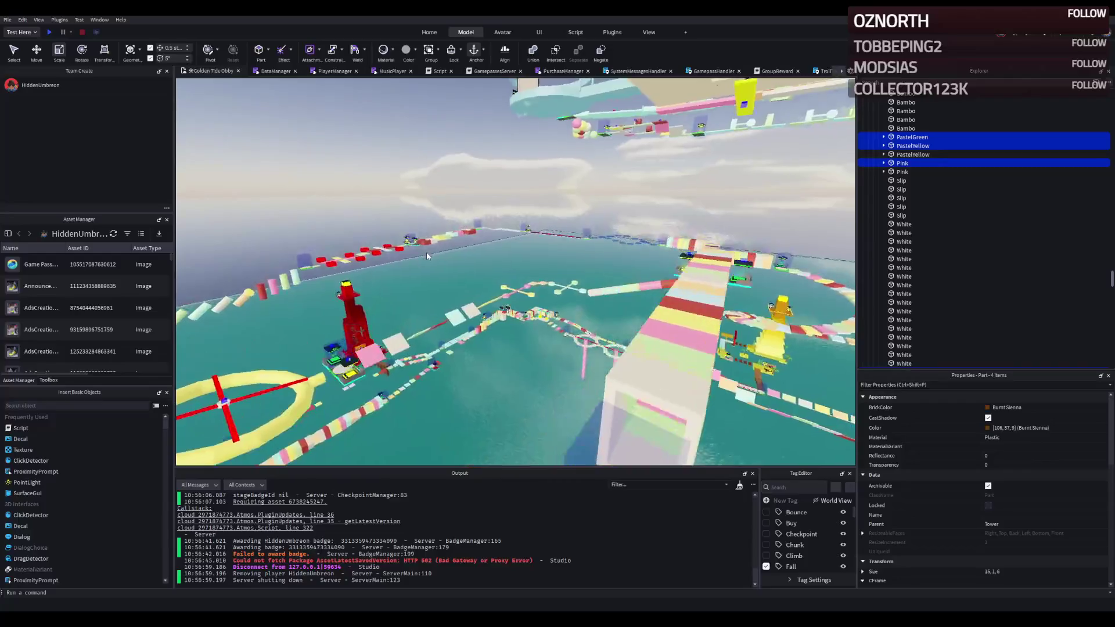
{"action": "mouse_move", "coordinate": [426, 251]}
{"action": "left_mouse_down"}
{"action": "mouse_move", "coordinate": [413, 258]}
{"action": "mouse_move", "coordinate": [573, 247]}
{"action": "mouse_move", "coordinate": [610, 292]}
{"action": "left_mouse_up"}
{"action": "left_click", "coordinate": [364, 265]}
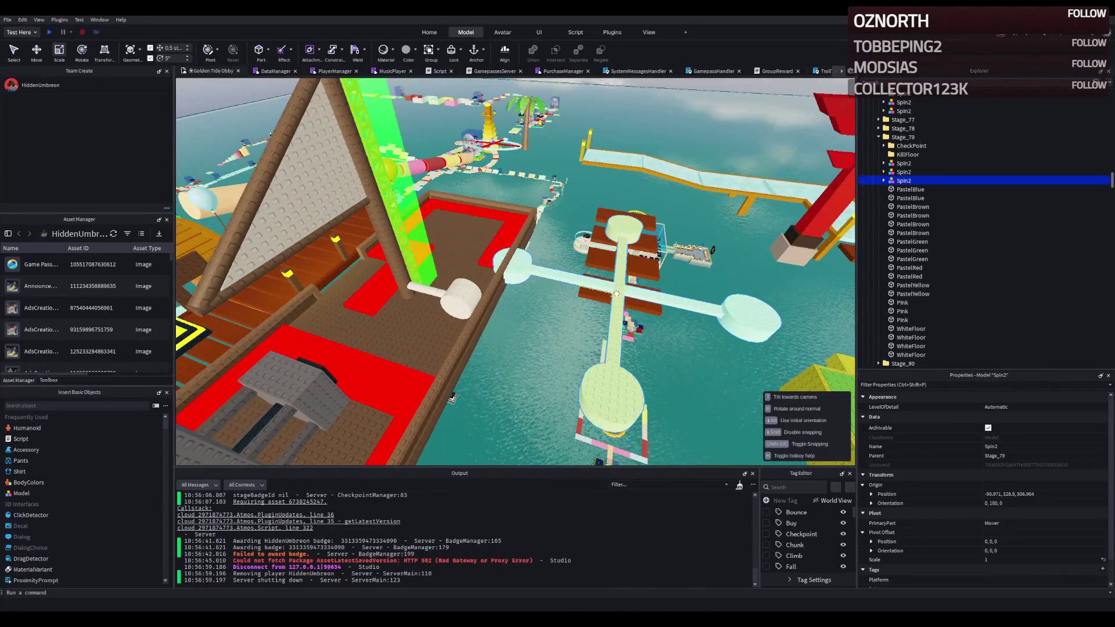
Step: Select the whole Spin2 spinner model in Stage_79 rather than its TestSurface1 arm
{"action": "left_click_drag", "start_coordinate": [616, 292], "coordinate": [578, 303]}
{"action": "left_click", "coordinate": [557, 309]}
{"action": "scroll", "coordinate": [558, 309], "scroll_direction": "up", "scroll_amount": 3}
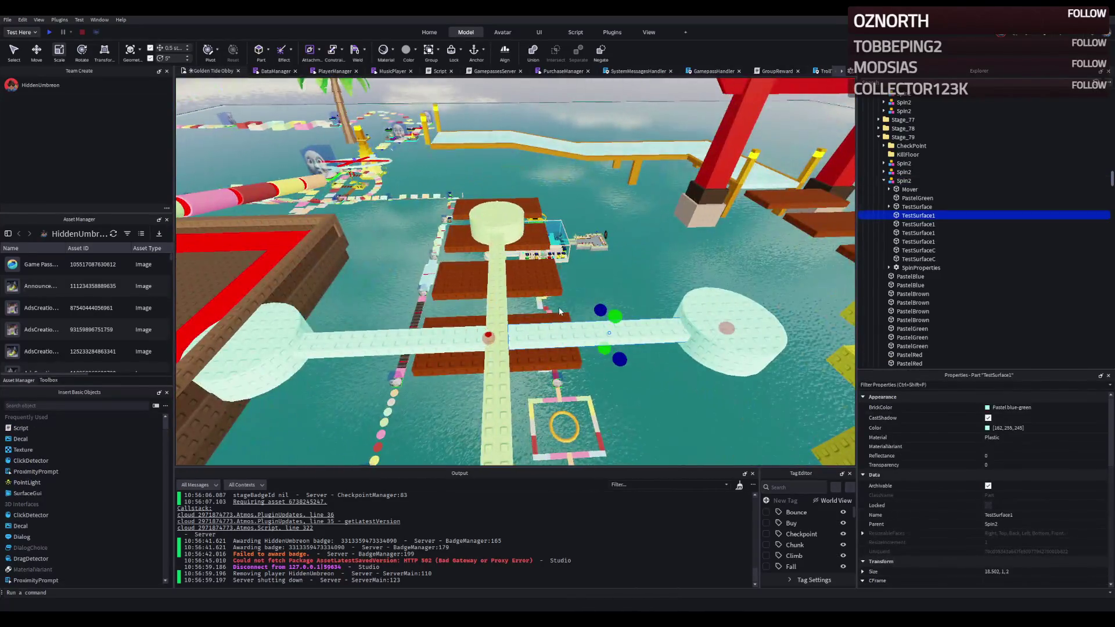
{"action": "scroll", "coordinate": [559, 311], "scroll_direction": "down", "scroll_amount": 3}
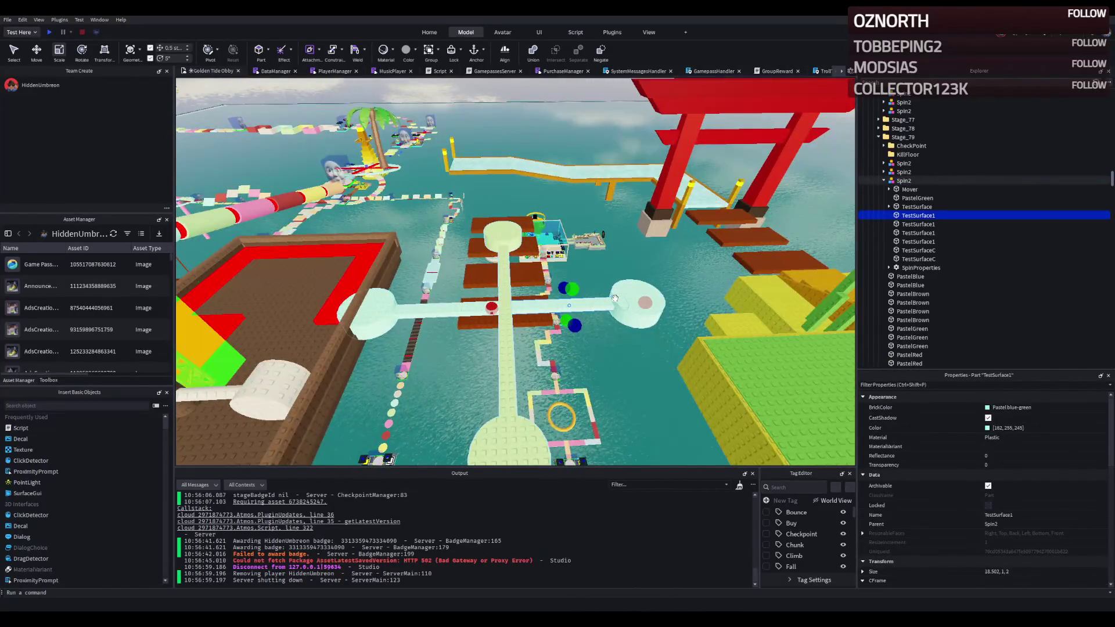
{"action": "left_click", "coordinate": [502, 298]}
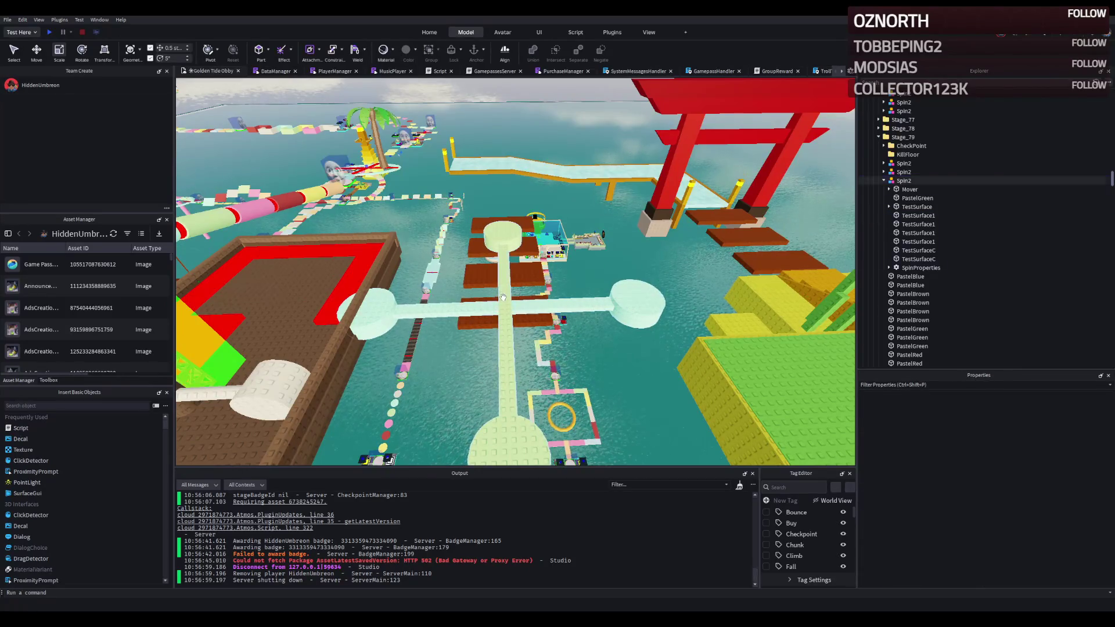
{"action": "left_click", "coordinate": [502, 298]}
{"action": "scroll", "coordinate": [502, 298], "scroll_direction": "down", "scroll_amount": 2}
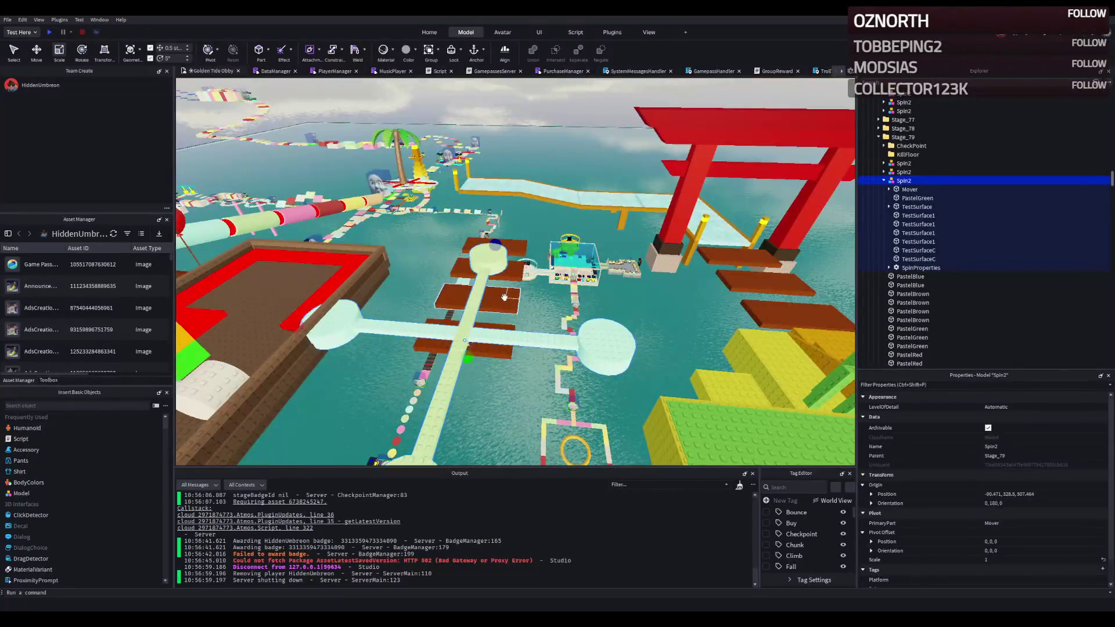
{"action": "scroll", "coordinate": [503, 297], "scroll_direction": "up", "scroll_amount": 3}
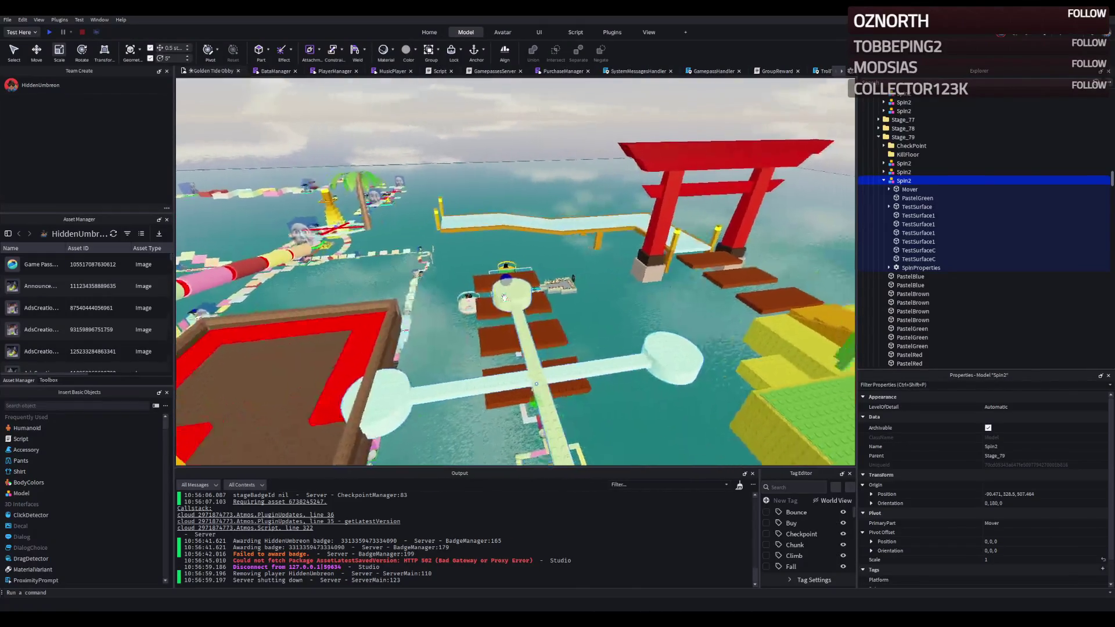
{"action": "left_click_drag", "start_coordinate": [503, 298], "coordinate": [527, 287]}
{"action": "left_click", "coordinate": [554, 289]}
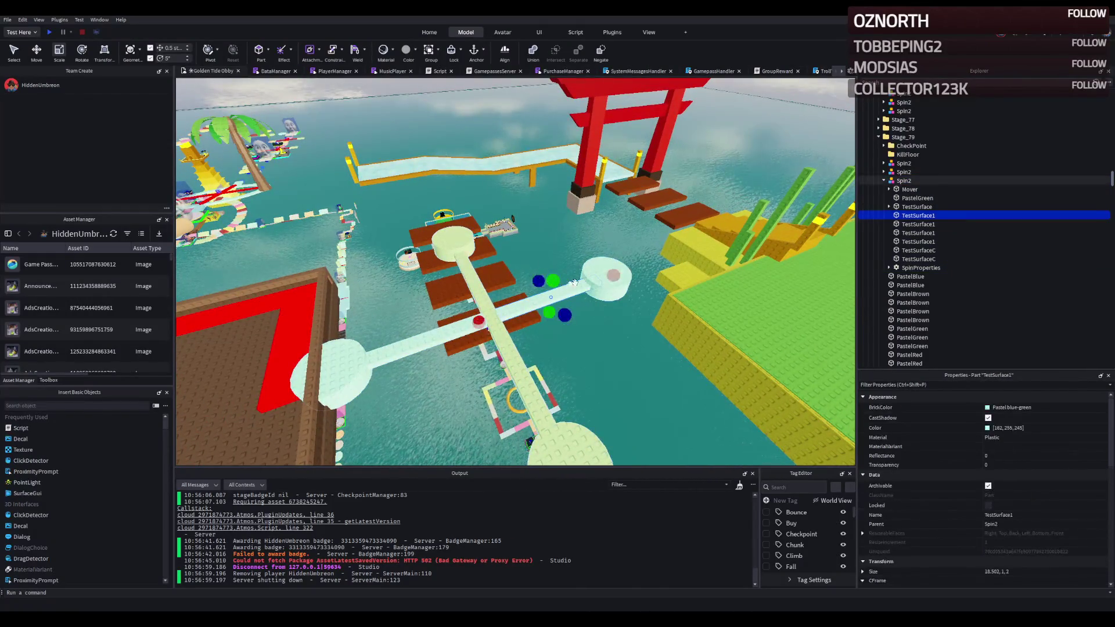
{"action": "left_click", "coordinate": [601, 264]}
Step: Centre the view on Spin2 and set its Scale property to 0.5
{"action": "key", "text": "a"}
{"action": "key", "text": "s"}
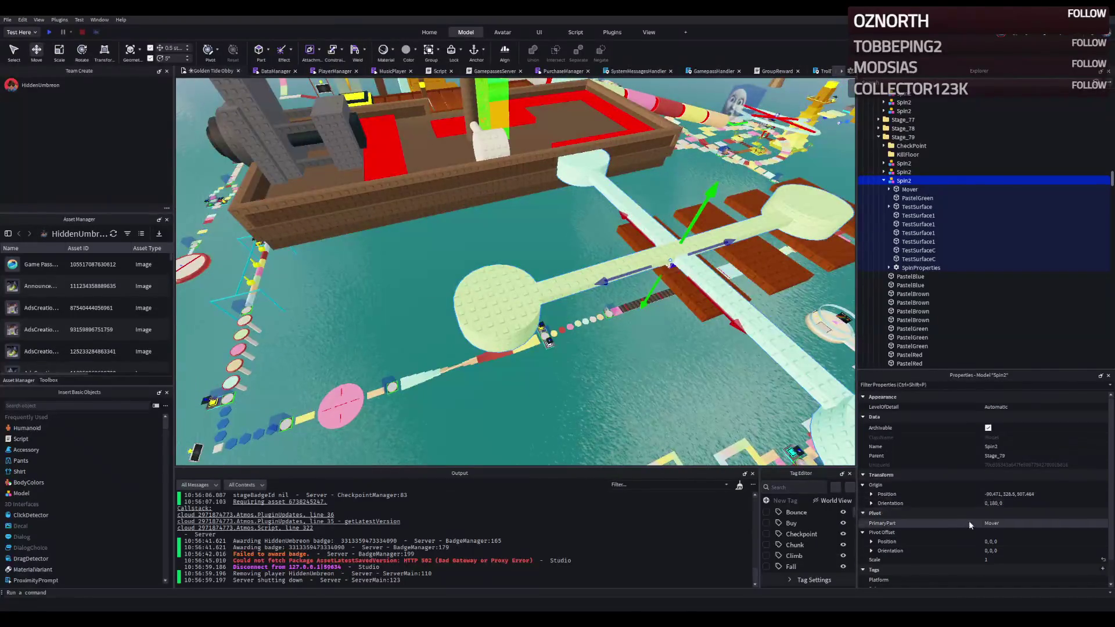
{"action": "scroll", "coordinate": [967, 519], "scroll_direction": "down", "scroll_amount": 1}
{"action": "left_click", "coordinate": [992, 532]}
{"action": "type", "text": "0.5"}
{"action": "key", "text": "Return"}
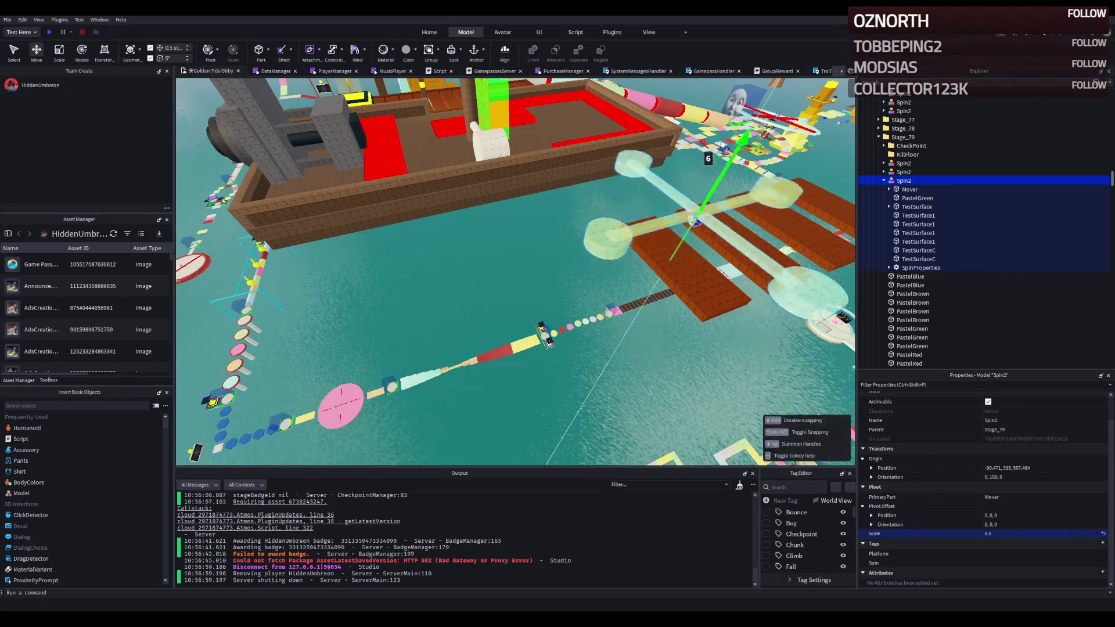
Step: Move the Spin2 platform along its axis toward the boat and the green platform
{"action": "key", "text": "s"}
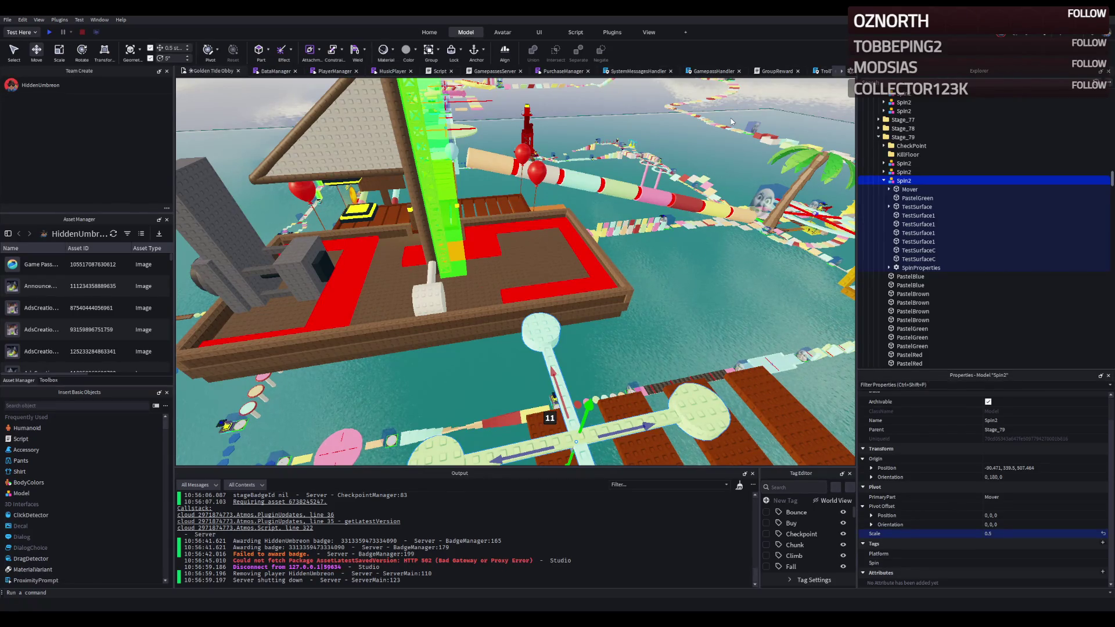
{"action": "key", "text": "s"}
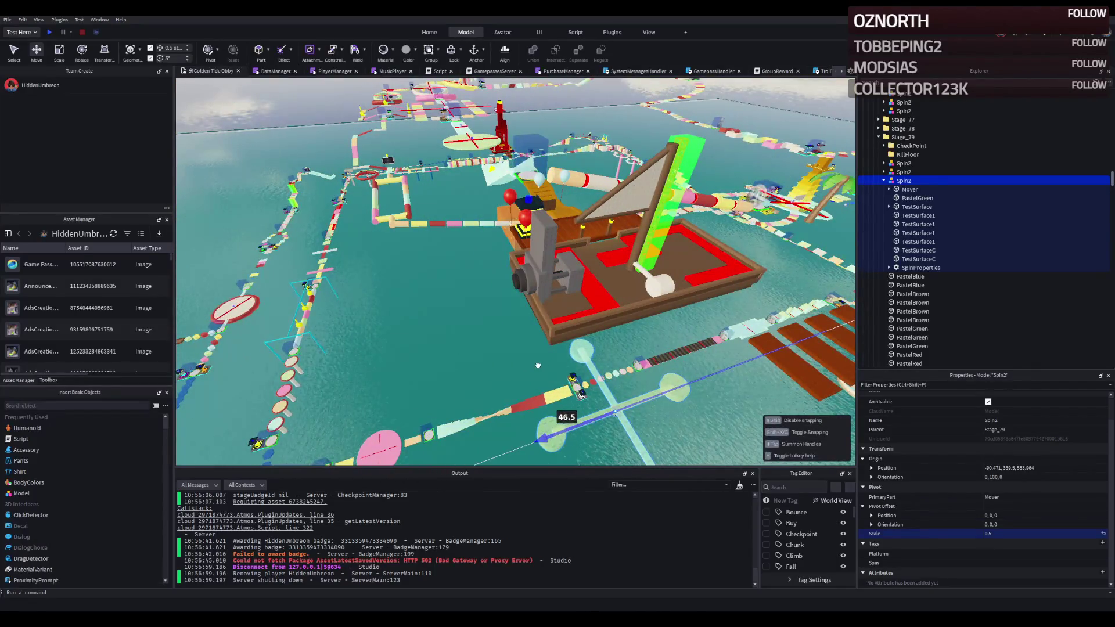
{"action": "left_click_drag", "start_coordinate": [619, 346], "coordinate": [542, 367]}
{"action": "key", "text": "w"}
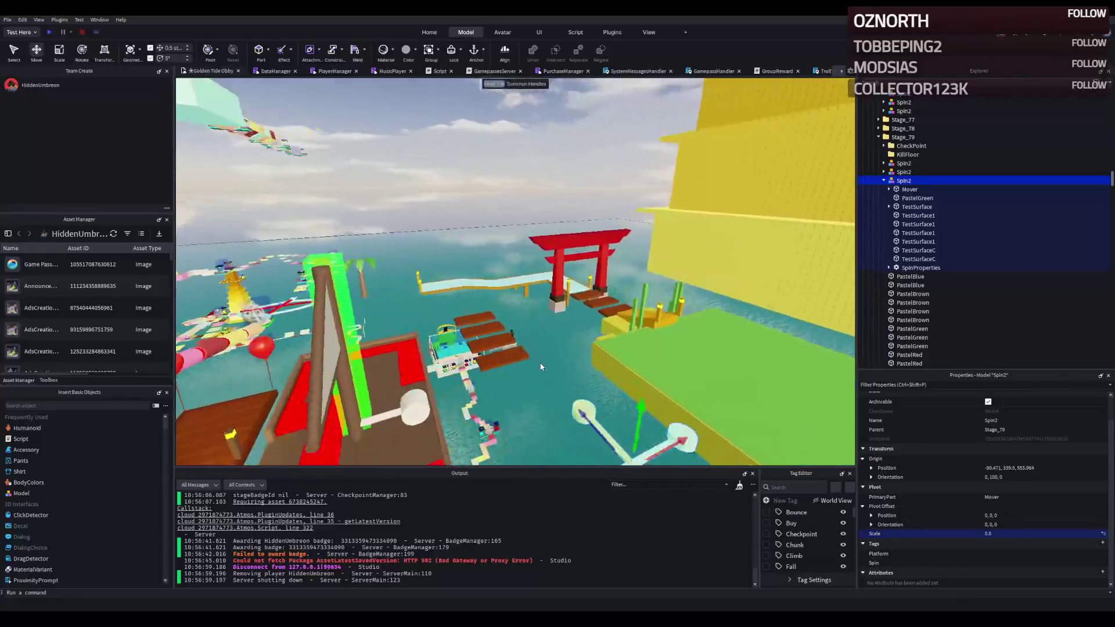
{"action": "left_click_drag", "start_coordinate": [601, 277], "coordinate": [475, 251]}
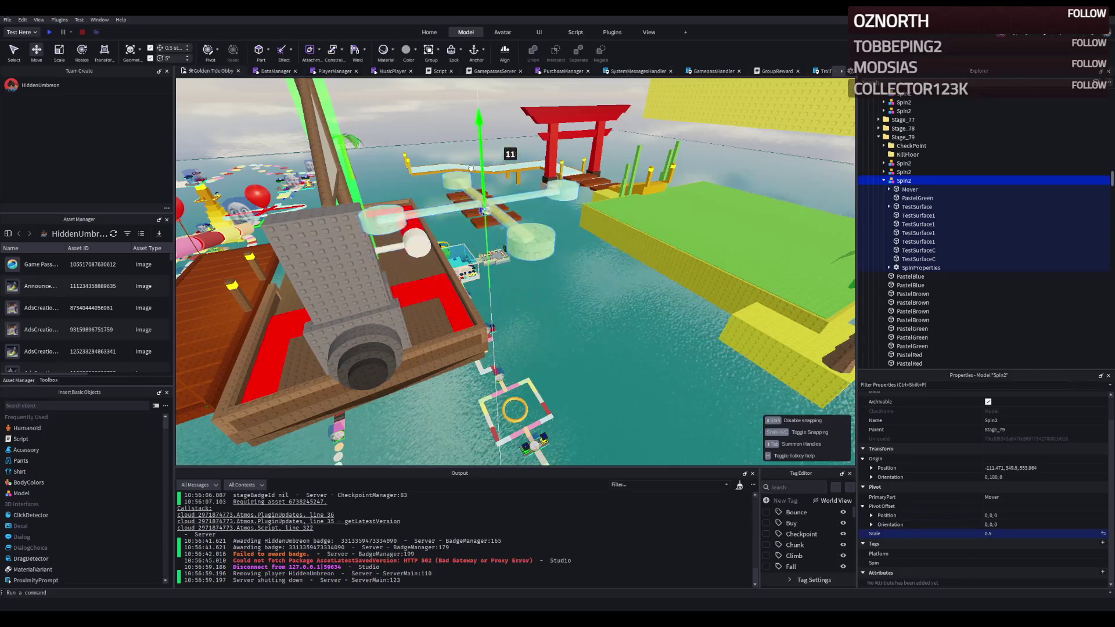
{"action": "key", "text": "w"}
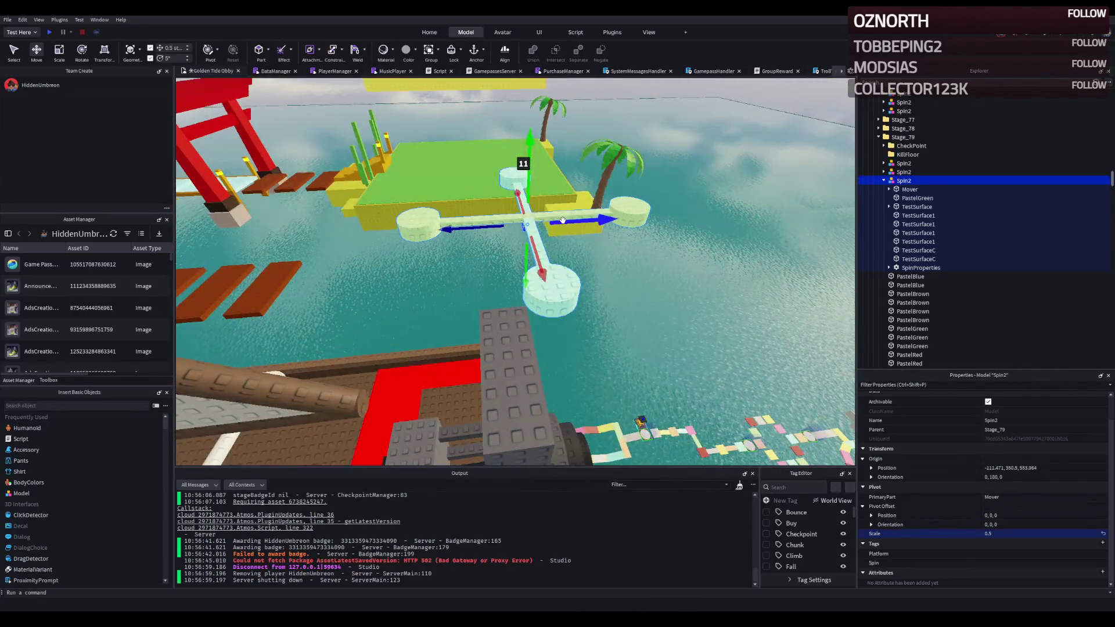
Step: Move the White plank onto the platform edge, then reselect the Spin2 cross platform
{"action": "left_click", "coordinate": [549, 229]}
{"action": "left_click_drag", "start_coordinate": [576, 232], "coordinate": [536, 228]}
{"action": "left_click", "coordinate": [542, 232]}
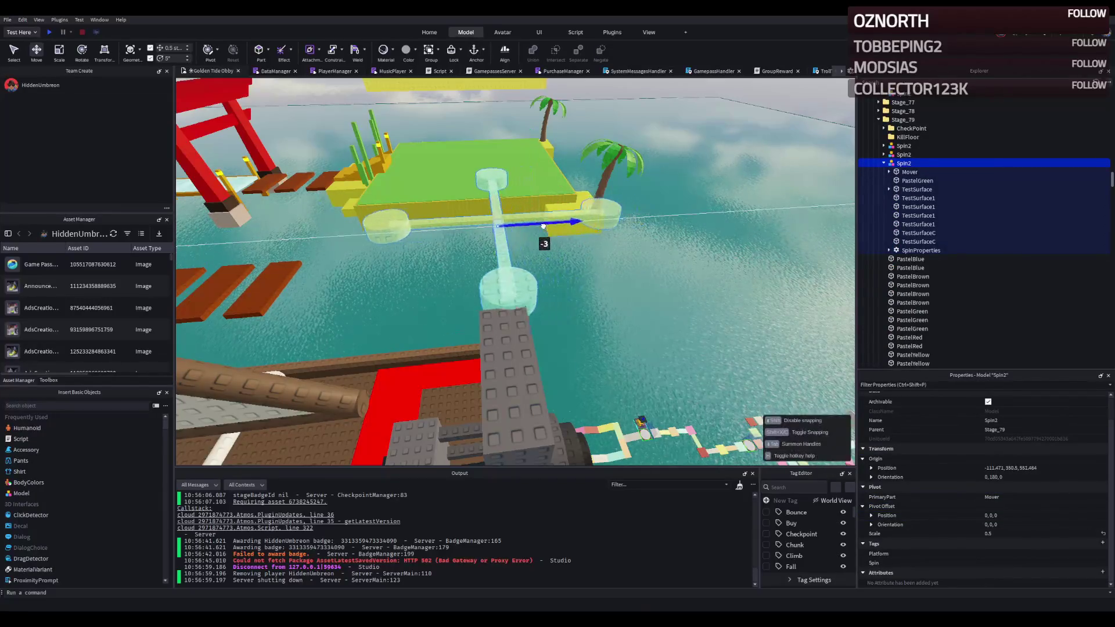
{"action": "key", "text": "w"}
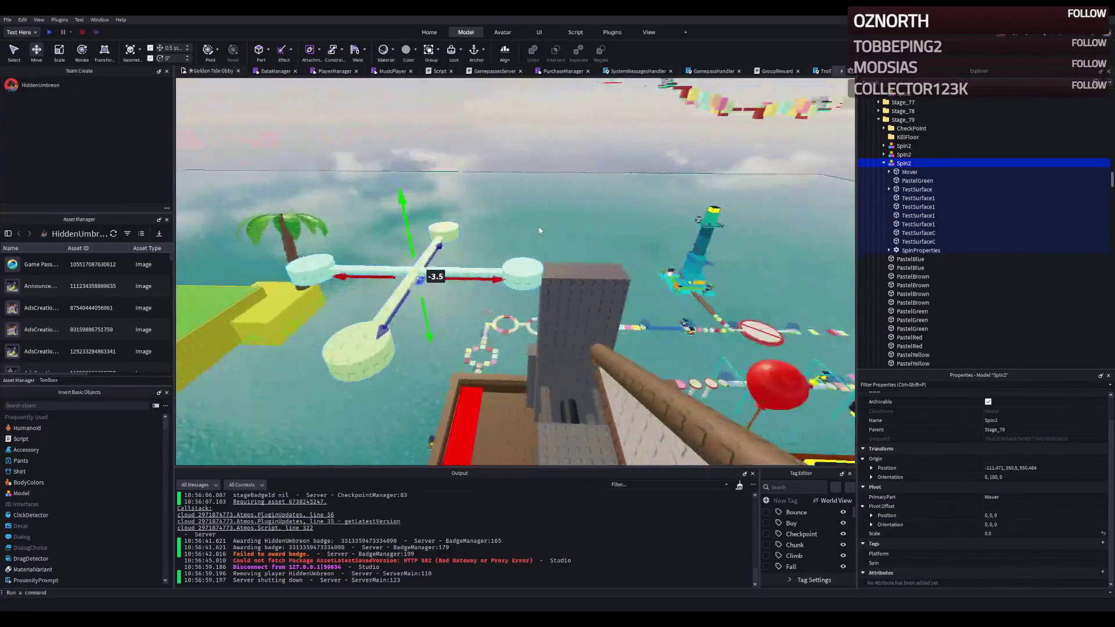
Step: Set Spin2's scale to 0.8 and then down to 0.65
{"action": "left_click", "coordinate": [1029, 533]}
{"action": "key", "text": "BackSpace"}
{"action": "type", "text": "0.8"}
{"action": "key", "text": "Return"}
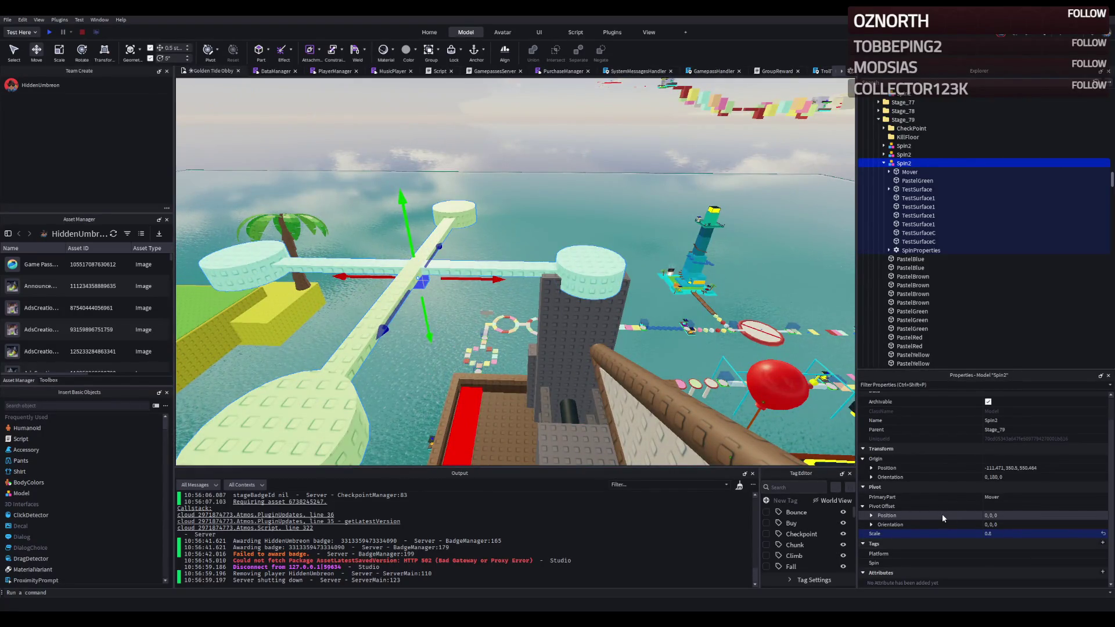
{"action": "left_click", "coordinate": [1026, 535]}
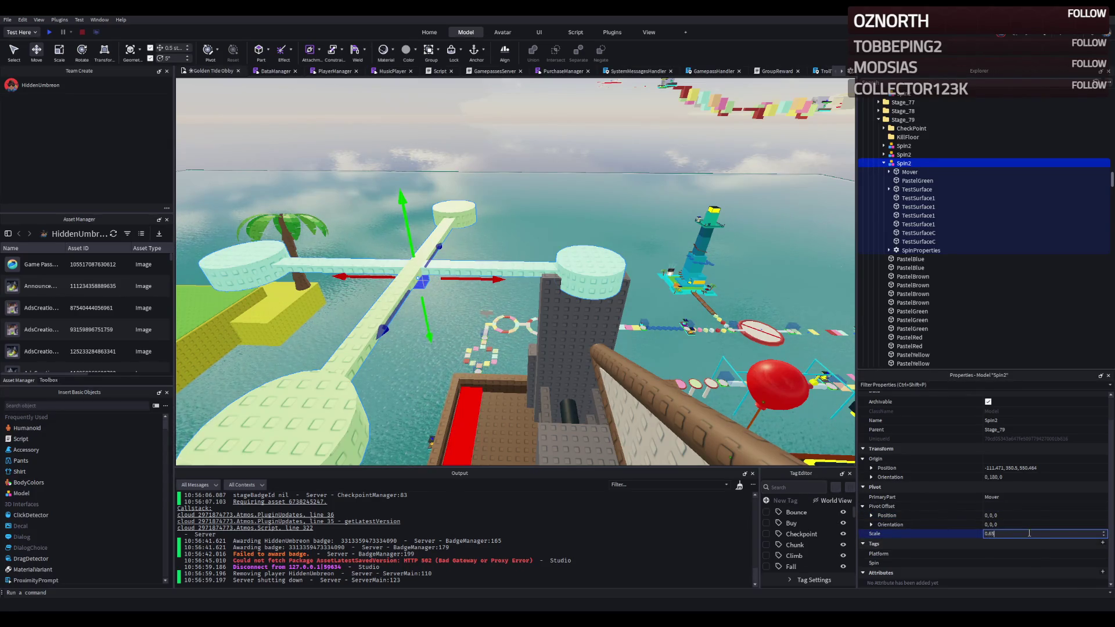
{"action": "key", "text": "Return"}
Step: Slide Spin2 along the X axis into place, then start a playtest from the boat deck
{"action": "left_click_drag", "start_coordinate": [489, 277], "coordinate": [430, 288]}
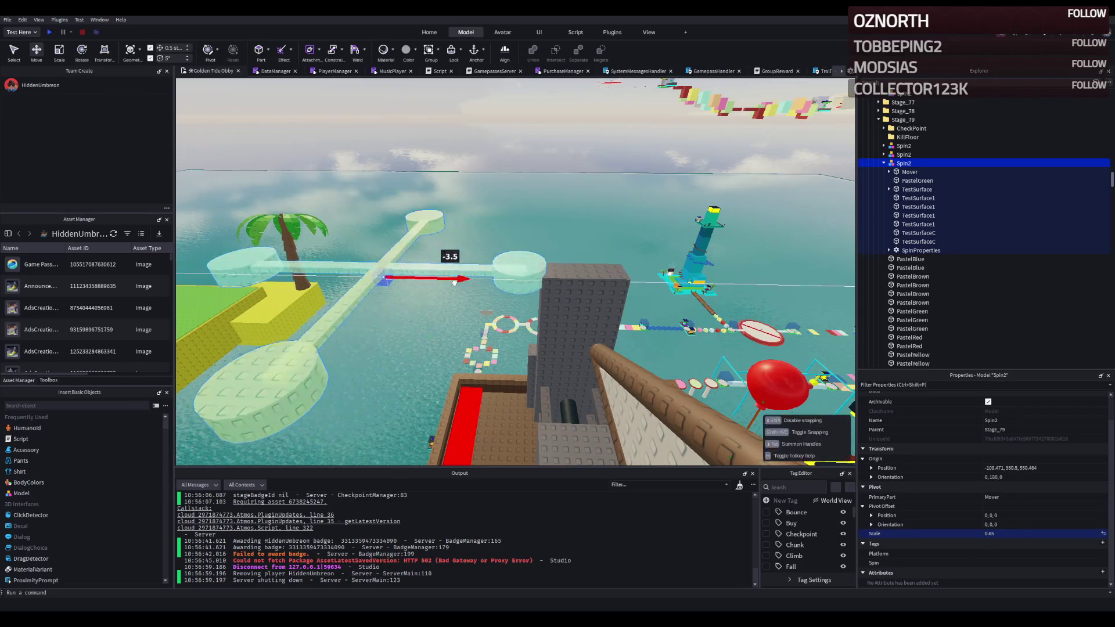
{"action": "key", "text": "a"}
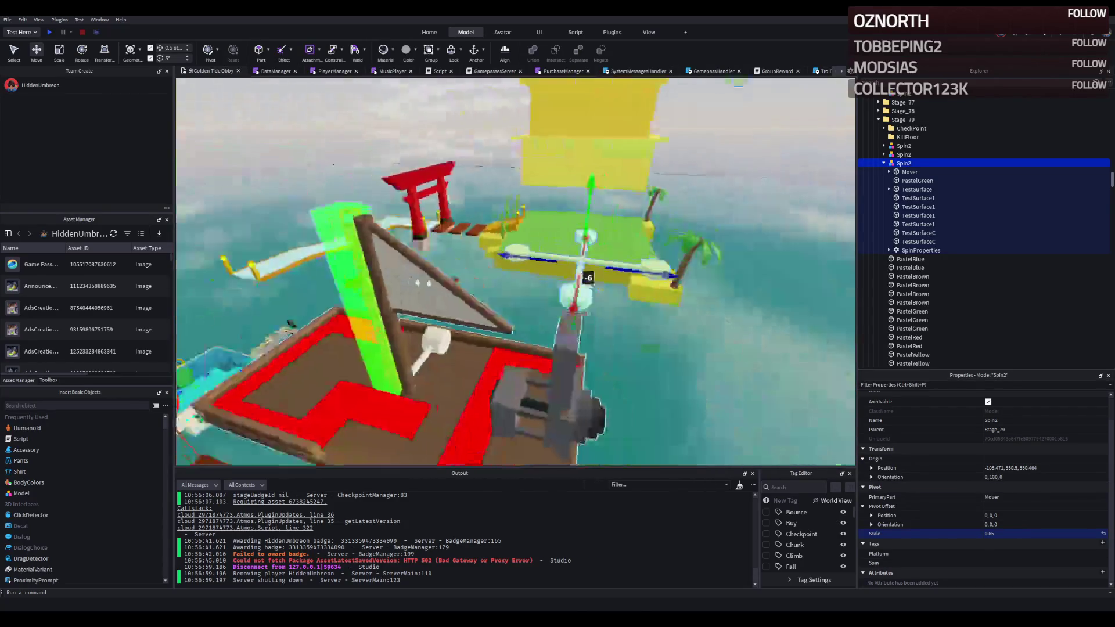
{"action": "key", "text": "f"}
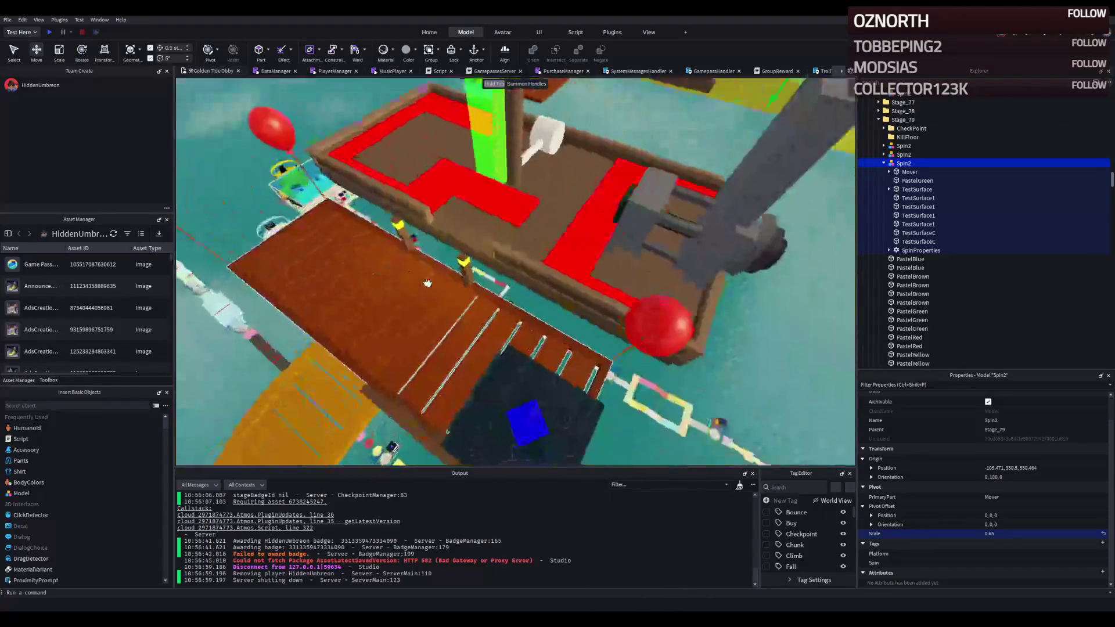
{"action": "left_click", "coordinate": [53, 32]}
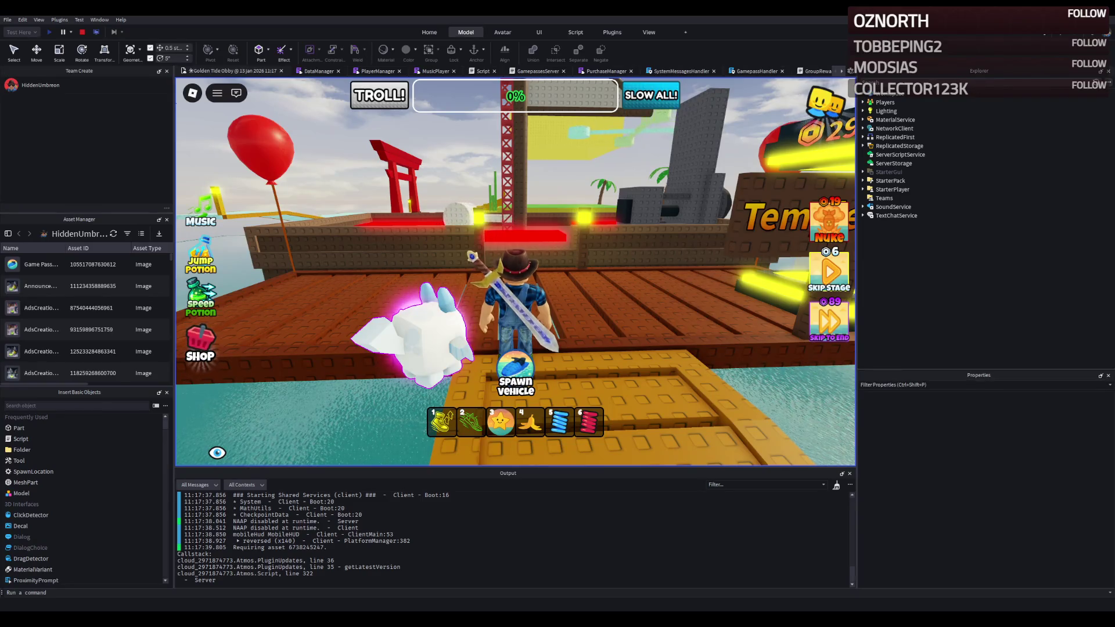
Step: Run the avatar across the red-striped deck and onto the grey blocks
{"action": "key", "text": "w"}
{"action": "key", "text": "w"}
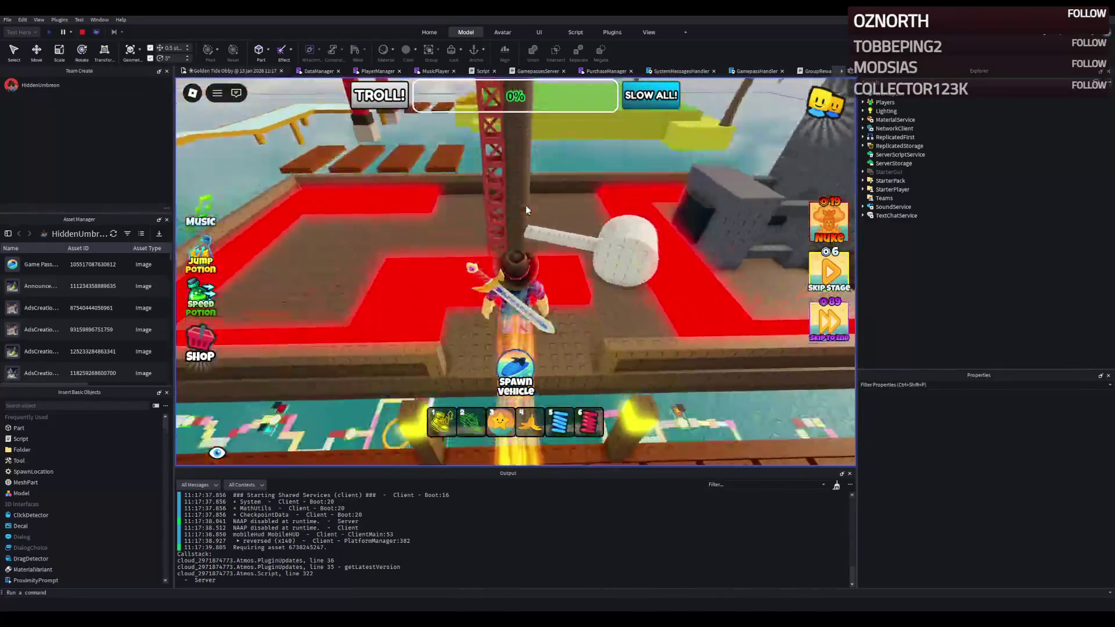
{"action": "key", "text": "w"}
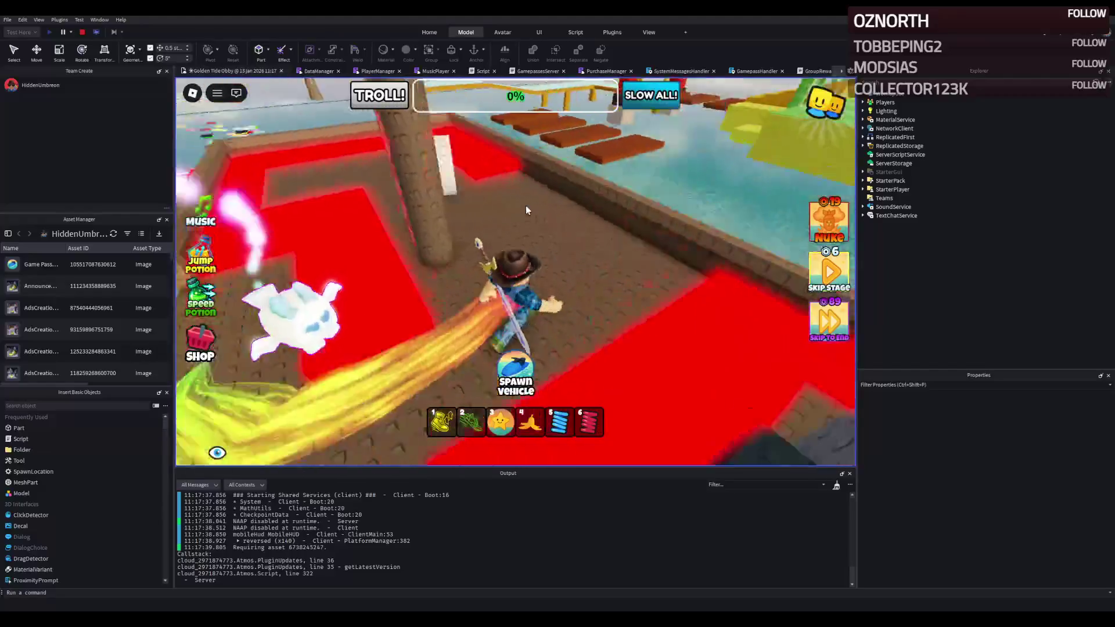
{"action": "key", "text": "w"}
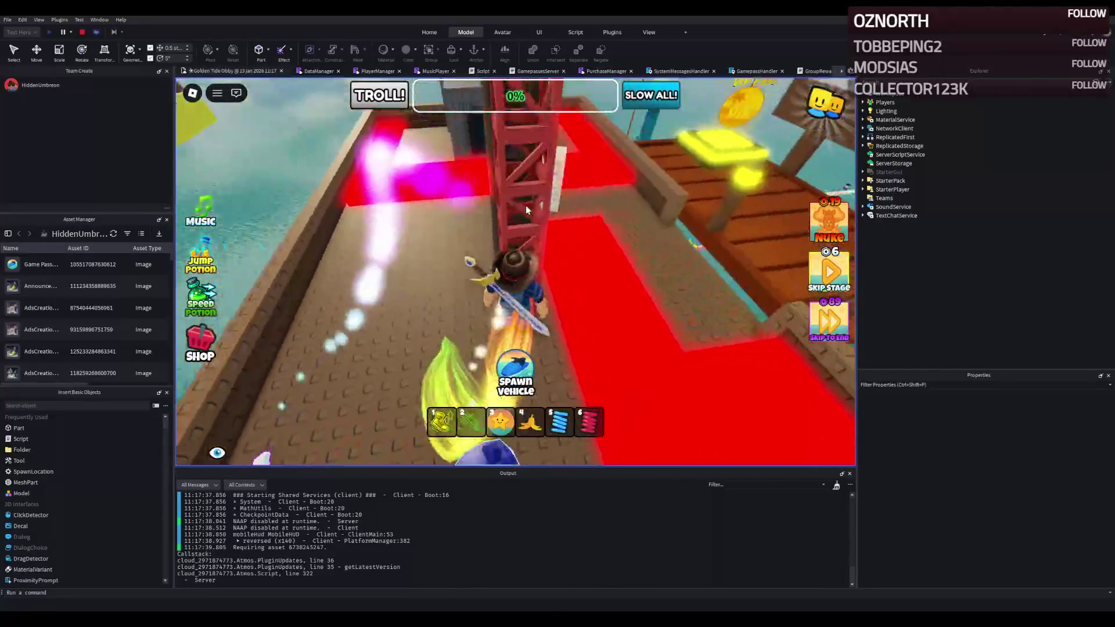
{"action": "key", "text": "w"}
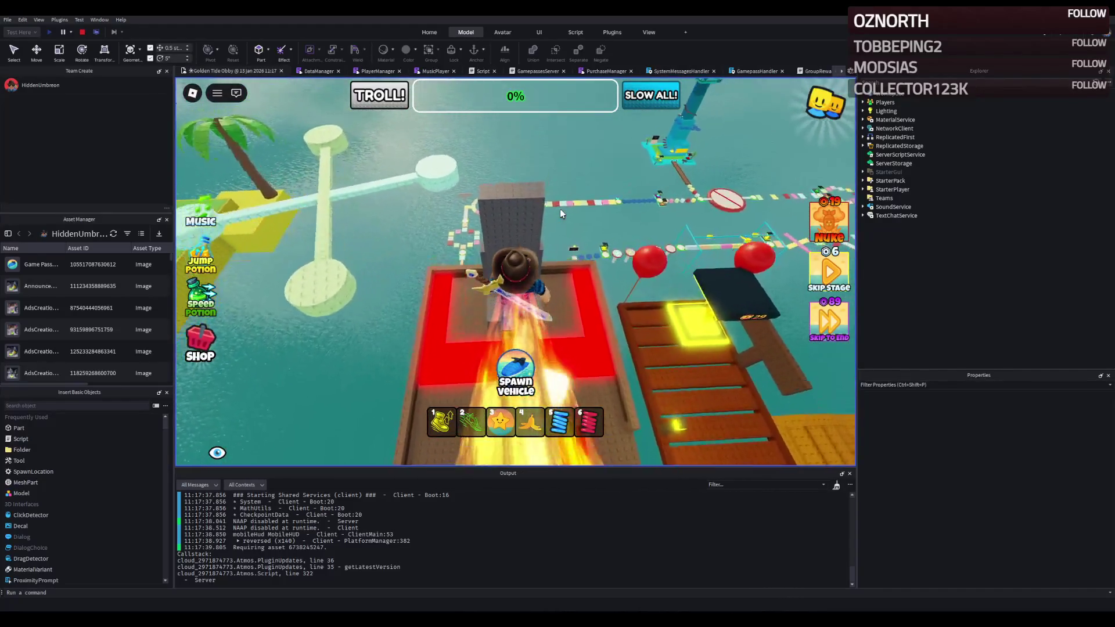
{"action": "key", "text": "w"}
{"action": "key", "text": "w"}
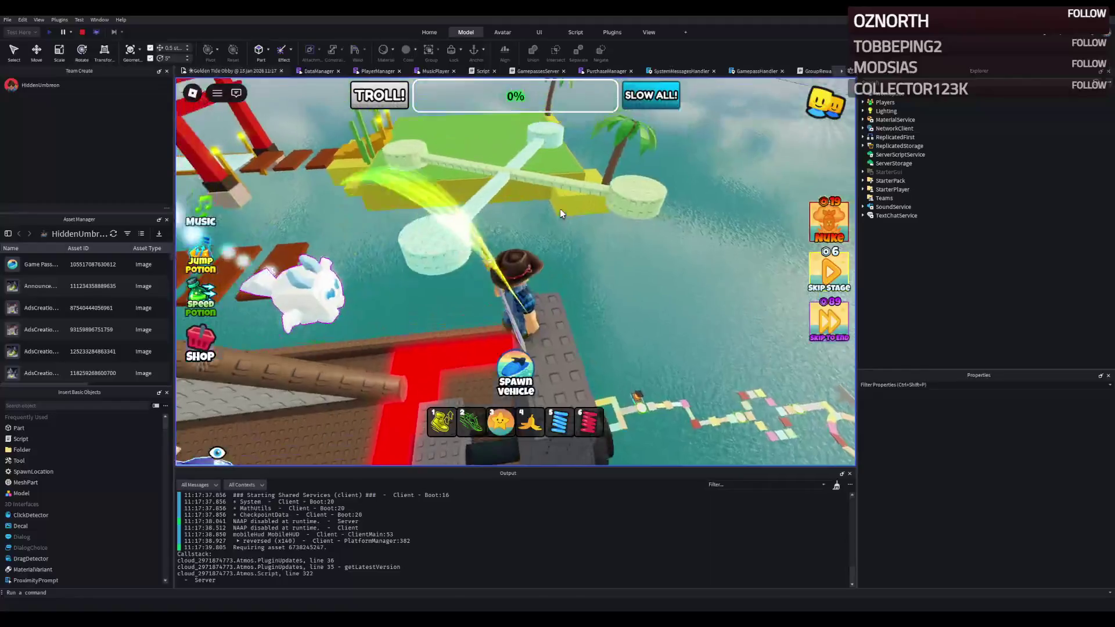
Step: Continue onto the spinning cross platform and around the course, then stop the playtest
{"action": "key", "text": "w"}
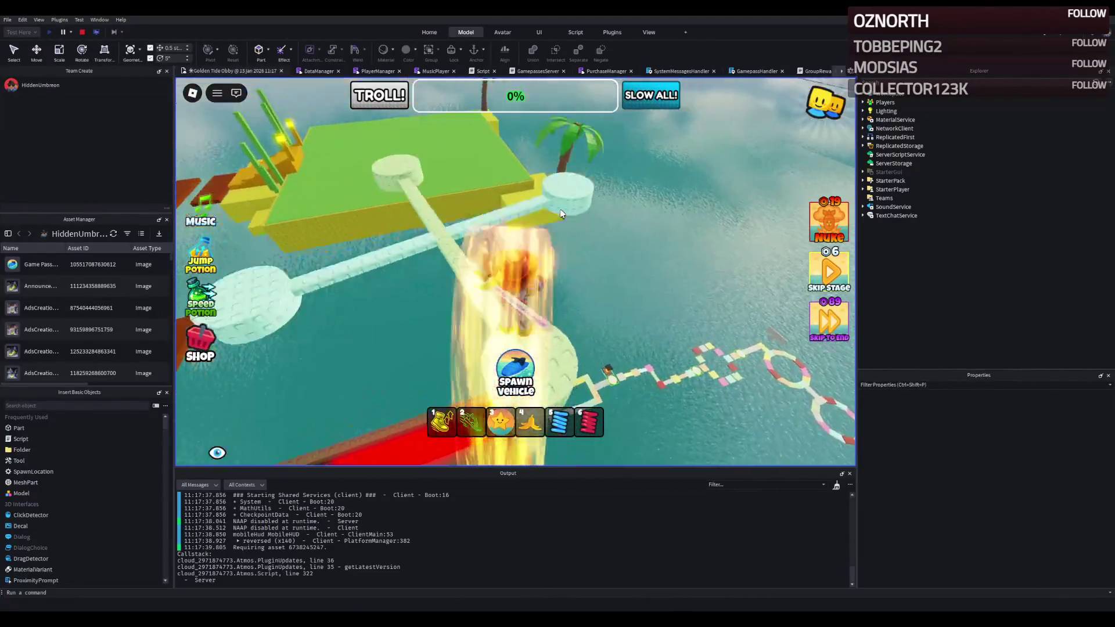
{"action": "key", "text": "w"}
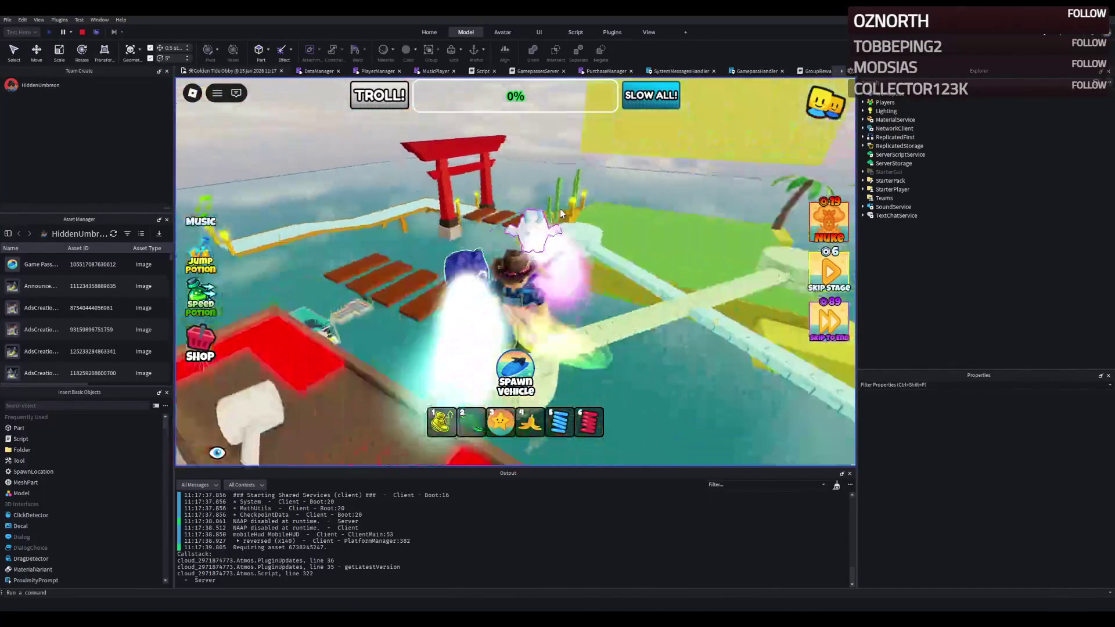
{"action": "key", "text": "w"}
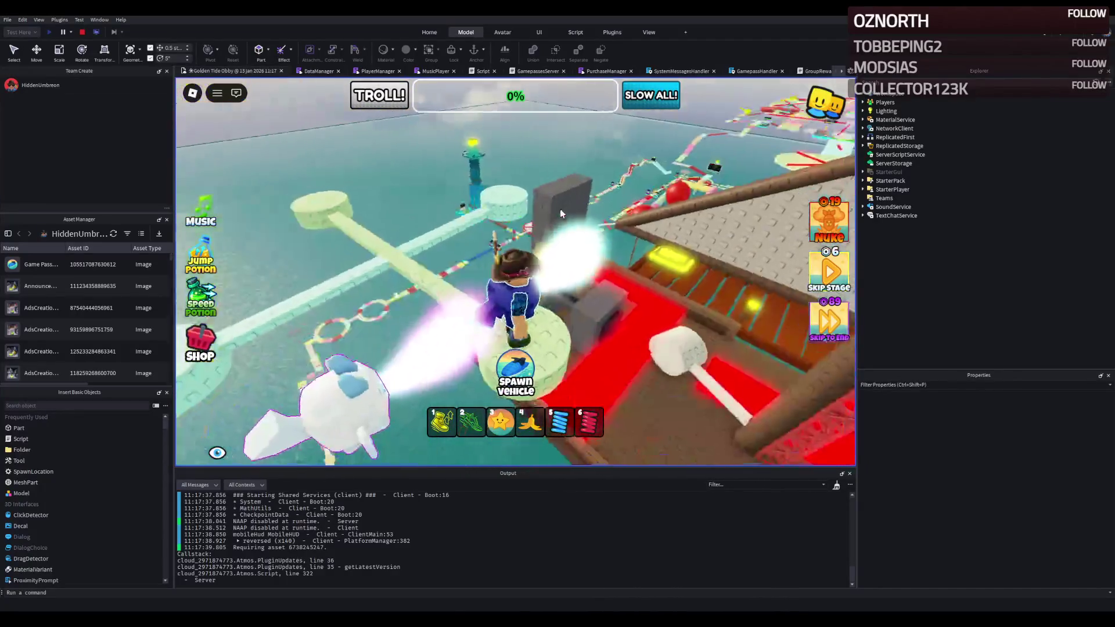
{"action": "key", "text": "w"}
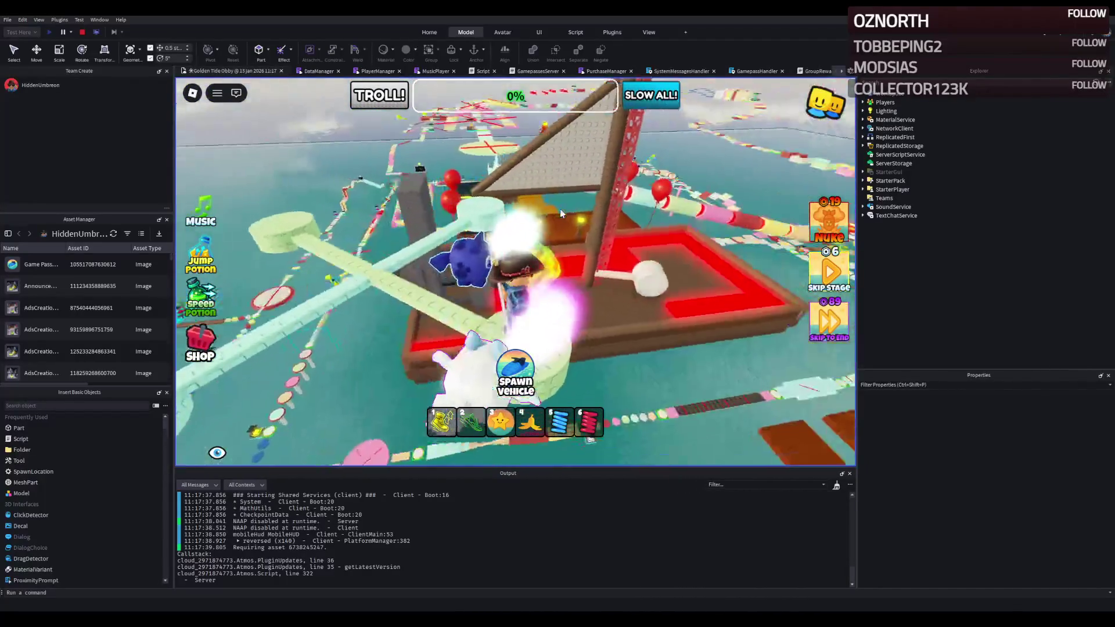
{"action": "key", "text": "w"}
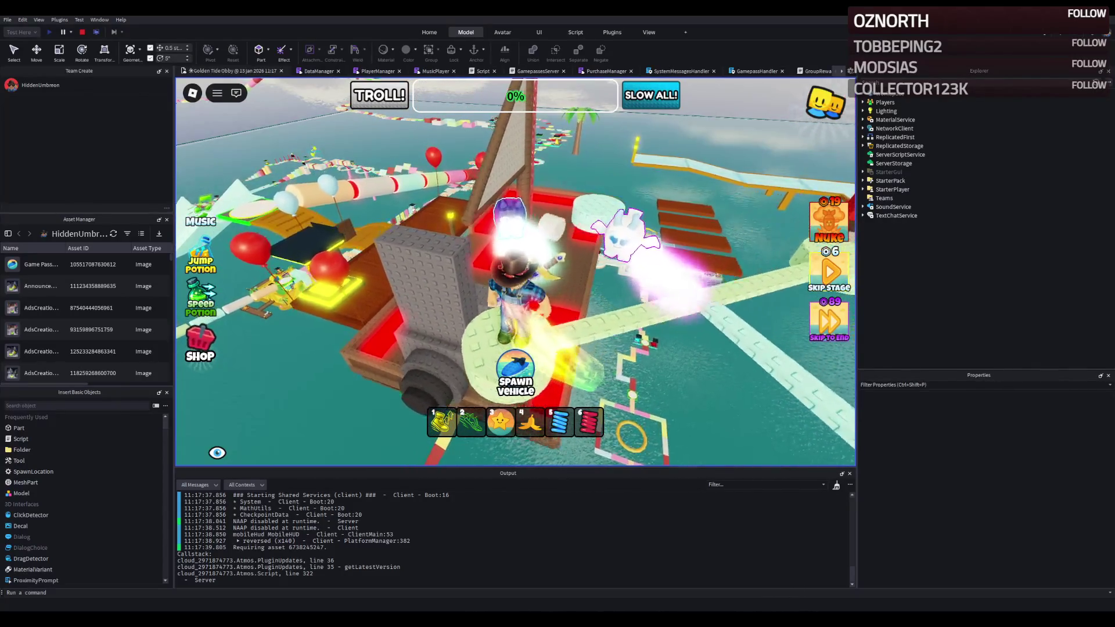
{"action": "key", "text": "w"}
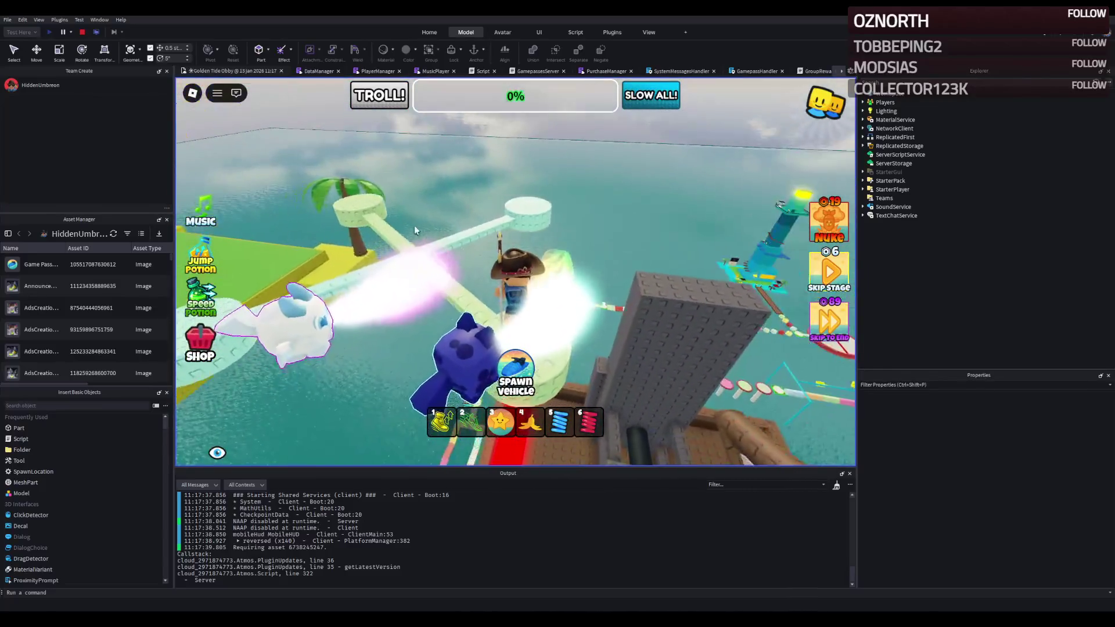
{"action": "left_click", "coordinate": [83, 32]}
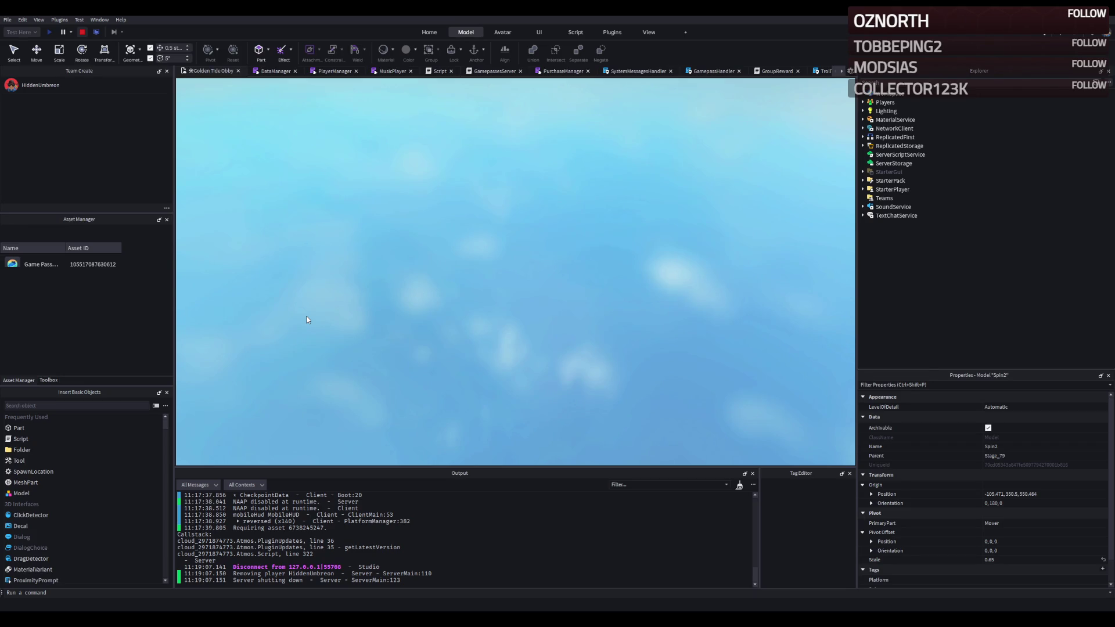
Step: Focus on the red balloon beside Spin2, then select the cross's mint end discs
{"action": "key", "text": "f"}
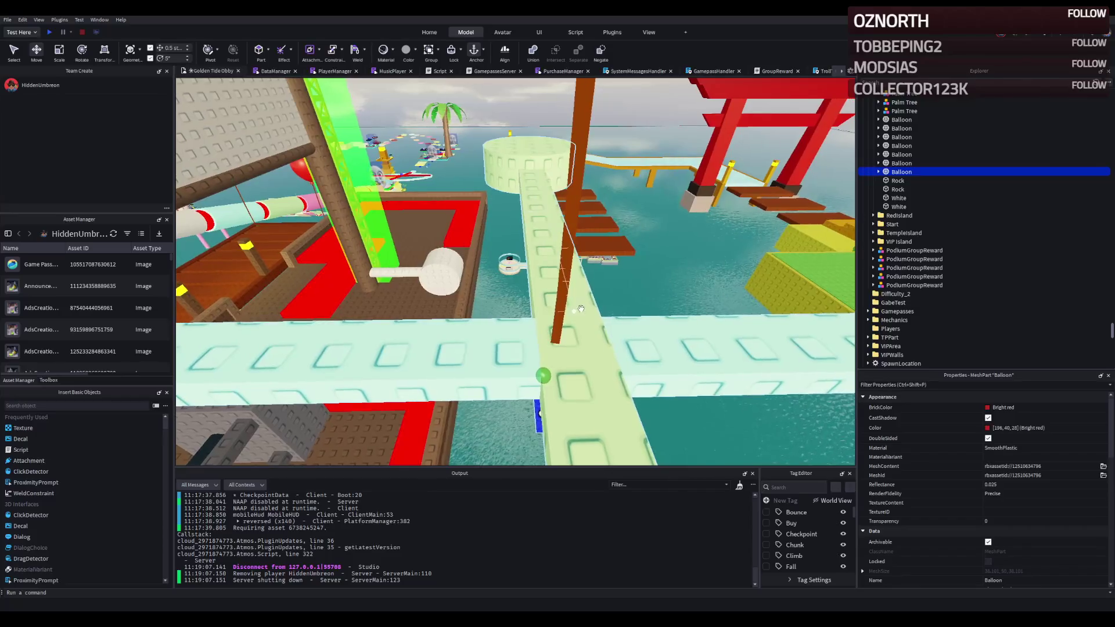
{"action": "left_click", "coordinate": [564, 319]}
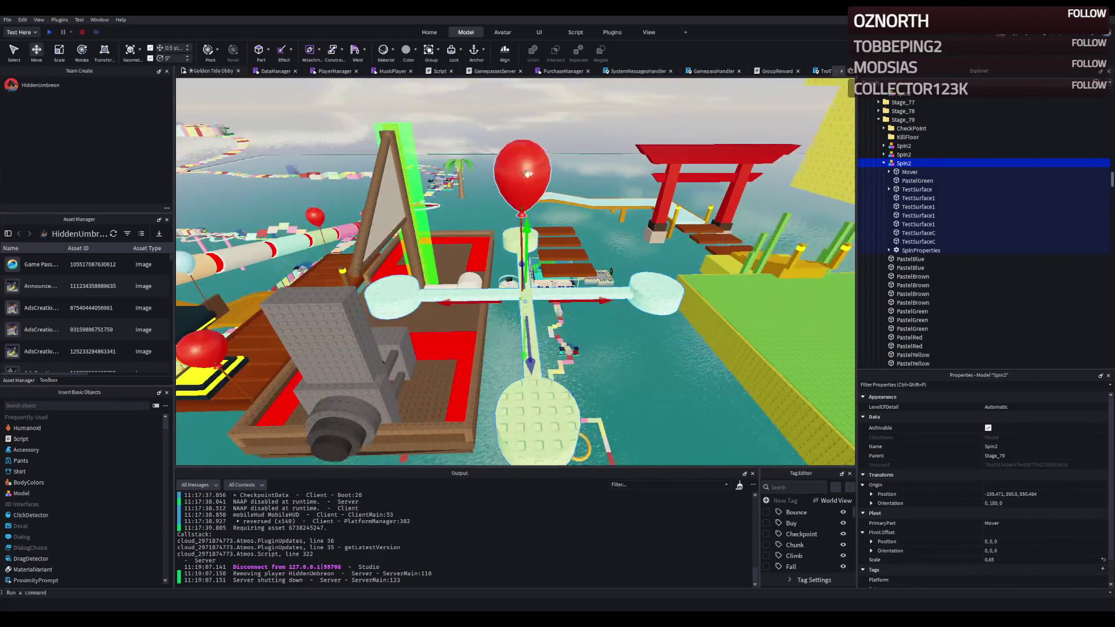
{"action": "left_click_drag", "start_coordinate": [566, 201], "coordinate": [567, 366]}
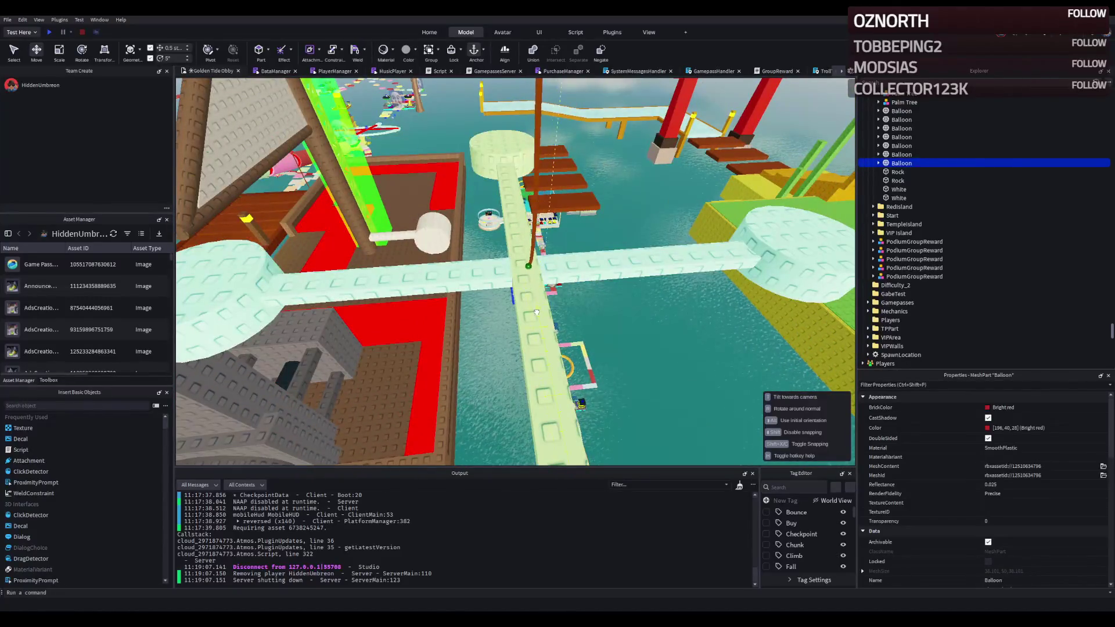
{"action": "key", "text": "f"}
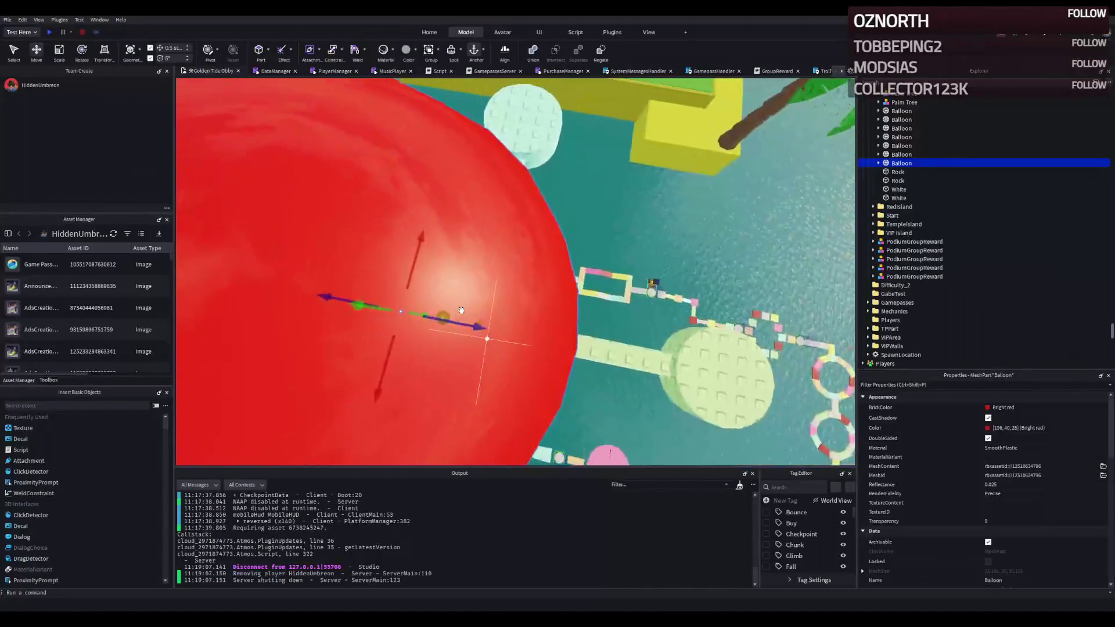
{"action": "key", "text": "f"}
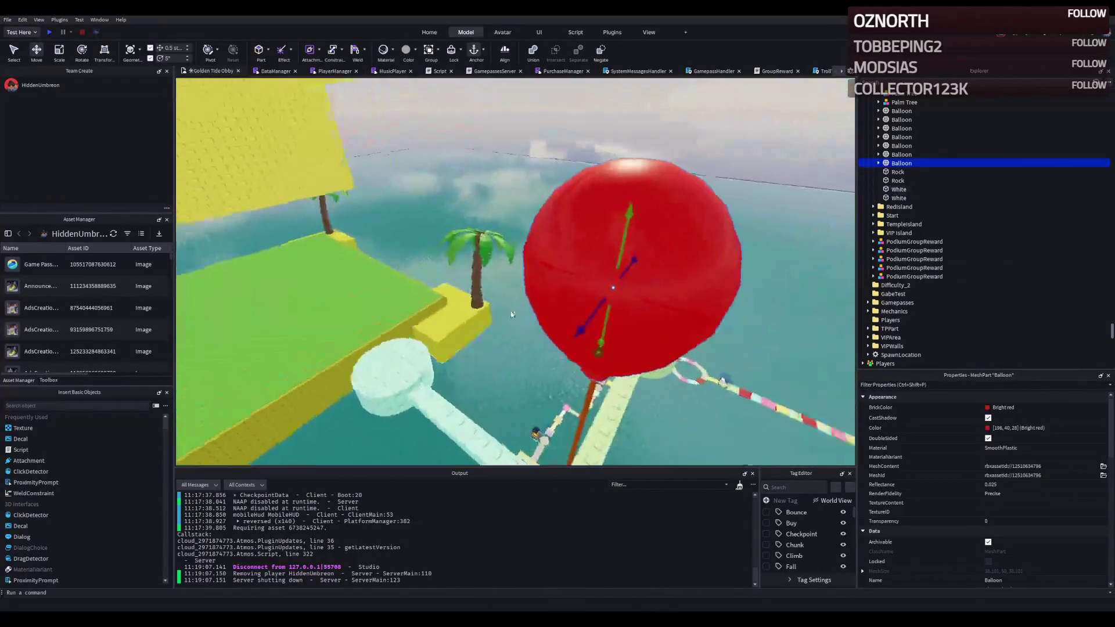
{"action": "left_click", "coordinate": [554, 309]}
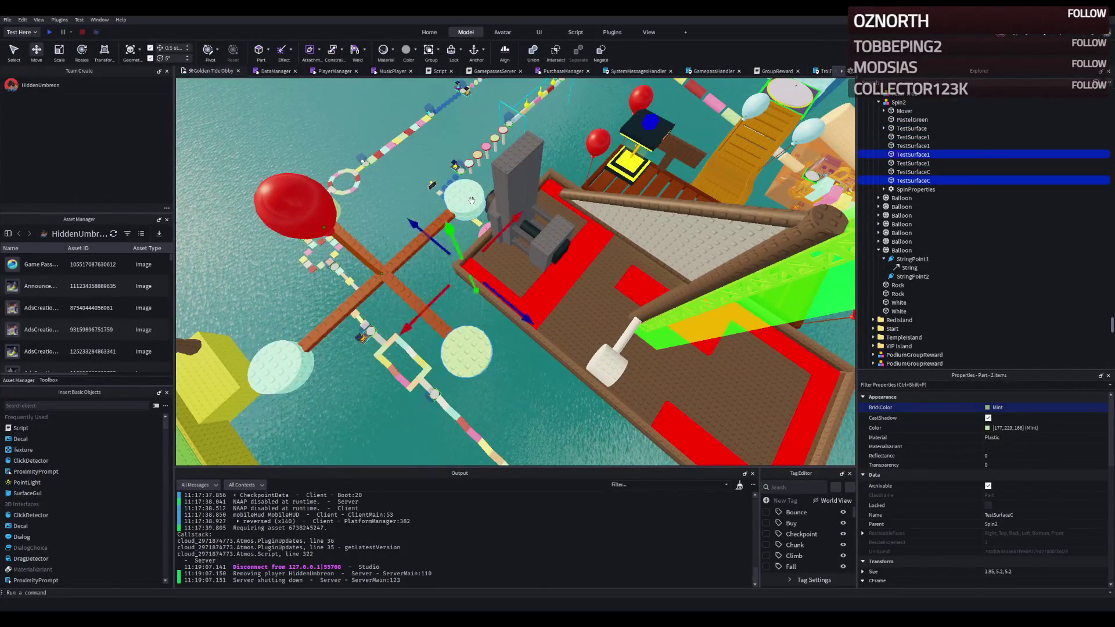
Step: Recolour the TestSurface end discs to Cork brown, move to spawn and start a playtest
{"action": "key", "text": "f"}
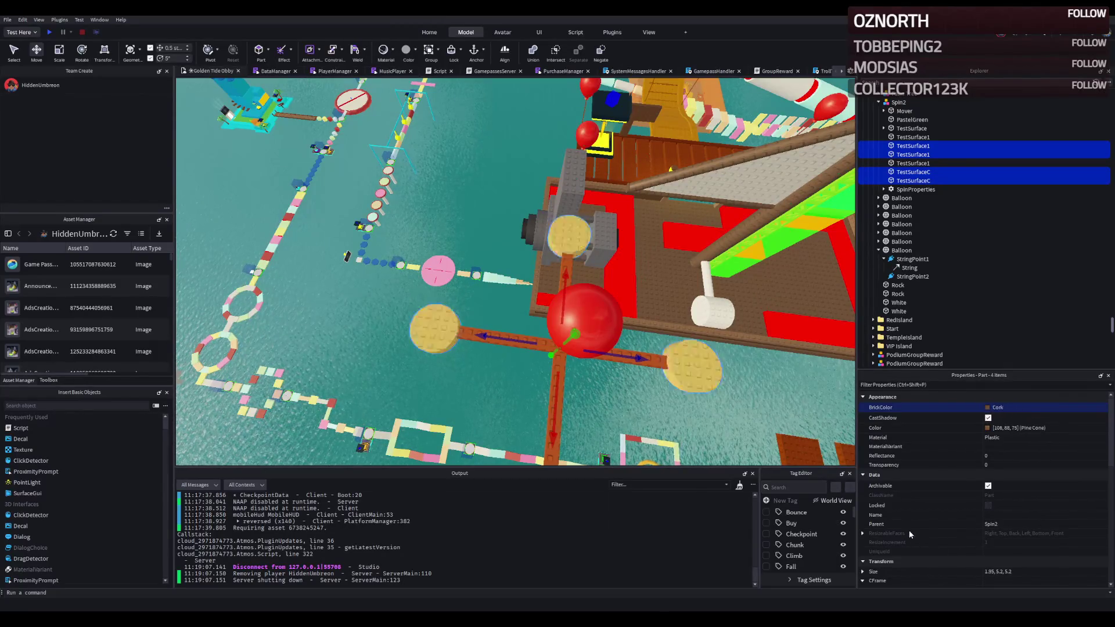
{"action": "left_click", "coordinate": [730, 446]}
{"action": "key", "text": "w"}
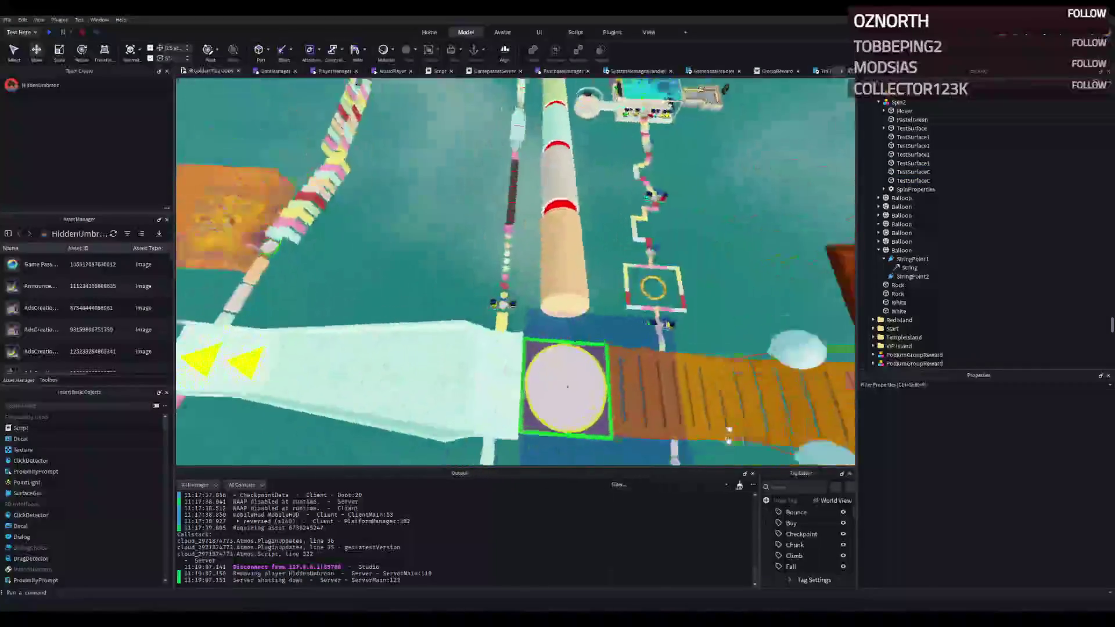
{"action": "left_click", "coordinate": [50, 33]}
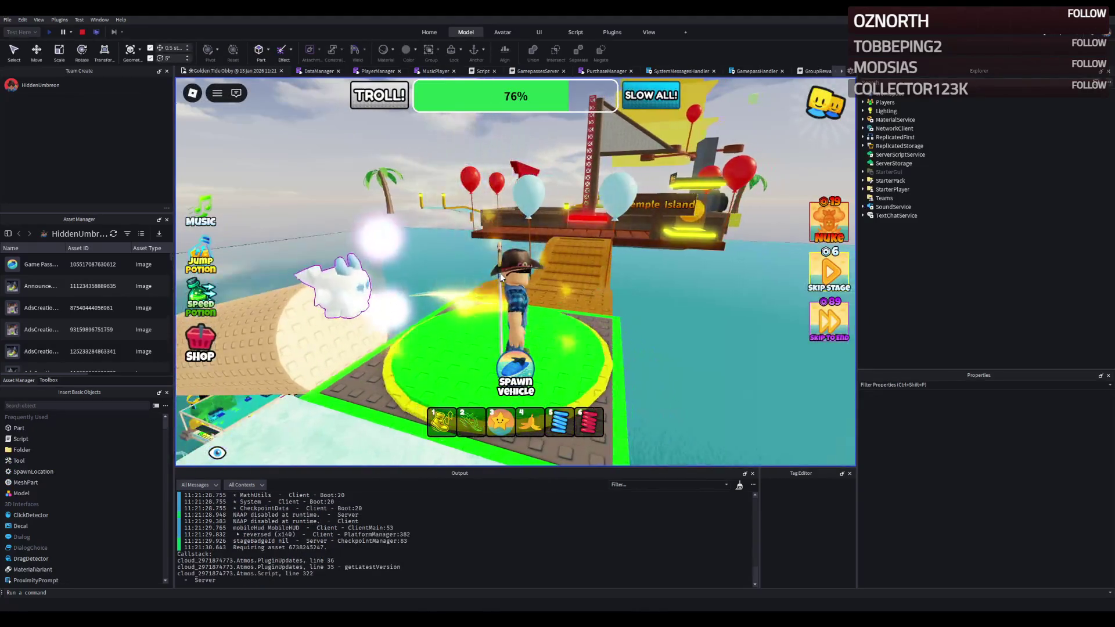
Step: Walk the character across the bridge, past the red and grey towers, onto the wooden cross platform
{"action": "key", "text": "w"}
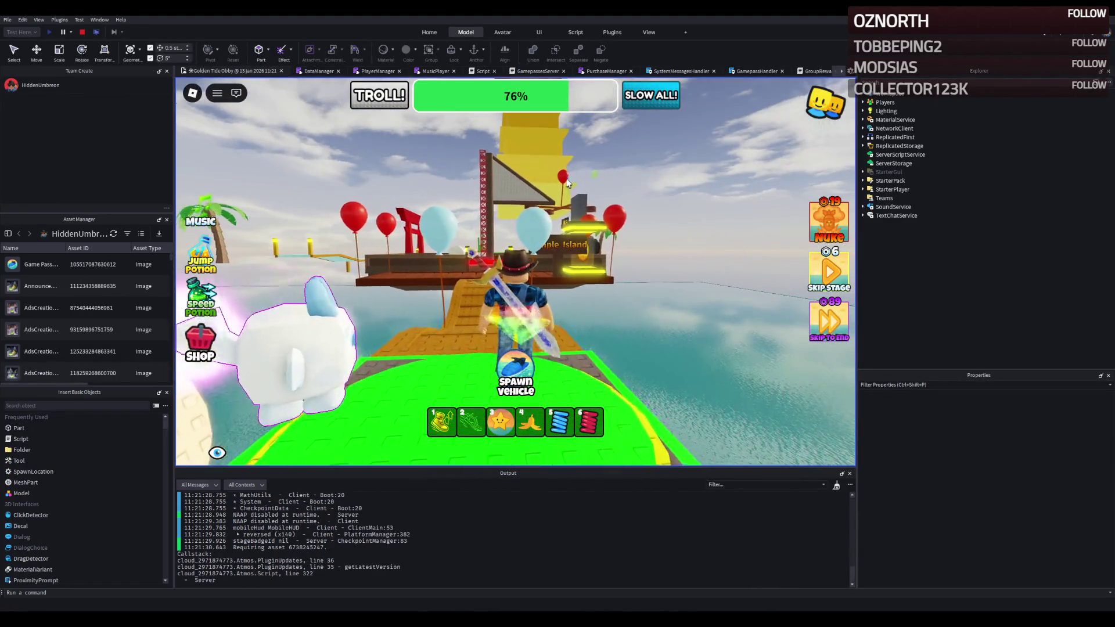
{"action": "key", "text": "w"}
{"action": "key", "text": "w"}
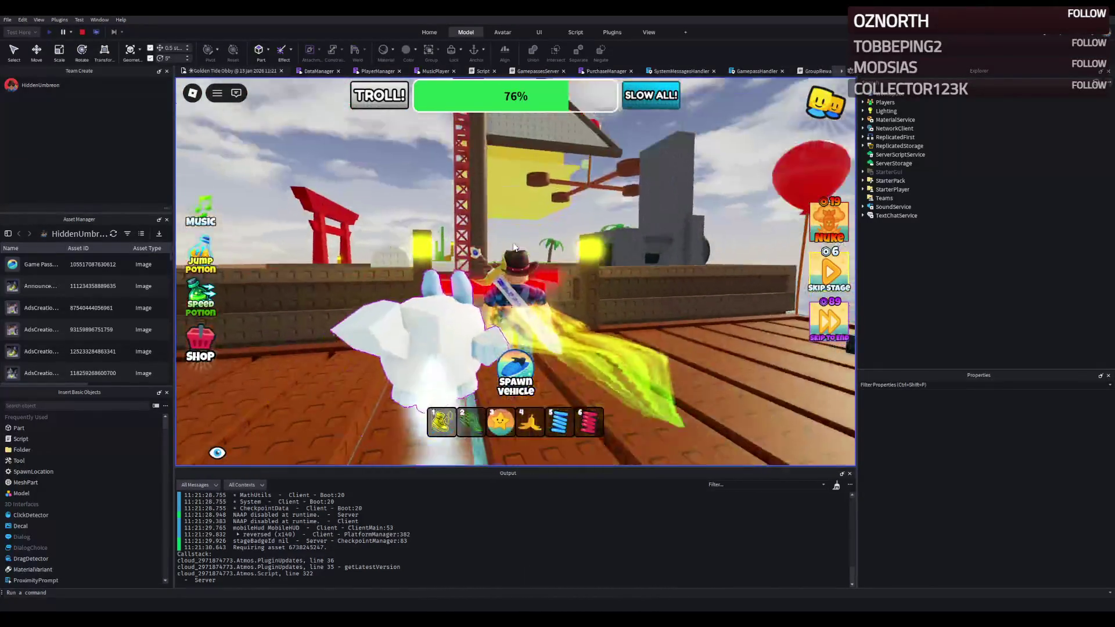
{"action": "key", "text": "w"}
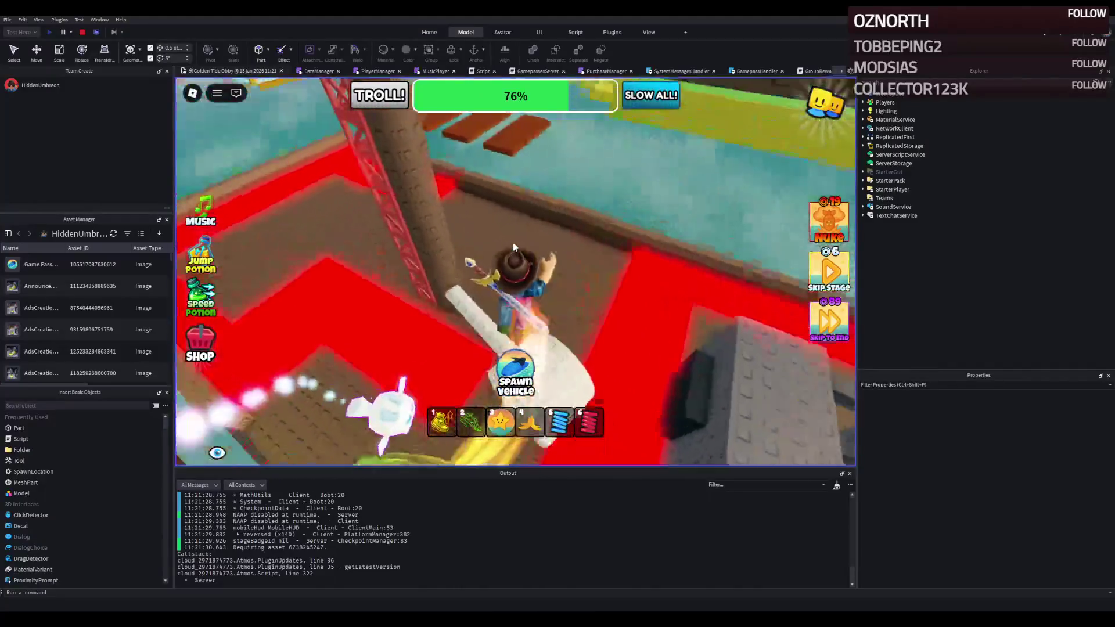
{"action": "key", "text": "w"}
{"action": "key", "text": "w"}
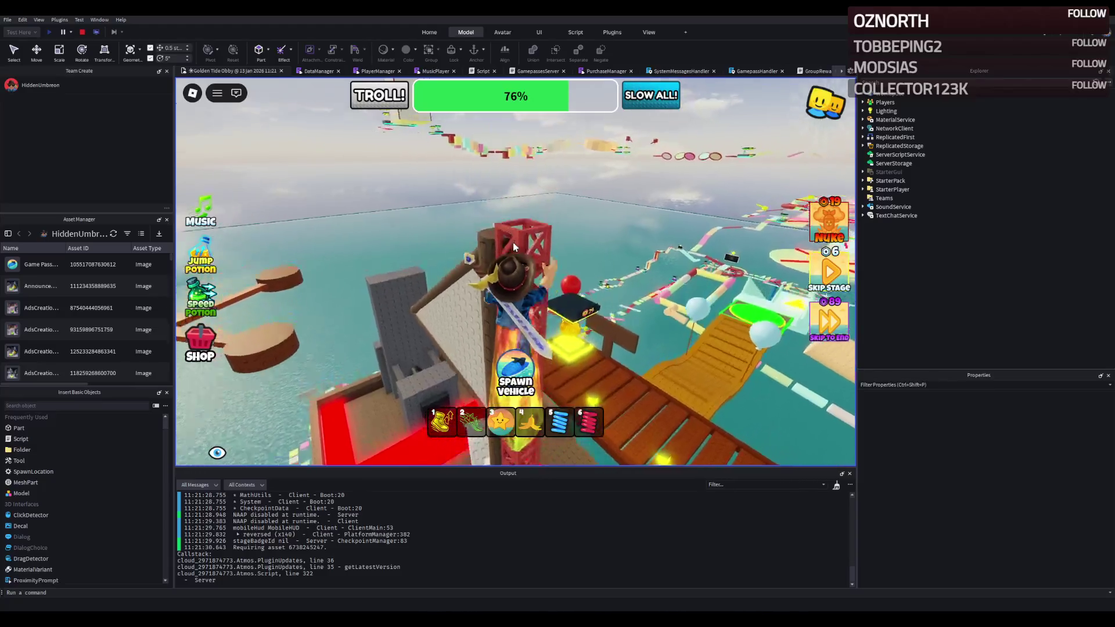
{"action": "key", "text": "w"}
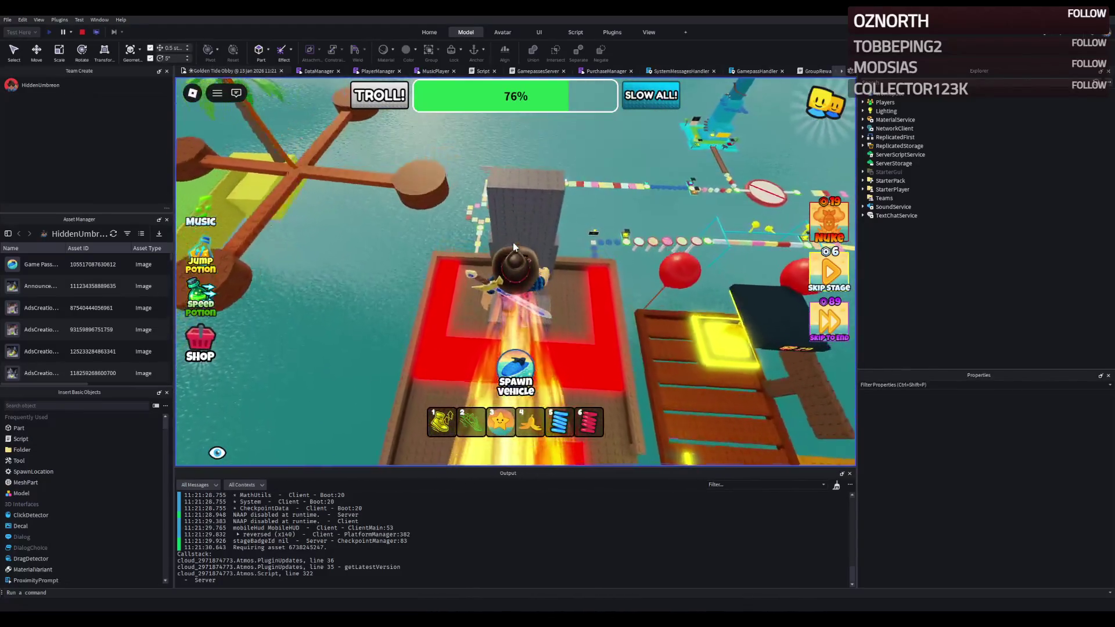
{"action": "key", "text": "w"}
{"action": "key", "text": "w"}
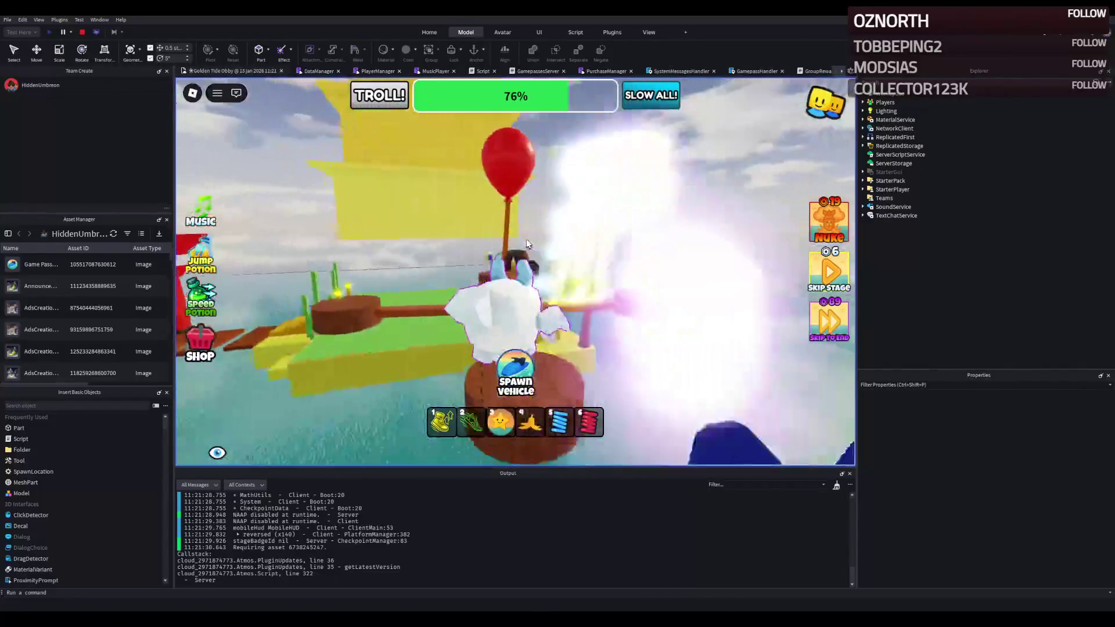
Step: Look around the spinning cross and ship deck from the platform, then end the playtest with Shift+F5
{"action": "key", "text": "d"}
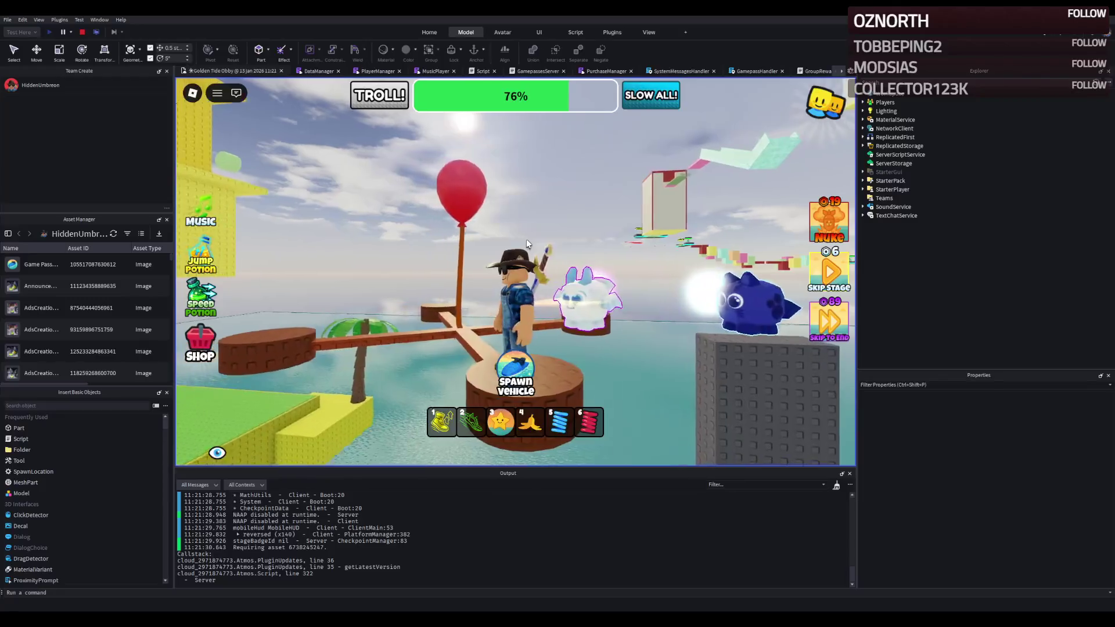
{"action": "key", "text": "Right"}
{"action": "key", "text": "Right"}
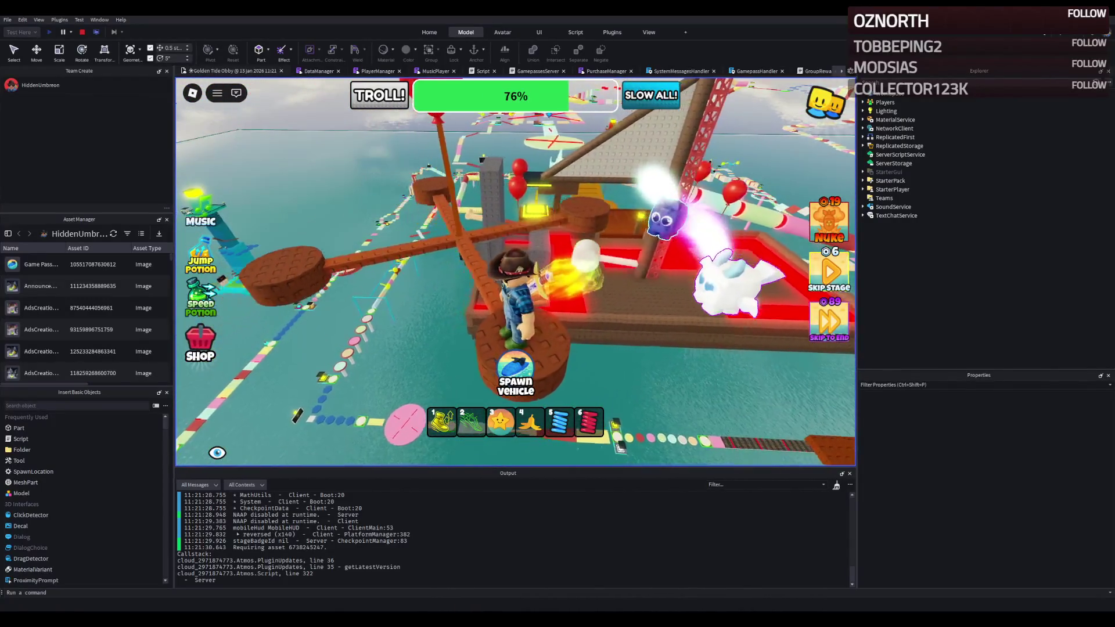
{"action": "key", "text": "Left"}
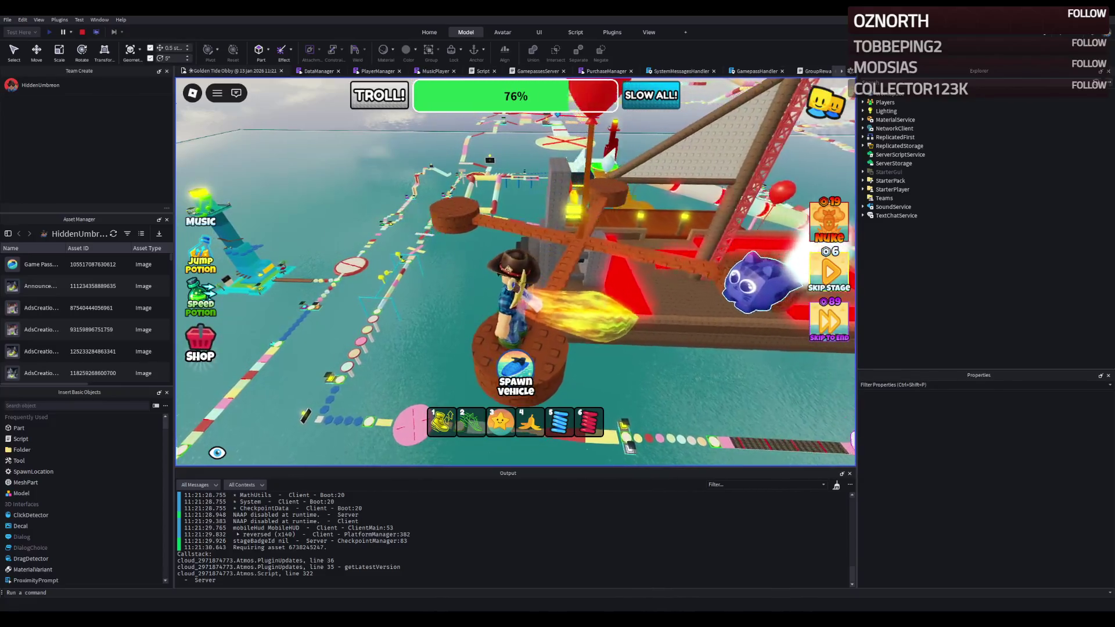
{"action": "key", "text": "Right"}
{"action": "key", "text": "Left"}
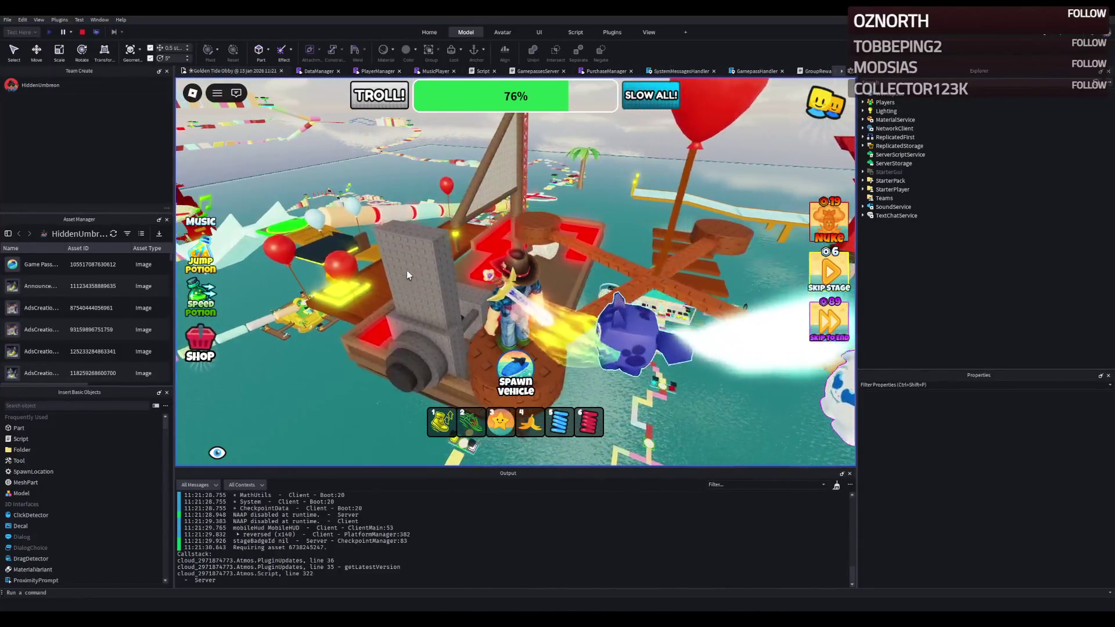
{"action": "key", "text": "Left"}
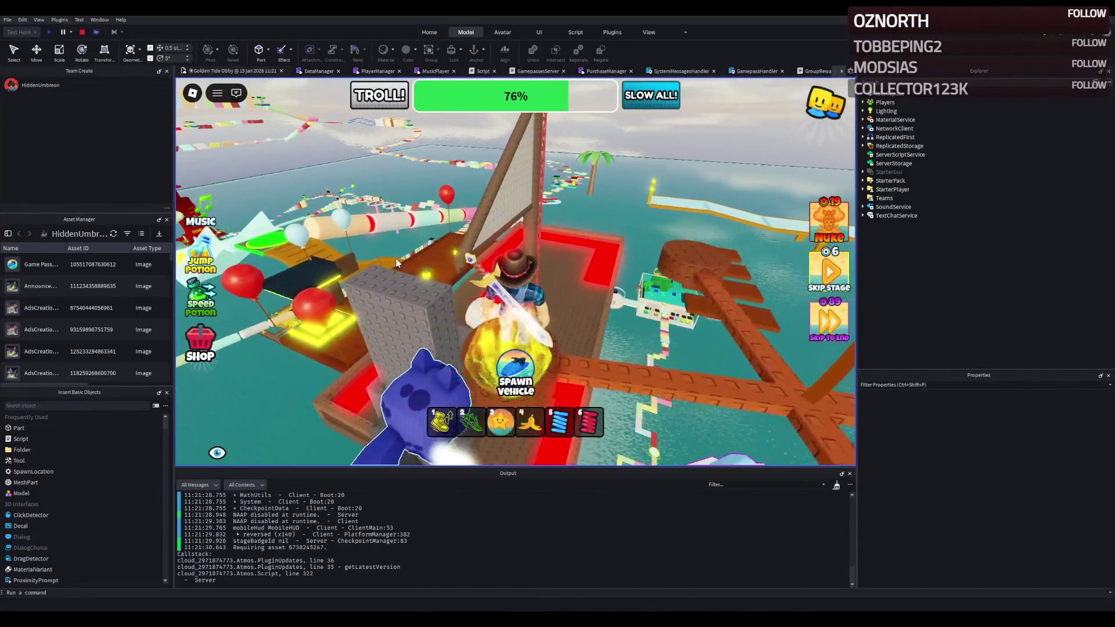
{"action": "key", "text": "Right"}
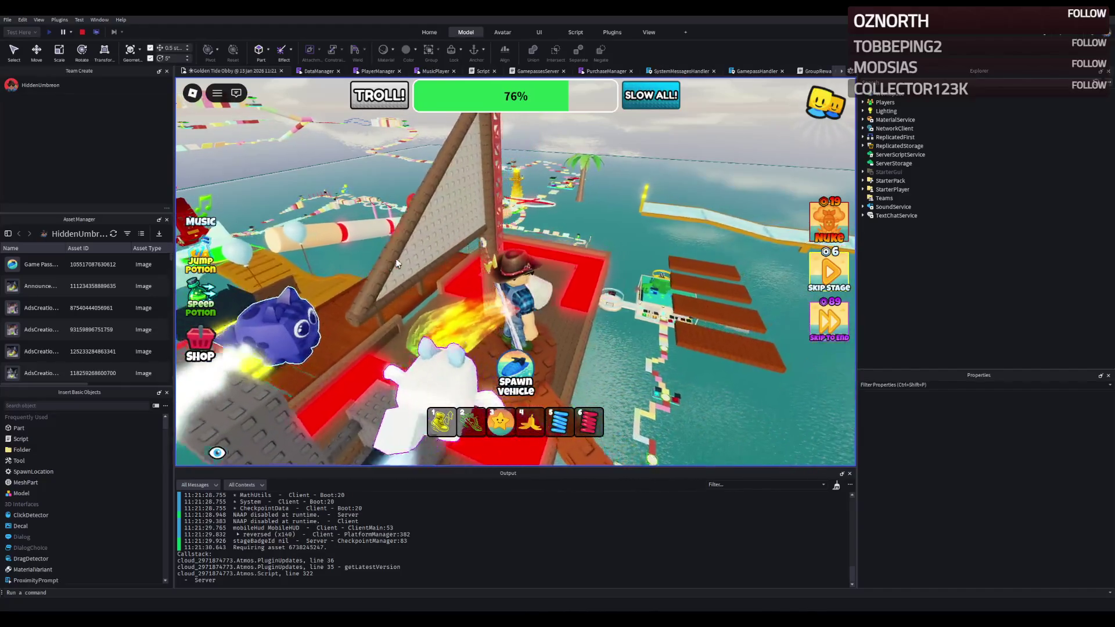
{"action": "key", "text": "Right"}
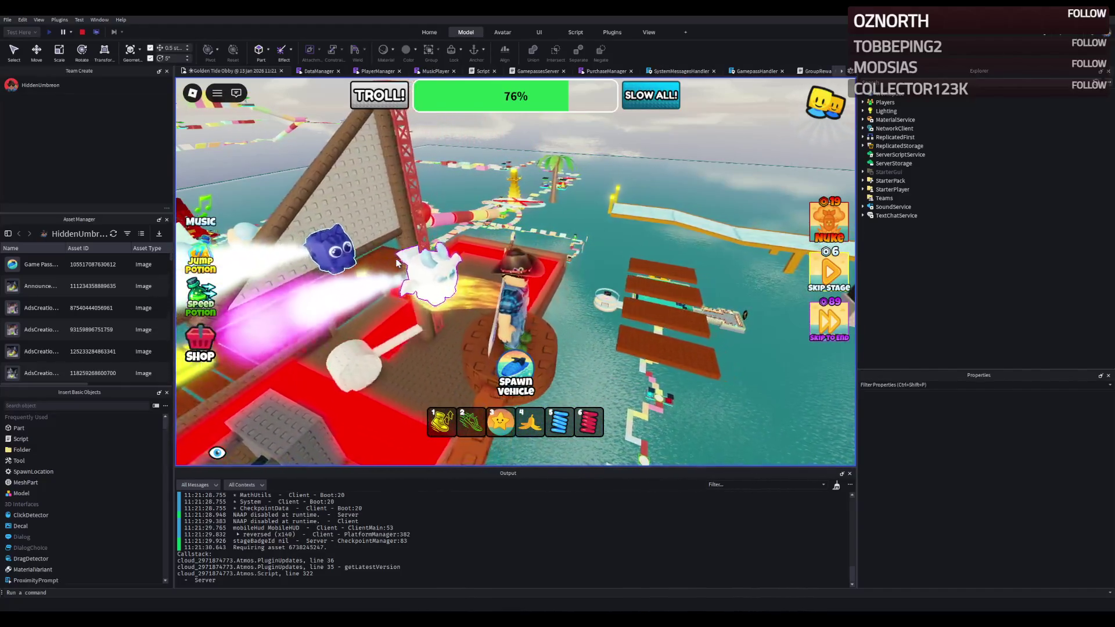
{"action": "key", "text": "Right"}
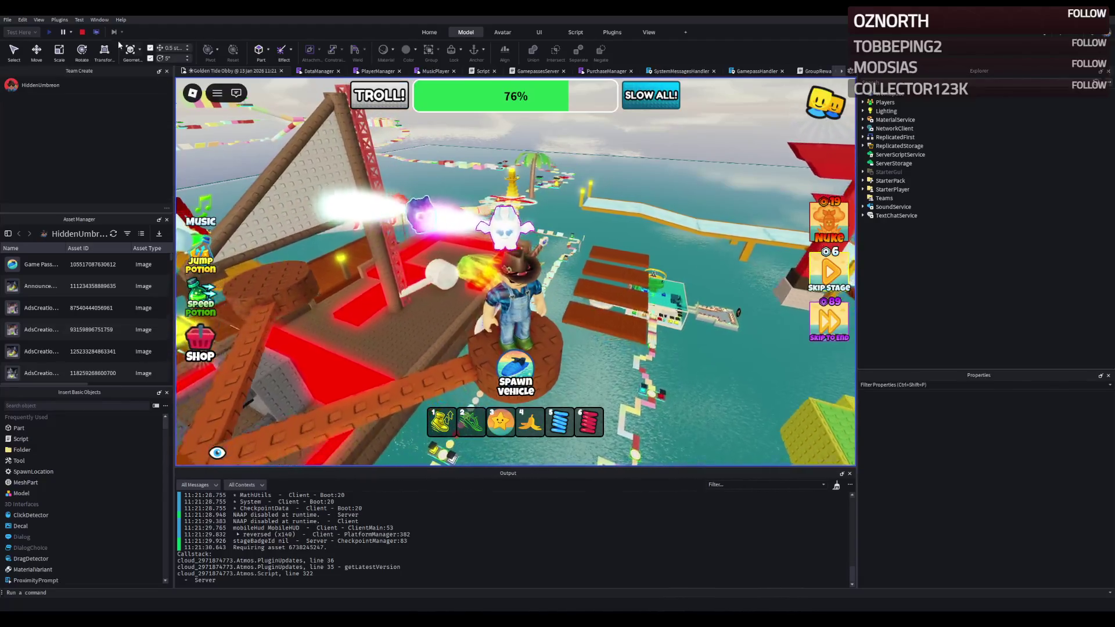
{"action": "key", "text": "shift+F5"}
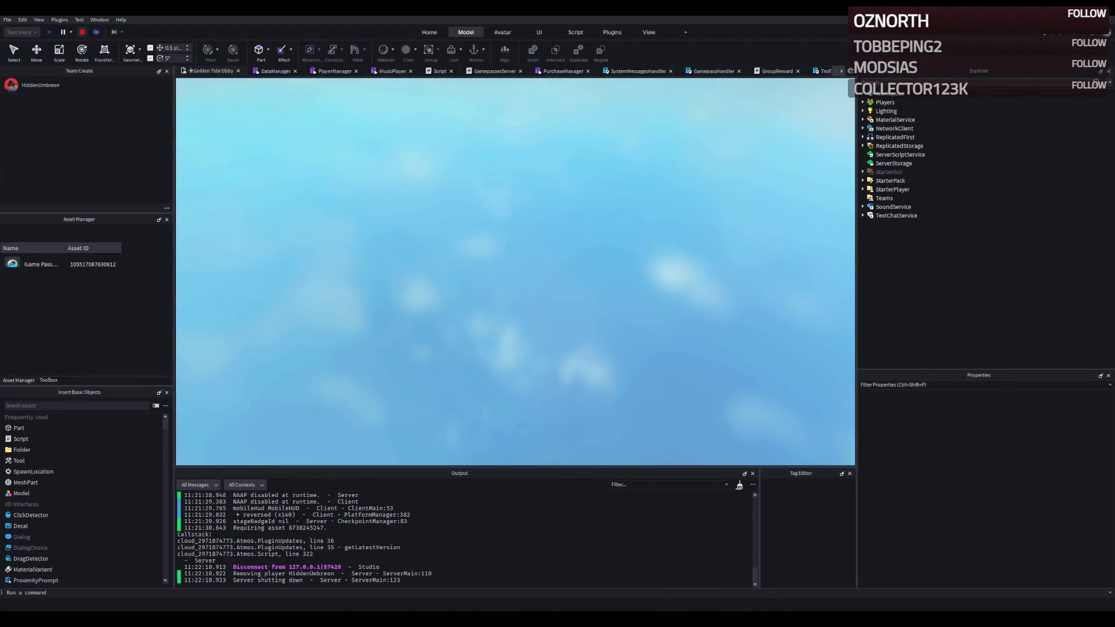
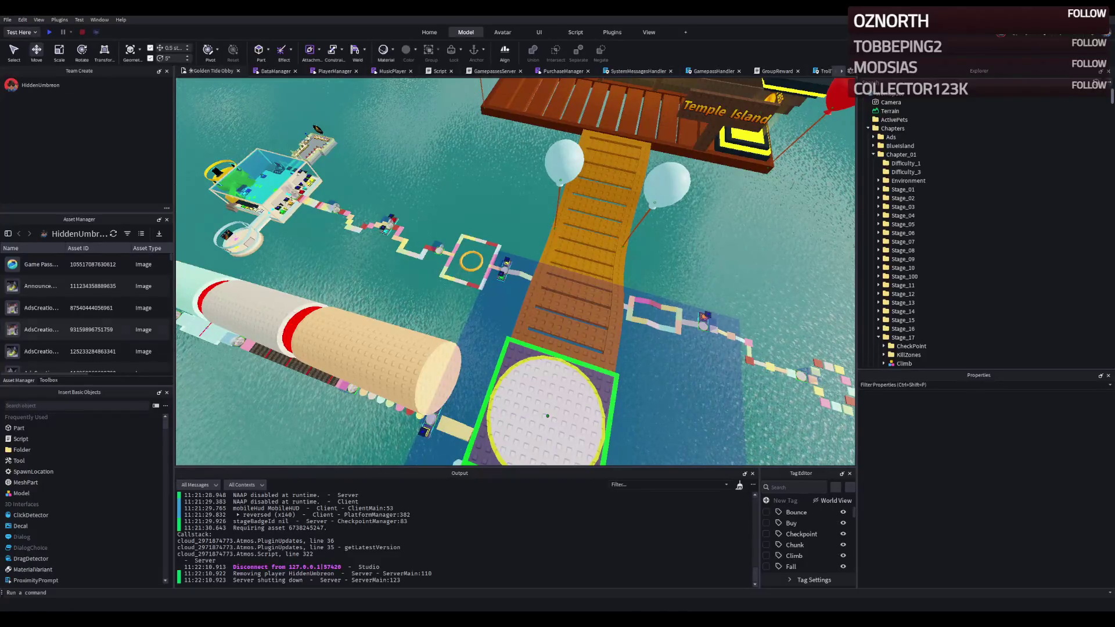
Step: Select the spinning cross platform and make its arms white
{"action": "left_click_drag", "start_coordinate": [486, 236], "coordinate": [486, 241]}
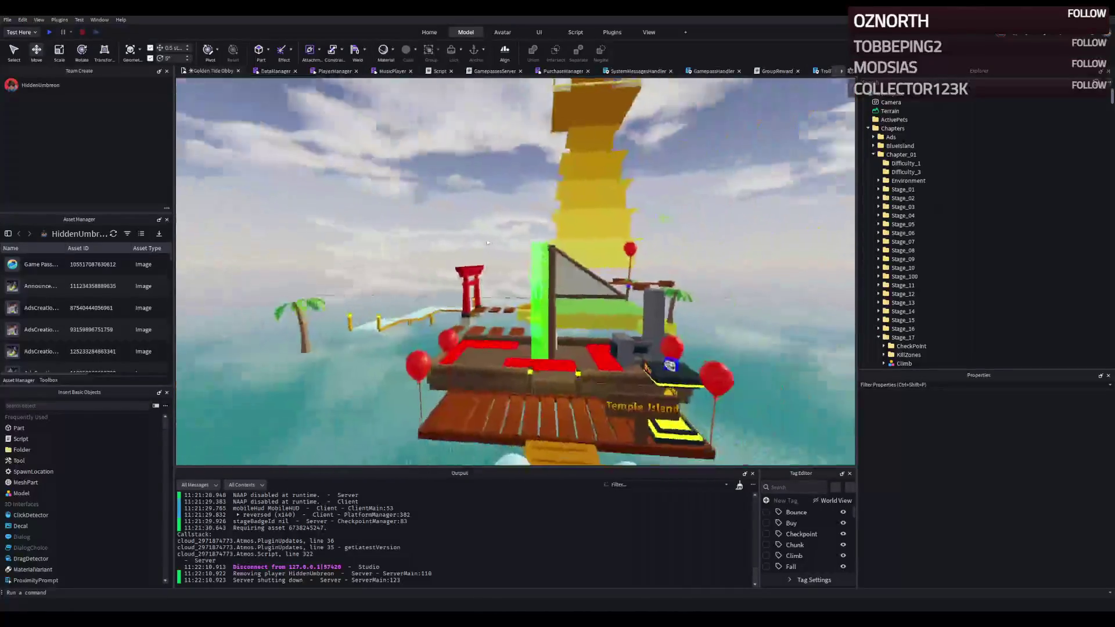
{"action": "left_click", "coordinate": [507, 262]}
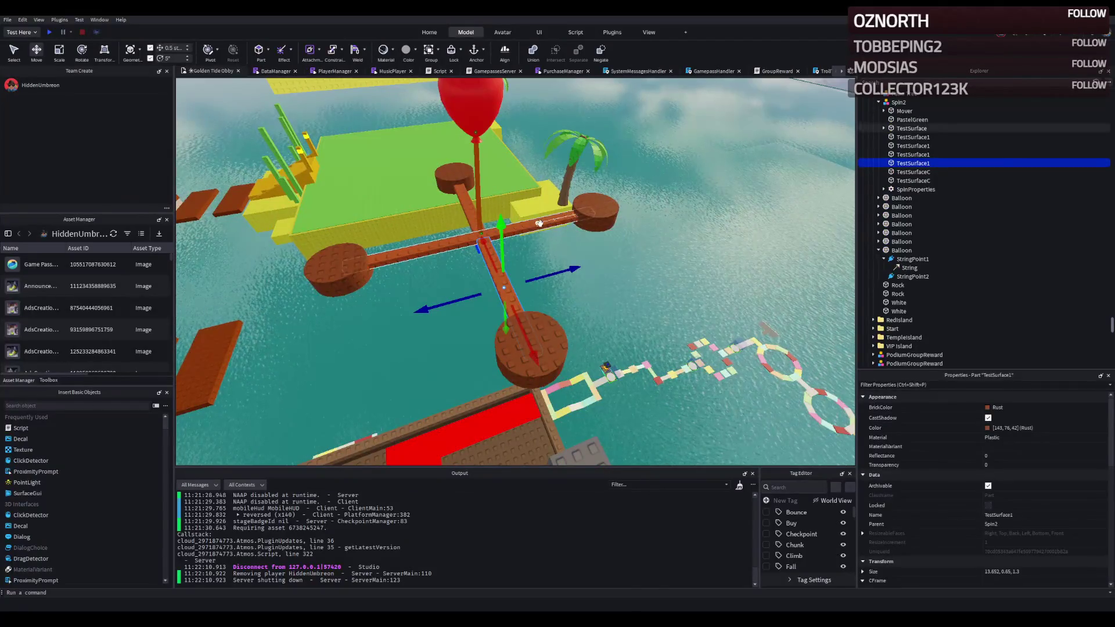
{"action": "left_click_drag", "start_coordinate": [517, 222], "coordinate": [457, 237]}
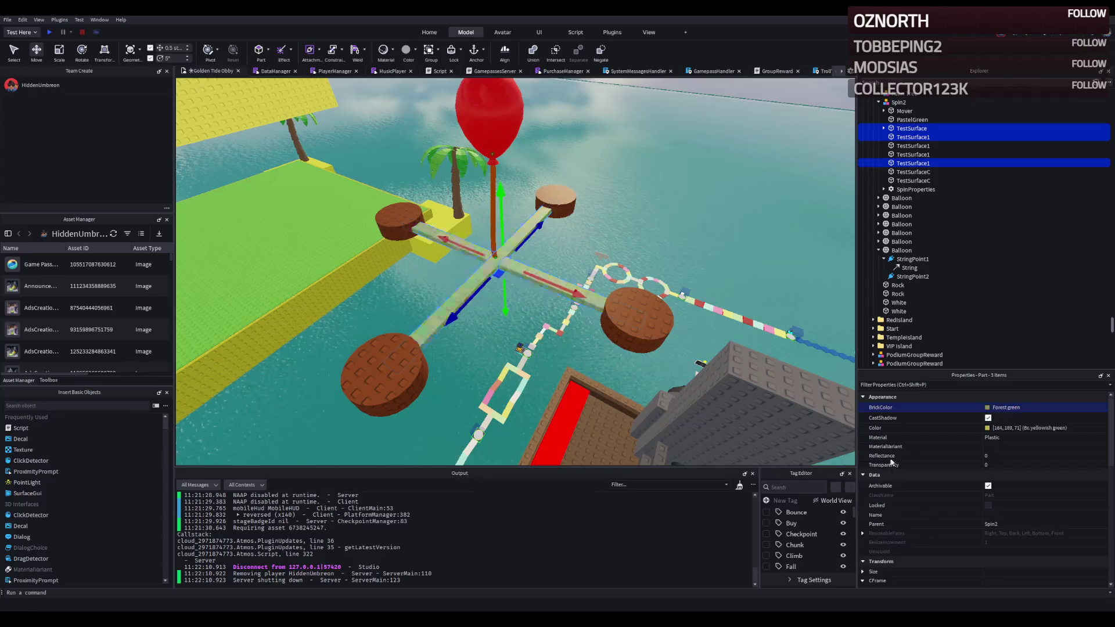
{"action": "key", "text": "ctrl+z"}
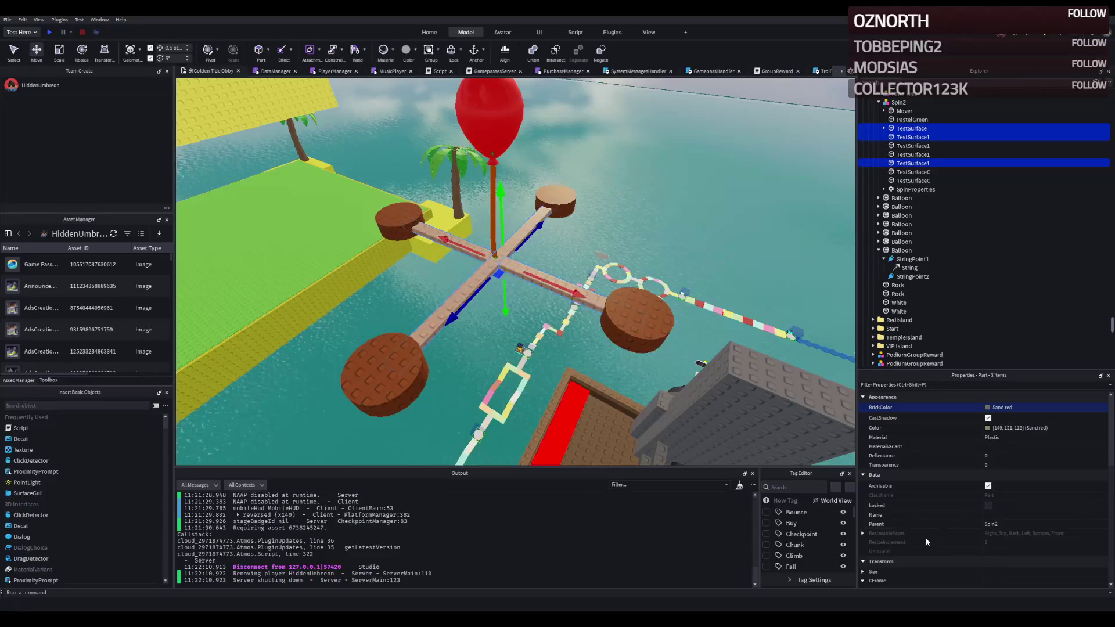
{"action": "key", "text": "ctrl+z"}
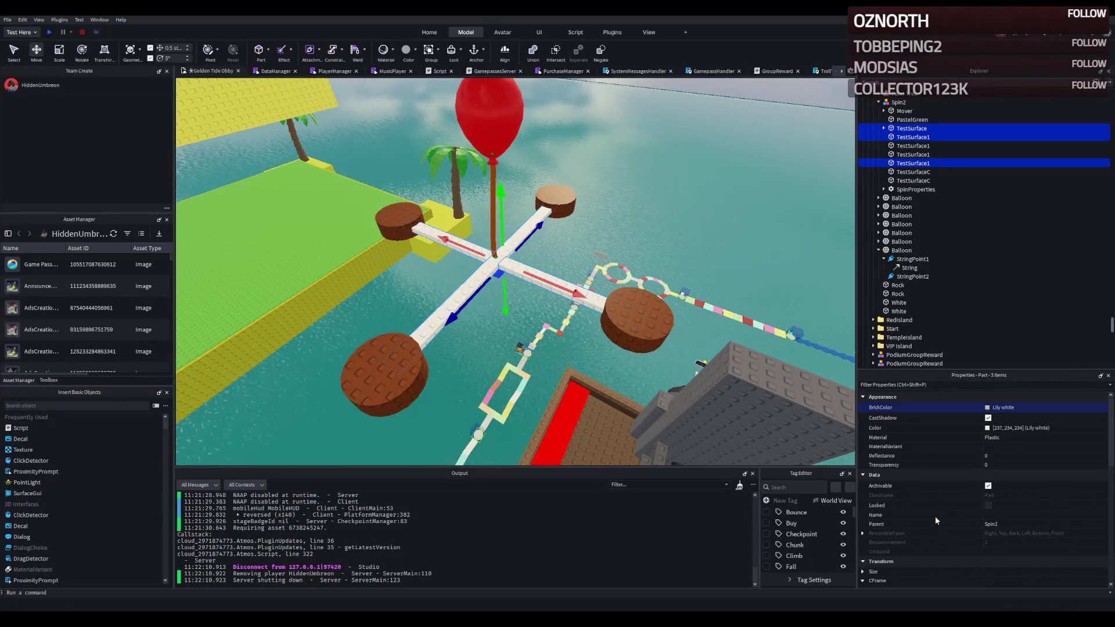
Step: Cycle the four round discs through several colours, settling on brown
{"action": "left_click", "coordinate": [654, 312]}
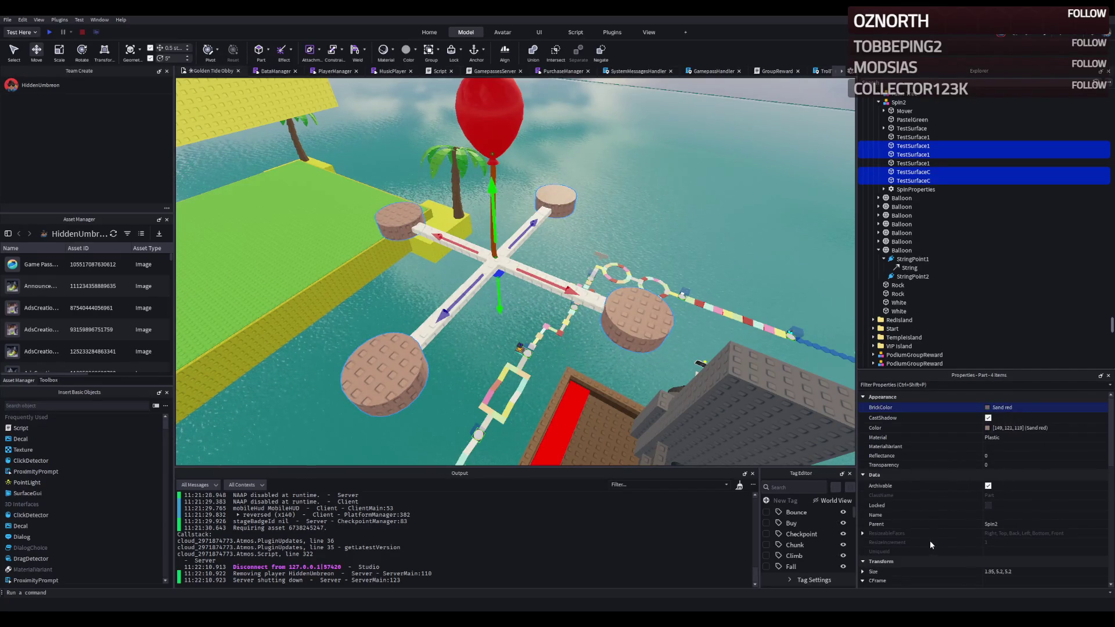
{"action": "key", "text": "ctrl+z"}
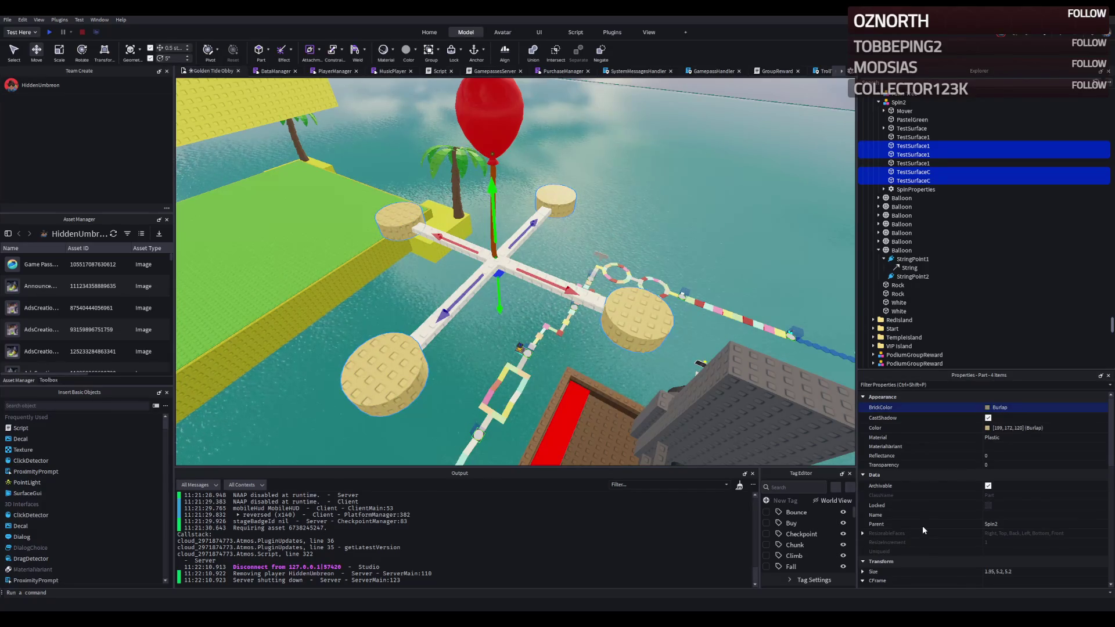
{"action": "key", "text": "ctrl+z"}
{"action": "key", "text": "ctrl+y"}
{"action": "key", "text": "ctrl+z"}
{"action": "key", "text": "ctrl+z"}
{"action": "key", "text": "ctrl+z"}
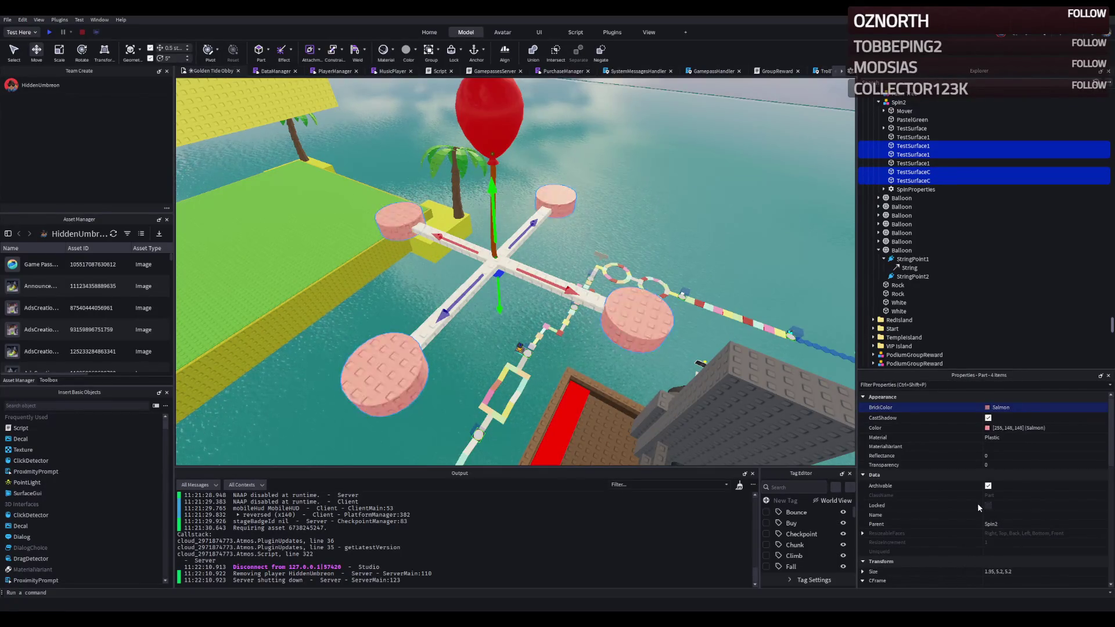
{"action": "key", "text": "ctrl+z"}
{"action": "key", "text": "ctrl+z"}
{"action": "key", "text": "ctrl+z"}
{"action": "key", "text": "ctrl+z"}
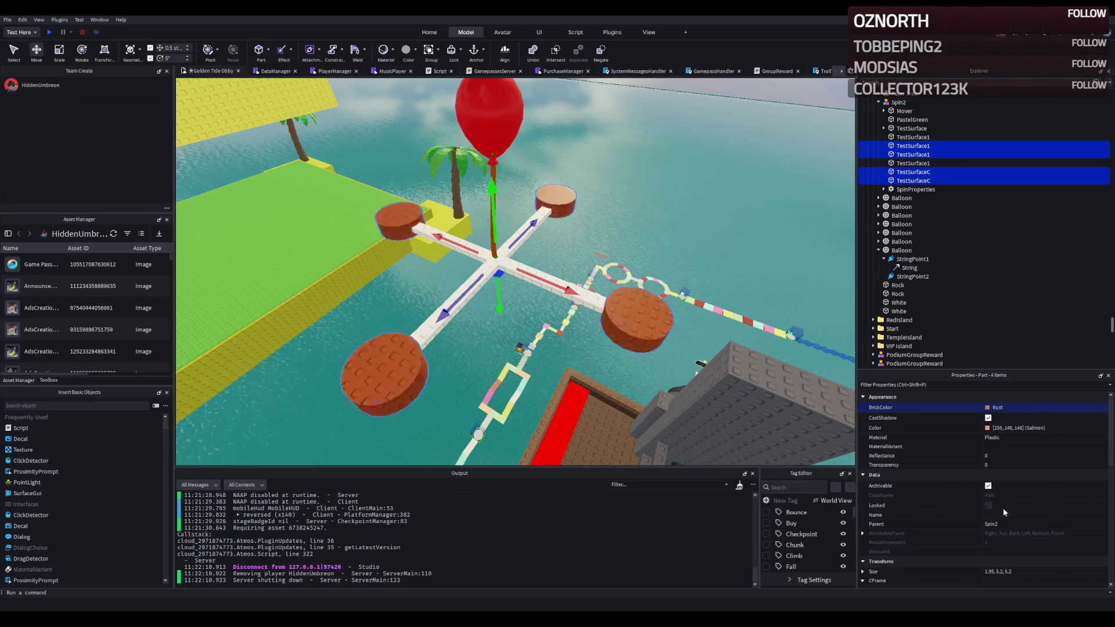
{"action": "key", "text": "ctrl+z"}
{"action": "key", "text": "ctrl+z"}
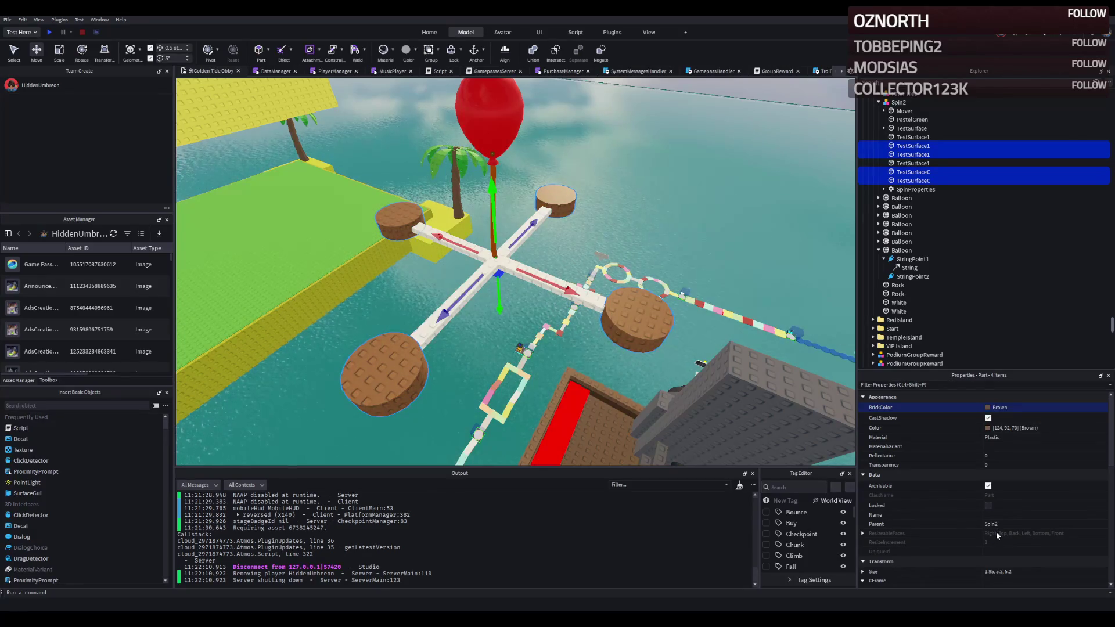
{"action": "left_click", "coordinate": [698, 227]}
{"action": "scroll", "coordinate": [697, 227], "scroll_direction": "down", "scroll_amount": 5}
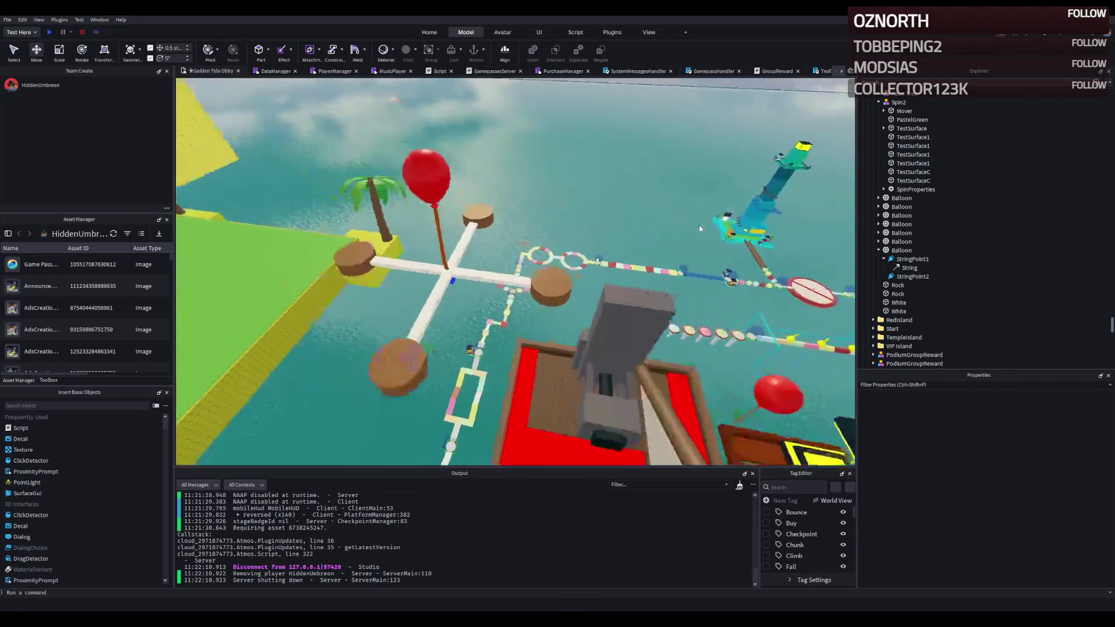
Step: Select the yellow tower and remove it from the map
{"action": "left_click_drag", "start_coordinate": [697, 226], "coordinate": [698, 224]}
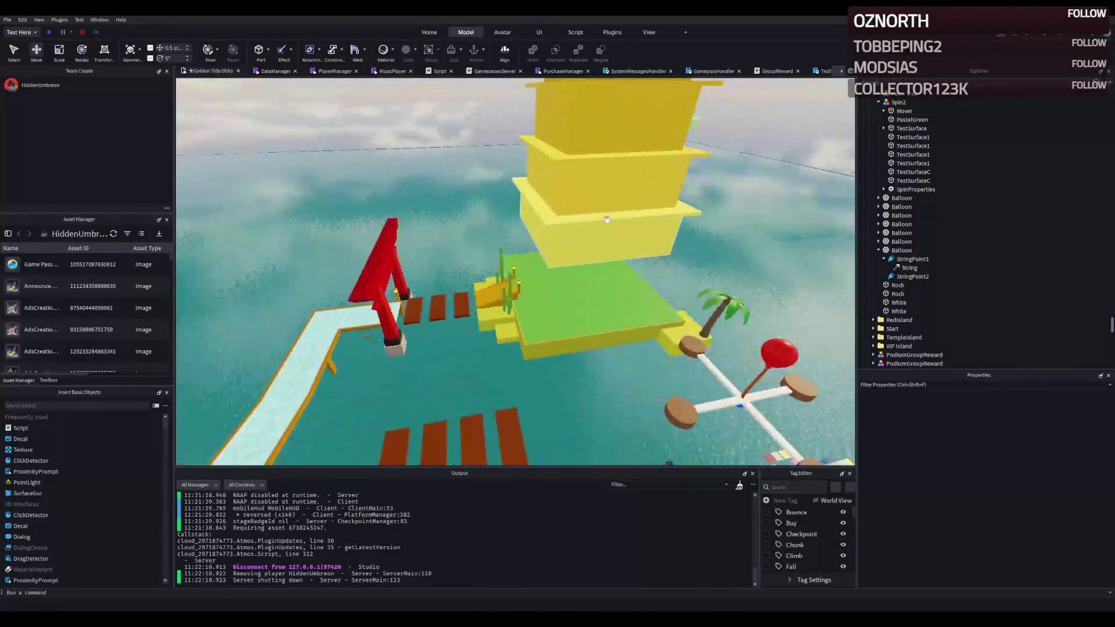
{"action": "left_click", "coordinate": [607, 220]}
{"action": "left_click_drag", "start_coordinate": [607, 220], "coordinate": [515, 210]}
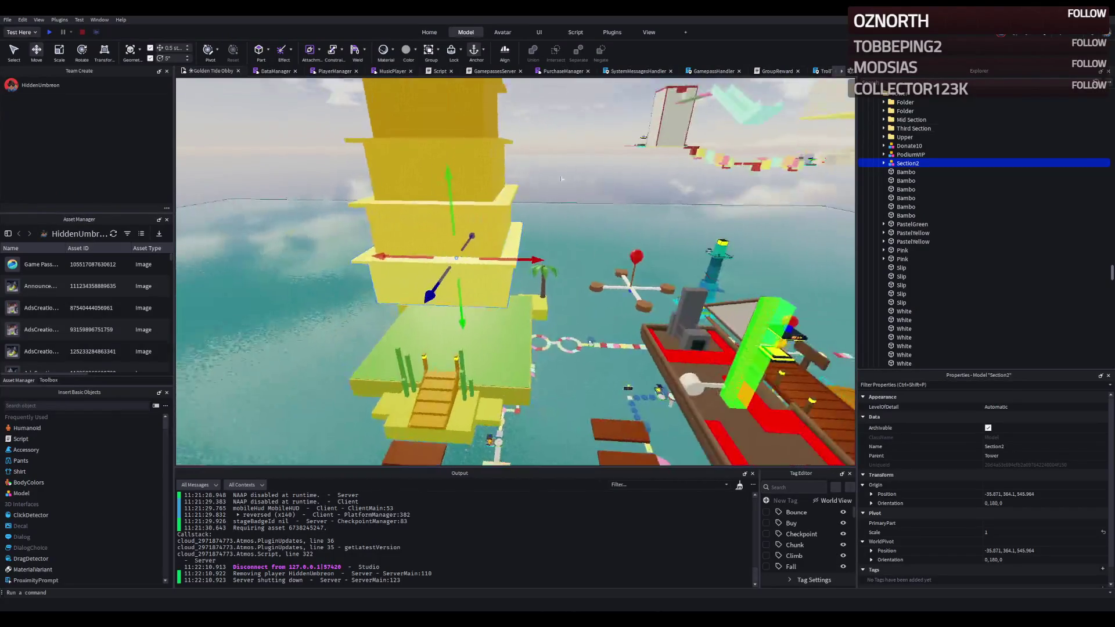
{"action": "key", "text": "ctrl+z"}
{"action": "key", "text": "ctrl+z"}
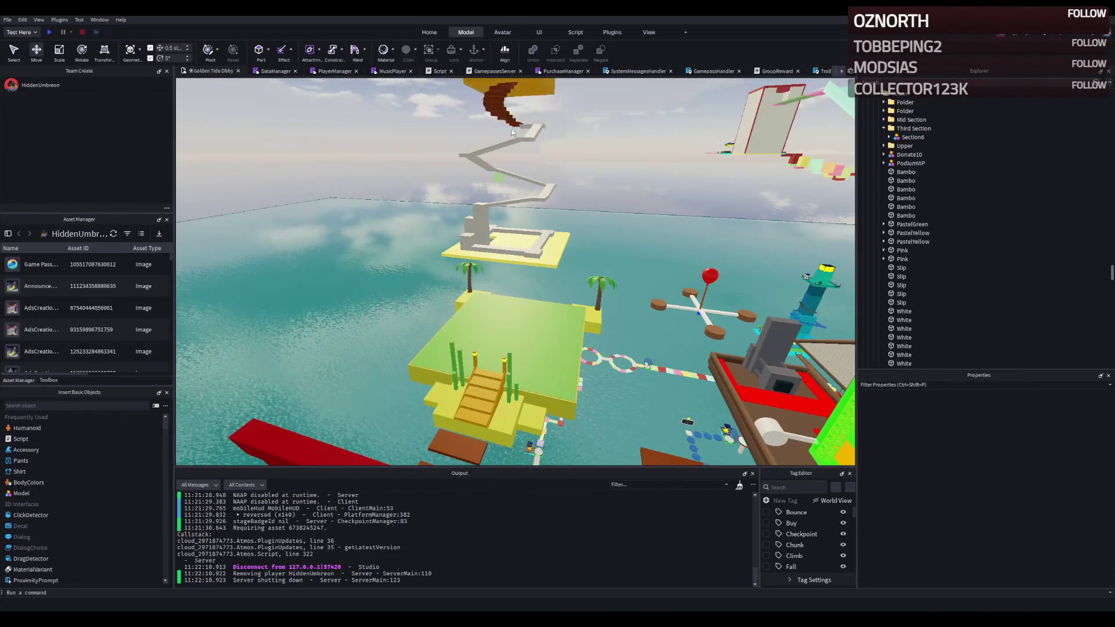
{"action": "scroll", "coordinate": [505, 101], "scroll_direction": "up", "scroll_amount": 3}
Step: Delete the Blue and White parts atop the orange tower one by one
{"action": "left_click", "coordinate": [514, 103]}
{"action": "scroll", "coordinate": [523, 140], "scroll_direction": "up", "scroll_amount": 3}
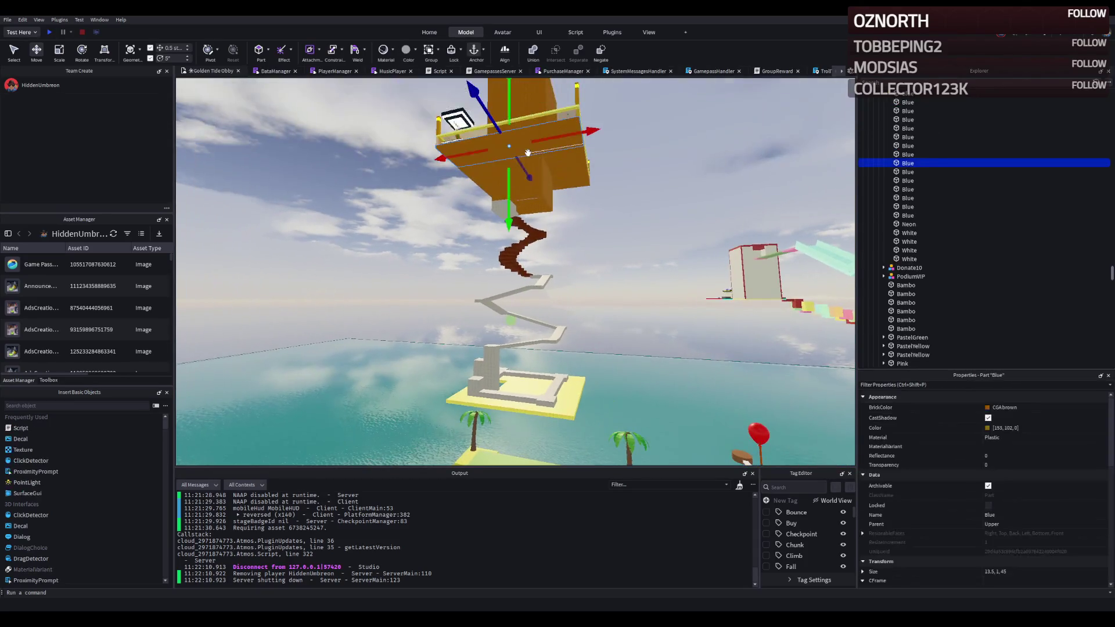
{"action": "key", "text": "Delete"}
{"action": "left_click", "coordinate": [537, 182]}
{"action": "key", "text": "Delete"}
{"action": "left_click", "coordinate": [531, 158]}
{"action": "key", "text": "Delete"}
Step: Move TempleCube into the Tower folder, then delete the Upper folder
{"action": "left_click", "coordinate": [906, 163]}
{"action": "scroll", "coordinate": [910, 163], "scroll_direction": "up", "scroll_amount": 2}
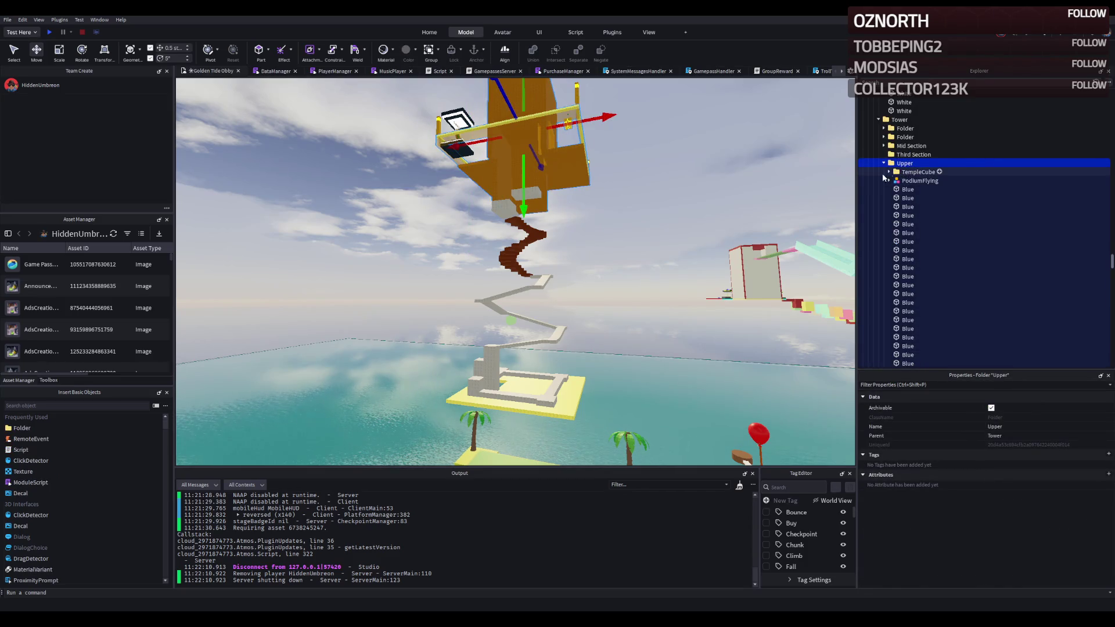
{"action": "key", "text": "Delete"}
{"action": "key", "text": "ctrl+z"}
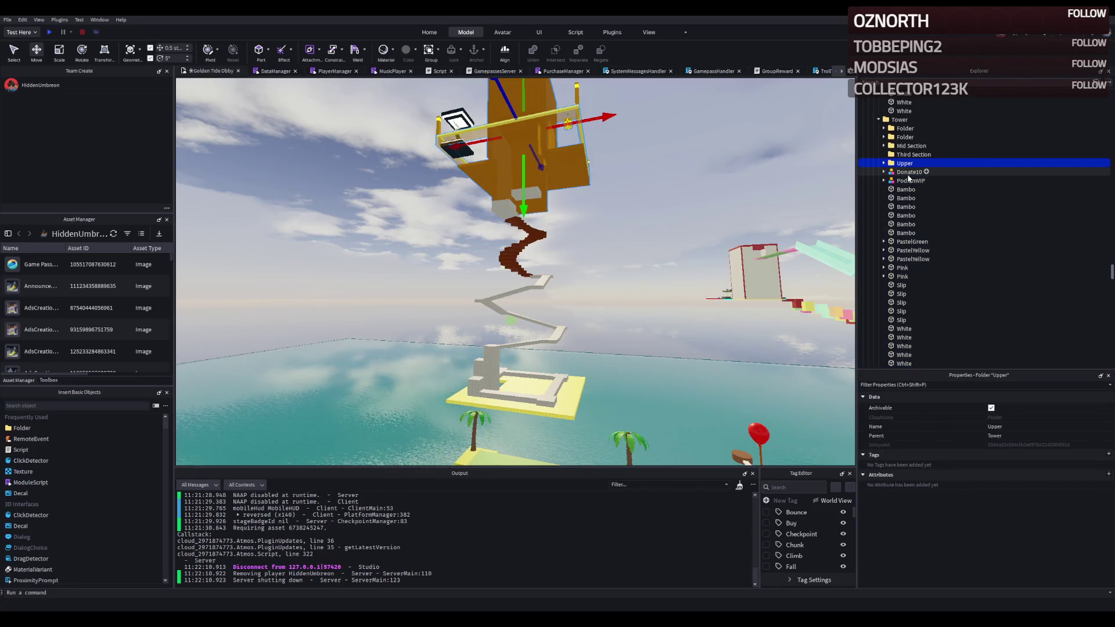
{"action": "left_click", "coordinate": [910, 171]}
{"action": "left_click_drag", "start_coordinate": [897, 124], "coordinate": [896, 124]}
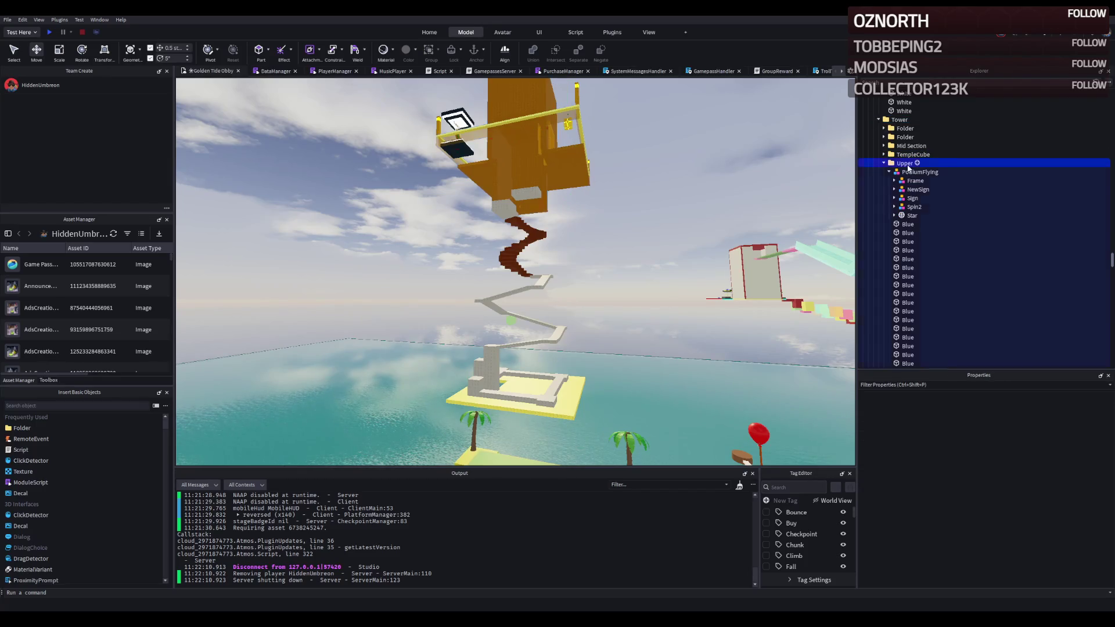
{"action": "key", "text": "Delete"}
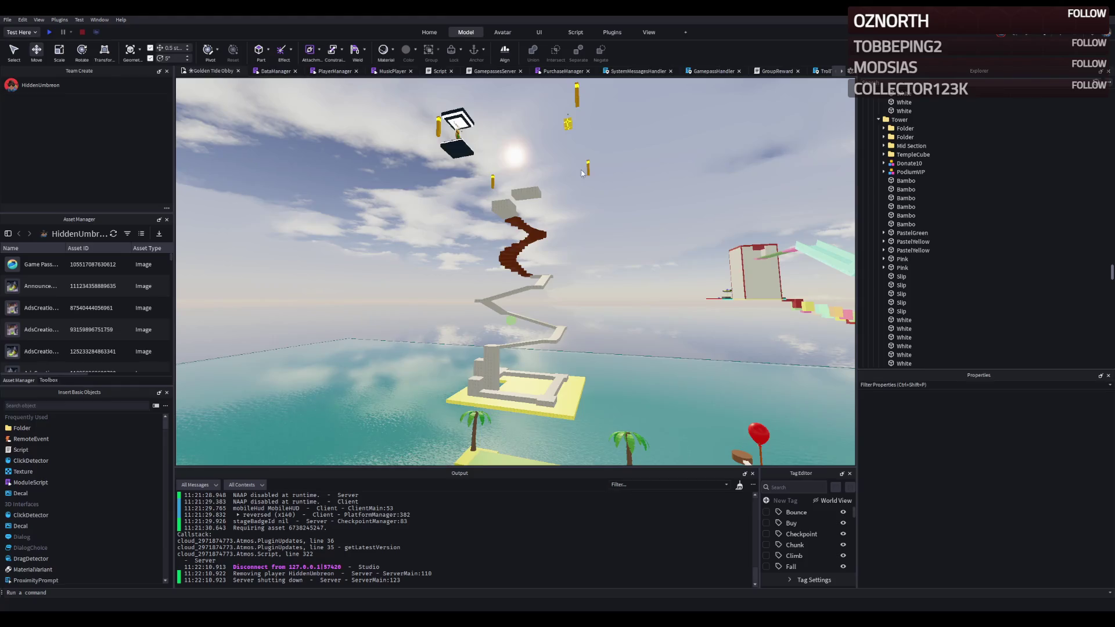
{"action": "left_click", "coordinate": [588, 168]}
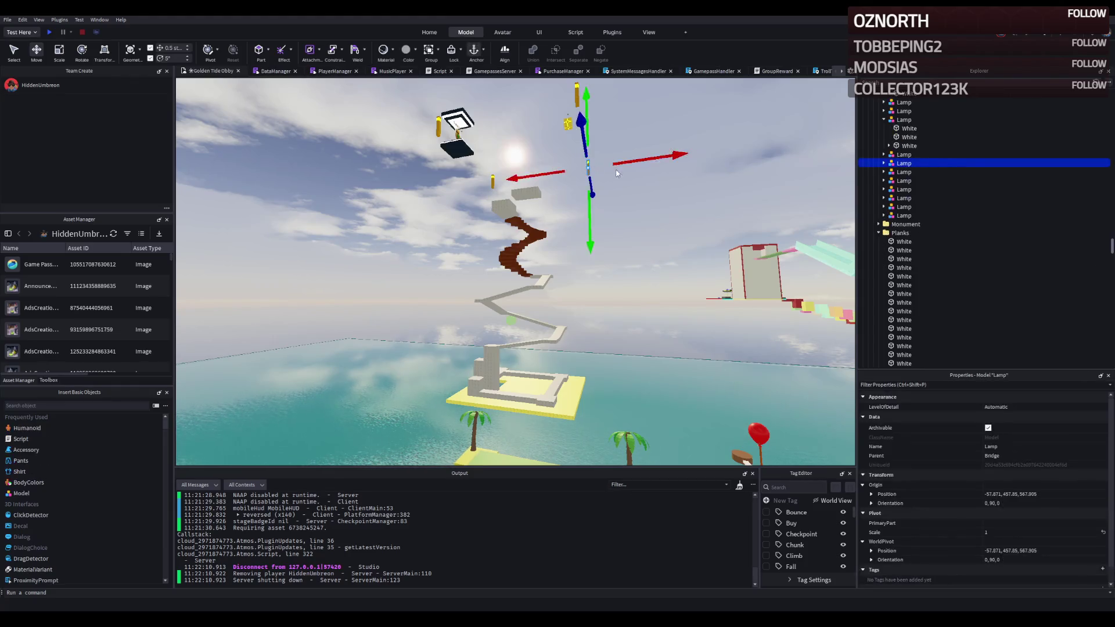
{"action": "scroll", "coordinate": [680, 181], "scroll_direction": "down", "scroll_amount": 10}
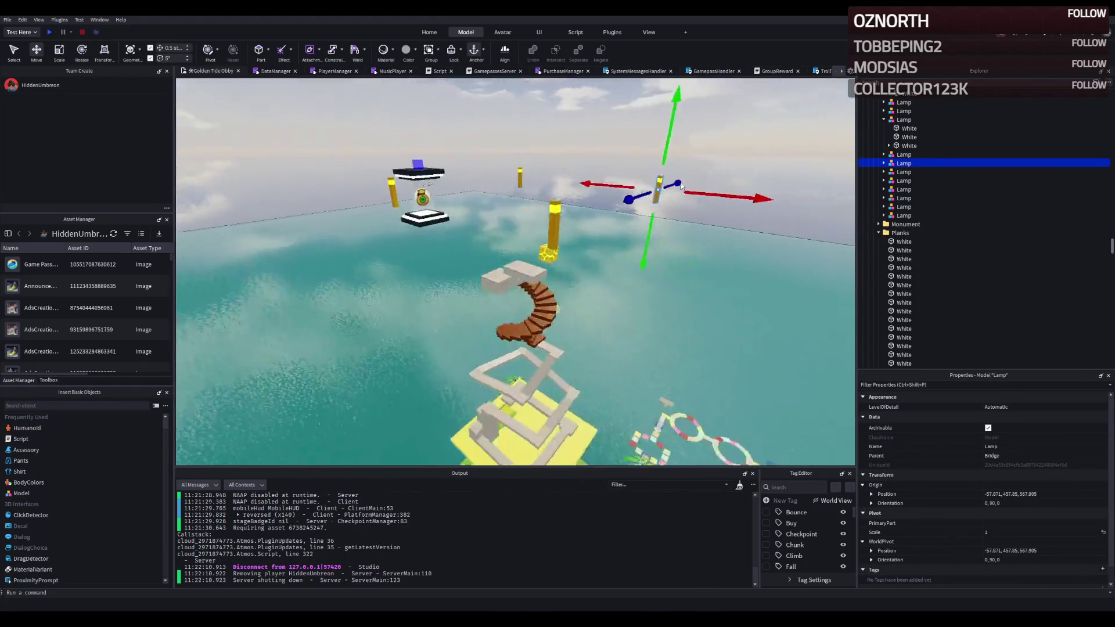
{"action": "key", "text": "w"}
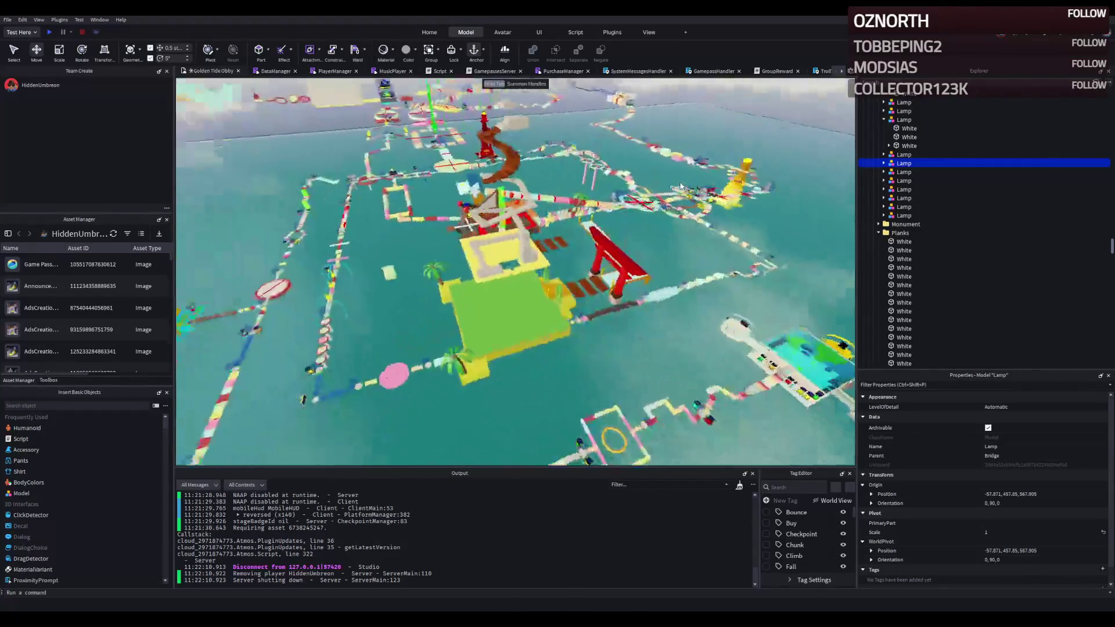
{"action": "key", "text": "w"}
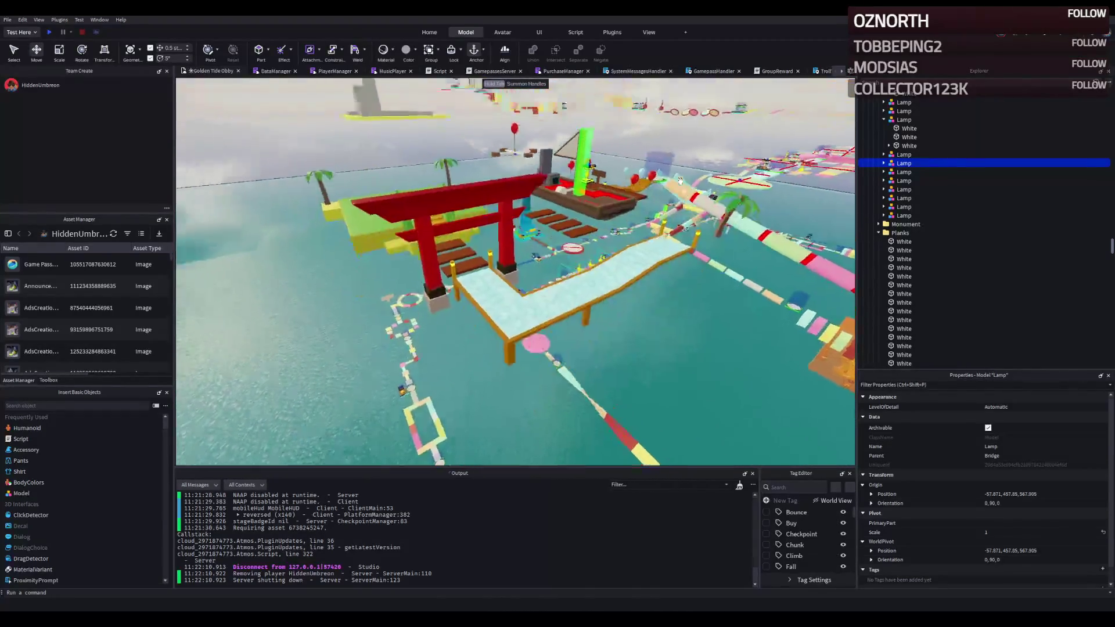
{"action": "key", "text": "w"}
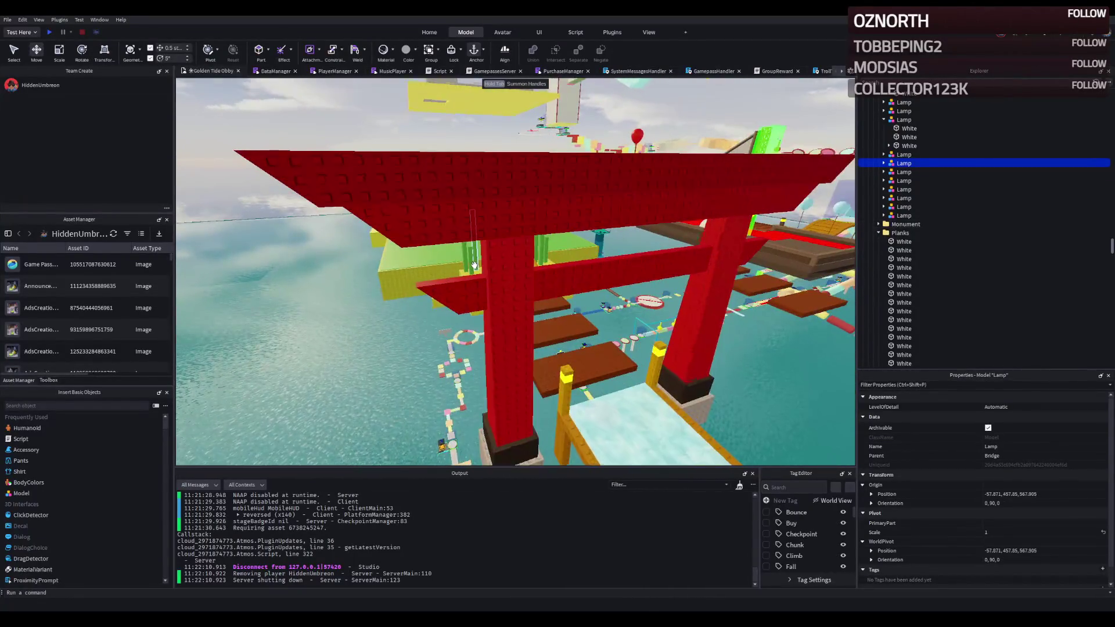
{"action": "key", "text": "e"}
{"action": "key", "text": "w"}
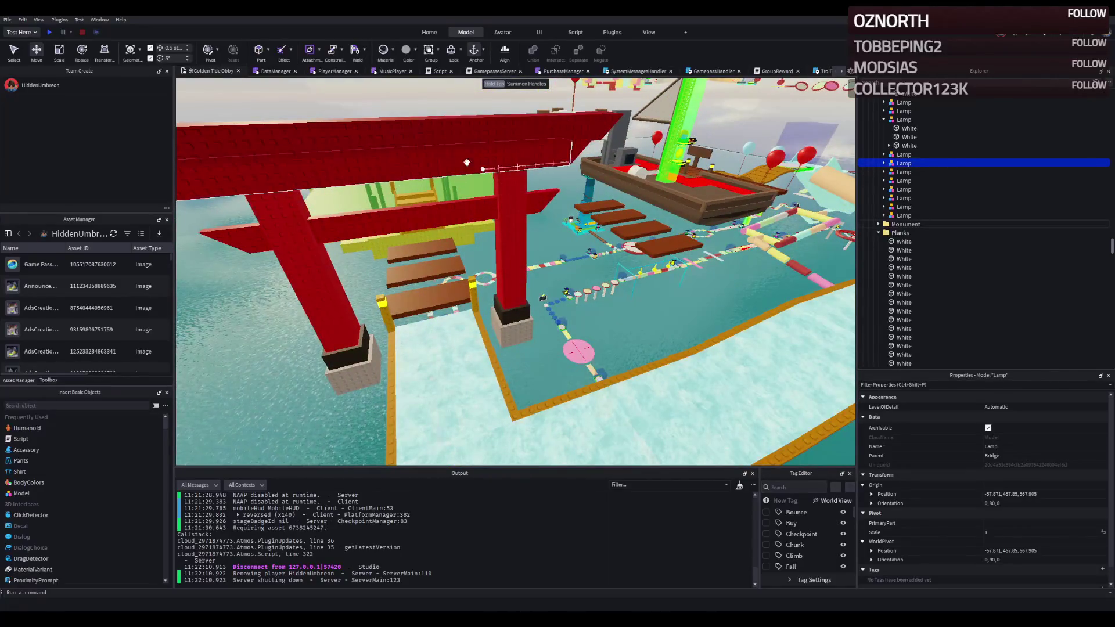
{"action": "key", "text": "e"}
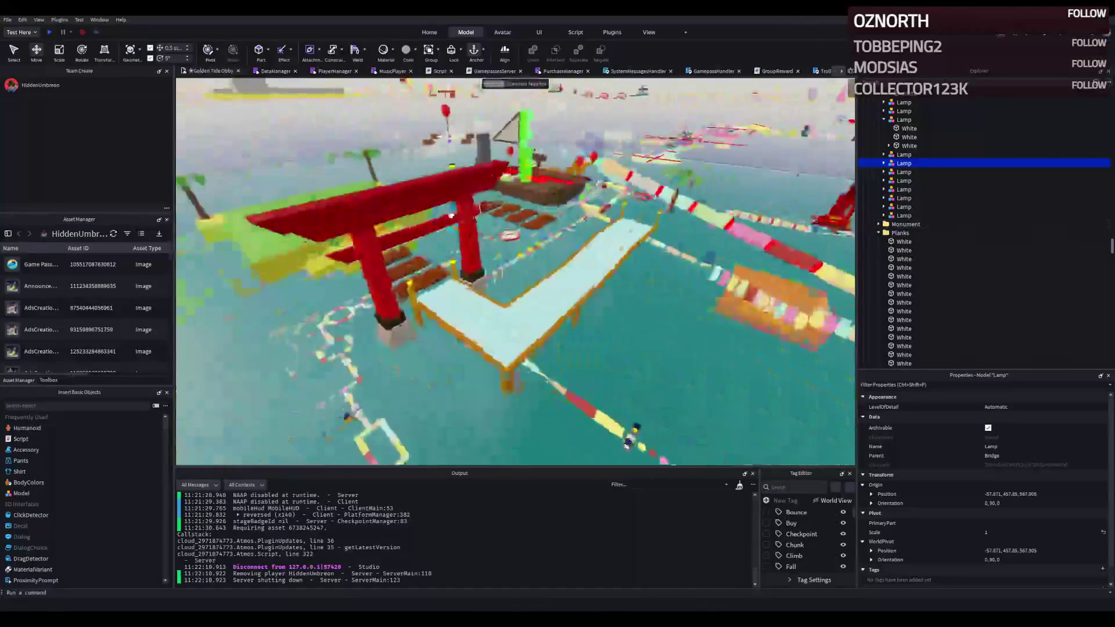
{"action": "key", "text": "s"}
{"action": "left_click", "coordinate": [466, 244]}
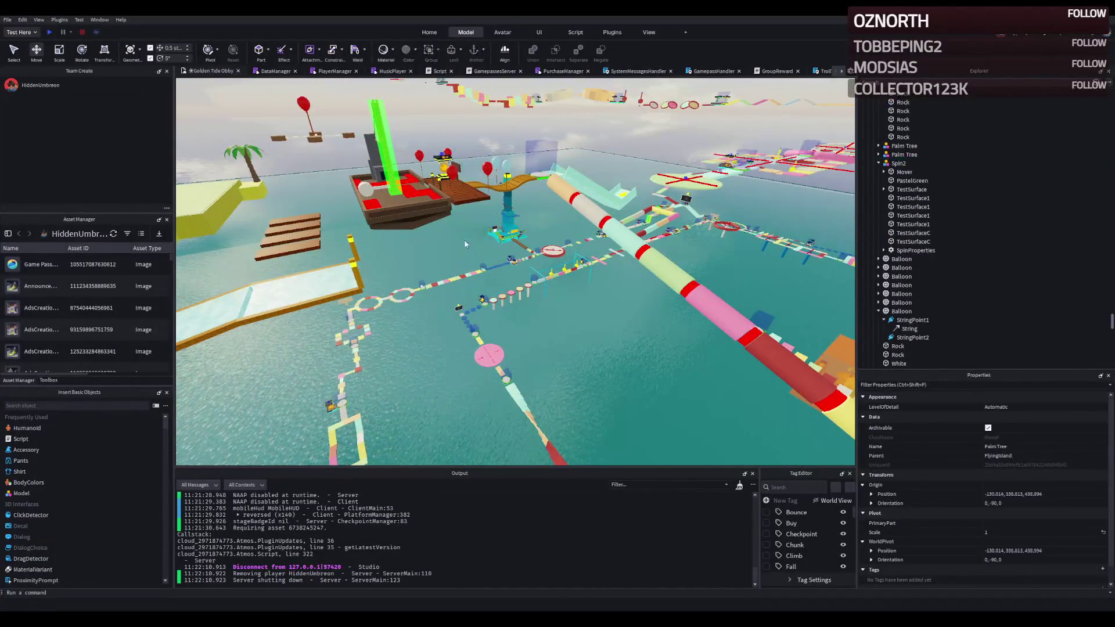
Step: Delete the yellow post, light-blue walkway and the small leftover part near the gate
{"action": "key", "text": "q"}
{"action": "key", "text": "w"}
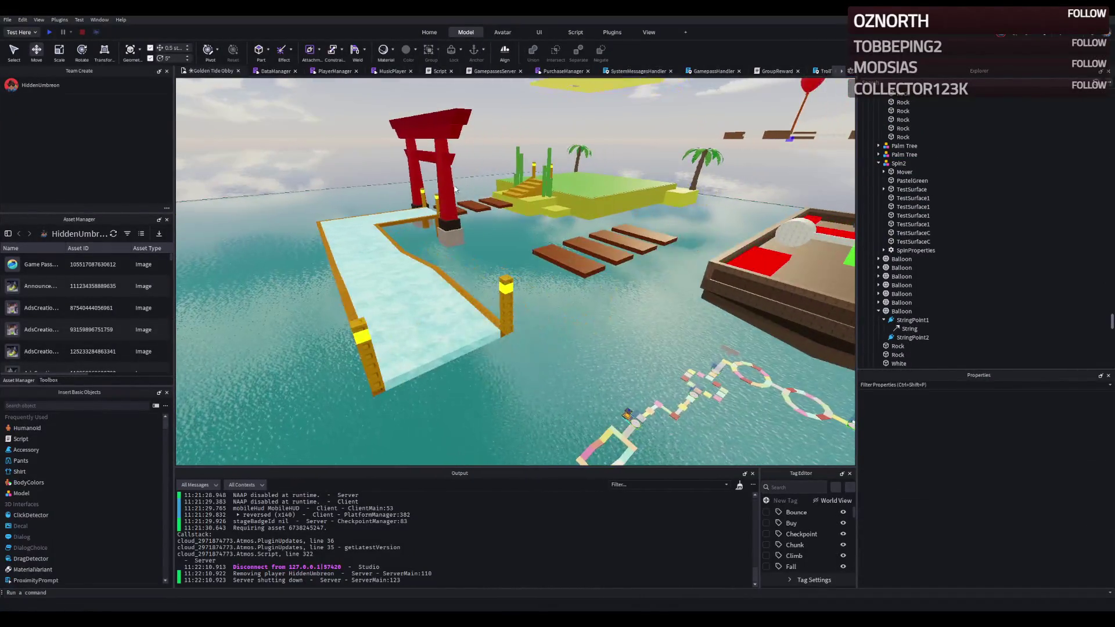
{"action": "left_click", "coordinate": [440, 178]}
{"action": "key", "text": "Delete"}
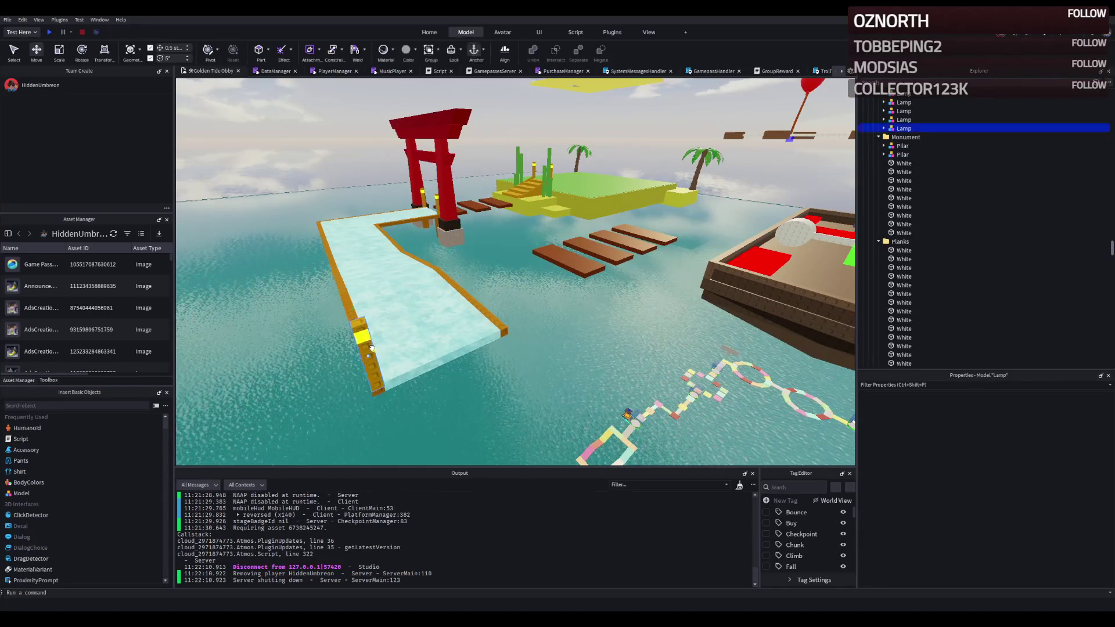
{"action": "left_click", "coordinate": [407, 337]}
{"action": "key", "text": "Delete"}
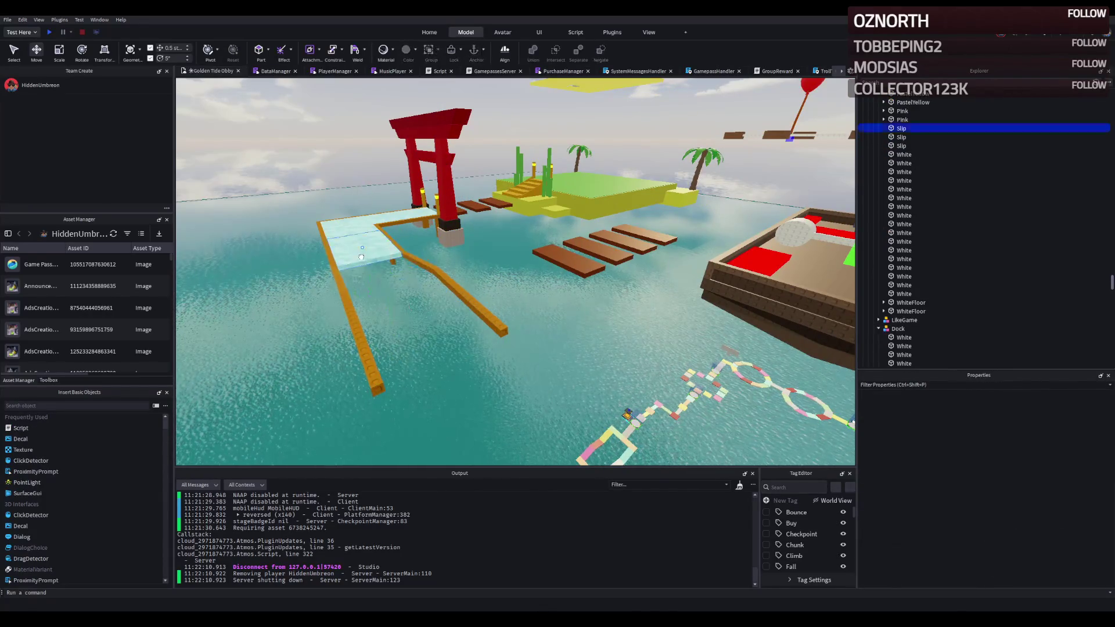
{"action": "left_click", "coordinate": [375, 219]}
{"action": "key", "text": "Delete"}
{"action": "left_click", "coordinate": [376, 223]}
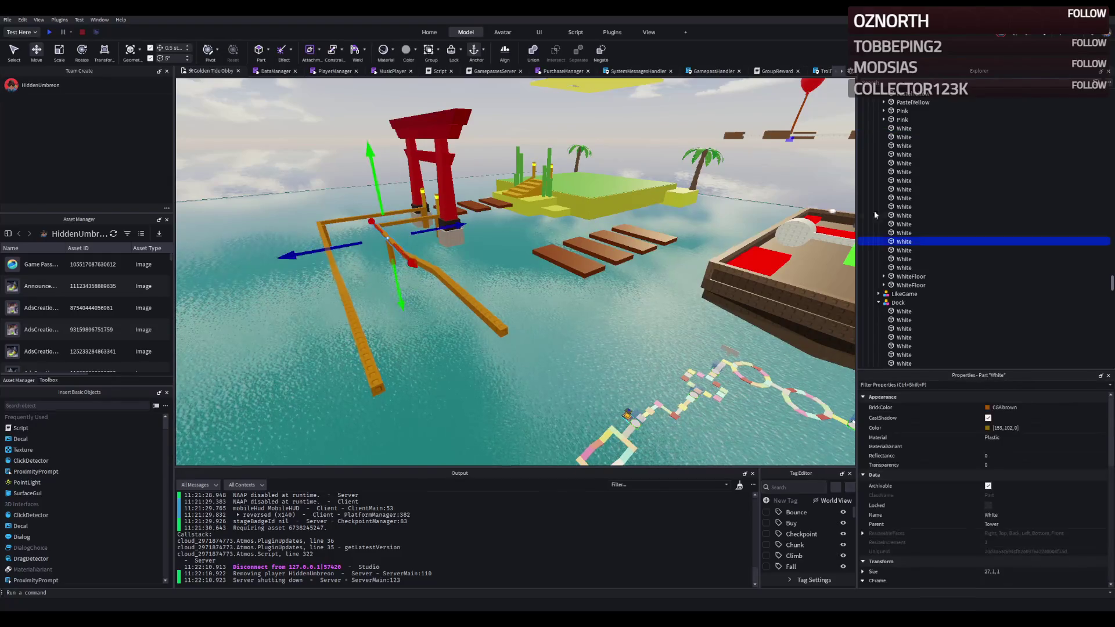
{"action": "scroll", "coordinate": [896, 145], "scroll_direction": "up", "scroll_amount": 3}
{"action": "scroll", "coordinate": [901, 162], "scroll_direction": "up", "scroll_amount": 2}
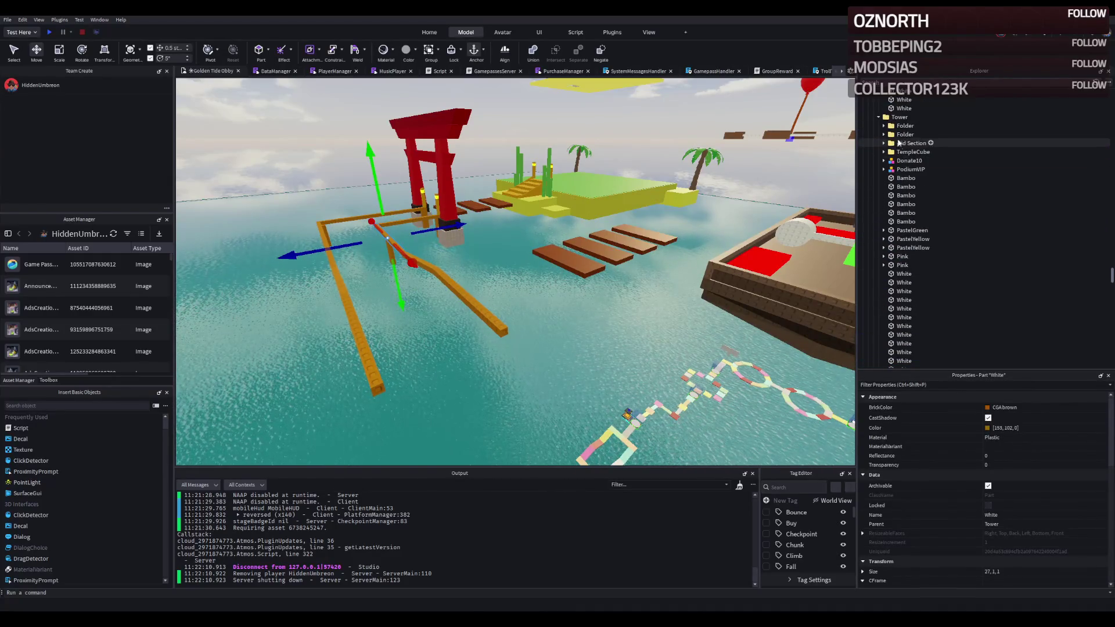
Step: Select the run of White and WhiteFloor tower parts in Explorer and delete them
{"action": "left_click", "coordinate": [906, 177]}
{"action": "scroll", "coordinate": [904, 227], "scroll_direction": "down", "scroll_amount": 2}
{"action": "scroll", "coordinate": [902, 279], "scroll_direction": "down", "scroll_amount": 3}
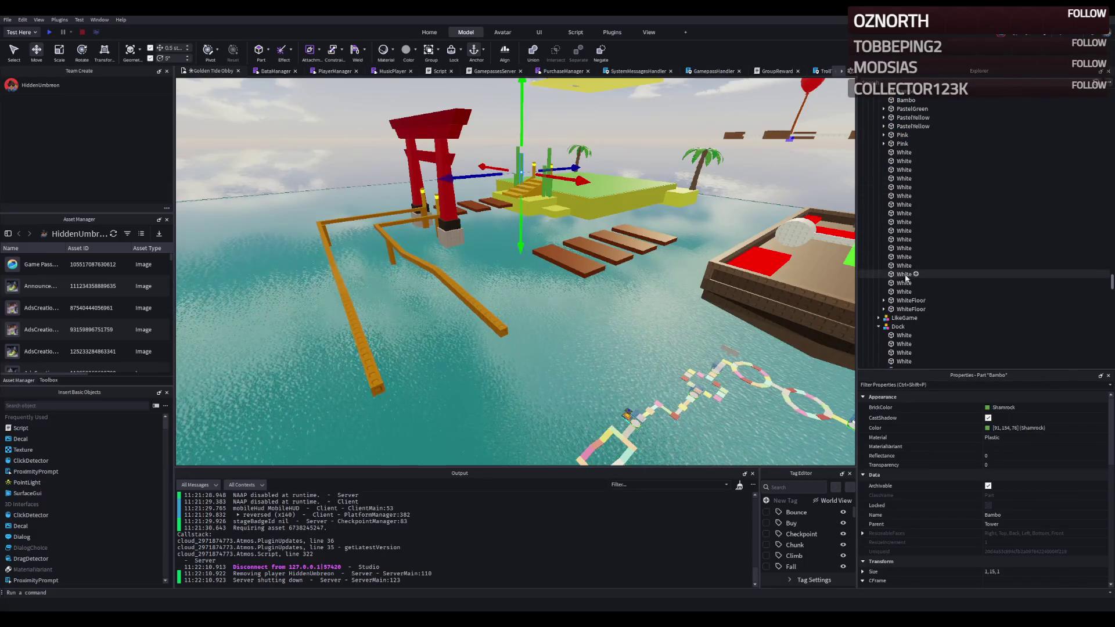
{"action": "scroll", "coordinate": [905, 309], "scroll_direction": "down", "scroll_amount": 3}
{"action": "left_click", "coordinate": [906, 349], "text": "shift"}
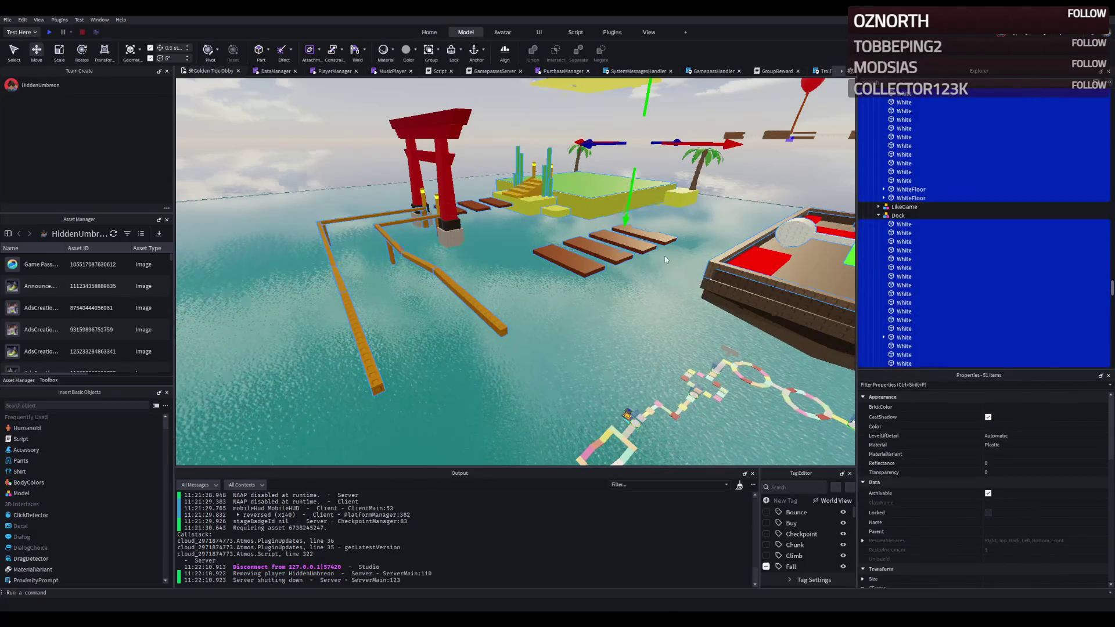
{"action": "key", "text": "f"}
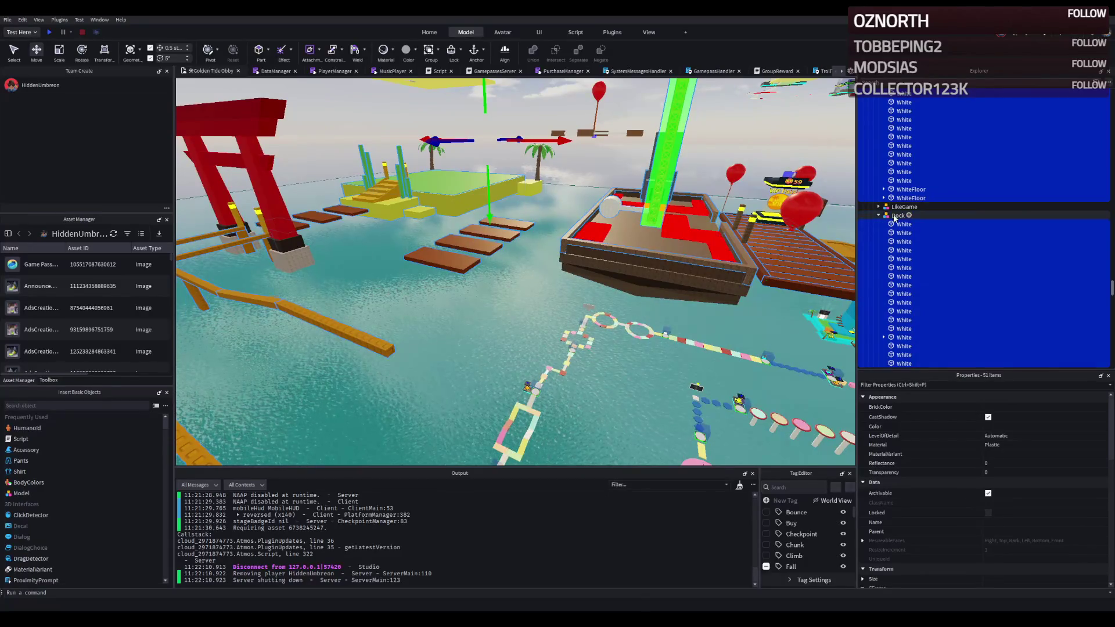
{"action": "left_click", "coordinate": [510, 215]}
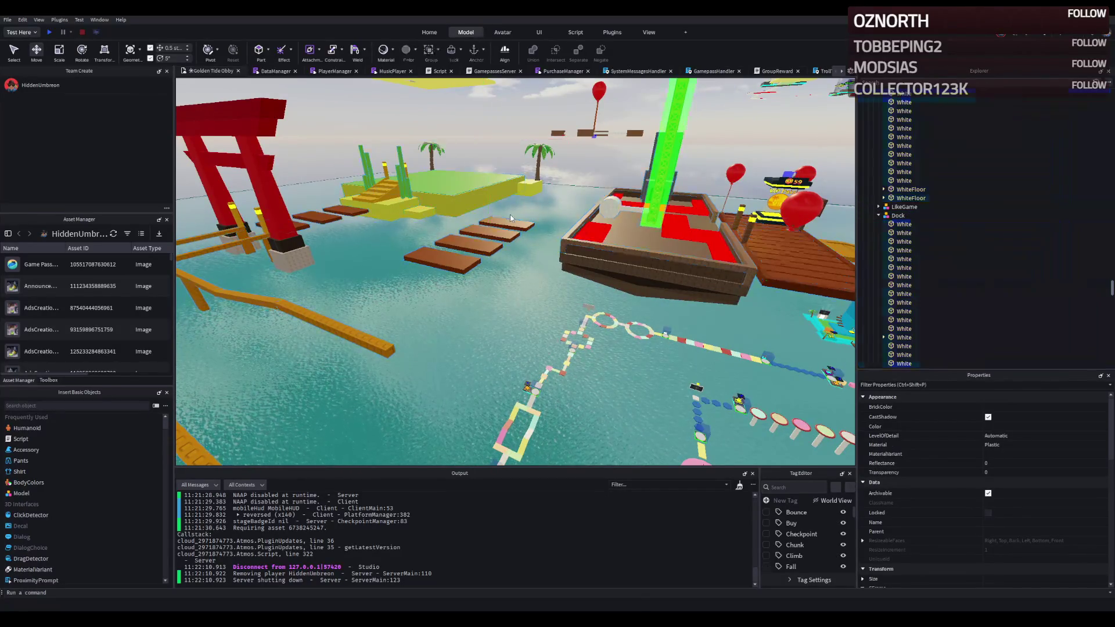
{"action": "left_click", "coordinate": [877, 215]}
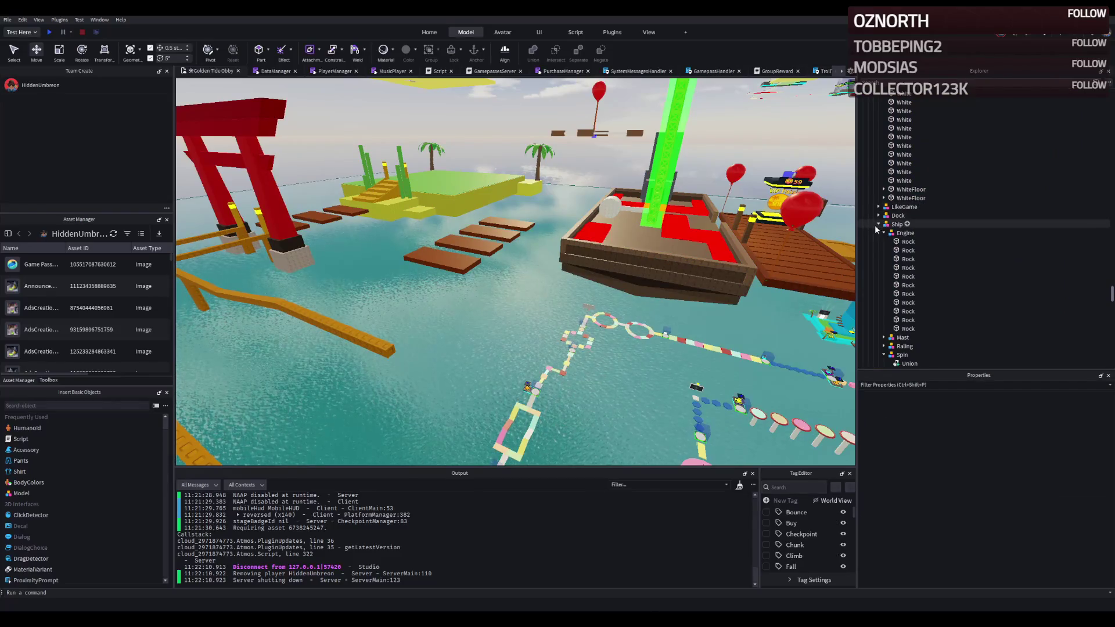
{"action": "left_click", "coordinate": [911, 198]}
{"action": "scroll", "coordinate": [909, 192], "scroll_direction": "up", "scroll_amount": 8}
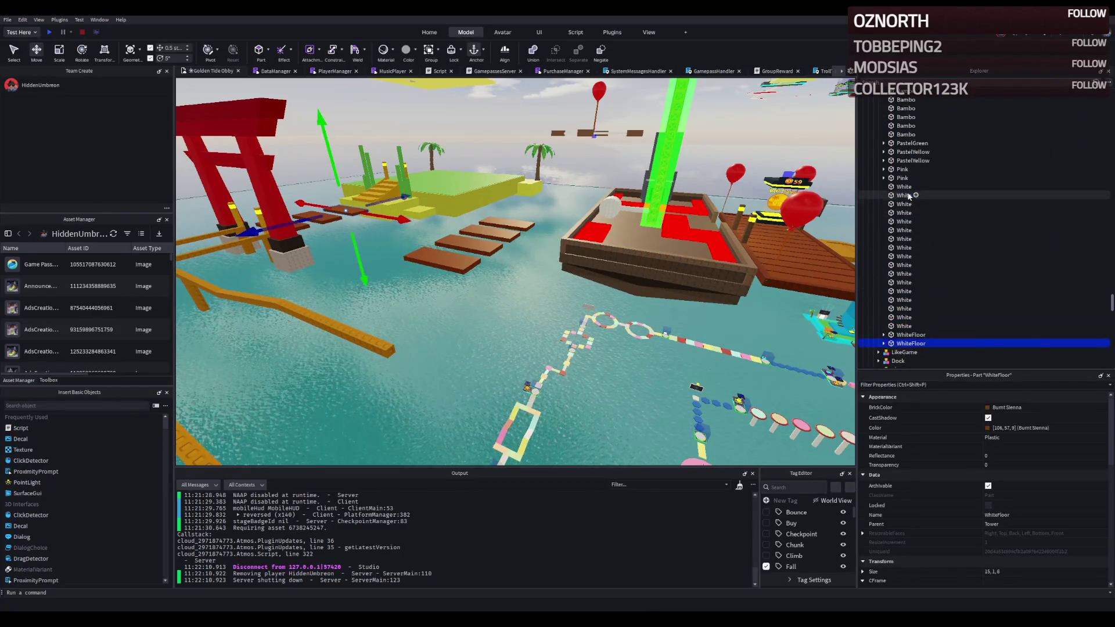
{"action": "scroll", "coordinate": [908, 182], "scroll_direction": "up", "scroll_amount": 1}
{"action": "scroll", "coordinate": [909, 193], "scroll_direction": "down", "scroll_amount": 9}
{"action": "left_click", "coordinate": [910, 198], "text": "shift"}
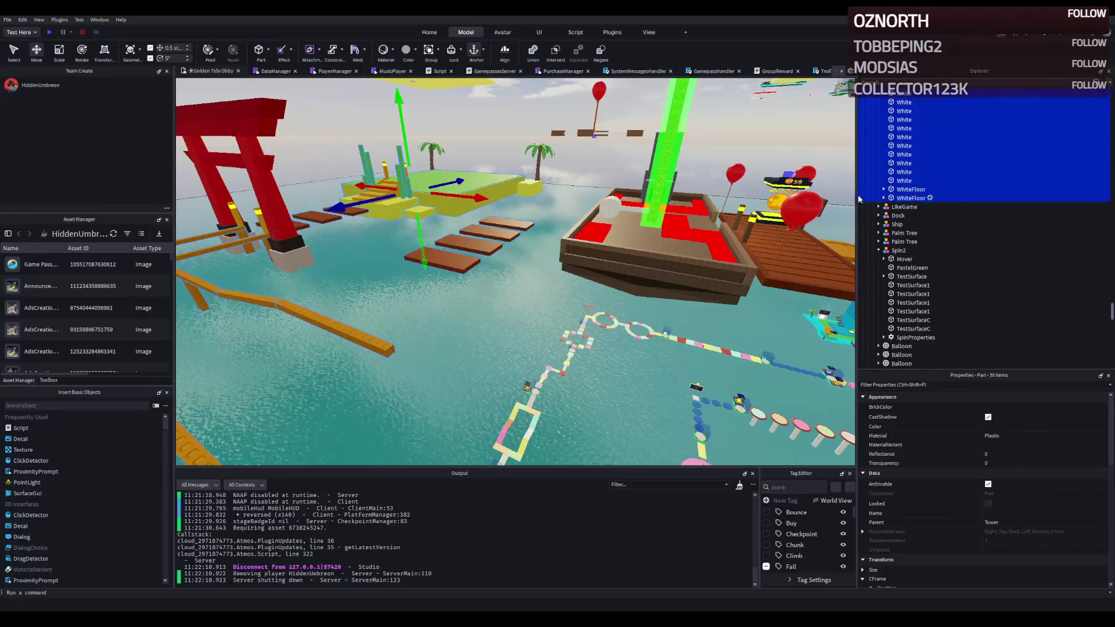
{"action": "key", "text": "f"}
{"action": "key", "text": "Delete"}
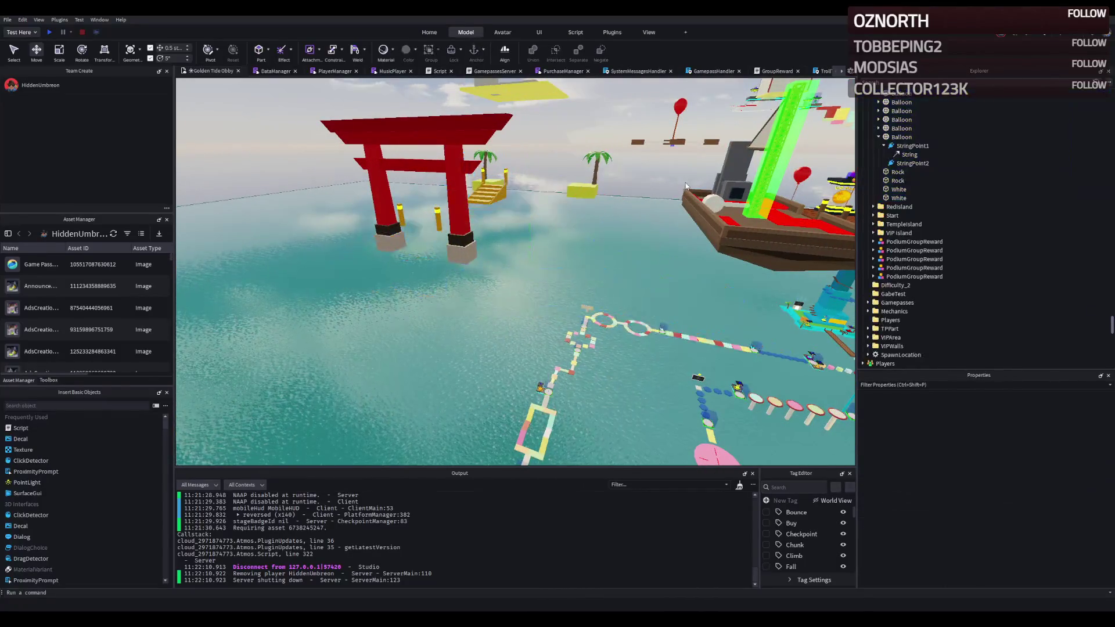
{"action": "scroll", "coordinate": [672, 186], "scroll_direction": "up", "scroll_amount": 5}
Step: Delete the red torii gate Monument model and the rocks beside it
{"action": "left_click", "coordinate": [417, 204]}
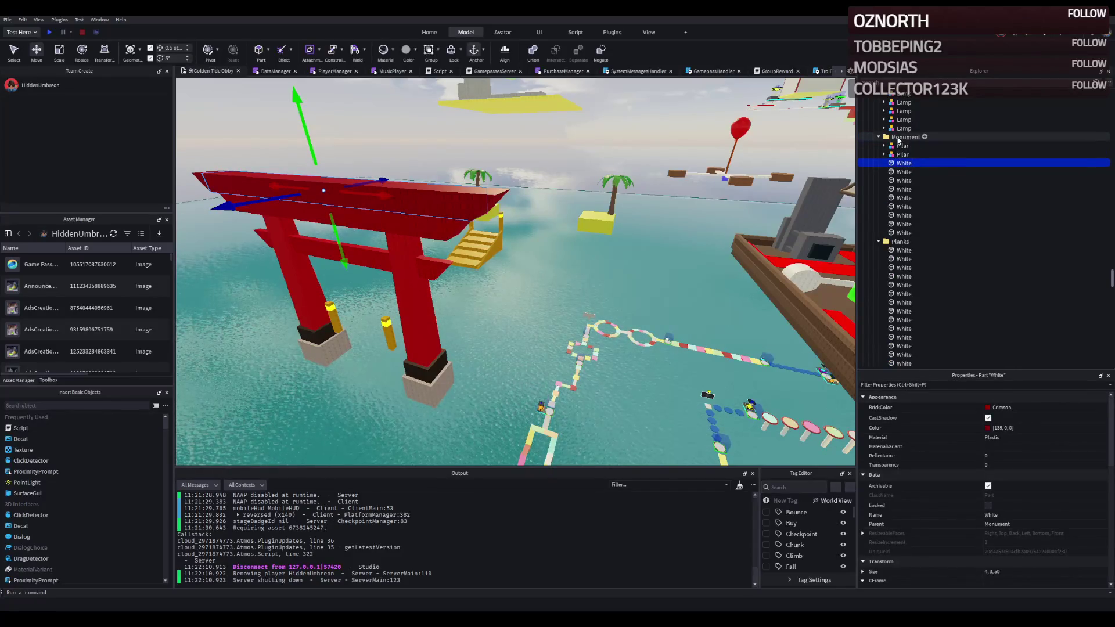
{"action": "left_click", "coordinate": [905, 137]}
{"action": "key", "text": "Delete"}
{"action": "key", "text": "Delete"}
{"action": "left_click", "coordinate": [330, 342]}
{"action": "key", "text": "Delete"}
Step: Delete the yellow stair platform via its folder
{"action": "key", "text": "s"}
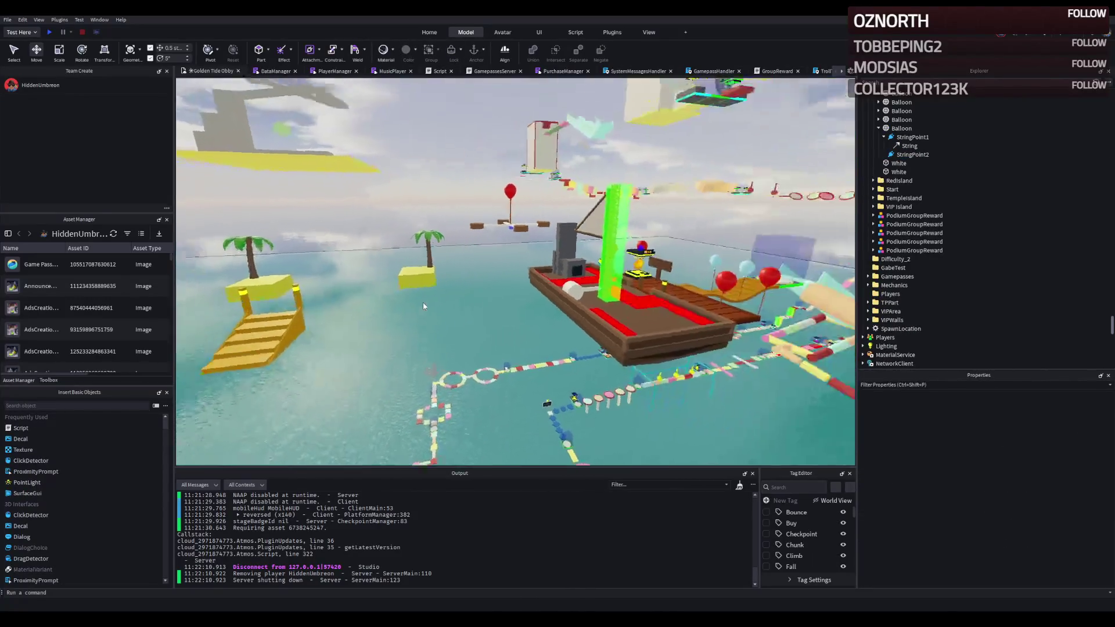
{"action": "key", "text": "a"}
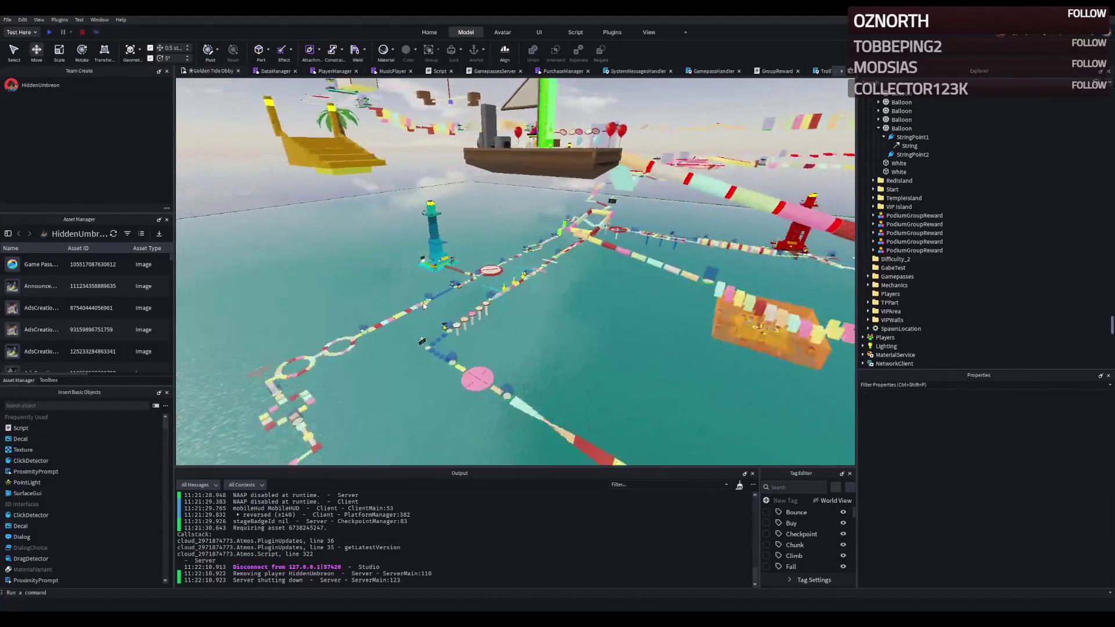
{"action": "left_click", "coordinate": [436, 312]}
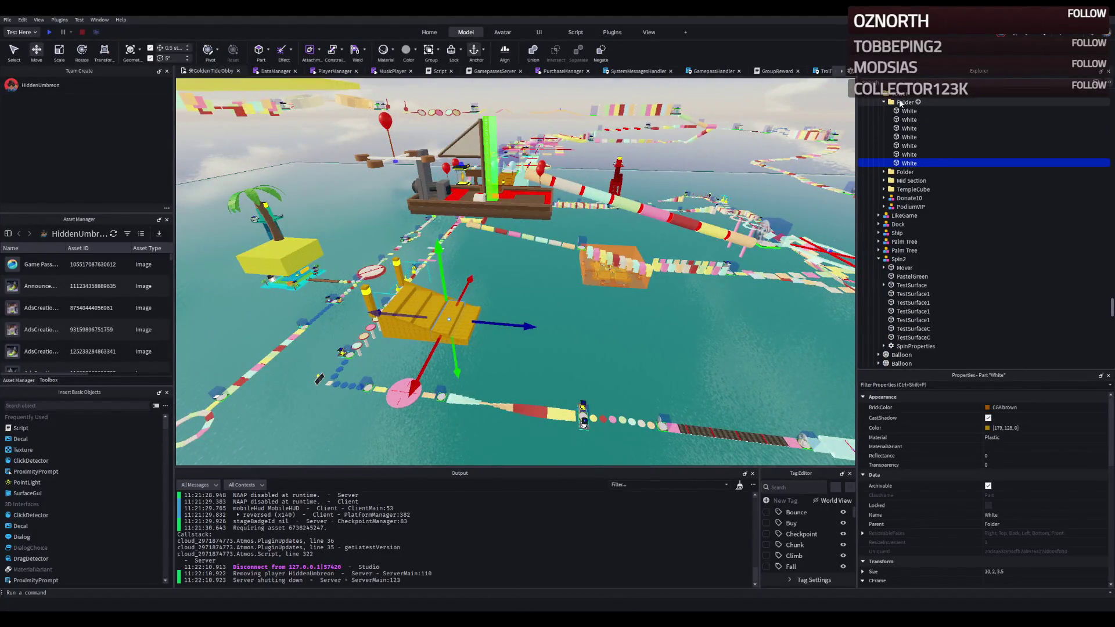
{"action": "left_click", "coordinate": [900, 102]}
{"action": "key", "text": "Delete"}
Step: Inspect the tower Folder's WhiteFloor parts and locate the spiral staircase
{"action": "left_click", "coordinate": [900, 102]}
{"action": "key", "text": "a"}
{"action": "double_click", "coordinate": [911, 102]}
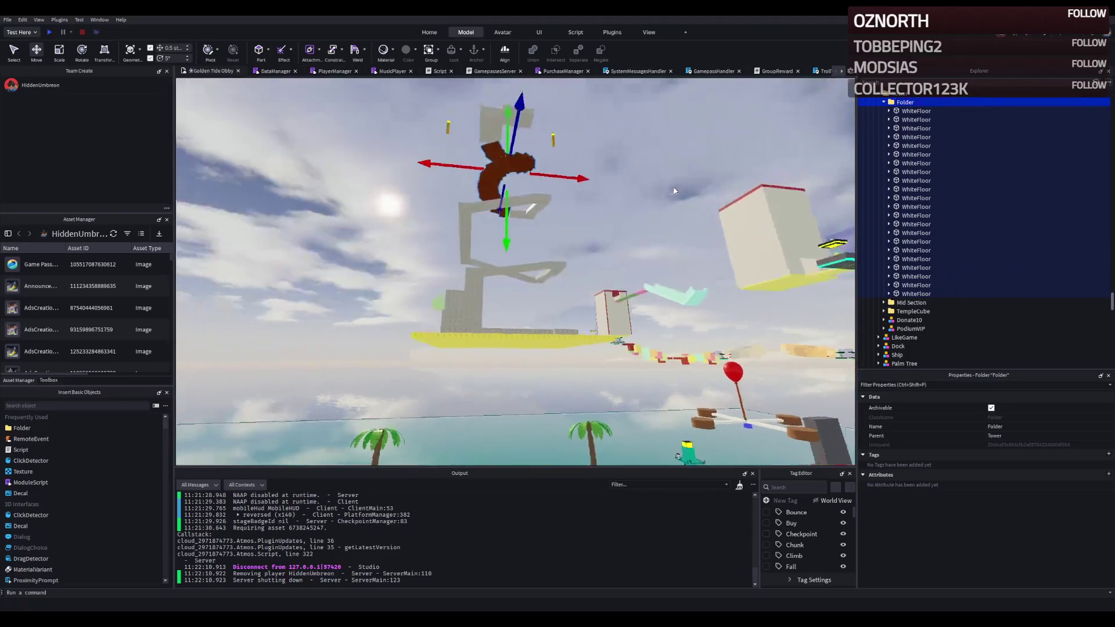
{"action": "left_click", "coordinate": [675, 190]}
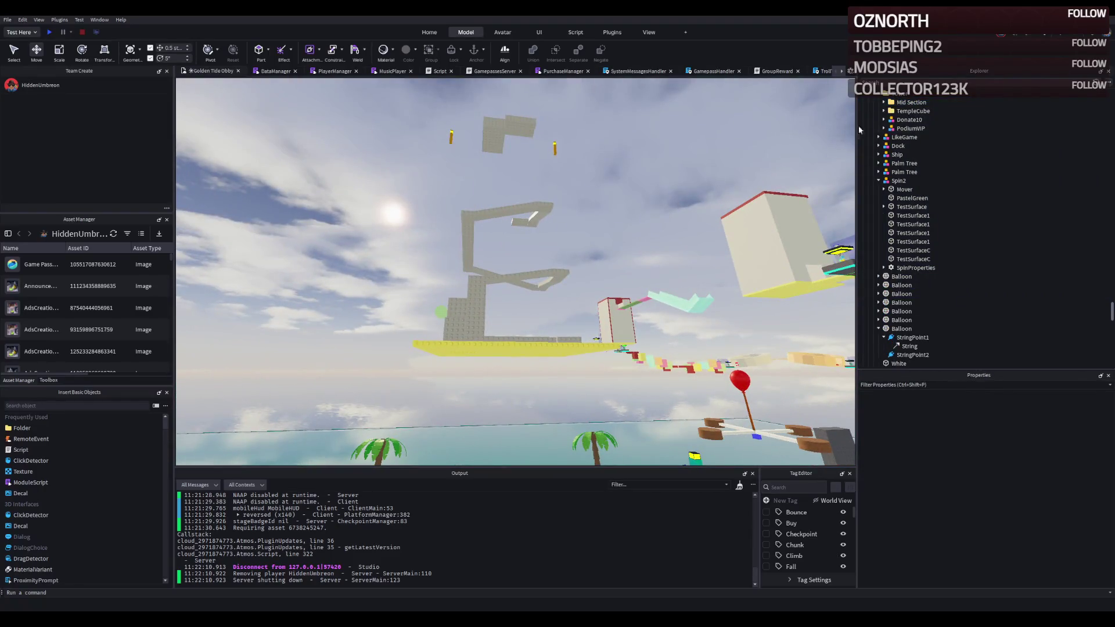
{"action": "mouse_move", "coordinate": [736, 154]}
{"action": "left_mouse_down"}
{"action": "mouse_move", "coordinate": [615, 200]}
{"action": "mouse_move", "coordinate": [639, 202]}
{"action": "mouse_move", "coordinate": [610, 244]}
{"action": "mouse_move", "coordinate": [655, 260]}
{"action": "mouse_move", "coordinate": [644, 273]}
{"action": "left_mouse_up"}
{"action": "left_click", "coordinate": [615, 200]}
{"action": "left_click", "coordinate": [627, 201]}
{"action": "left_click", "coordinate": [611, 244]}
{"action": "left_click", "coordinate": [651, 261]}
{"action": "left_click", "coordinate": [656, 260]}
{"action": "key", "text": "ctrl+z"}
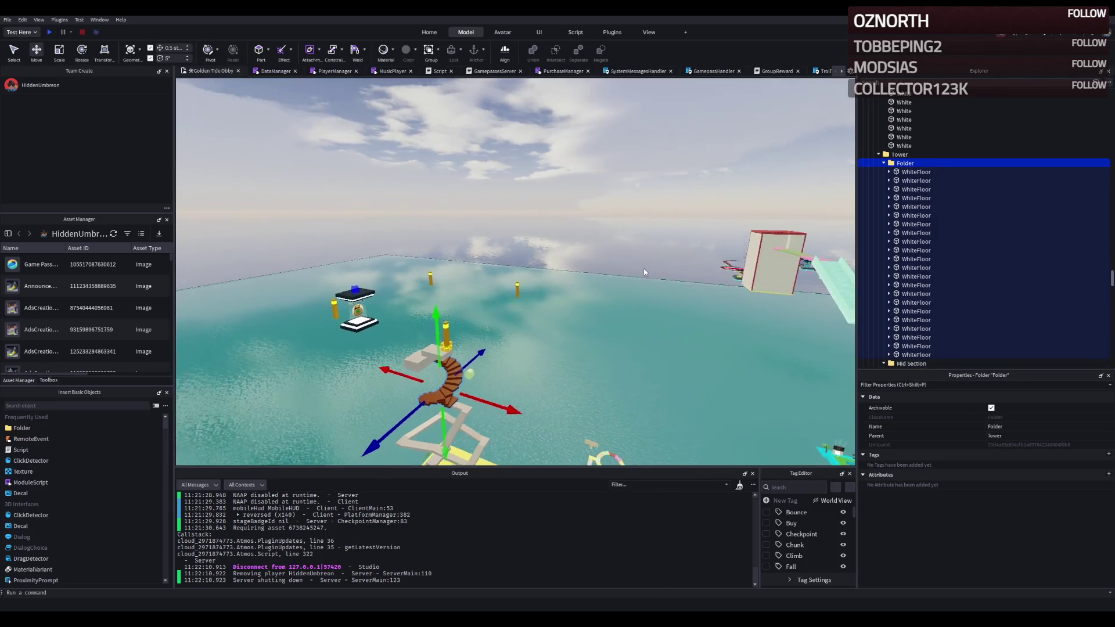
{"action": "scroll", "coordinate": [430, 299], "scroll_direction": "up", "scroll_amount": 5}
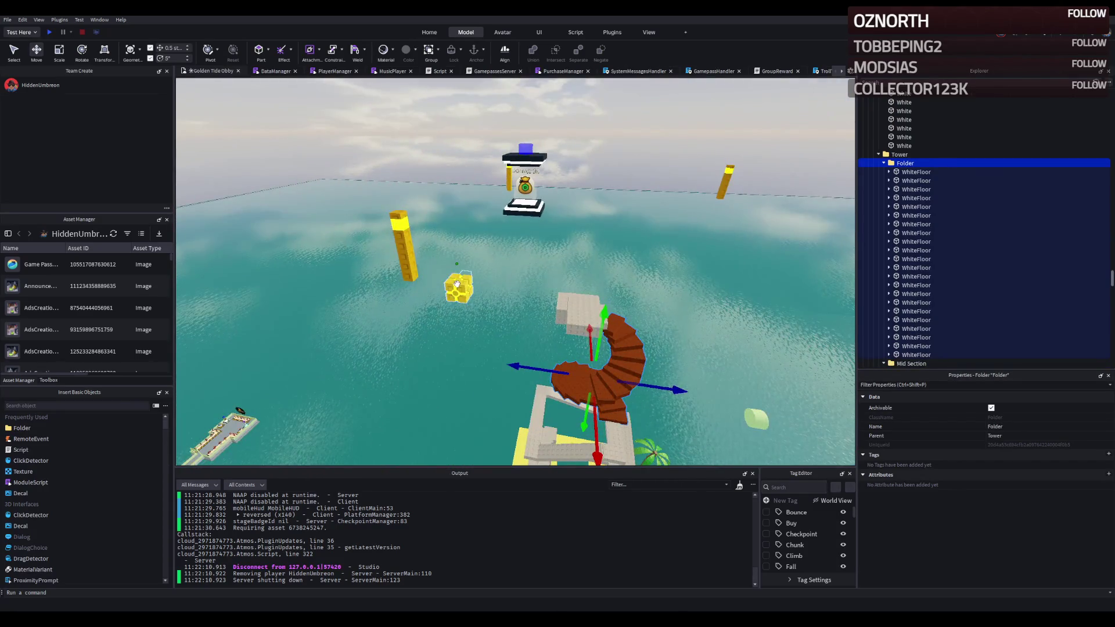
Step: Delete the white stair parts, group the WhiteFloor parts and remove the spiral staircase
{"action": "left_click", "coordinate": [457, 282]}
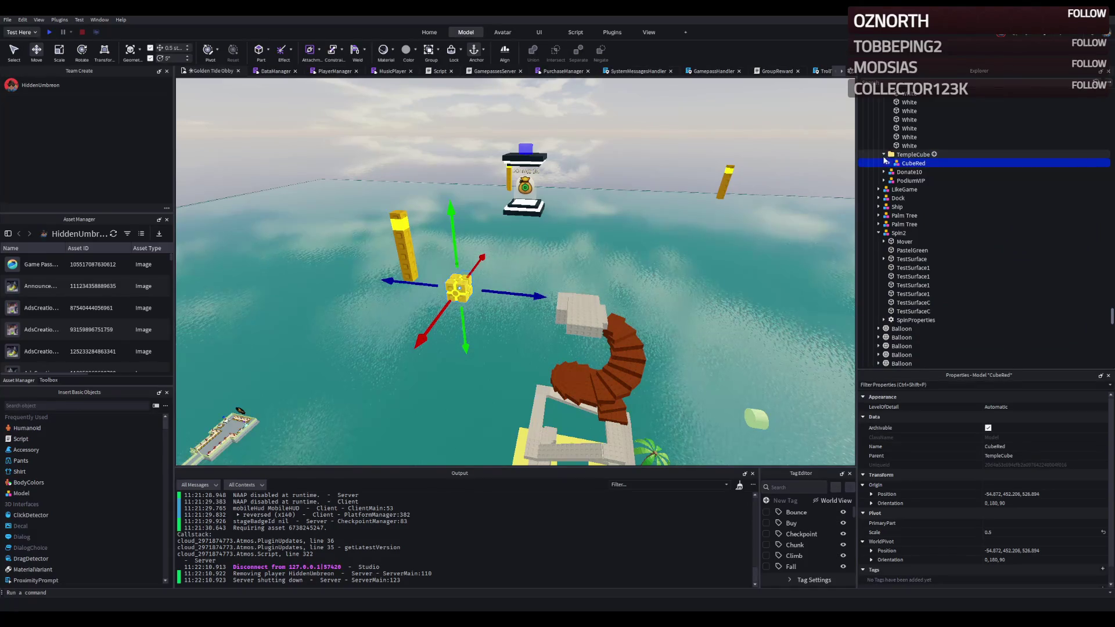
{"action": "scroll", "coordinate": [908, 162], "scroll_direction": "up", "scroll_amount": 3}
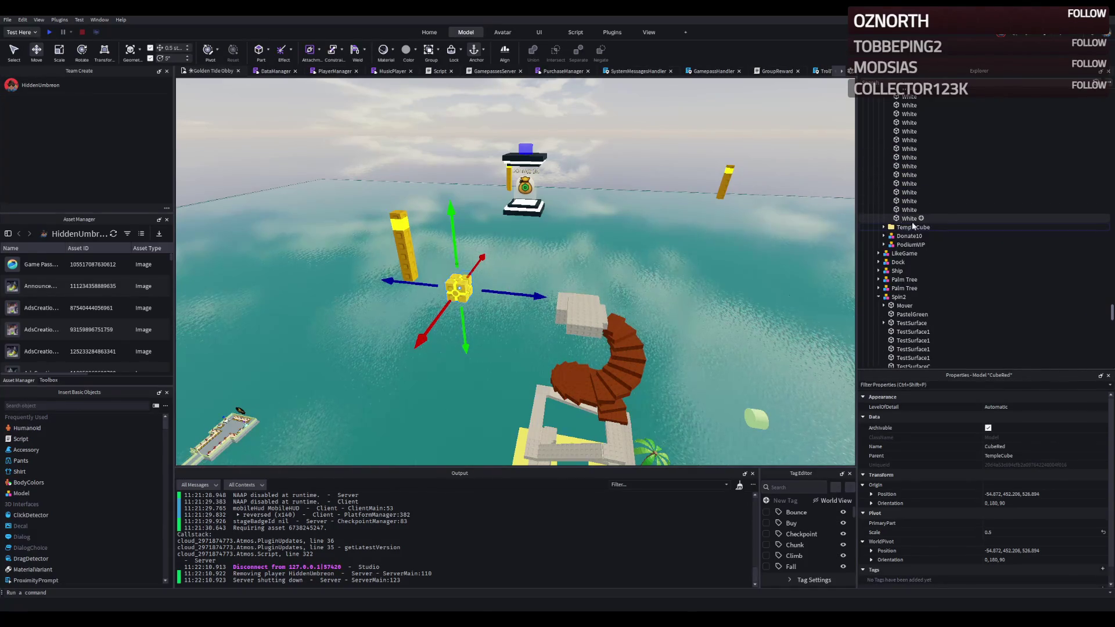
{"action": "left_click", "coordinate": [912, 228]}
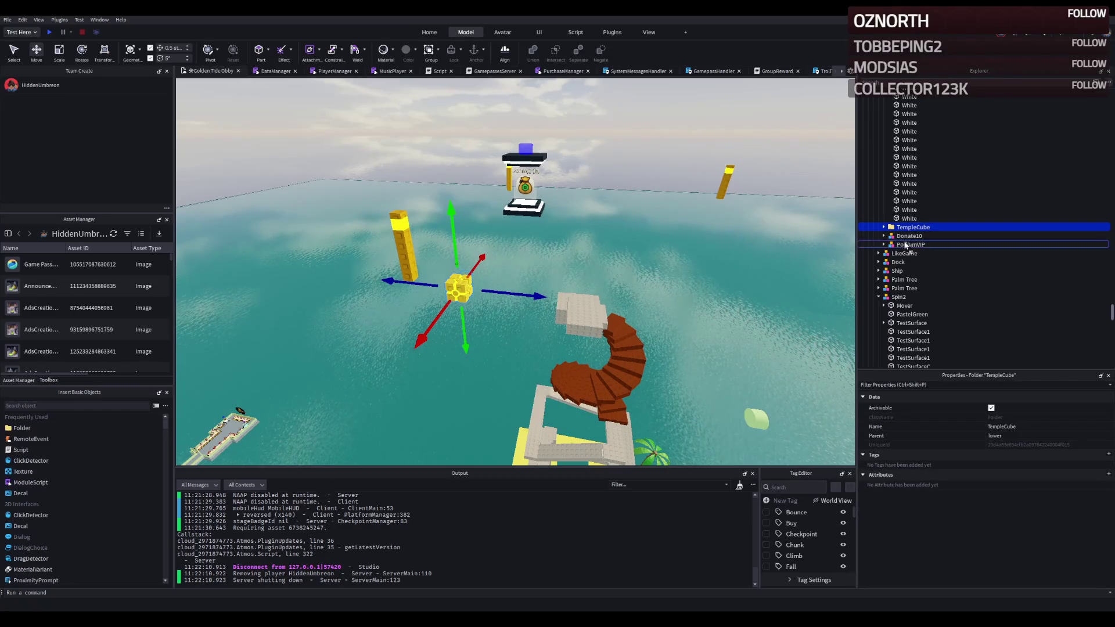
{"action": "left_click", "coordinate": [908, 202]}
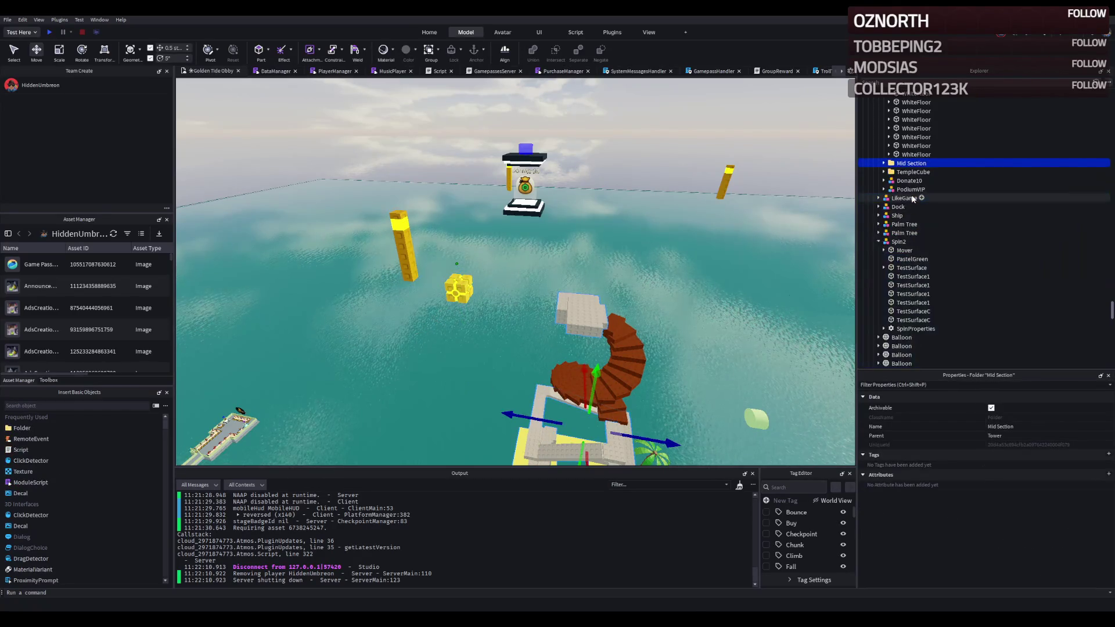
{"action": "key", "text": "Delete"}
{"action": "left_click", "coordinate": [910, 154]}
{"action": "left_click", "coordinate": [914, 102], "text": "shift"}
{"action": "key", "text": "ctrl+alt+g"}
{"action": "key", "text": "Delete"}
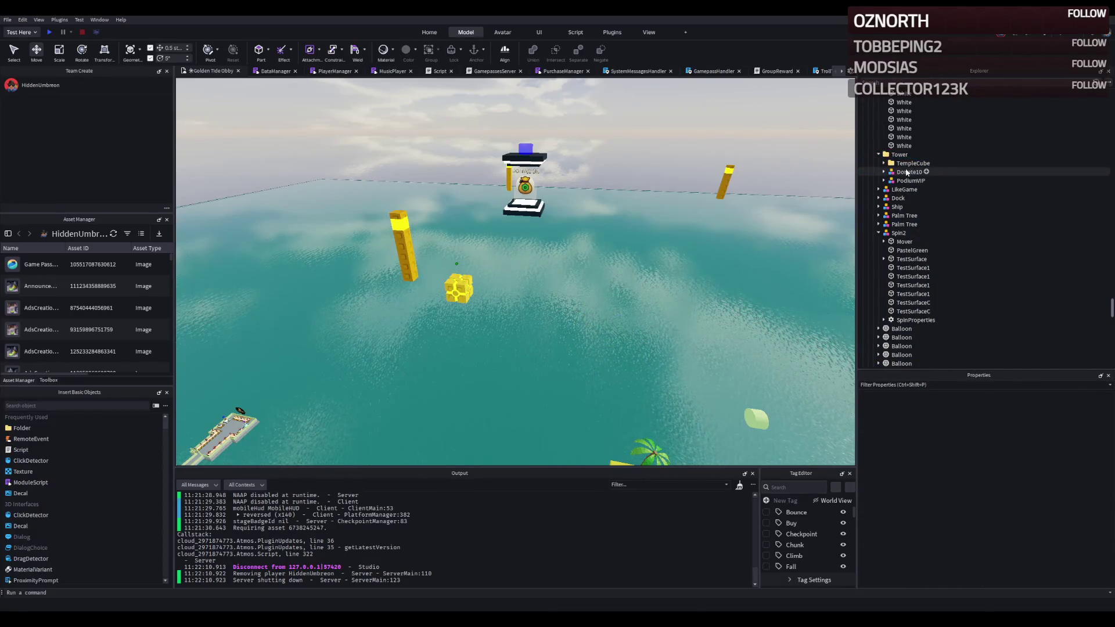
{"action": "left_click_drag", "start_coordinate": [620, 210], "coordinate": [563, 288]}
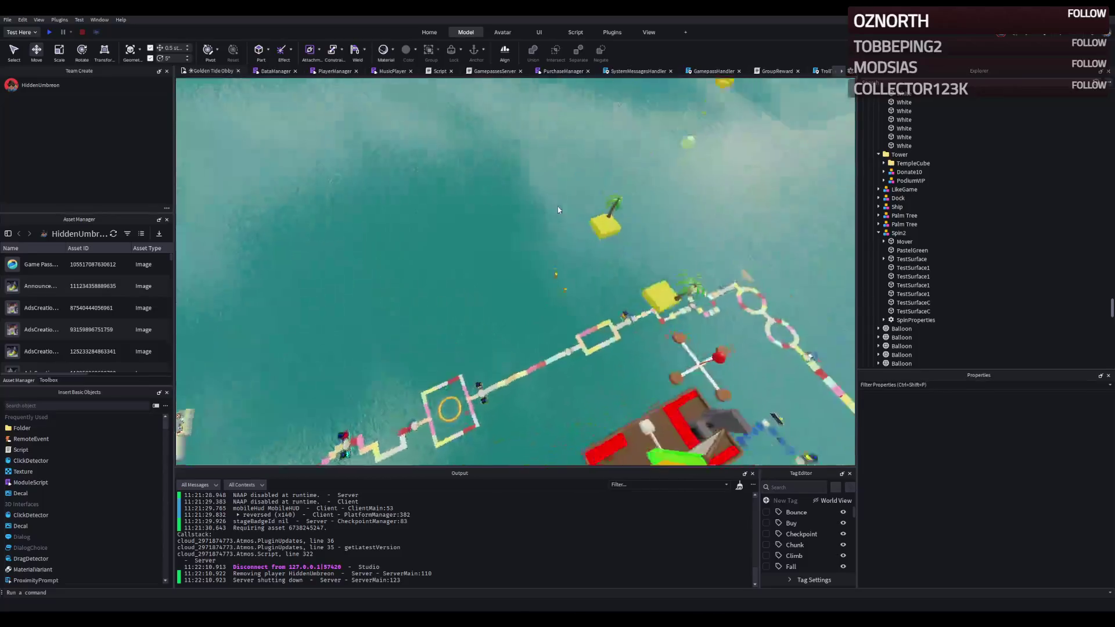
Step: Select a Rock wall piece on the ship's deck and shorten it to 6 studs
{"action": "left_click", "coordinate": [498, 301]}
{"action": "left_click", "coordinate": [505, 278]}
{"action": "mouse_move", "coordinate": [505, 279]}
{"action": "left_mouse_down"}
{"action": "mouse_move", "coordinate": [512, 226]}
{"action": "mouse_move", "coordinate": [400, 257]}
{"action": "left_mouse_up"}
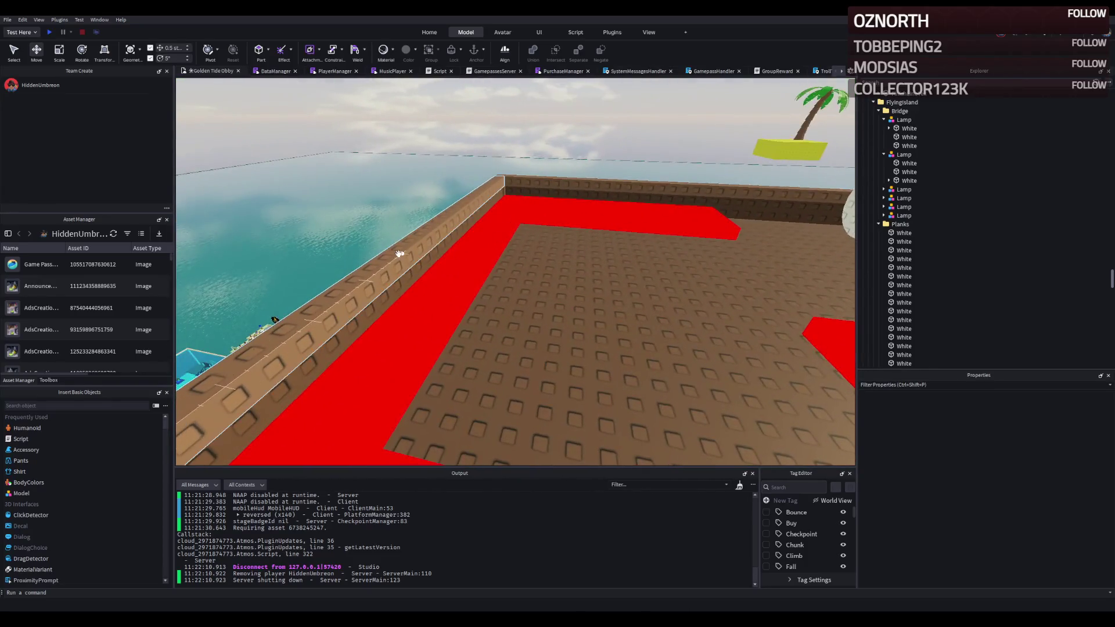
{"action": "left_click", "coordinate": [419, 290]}
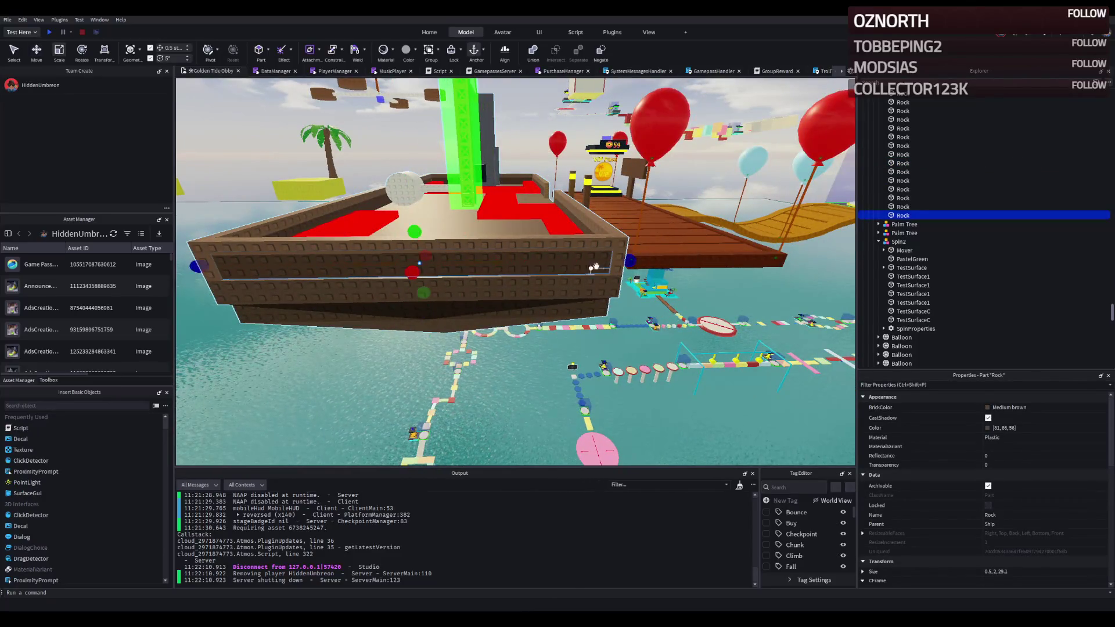
{"action": "left_click_drag", "start_coordinate": [629, 260], "coordinate": [482, 277]}
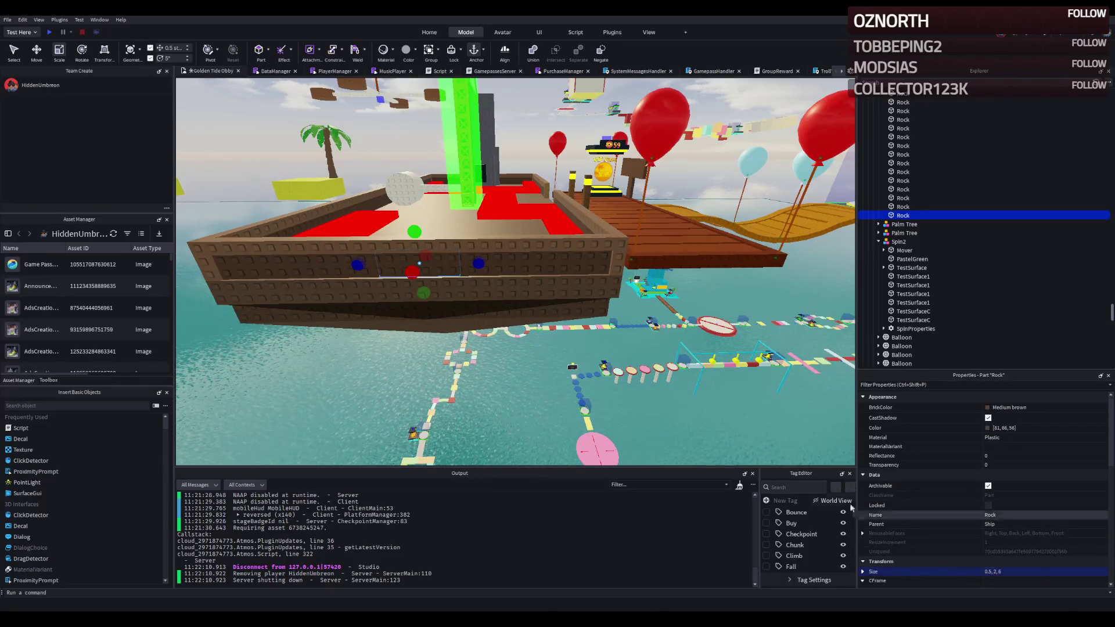
Step: Scale the Rock wall piece to 1.5 studs thick by 6 by 6
{"action": "left_click_drag", "start_coordinate": [407, 245], "coordinate": [417, 246]}
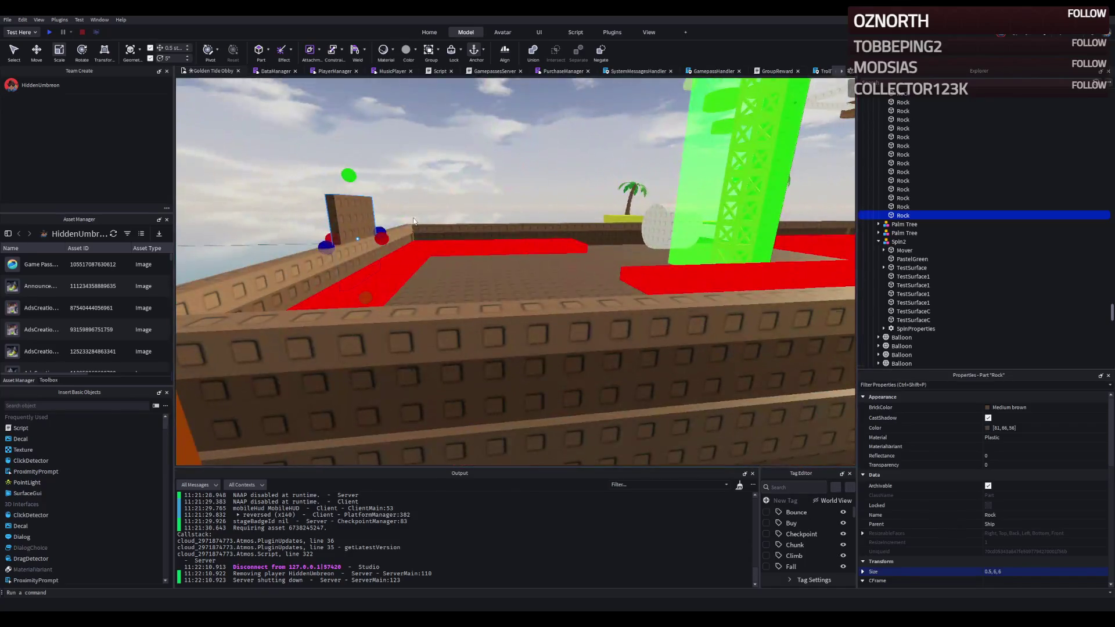
{"action": "mouse_move", "coordinate": [417, 176]}
{"action": "left_mouse_down"}
{"action": "mouse_move", "coordinate": [386, 238]}
{"action": "mouse_move", "coordinate": [431, 234]}
{"action": "left_mouse_up"}
{"action": "left_click_drag", "start_coordinate": [514, 237], "coordinate": [516, 235]}
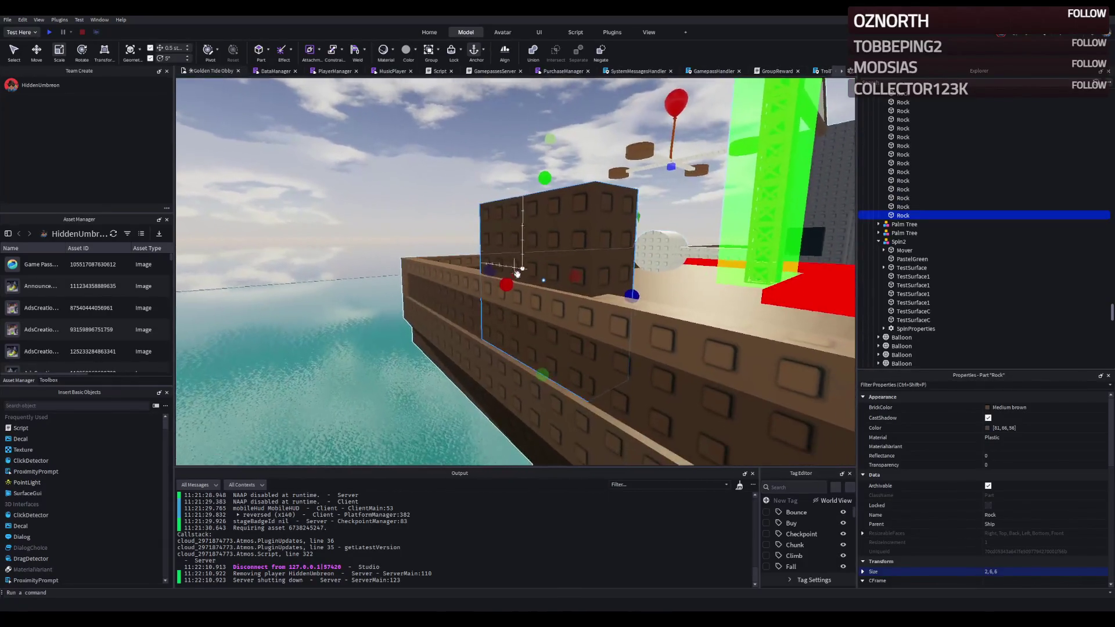
{"action": "left_click_drag", "start_coordinate": [399, 243], "coordinate": [399, 242]}
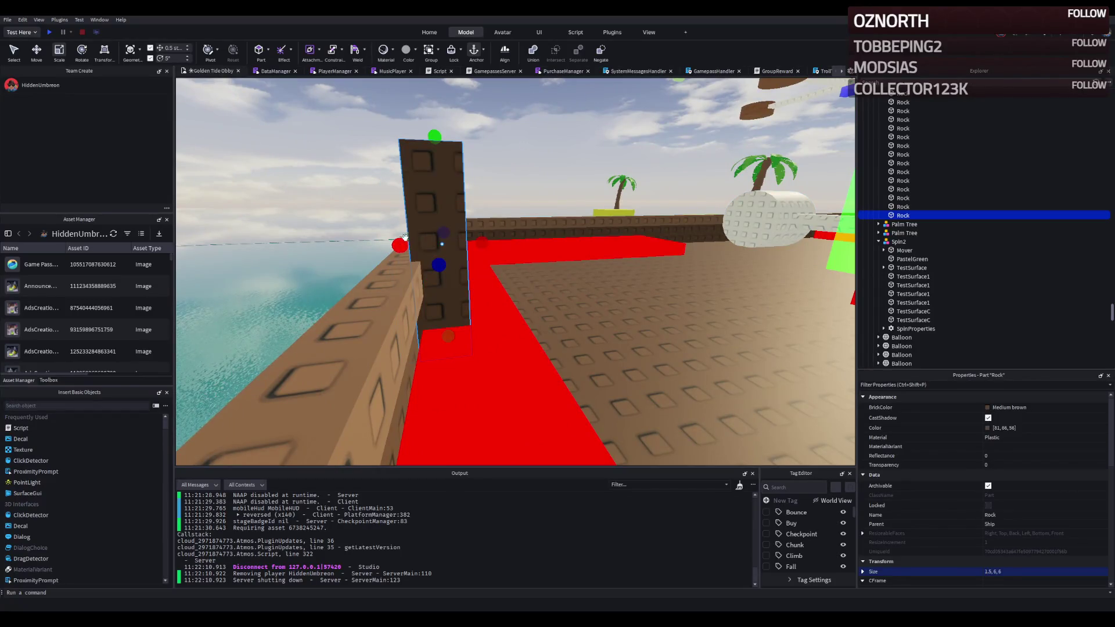
{"action": "left_click_drag", "start_coordinate": [755, 151], "coordinate": [720, 218]}
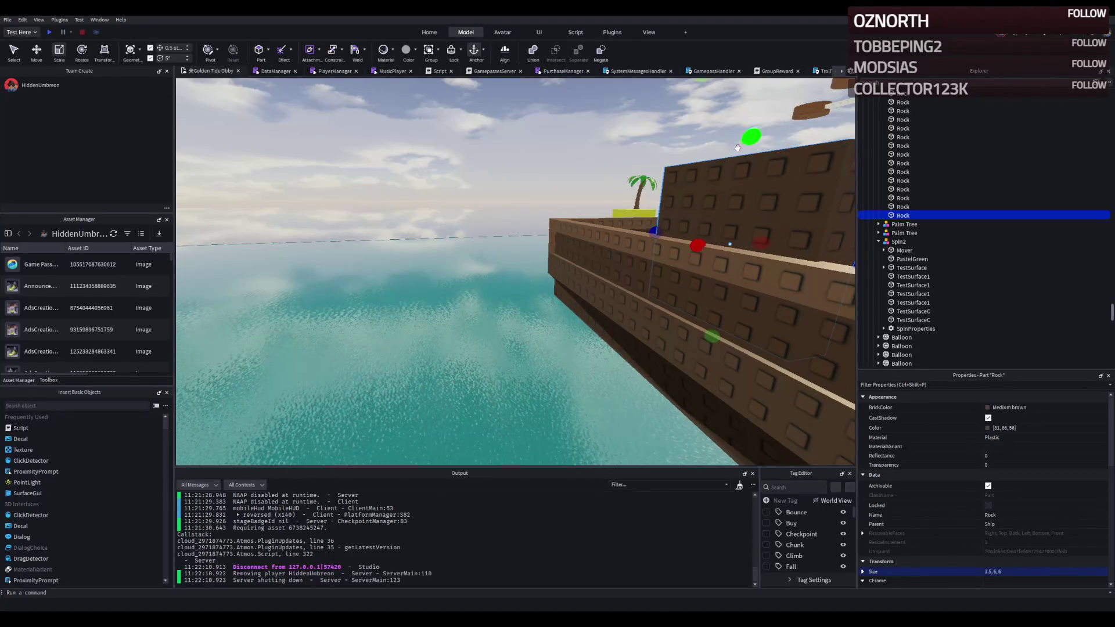
{"action": "left_click_drag", "start_coordinate": [737, 149], "coordinate": [750, 94]}
{"action": "left_click_drag", "start_coordinate": [734, 216], "coordinate": [702, 150]}
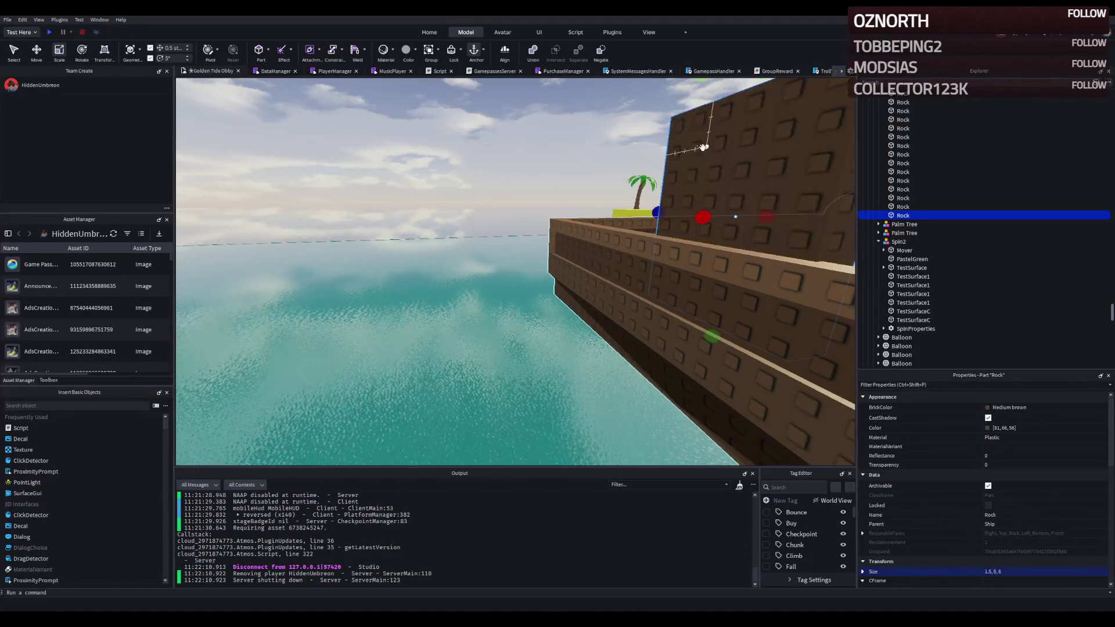
{"action": "scroll", "coordinate": [701, 150], "scroll_direction": "down", "scroll_amount": 3}
{"action": "scroll", "coordinate": [701, 150], "scroll_direction": "up", "scroll_amount": 5}
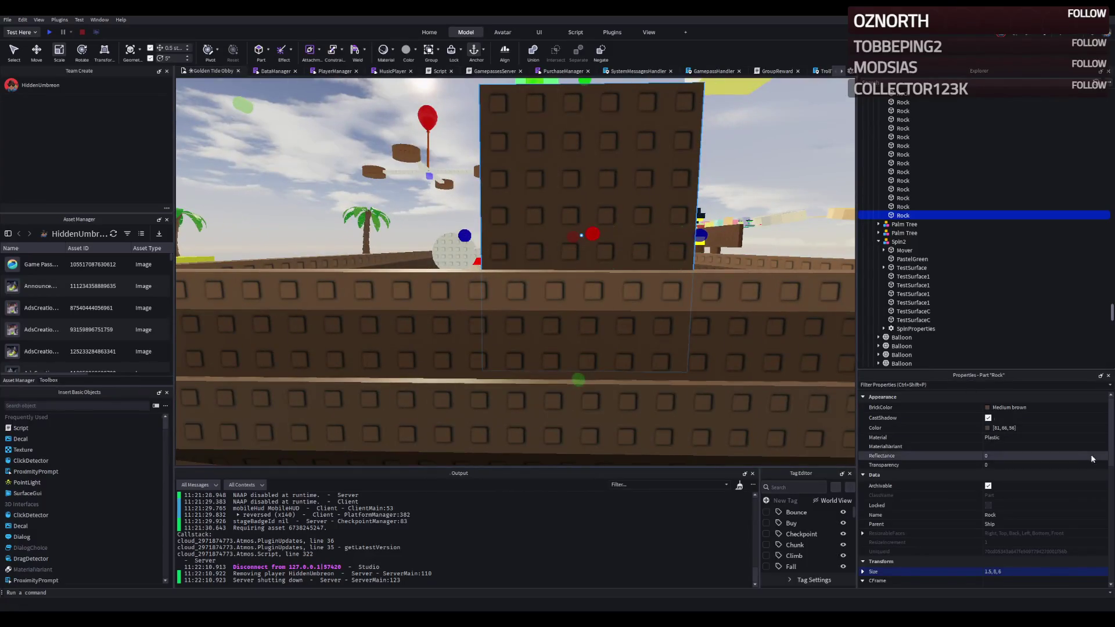
{"action": "left_click", "coordinate": [994, 407]}
{"action": "type", "text": "Black"}
Step: Colour the deck wall black and adjust its height
{"action": "key", "text": "Return"}
{"action": "key", "text": "d"}
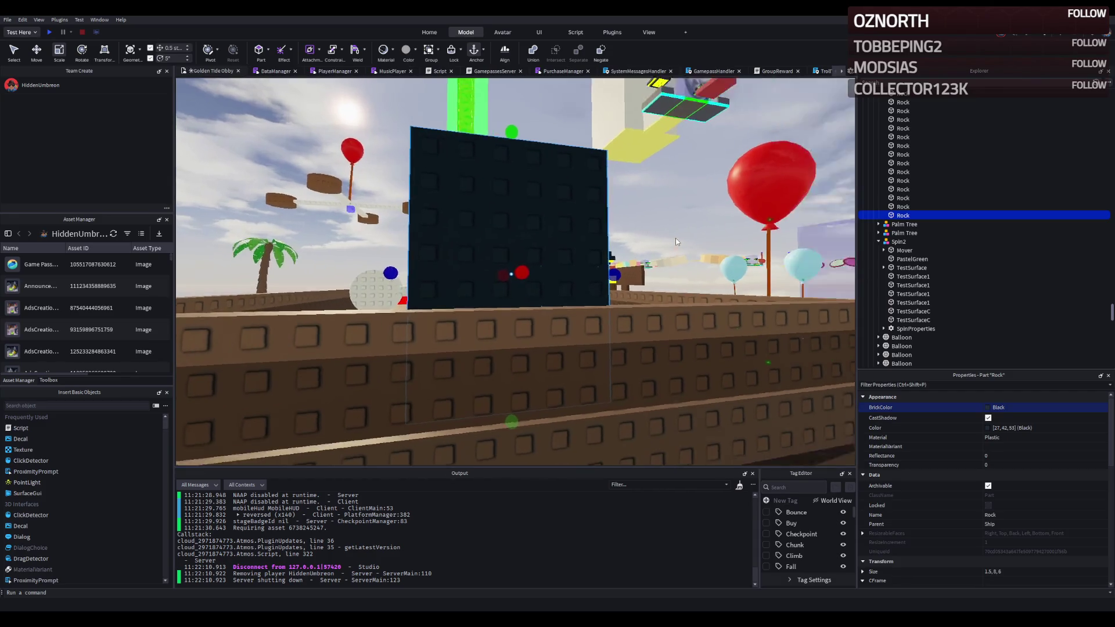
{"action": "mouse_move", "coordinate": [675, 237]}
{"action": "left_mouse_down"}
{"action": "mouse_move", "coordinate": [628, 275]}
{"action": "mouse_move", "coordinate": [599, 260]}
{"action": "left_mouse_up"}
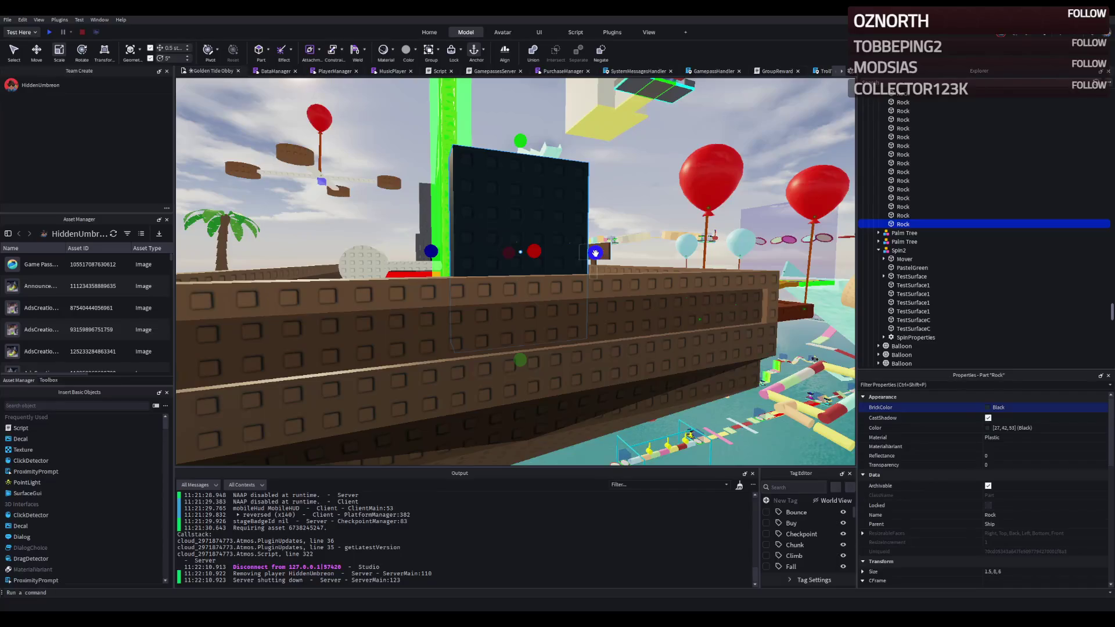
{"action": "left_click_drag", "start_coordinate": [520, 360], "coordinate": [518, 351]}
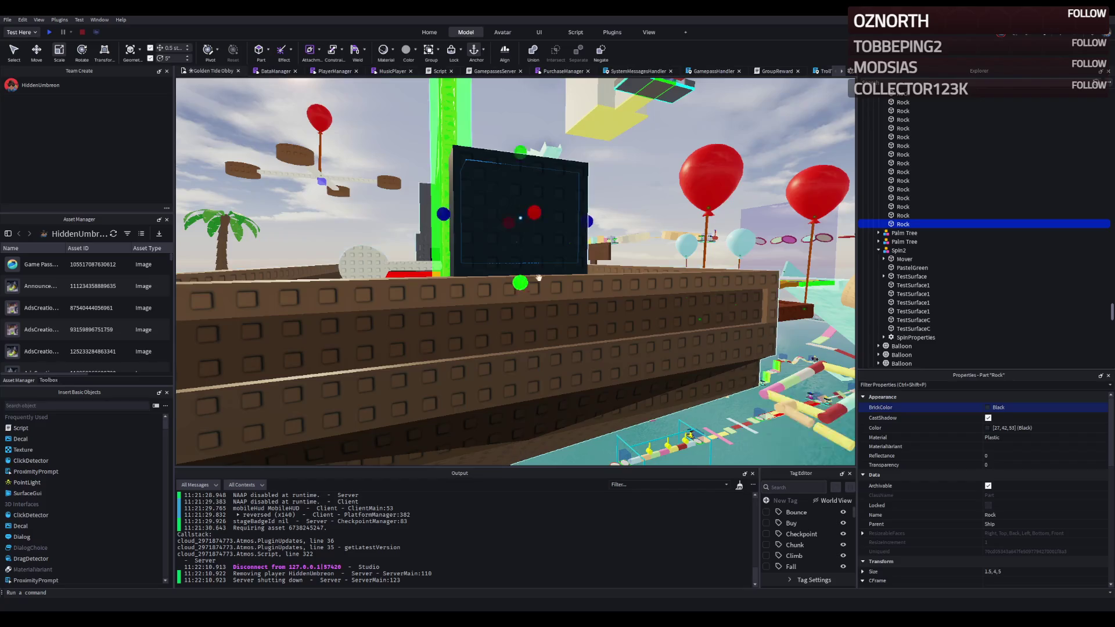
{"action": "left_click_drag", "start_coordinate": [521, 292], "coordinate": [563, 270]}
Step: Thin the wall to 0.5 studs and make it a gold Neon panel
{"action": "key", "text": "ctrl+3"}
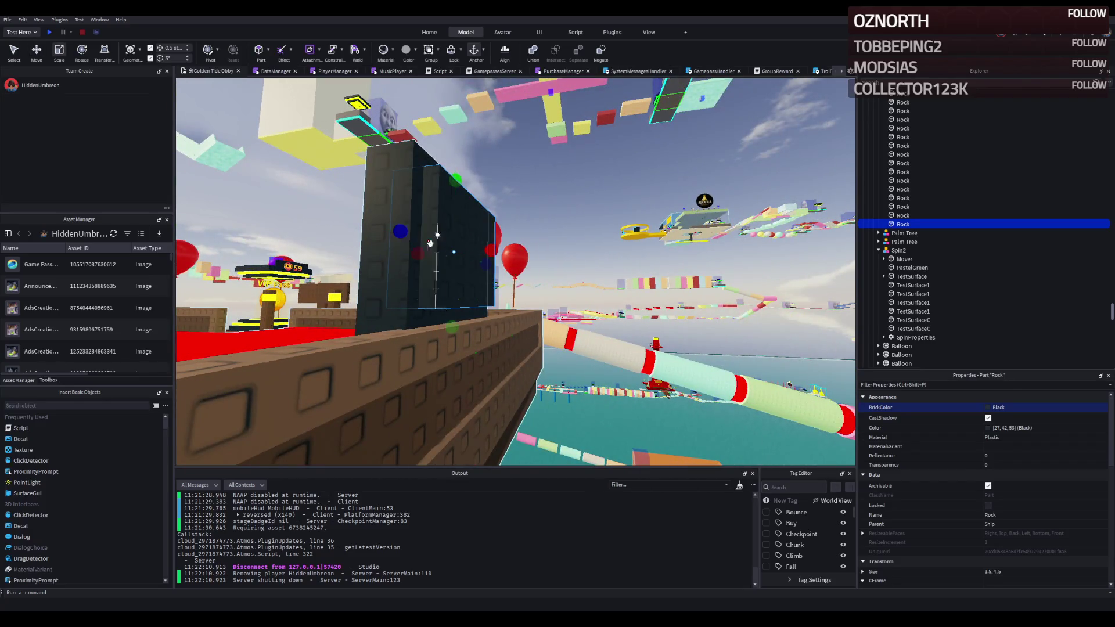
{"action": "left_click_drag", "start_coordinate": [417, 251], "coordinate": [442, 253]}
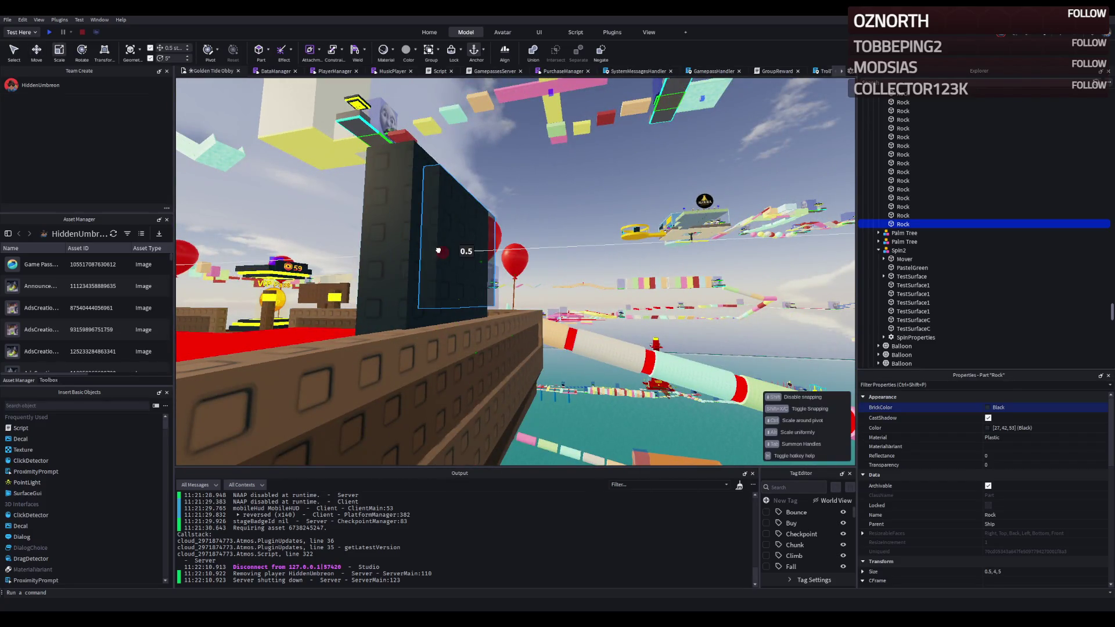
{"action": "left_click", "coordinate": [1025, 441]}
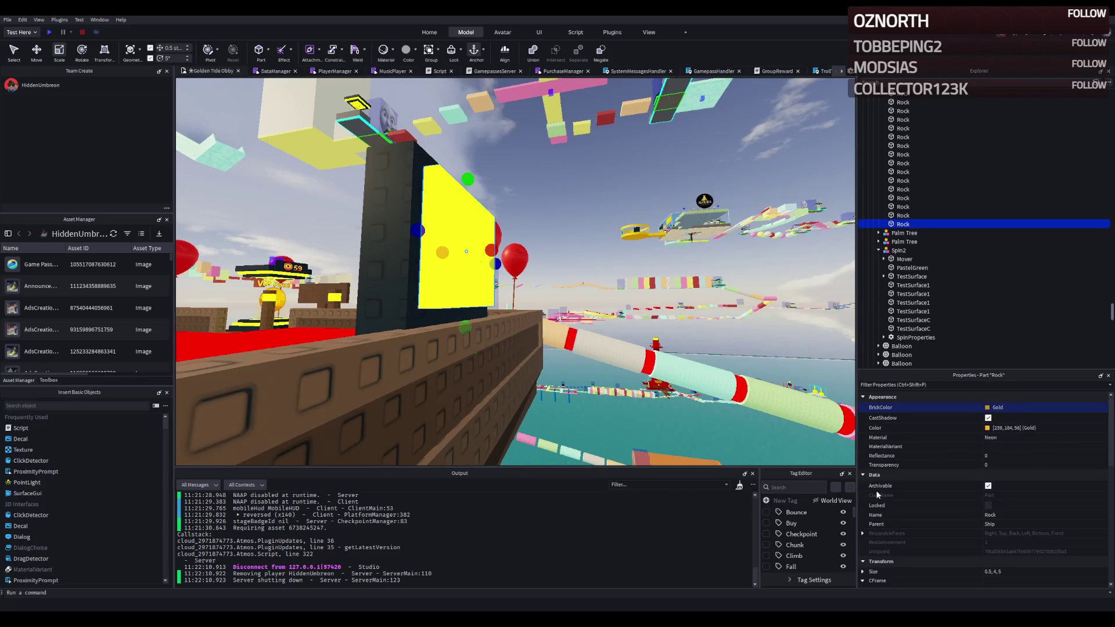
{"action": "left_click", "coordinate": [639, 246]}
{"action": "key", "text": "w"}
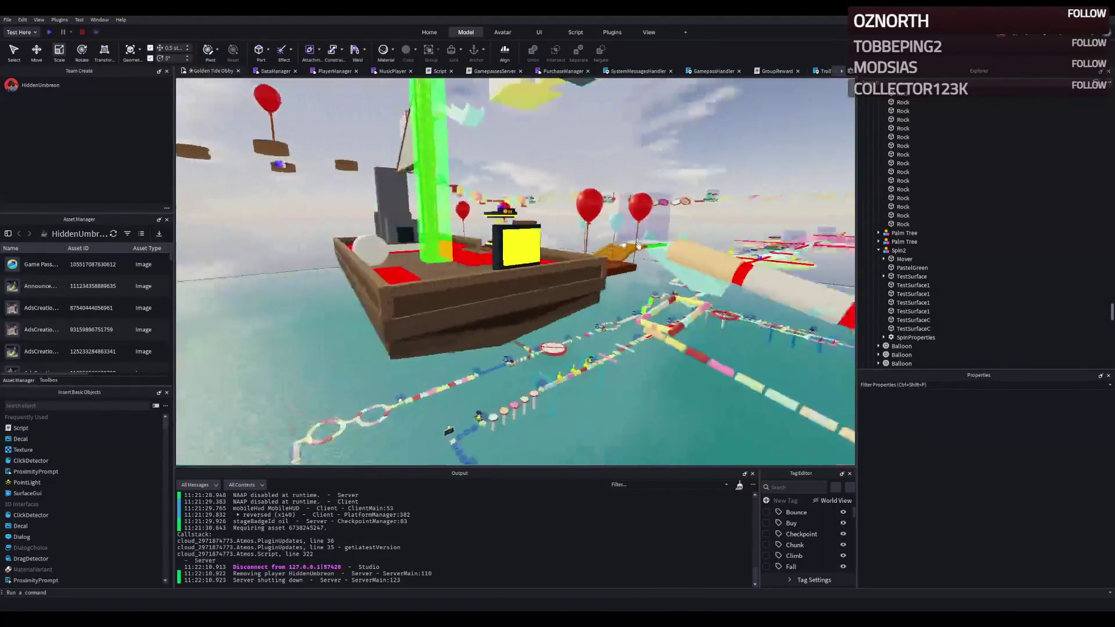
{"action": "left_click_drag", "start_coordinate": [638, 245], "coordinate": [640, 250]}
{"action": "scroll", "coordinate": [639, 250], "scroll_direction": "up", "scroll_amount": 2}
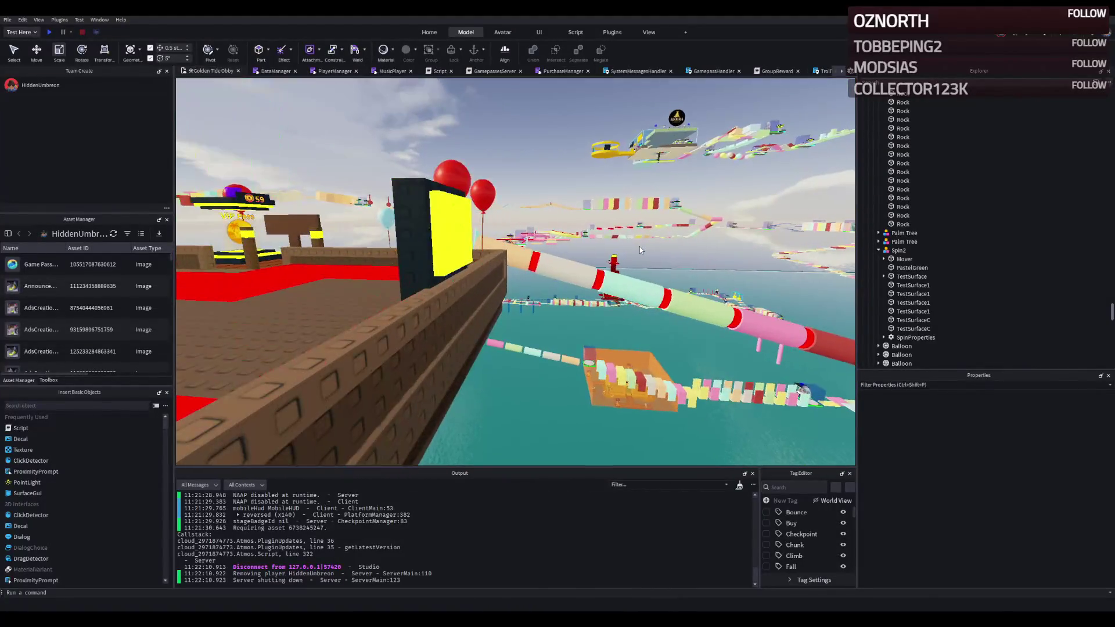
{"action": "scroll", "coordinate": [640, 250], "scroll_direction": "up", "scroll_amount": 1}
{"action": "scroll", "coordinate": [639, 250], "scroll_direction": "up", "scroll_amount": 2}
{"action": "scroll", "coordinate": [639, 250], "scroll_direction": "up", "scroll_amount": 3}
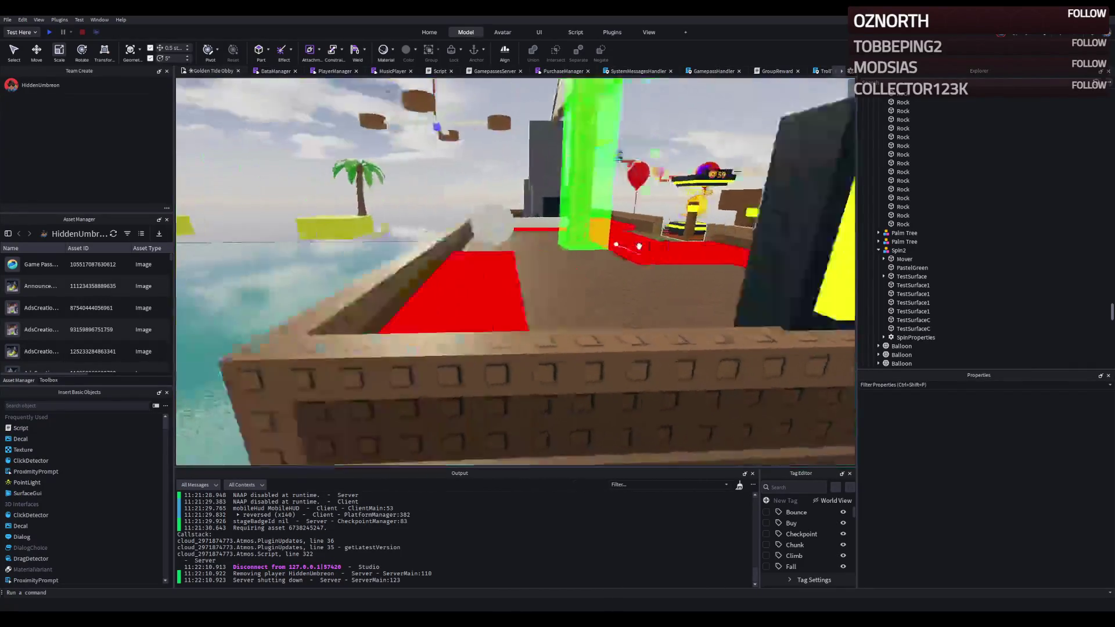
{"action": "scroll", "coordinate": [639, 249], "scroll_direction": "up", "scroll_amount": 2}
{"action": "key", "text": "a"}
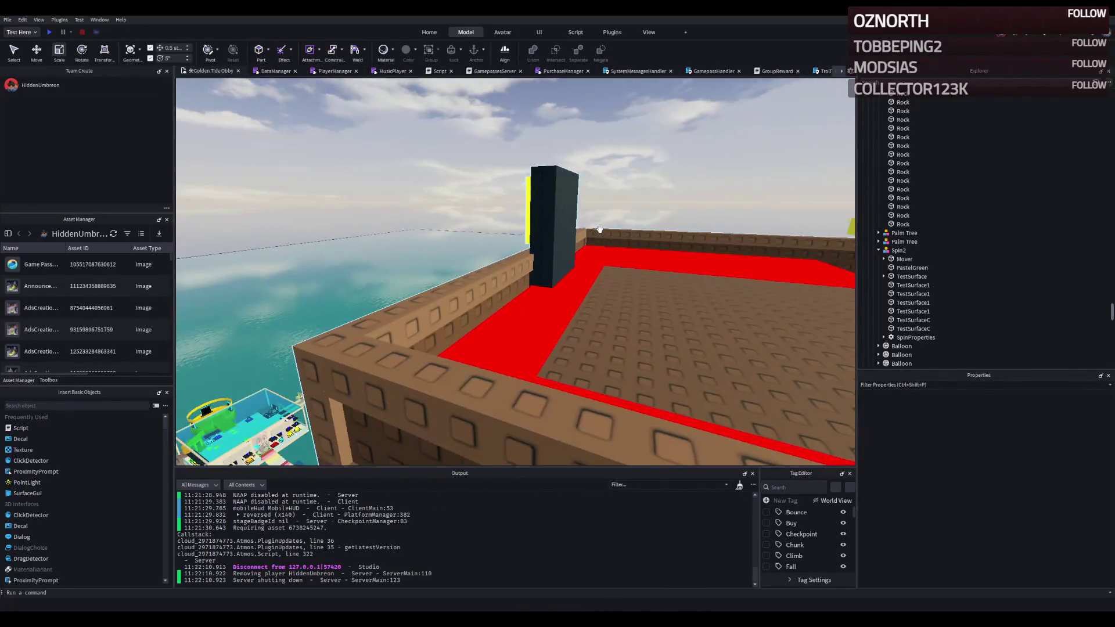
{"action": "key", "text": "a"}
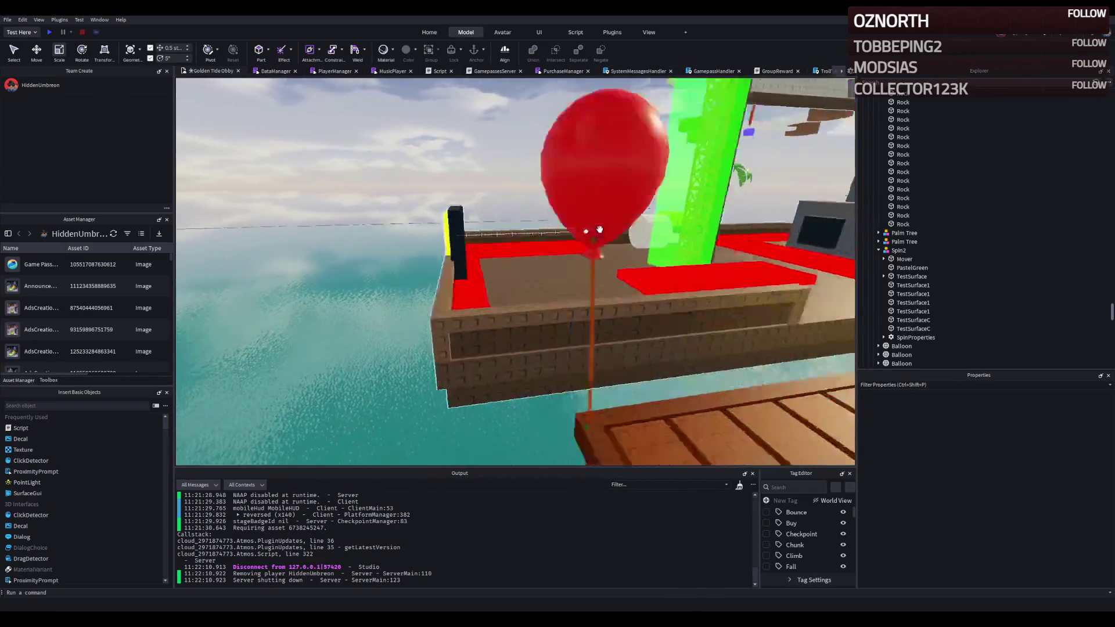
{"action": "key", "text": "w"}
{"action": "key", "text": "s"}
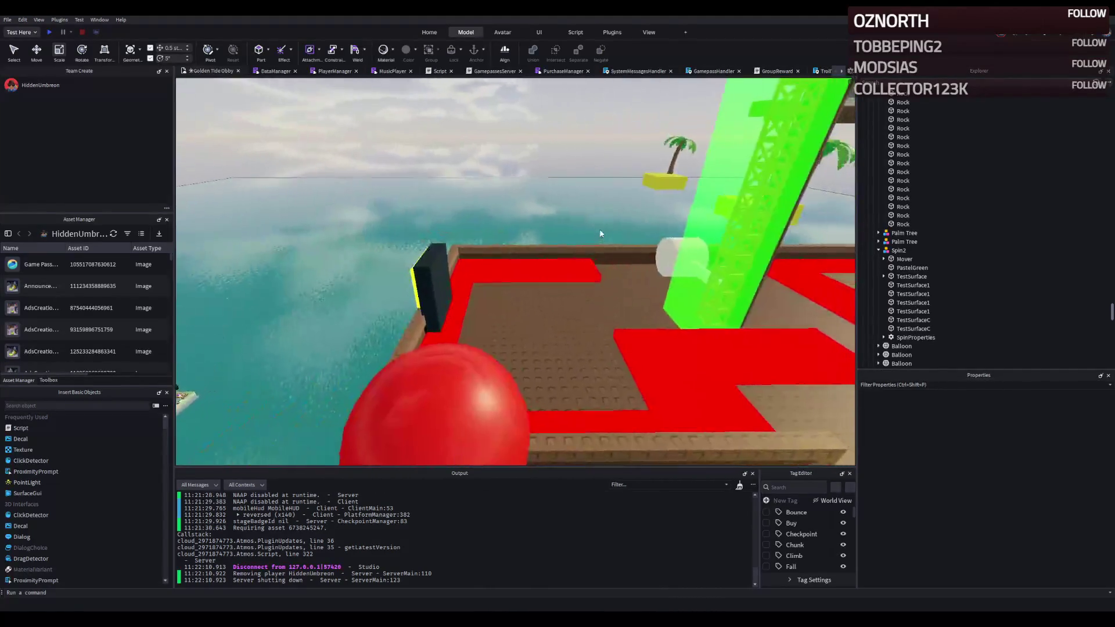
{"action": "key", "text": "f"}
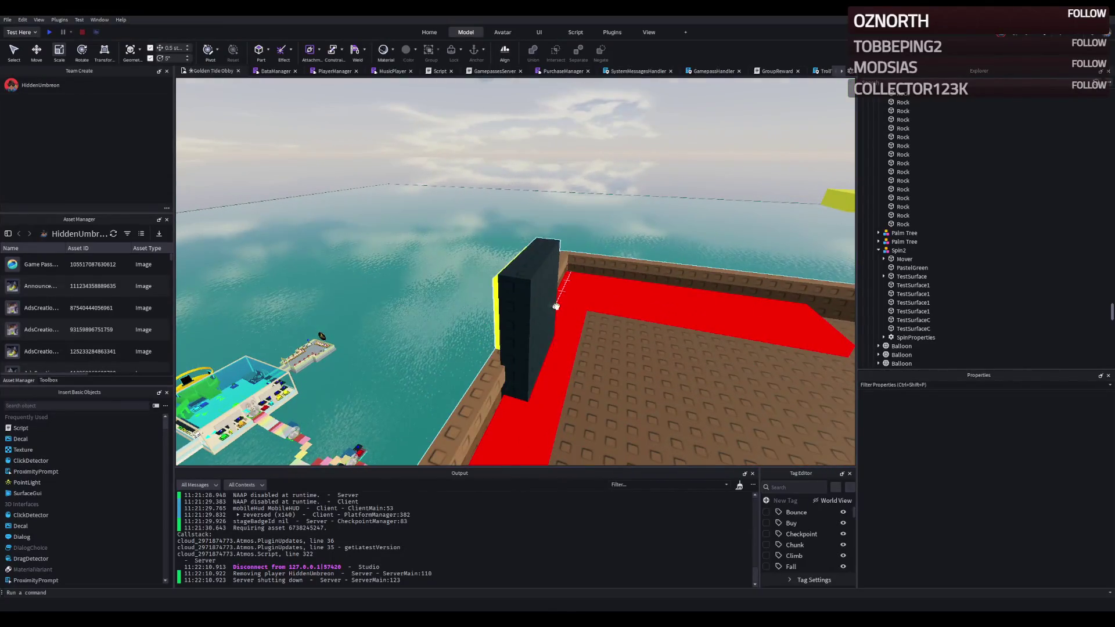
{"action": "left_click", "coordinate": [540, 300]}
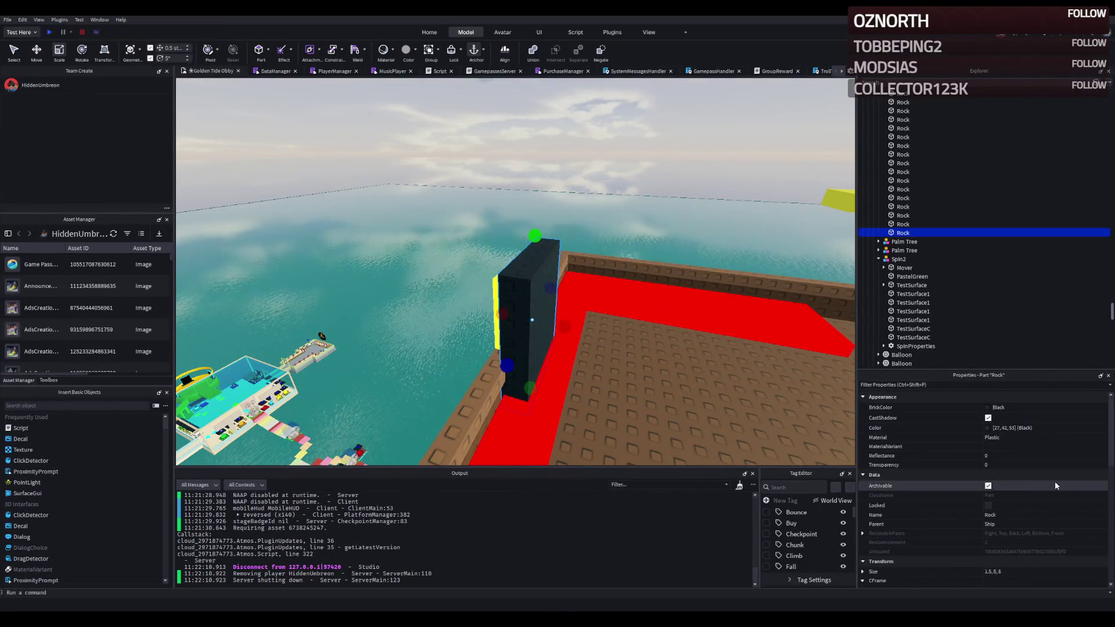
{"action": "scroll", "coordinate": [1036, 535], "scroll_direction": "down", "scroll_amount": 2}
{"action": "scroll", "coordinate": [1033, 529], "scroll_direction": "down", "scroll_amount": 2}
{"action": "scroll", "coordinate": [1027, 521], "scroll_direction": "down", "scroll_amount": 1}
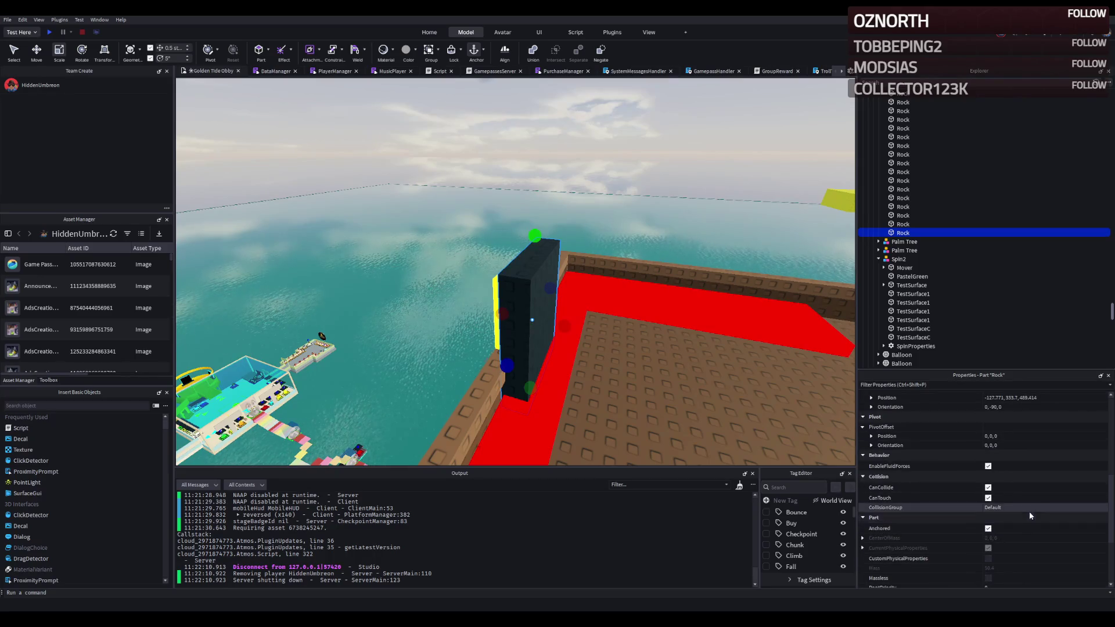
Step: Reposition the black wedge on the deck, widen it and lower its height
{"action": "key", "text": "ctrl+2"}
{"action": "left_click_drag", "start_coordinate": [586, 331], "coordinate": [654, 340]}
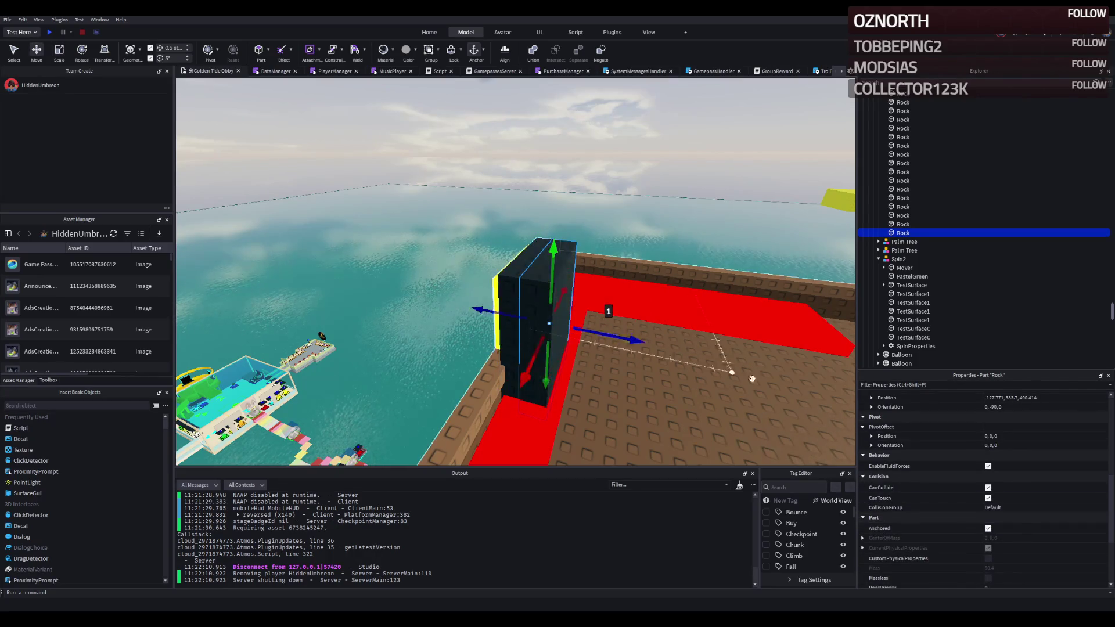
{"action": "scroll", "coordinate": [1030, 517], "scroll_direction": "down", "scroll_amount": 2}
{"action": "scroll", "coordinate": [1031, 518], "scroll_direction": "down", "scroll_amount": 1}
{"action": "mouse_move", "coordinate": [534, 311]}
{"action": "left_mouse_down"}
{"action": "mouse_move", "coordinate": [518, 315]}
{"action": "mouse_move", "coordinate": [568, 299]}
{"action": "left_mouse_up"}
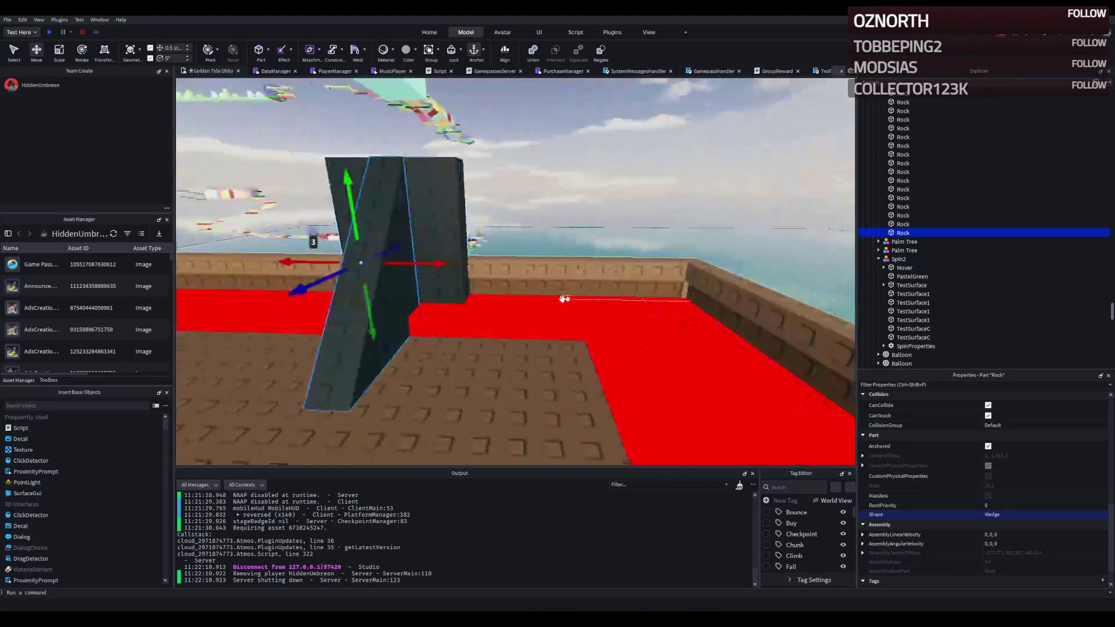
{"action": "left_click_drag", "start_coordinate": [398, 166], "coordinate": [454, 168]}
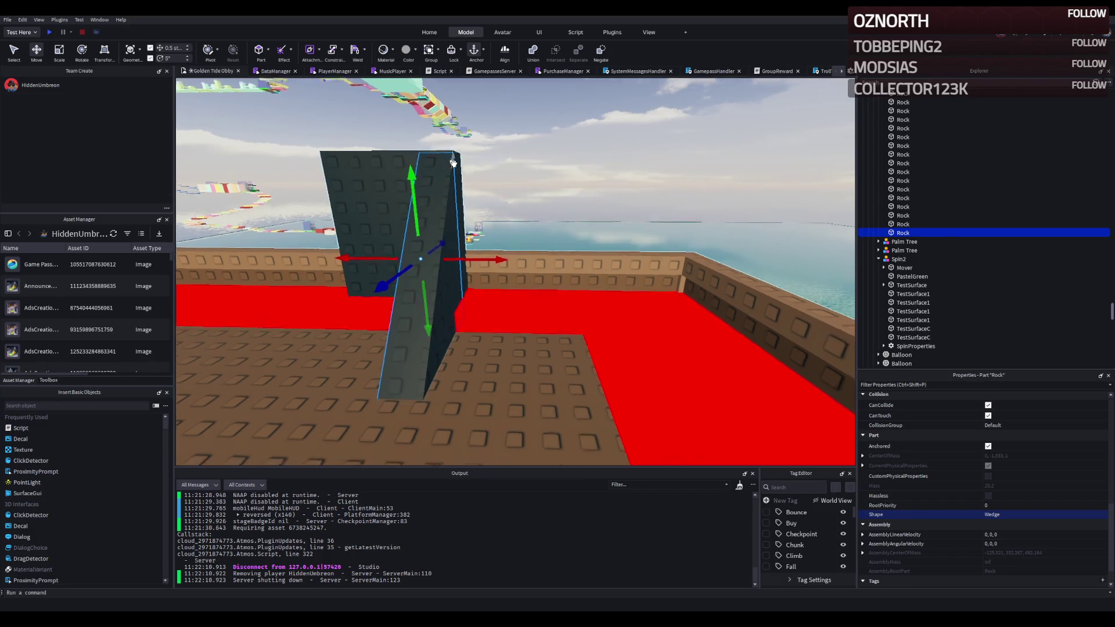
{"action": "key", "text": "ctrl+3"}
{"action": "left_click_drag", "start_coordinate": [550, 208], "coordinate": [428, 211]}
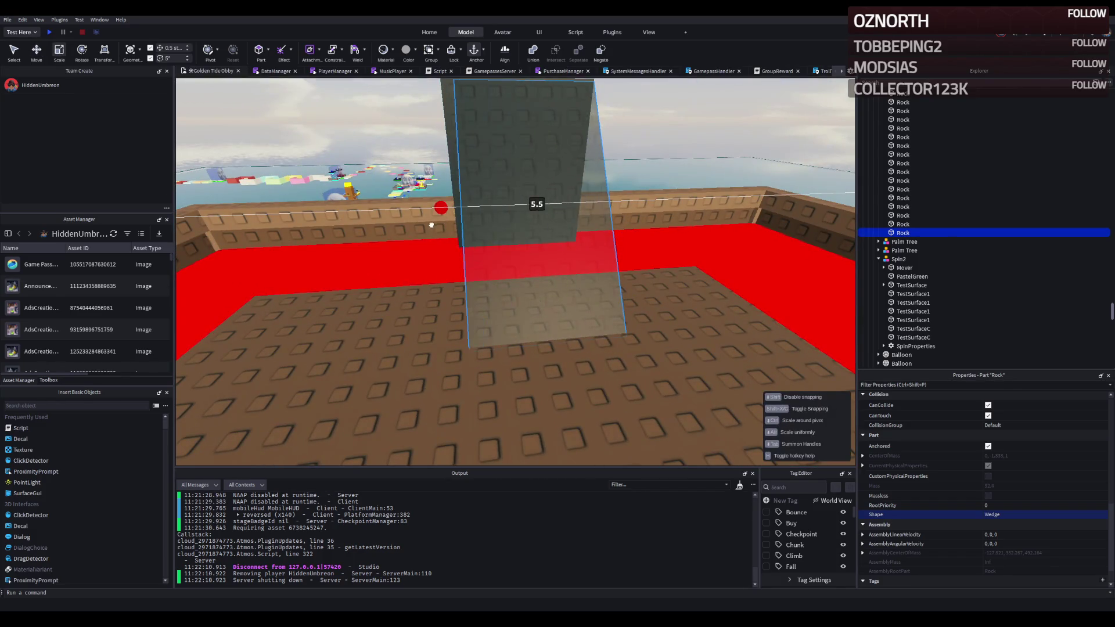
{"action": "scroll", "coordinate": [426, 228], "scroll_direction": "down", "scroll_amount": 5}
{"action": "key", "text": "f"}
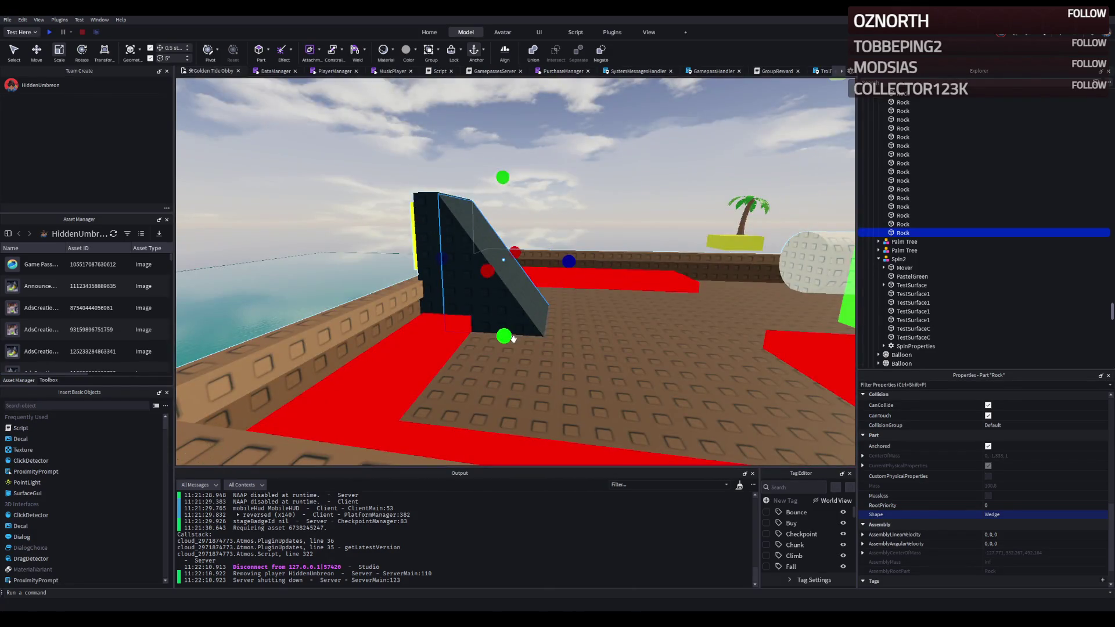
{"action": "left_click_drag", "start_coordinate": [512, 338], "coordinate": [500, 291]}
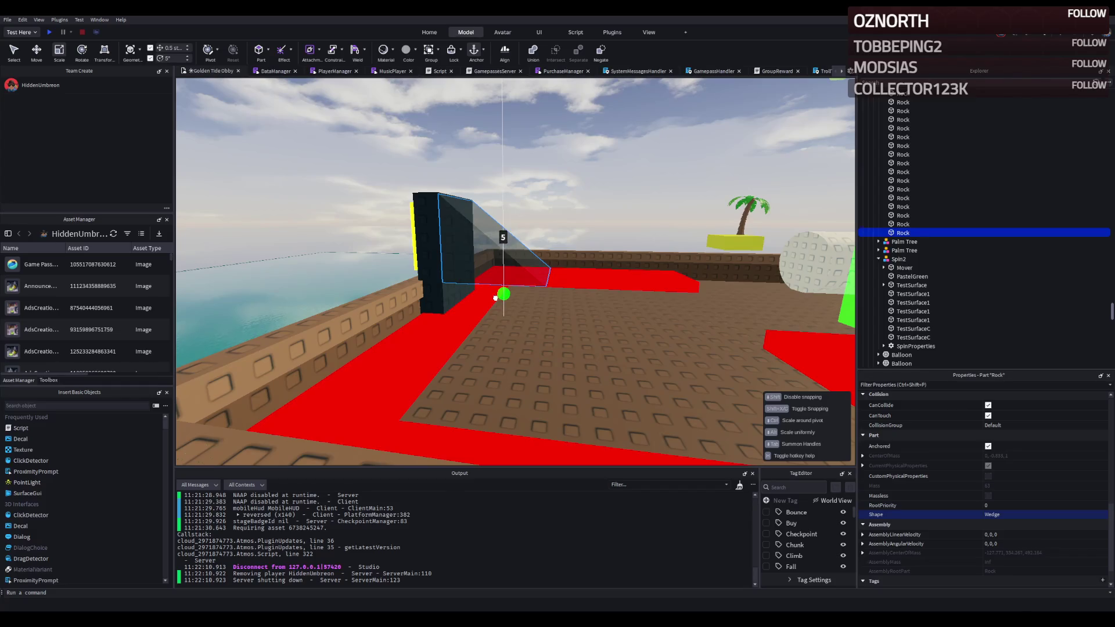
Step: Scale the neighbouring black block smaller at the wedge's foot
{"action": "left_click", "coordinate": [470, 290]}
{"action": "left_click_drag", "start_coordinate": [479, 259], "coordinate": [568, 259]}
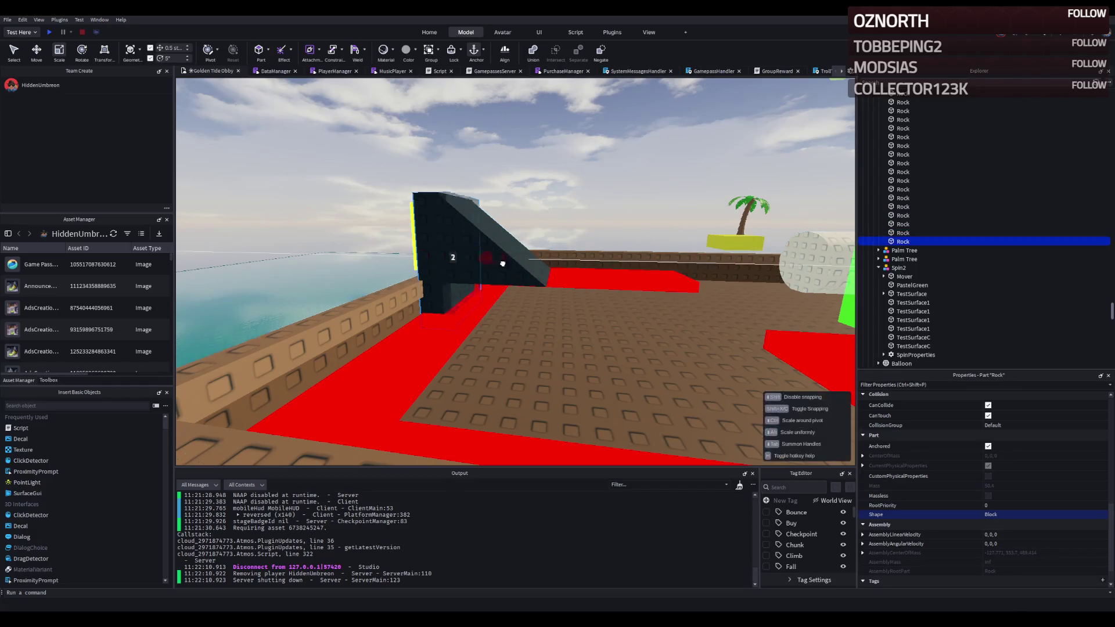
{"action": "left_click_drag", "start_coordinate": [491, 181], "coordinate": [494, 253]}
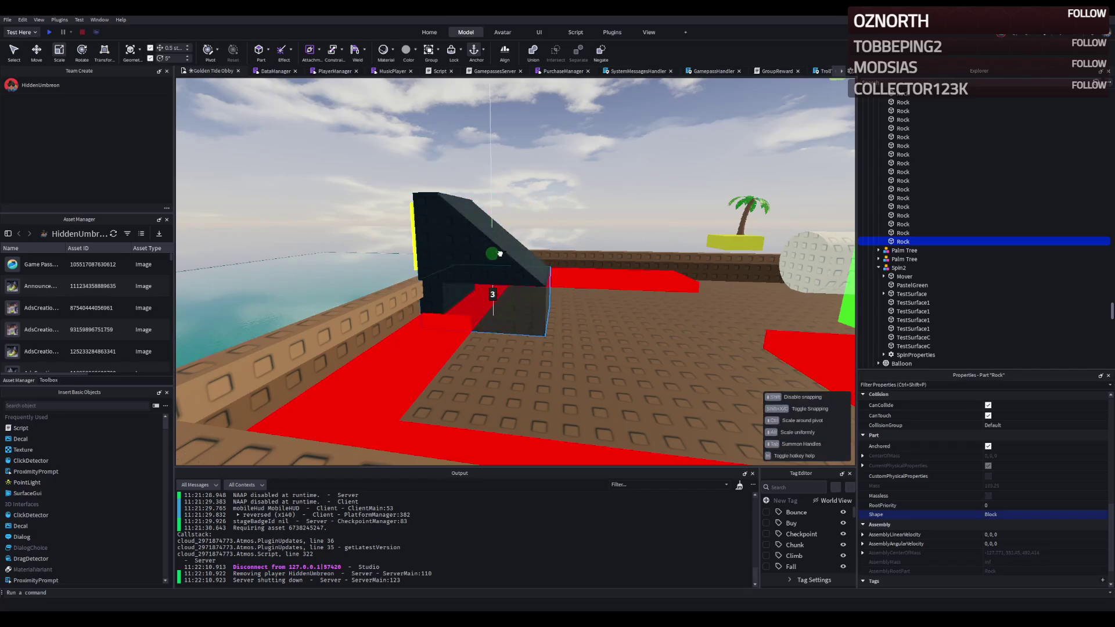
{"action": "left_click_drag", "start_coordinate": [423, 296], "coordinate": [449, 293]}
{"action": "left_click", "coordinate": [552, 183]}
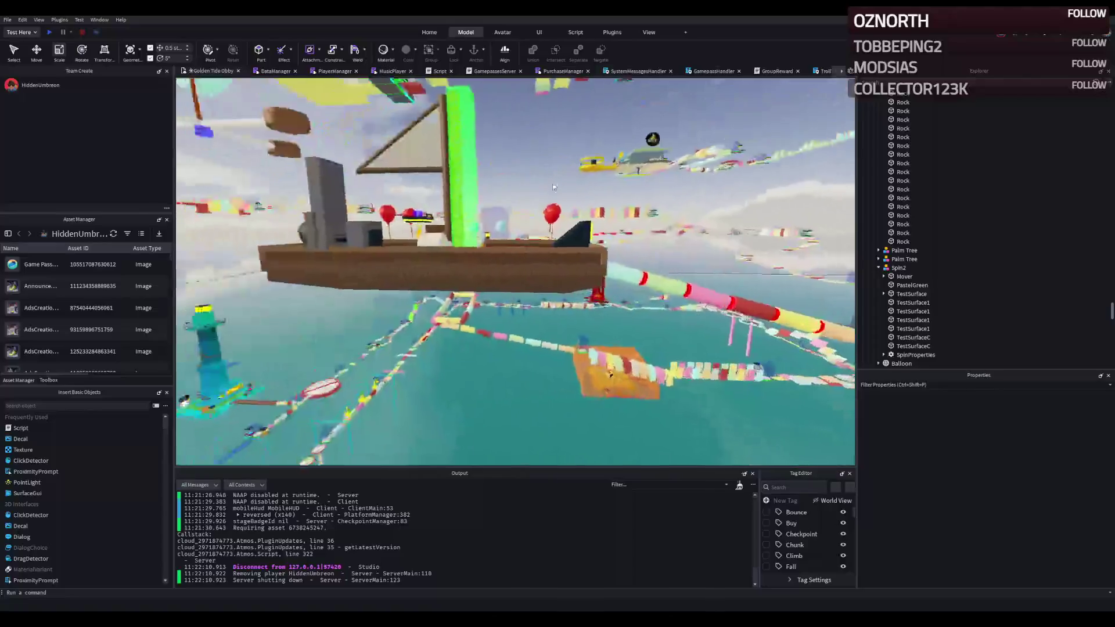
Step: Fly around the boat and focus on the round cannon Rock part at the stern
{"action": "key", "text": "s"}
{"action": "key", "text": "w"}
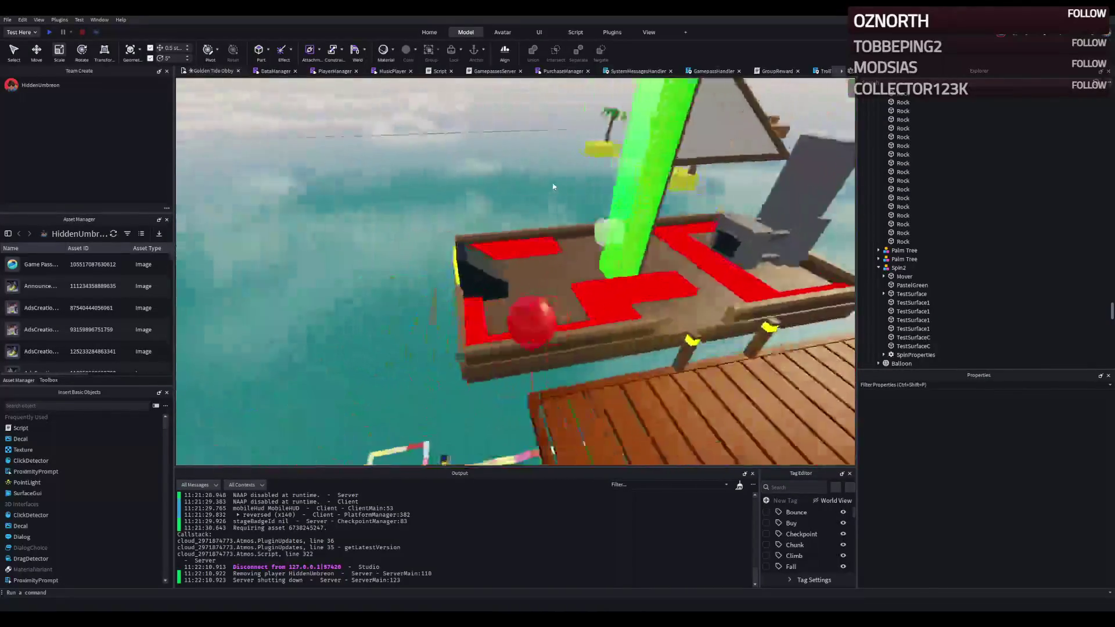
{"action": "key", "text": "s"}
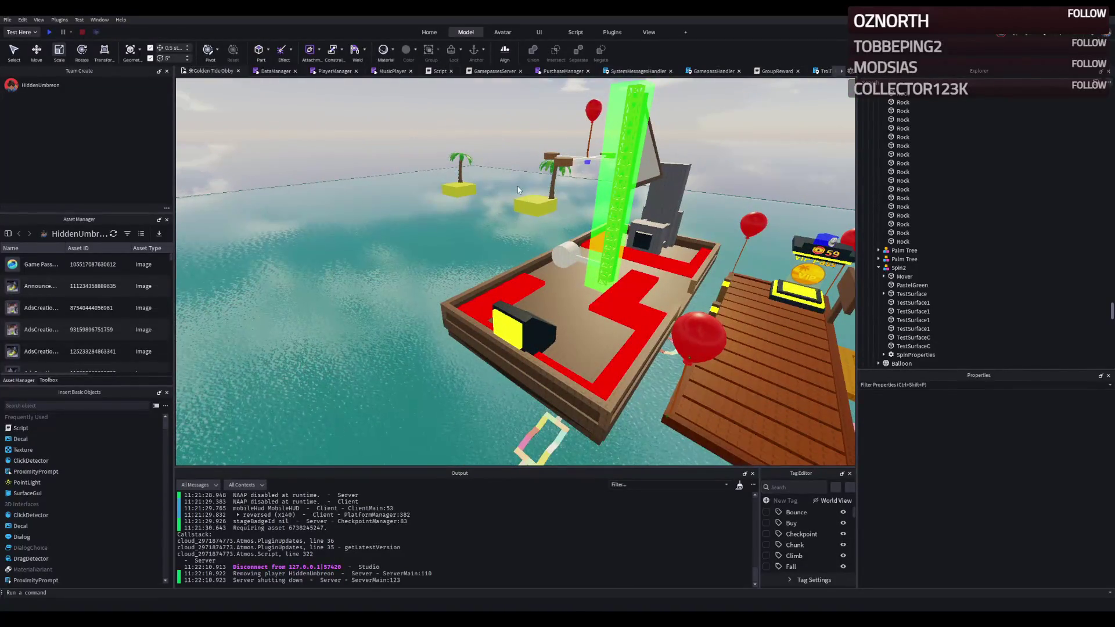
{"action": "key", "text": "a"}
{"action": "key", "text": "a"}
{"action": "key", "text": "a"}
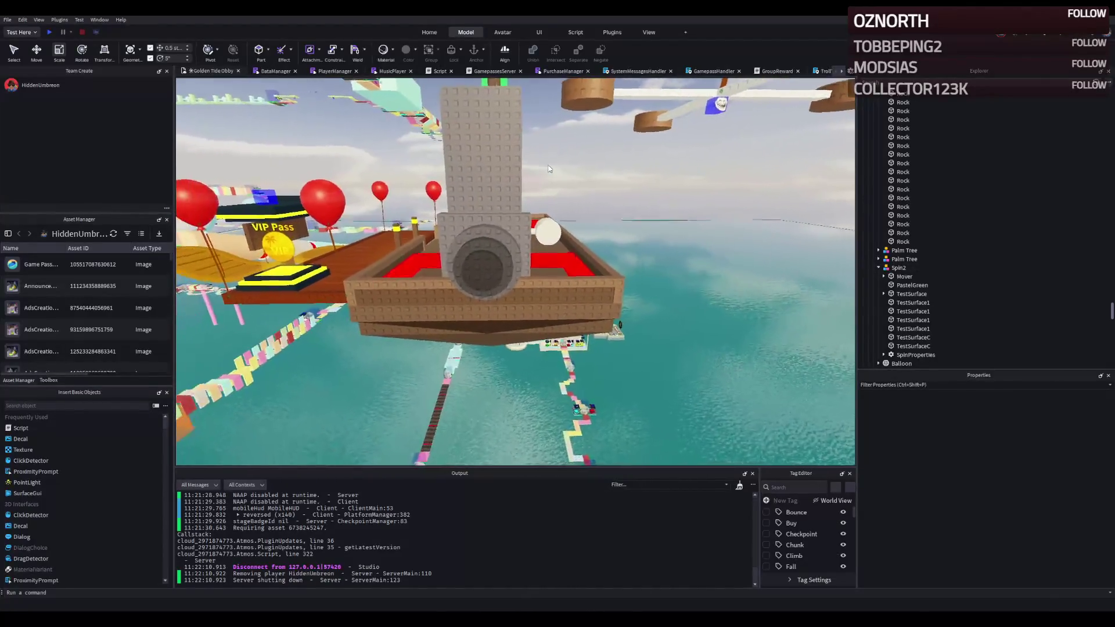
{"action": "key", "text": "a"}
{"action": "left_click", "coordinate": [486, 275]}
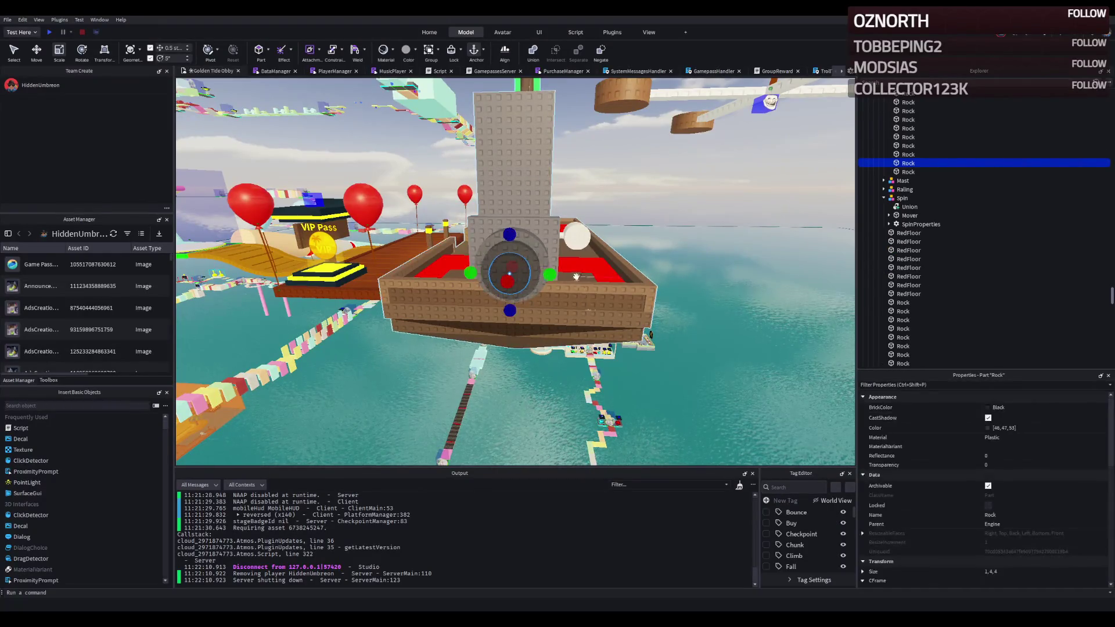
{"action": "key", "text": "f"}
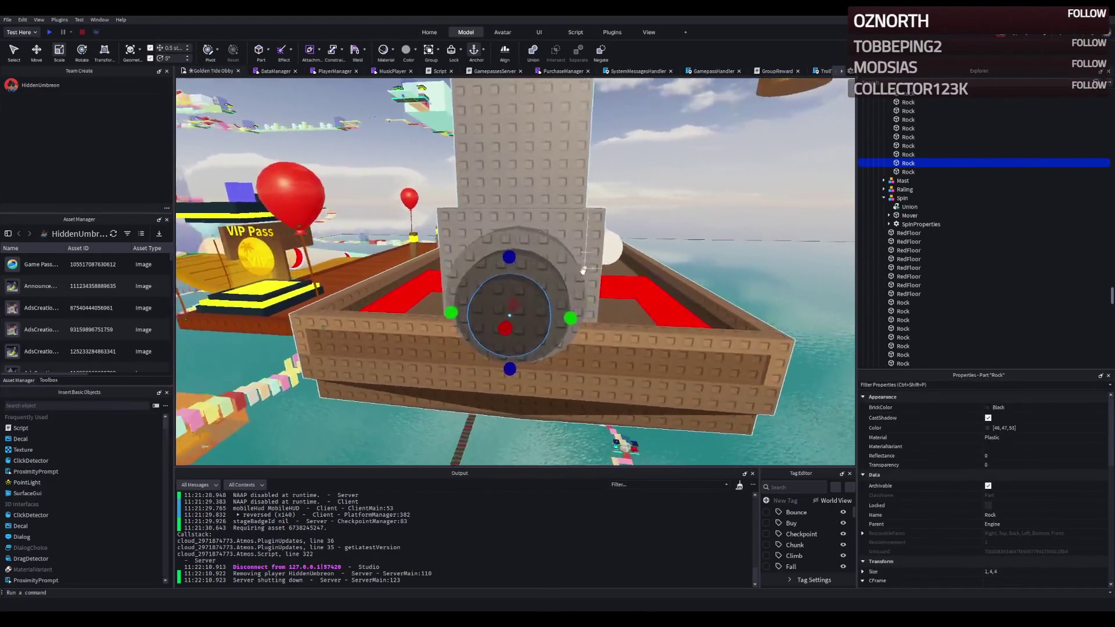
{"action": "key", "text": "a"}
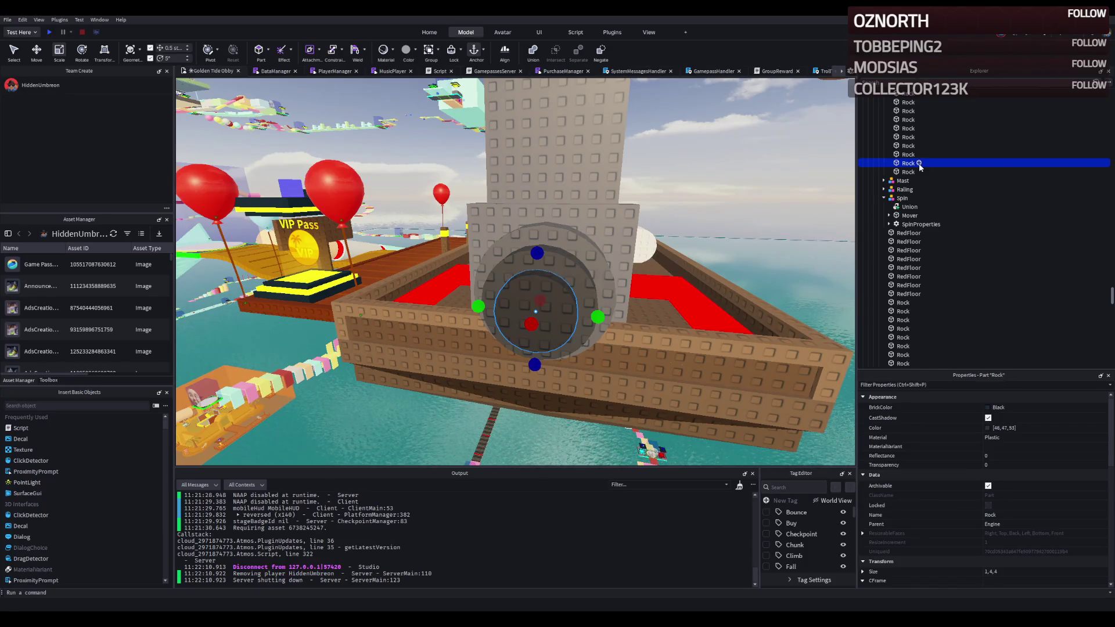
Step: Insert a Smoke effect under the cannon Rock with colour 255,255,255
{"action": "left_click", "coordinate": [919, 163]}
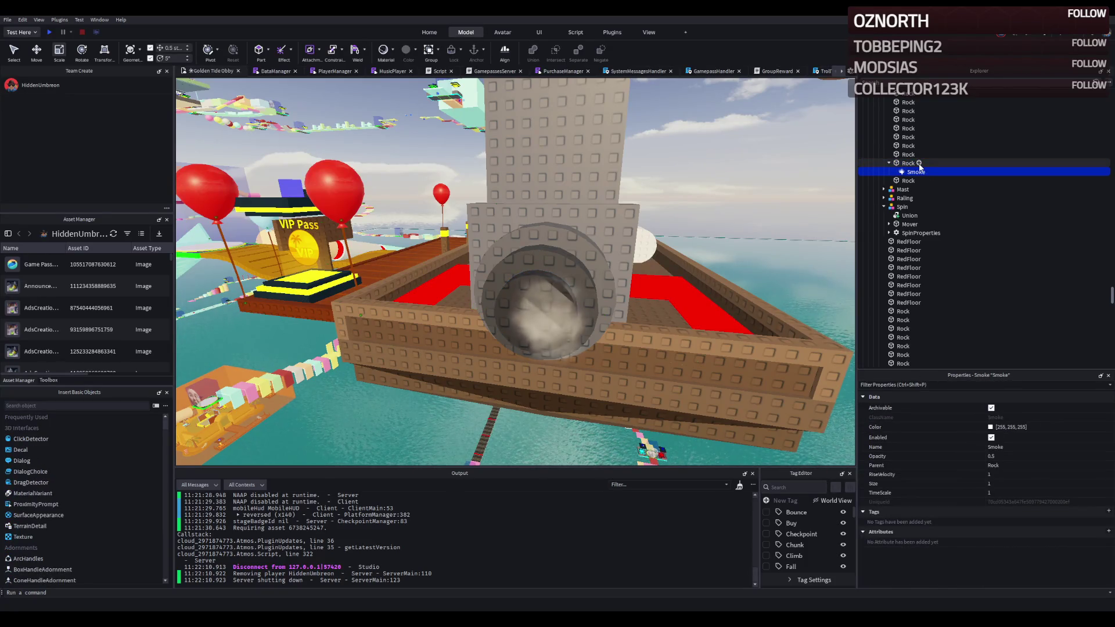
{"action": "key", "text": "d"}
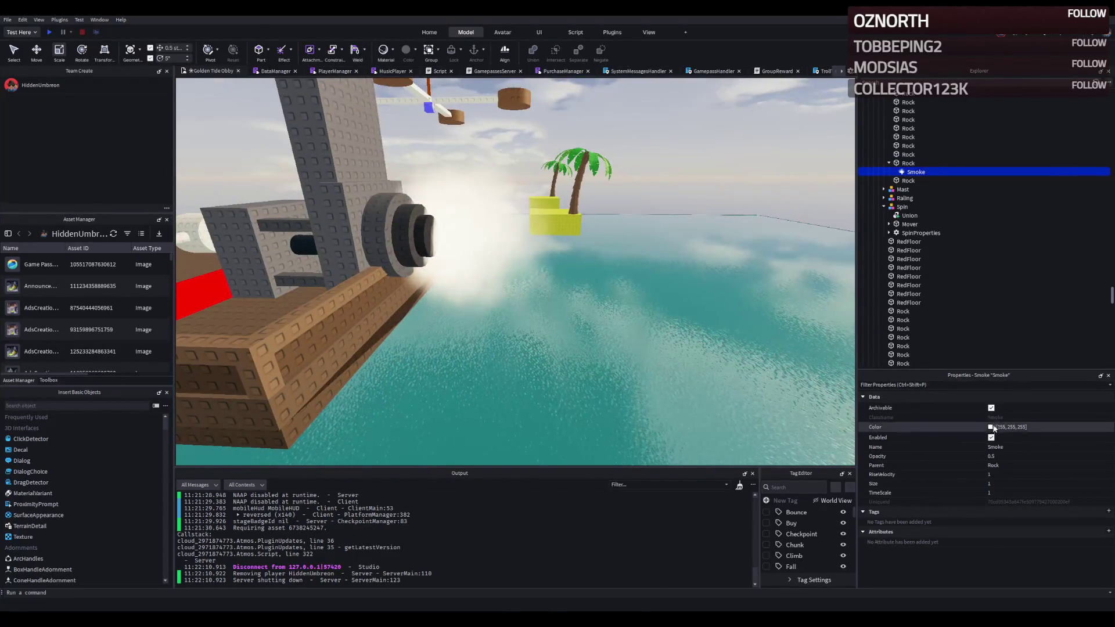
{"action": "left_click", "coordinate": [1078, 428]}
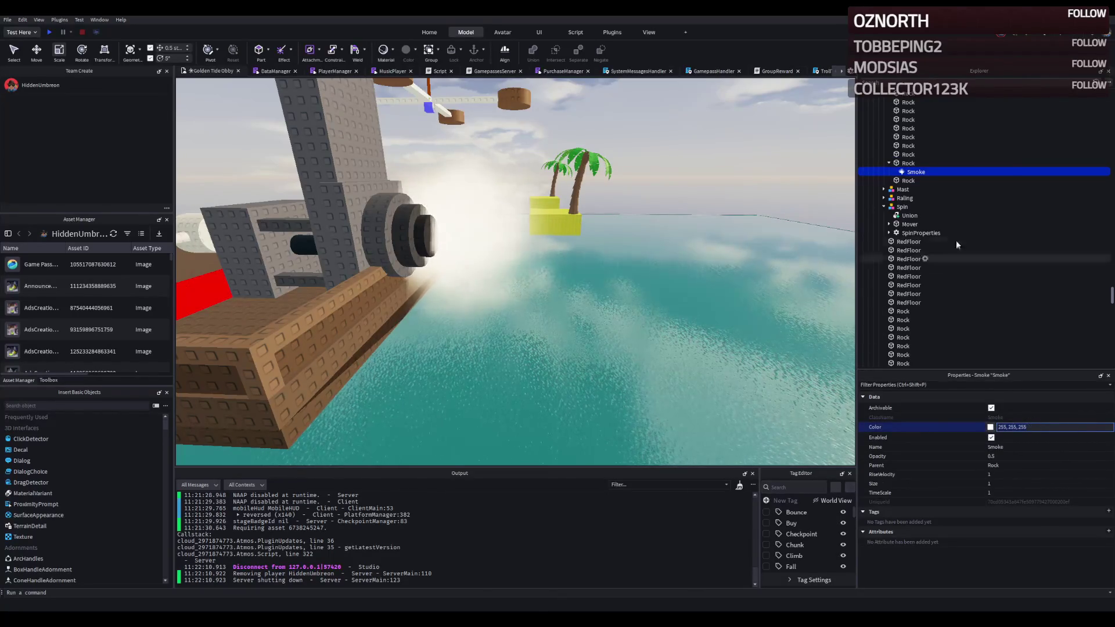
{"action": "key", "text": "Return"}
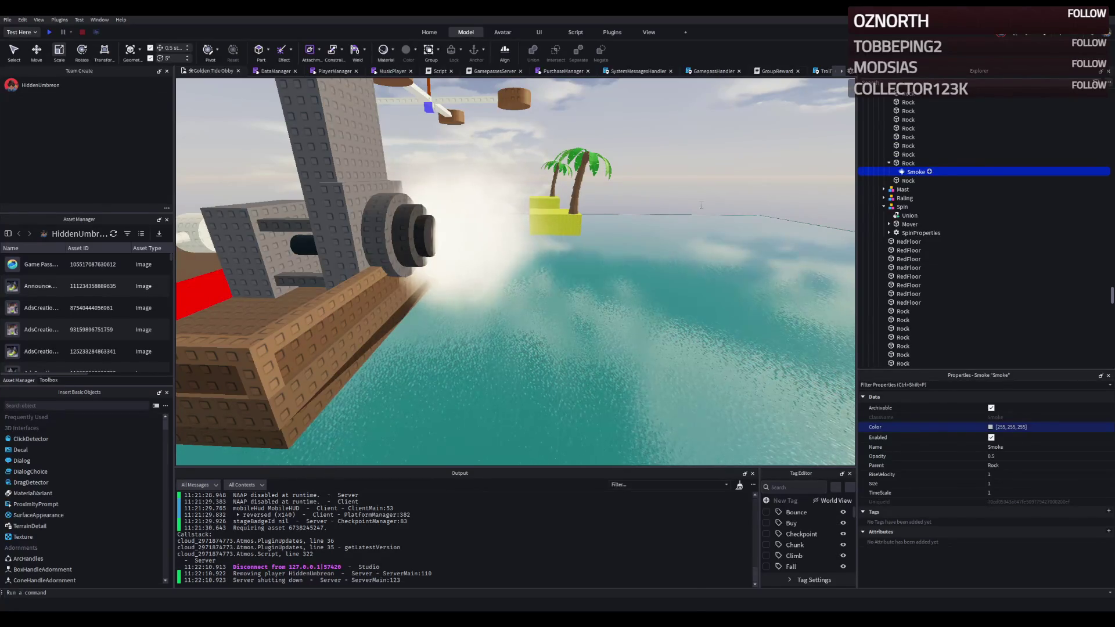
Step: Delete the accidentally pasted ColorGrading child
{"action": "key", "text": "ctrl+shift+v"}
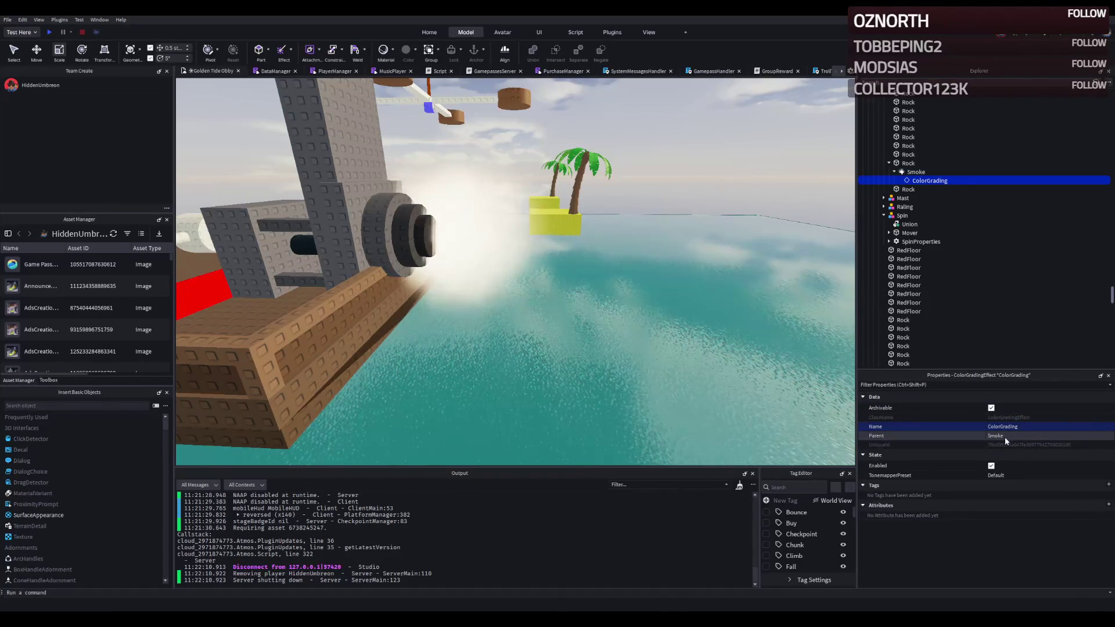
{"action": "left_click", "coordinate": [1103, 477]}
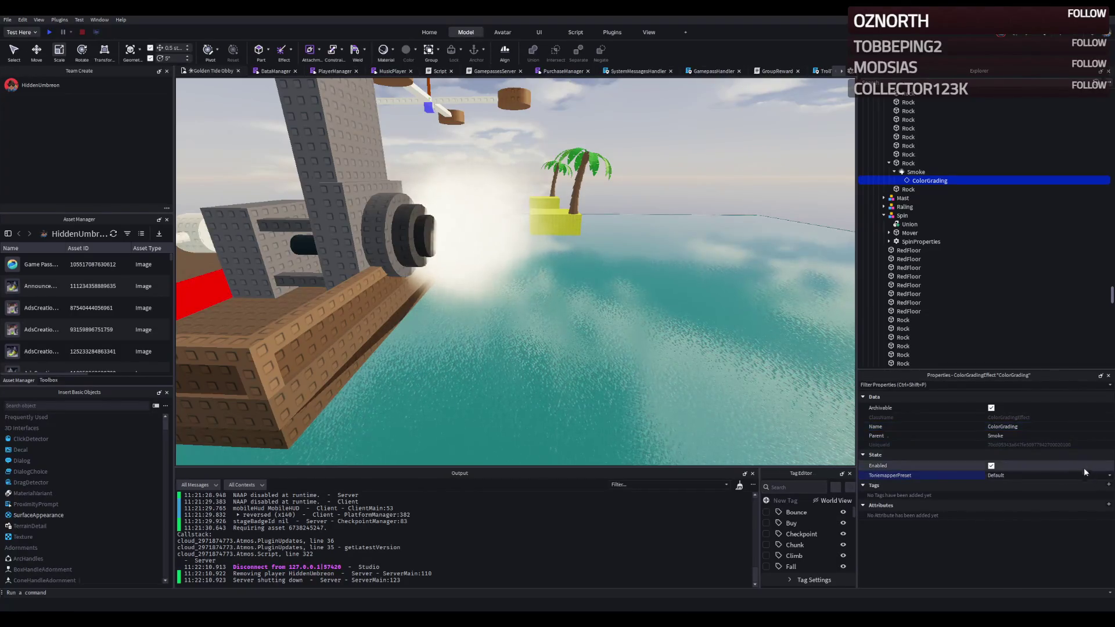
{"action": "key", "text": "Delete"}
Step: Give the cannon Smoke the dark grey colour 93,93,93 and start clearing its RiseVelocity
{"action": "left_click", "coordinate": [917, 172]}
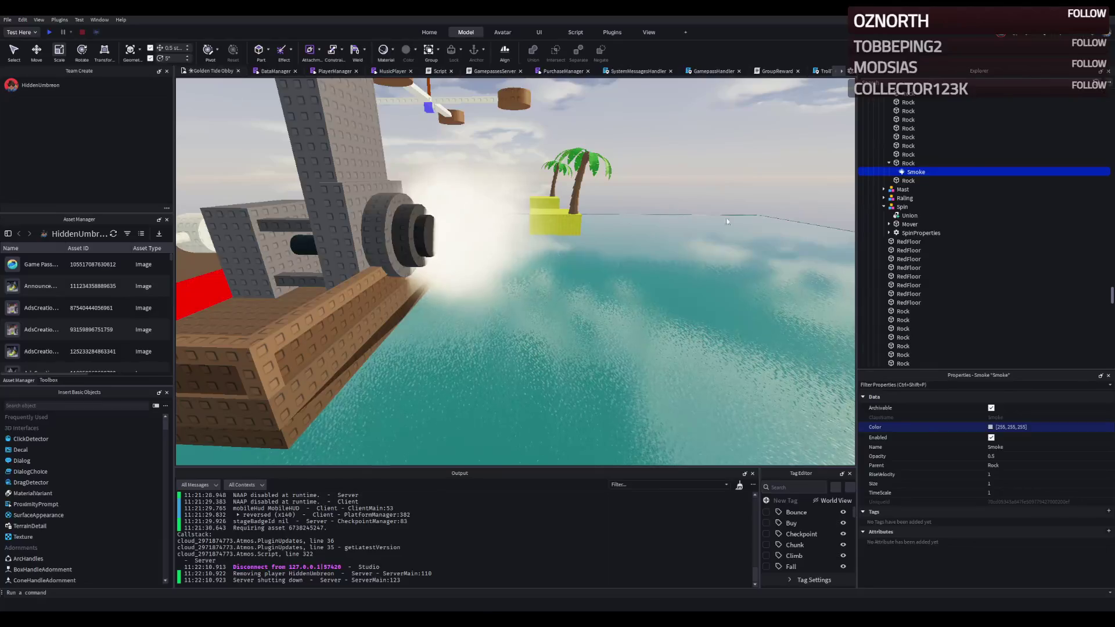
{"action": "type", "text": "93,93,93"}
{"action": "key", "text": "Return"}
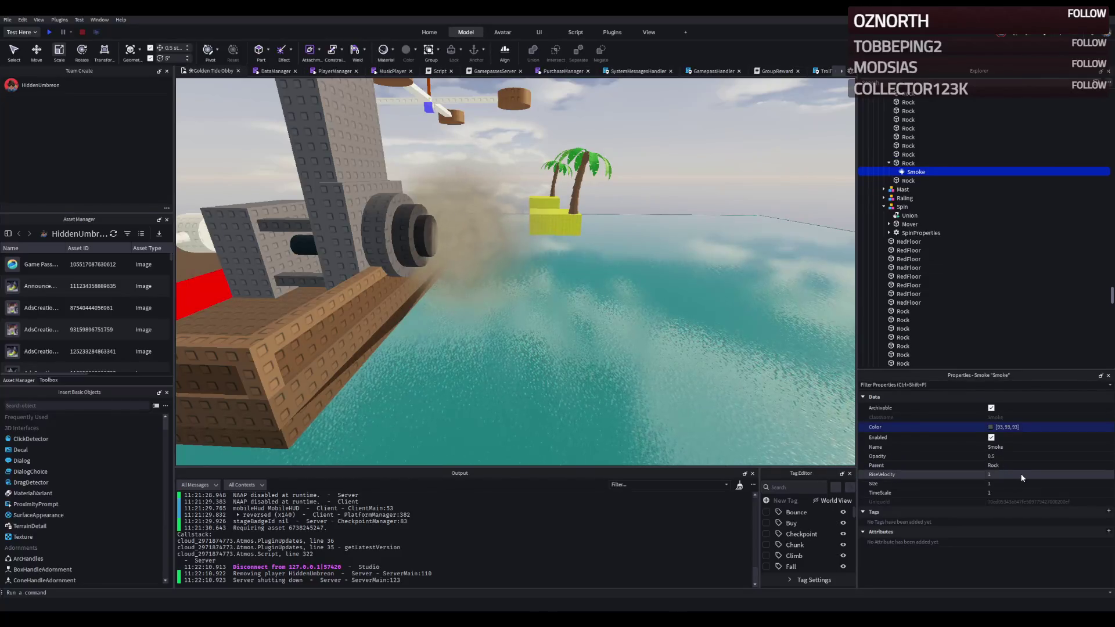
{"action": "left_click", "coordinate": [1007, 491]}
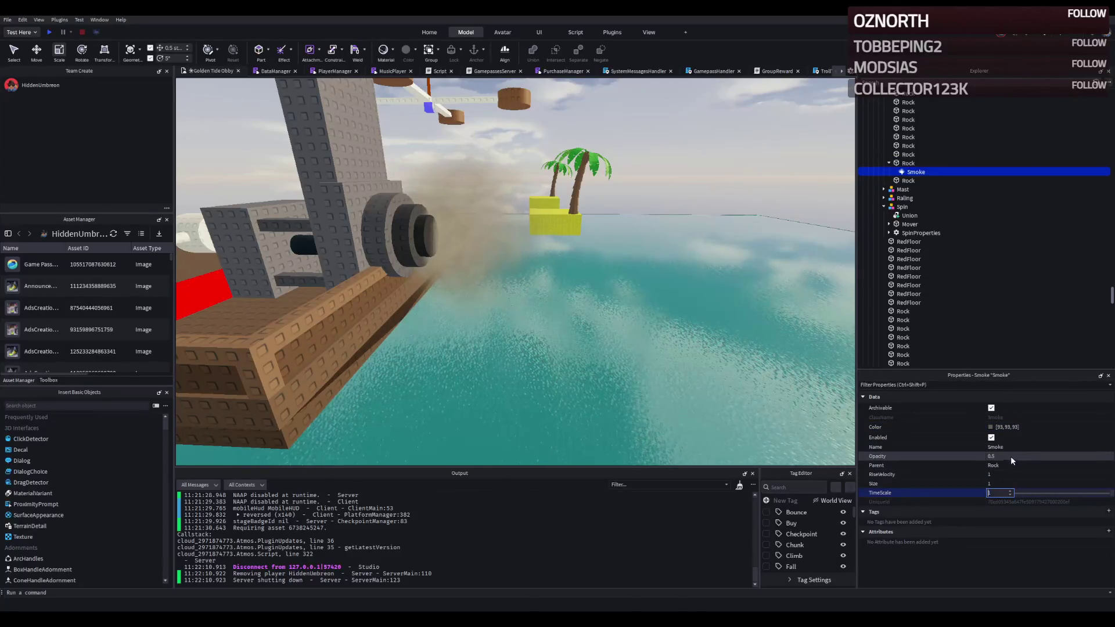
{"action": "left_click", "coordinate": [1003, 474]}
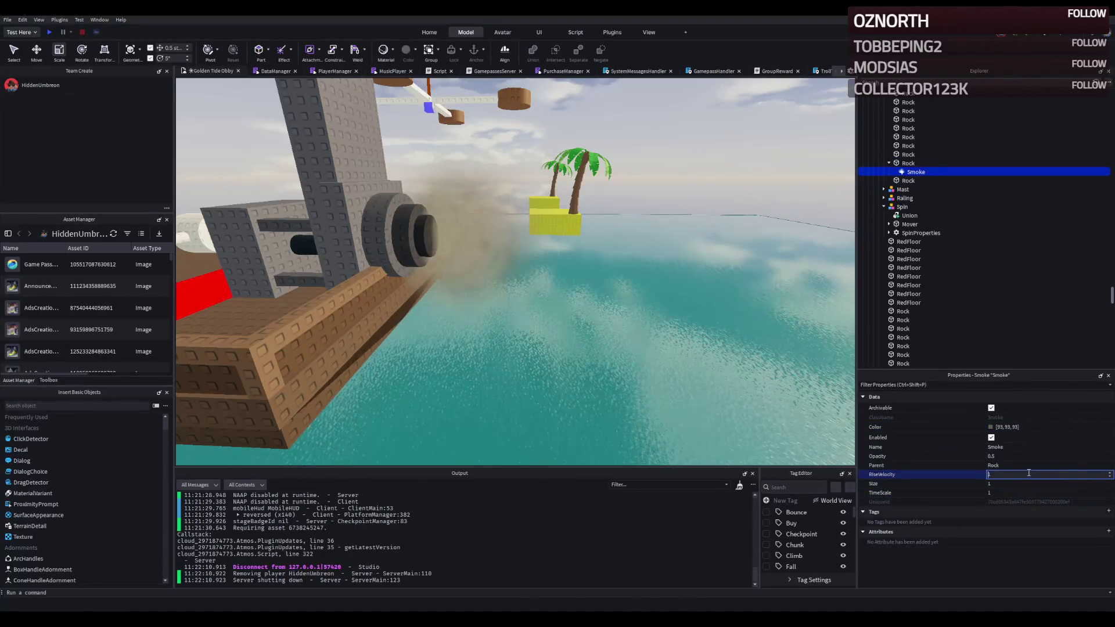
{"action": "key", "text": "BackSpace"}
{"action": "type", "text": "0.5"}
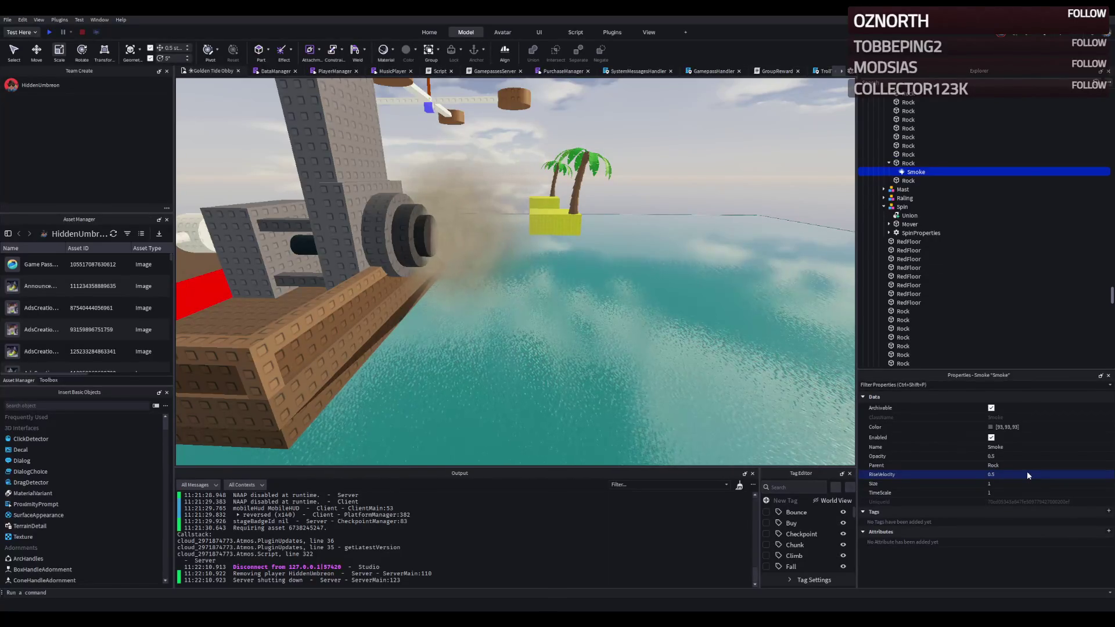
Step: Reselect the Smoke and set its RiseVelocity to 2
{"action": "left_click", "coordinate": [698, 362]}
{"action": "left_click", "coordinate": [916, 172]}
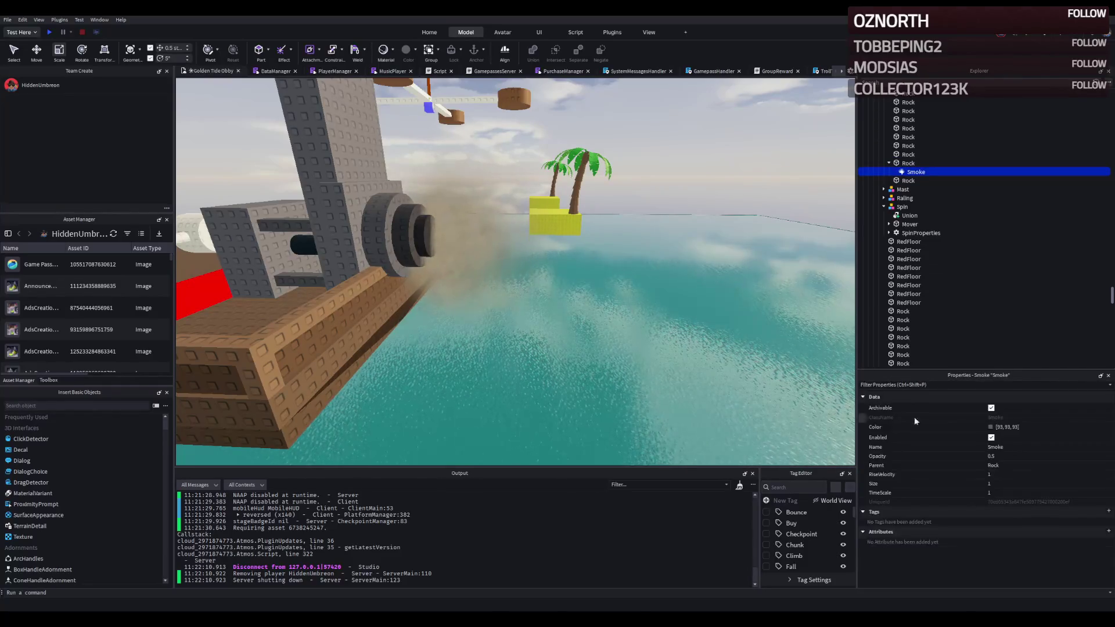
{"action": "left_click", "coordinate": [1011, 475]}
{"action": "type", "text": "2"}
{"action": "key", "text": "Return"}
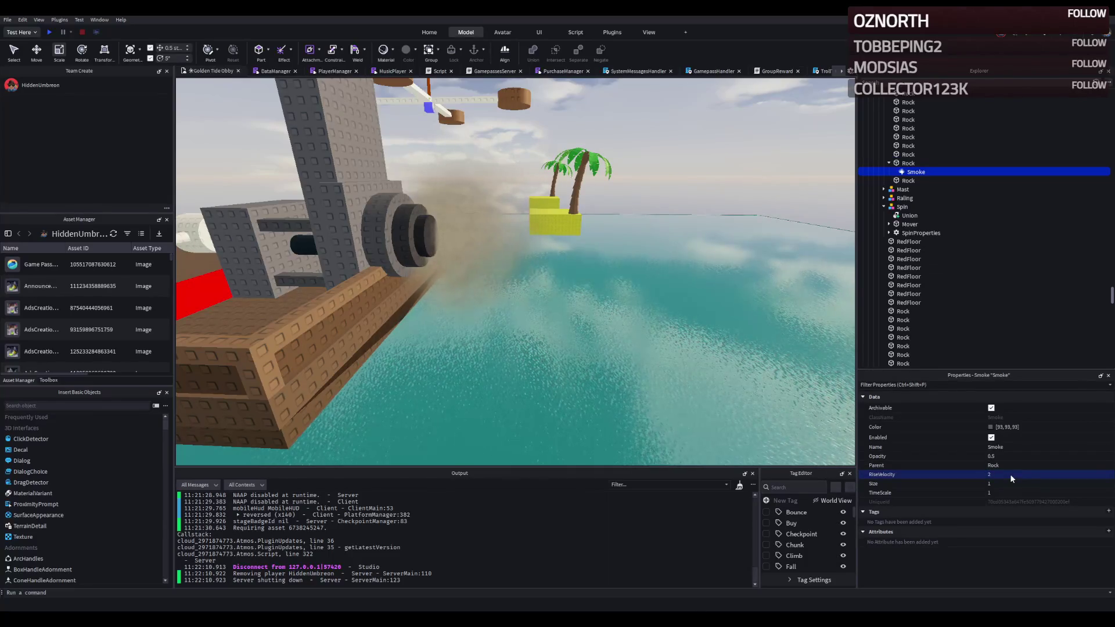
{"action": "scroll", "coordinate": [621, 356], "scroll_direction": "down", "scroll_amount": 5}
{"action": "scroll", "coordinate": [621, 355], "scroll_direction": "down", "scroll_amount": 3}
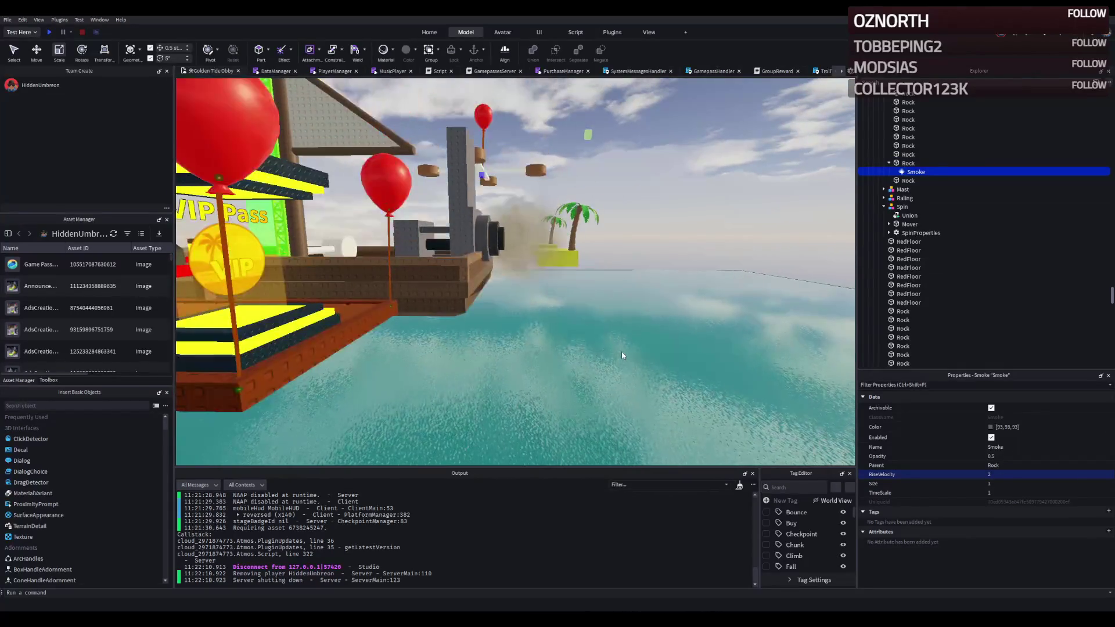
{"action": "scroll", "coordinate": [621, 355], "scroll_direction": "down", "scroll_amount": 2}
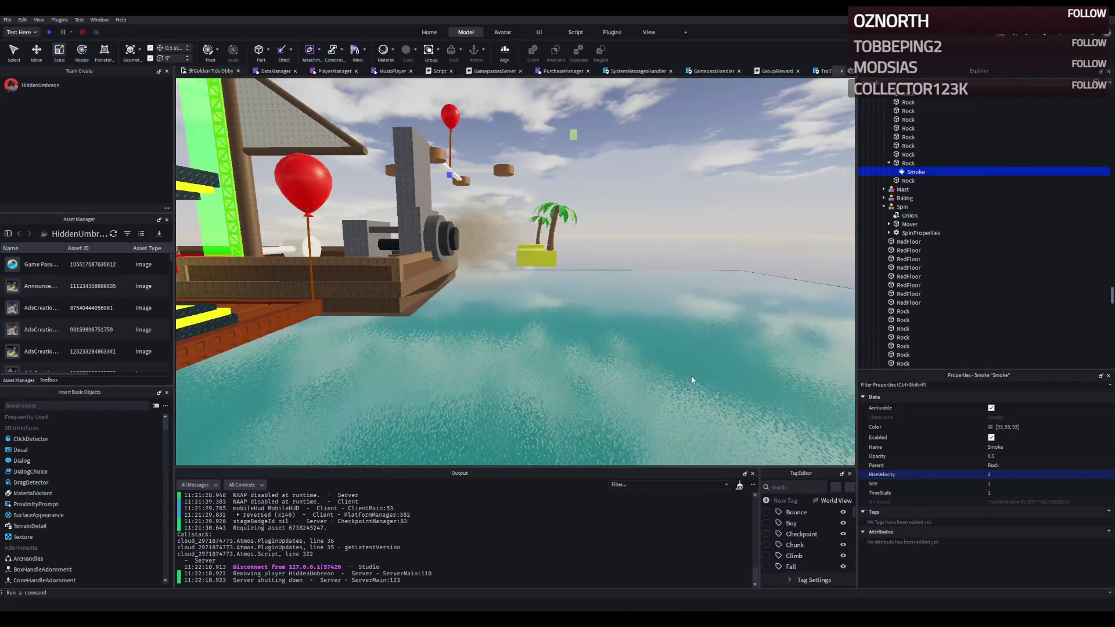
Step: Reduce the Smoke Size to 0.5 for smaller puffs, then pull the view back beside the ship
{"action": "left_click", "coordinate": [1002, 485]}
{"action": "type", "text": ".5"}
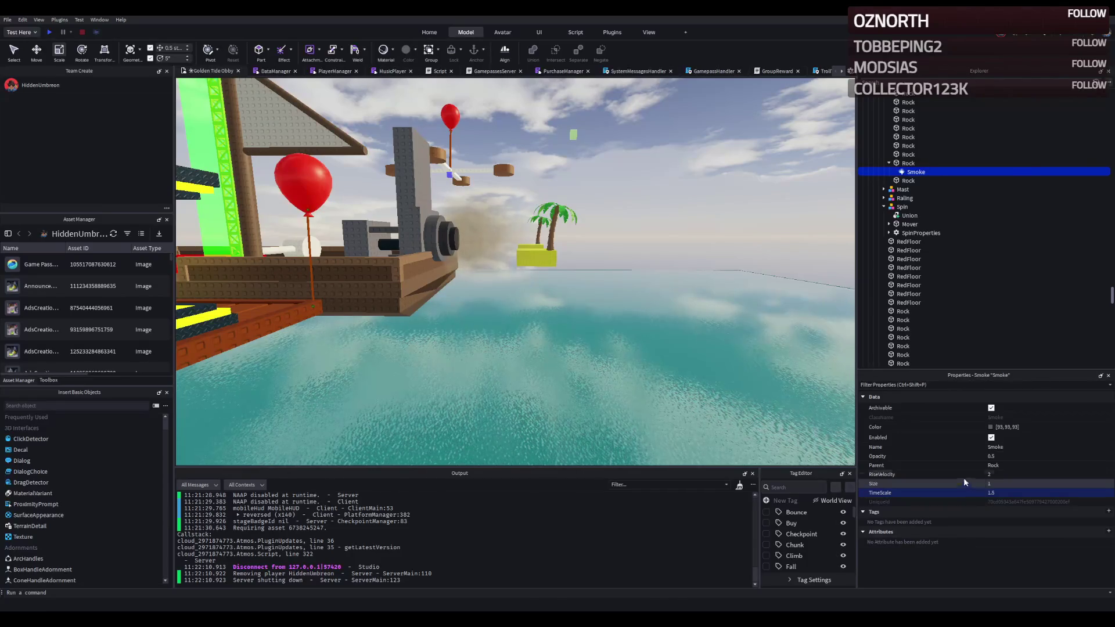
{"action": "left_click", "coordinate": [1016, 482]}
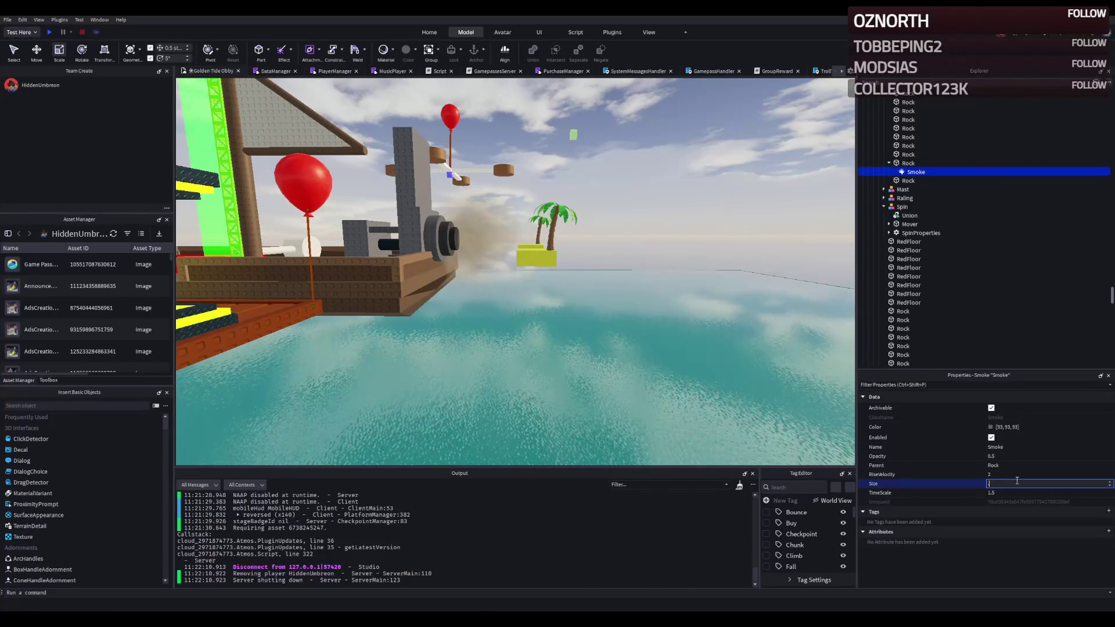
{"action": "key", "text": "Return"}
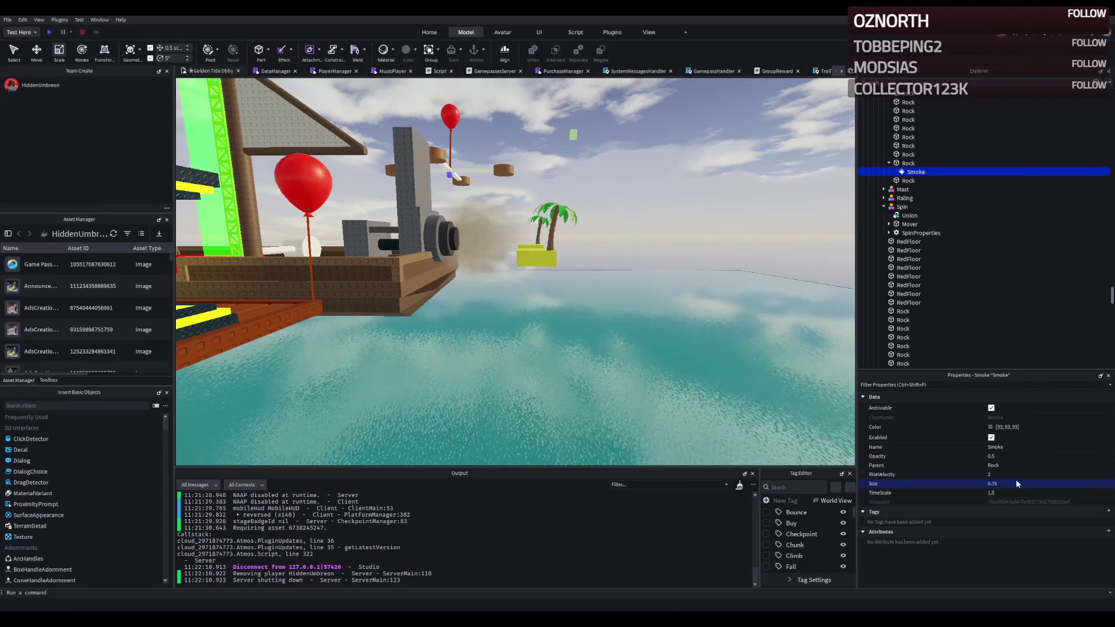
{"action": "type", "text": "2"}
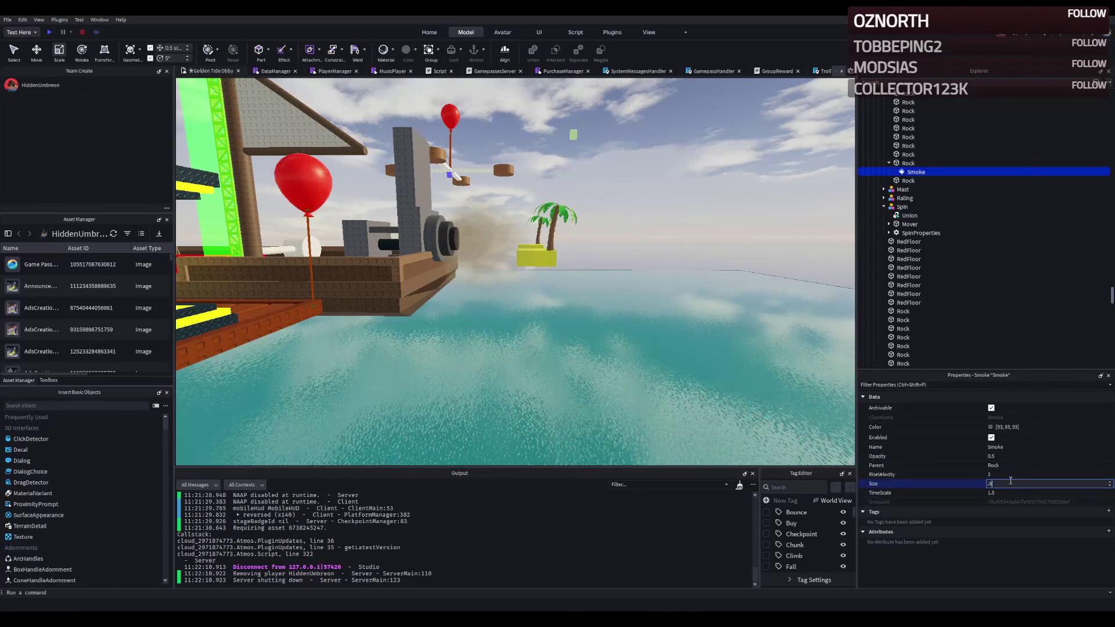
{"action": "scroll", "coordinate": [679, 386], "scroll_direction": "up", "scroll_amount": 3}
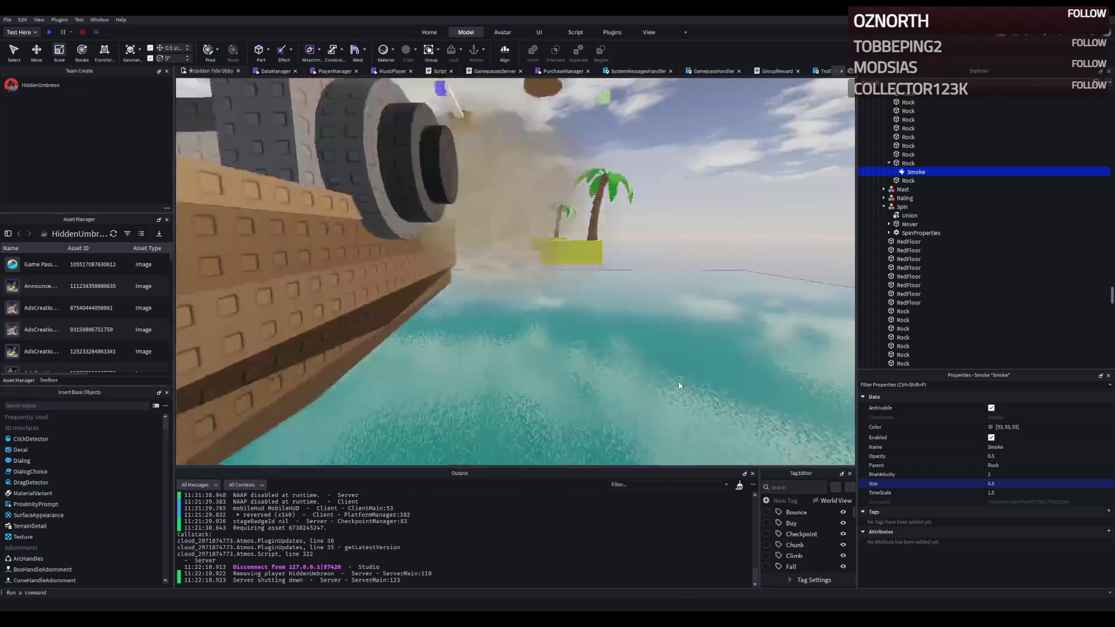
{"action": "key", "text": "s"}
{"action": "key", "text": "a"}
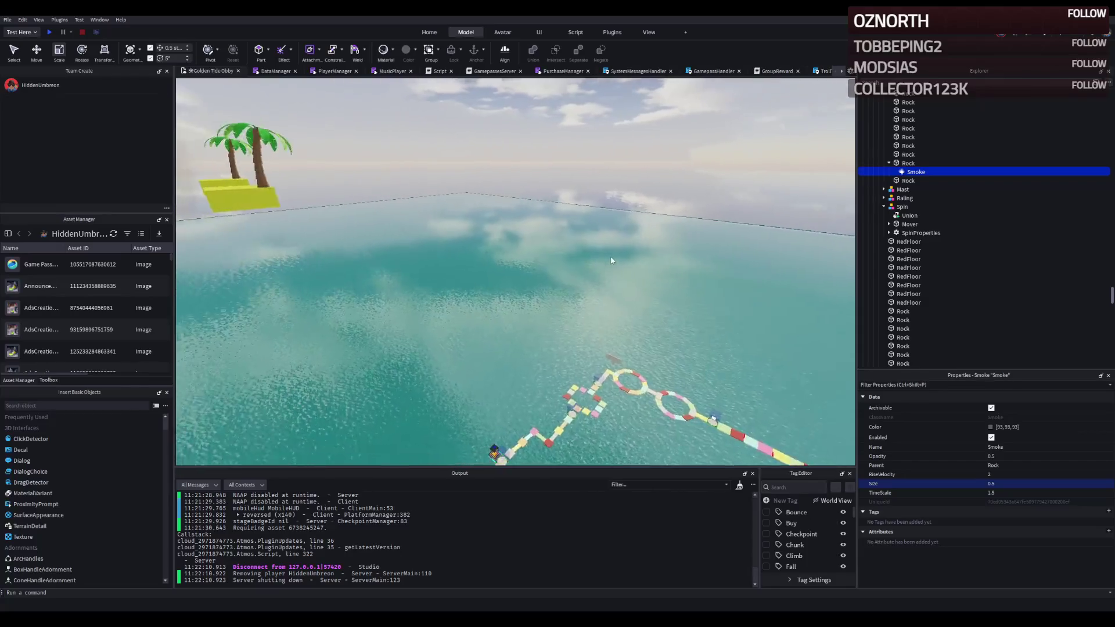
Step: Orbit to the palm islands and delete the first palm tree beside the ship
{"action": "left_click_drag", "start_coordinate": [619, 306], "coordinate": [619, 306]}
{"action": "key", "text": "w"}
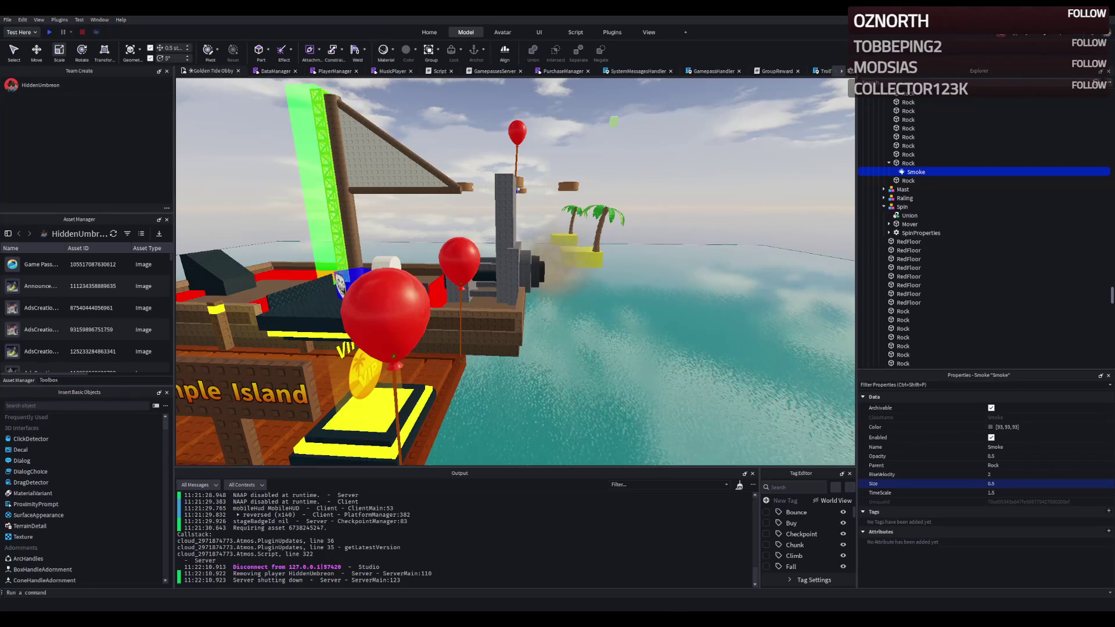
{"action": "left_click_drag", "start_coordinate": [500, 158], "coordinate": [501, 161]}
{"action": "left_click", "coordinate": [564, 281]}
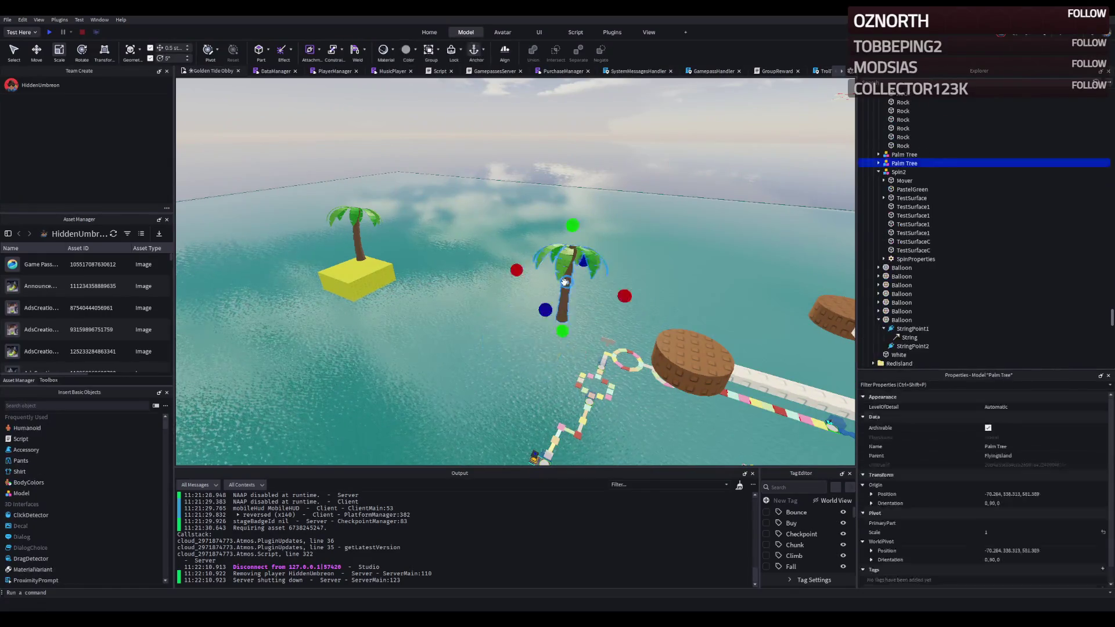
{"action": "key", "text": "Delete"}
Step: Delete the remaining palm island and yellow island, then select the Ship model
{"action": "left_click", "coordinate": [358, 277]}
{"action": "key", "text": "Delete"}
{"action": "key", "text": "Delete"}
{"action": "left_click_drag", "start_coordinate": [370, 250], "coordinate": [360, 250]}
{"action": "left_click", "coordinate": [444, 331]}
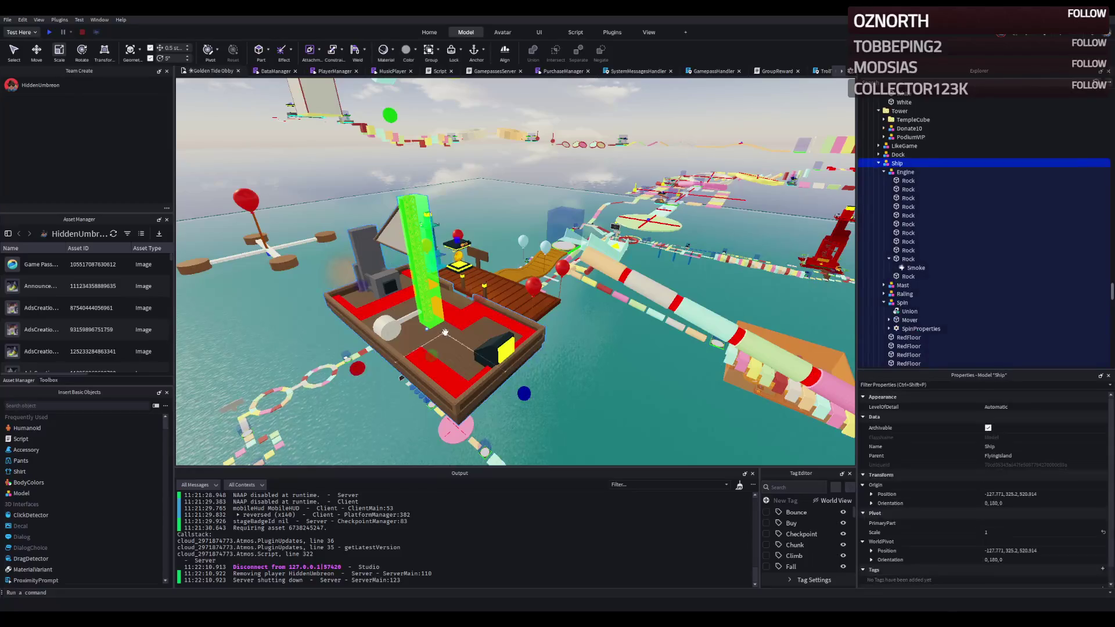
Step: Collapse Ship in Explorer, frame it, and select a lamp on the dock bridge
{"action": "left_click", "coordinate": [878, 164]}
{"action": "key", "text": "f"}
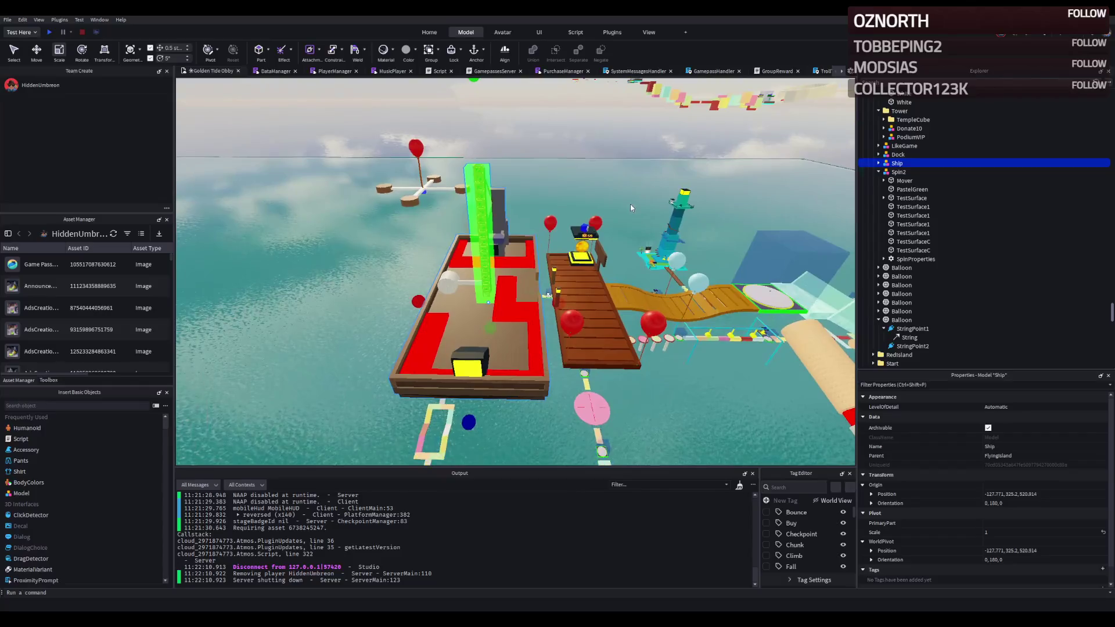
{"action": "left_click_drag", "start_coordinate": [634, 210], "coordinate": [633, 209]}
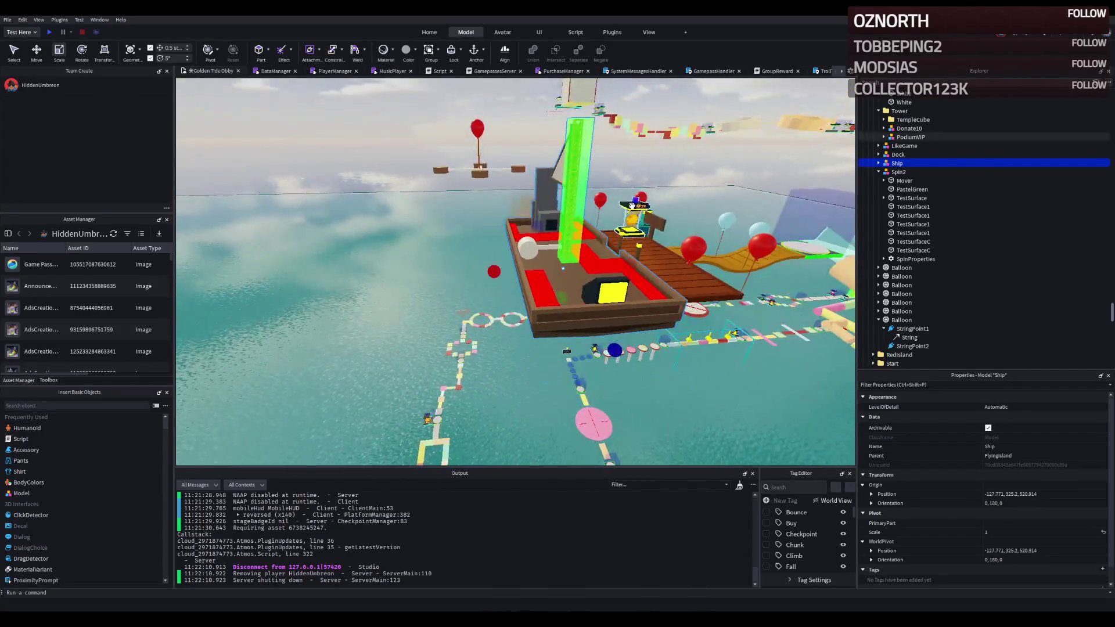
{"action": "key", "text": "Up"}
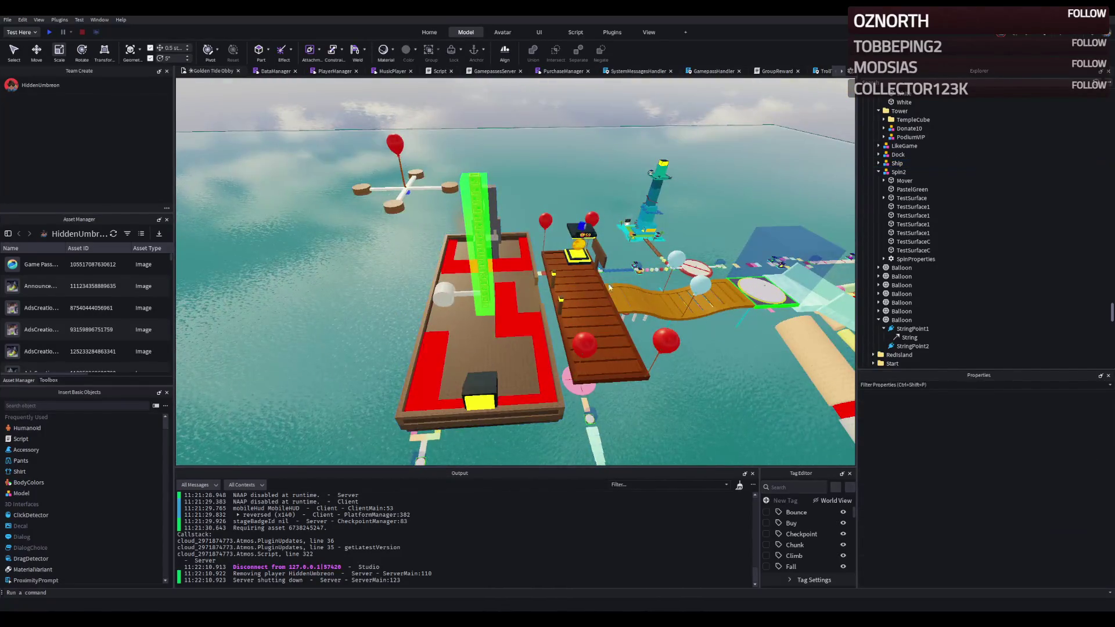
{"action": "left_click", "coordinate": [560, 301]}
{"action": "scroll", "coordinate": [778, 210], "scroll_direction": "up", "scroll_amount": 3}
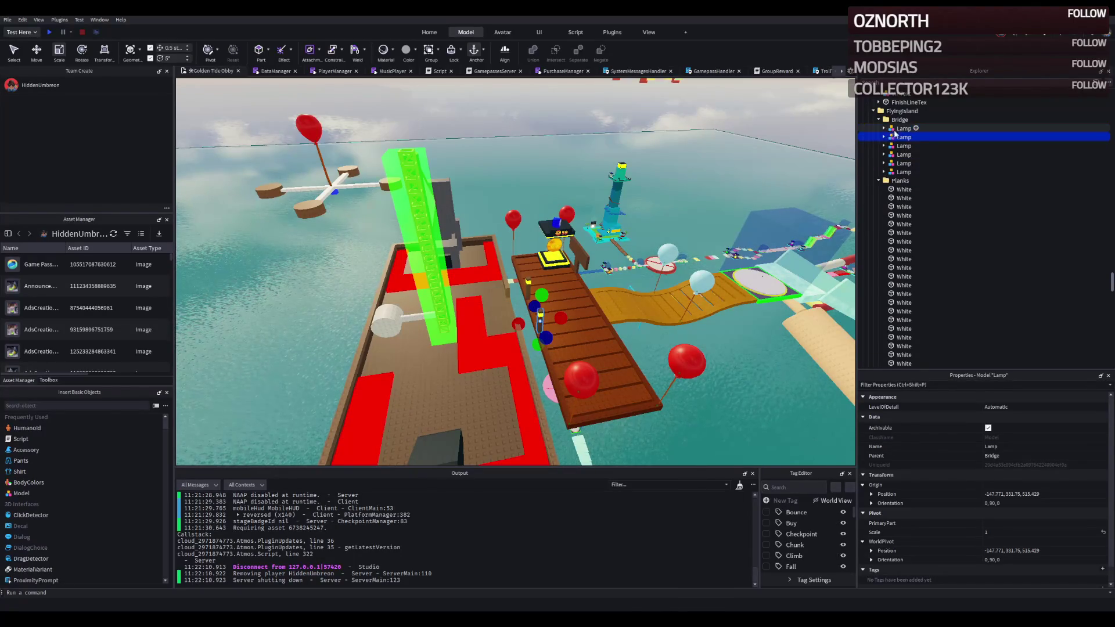
Step: Move the nested White plank part directly into the Dock model and select Dock
{"action": "left_click", "coordinate": [582, 310]}
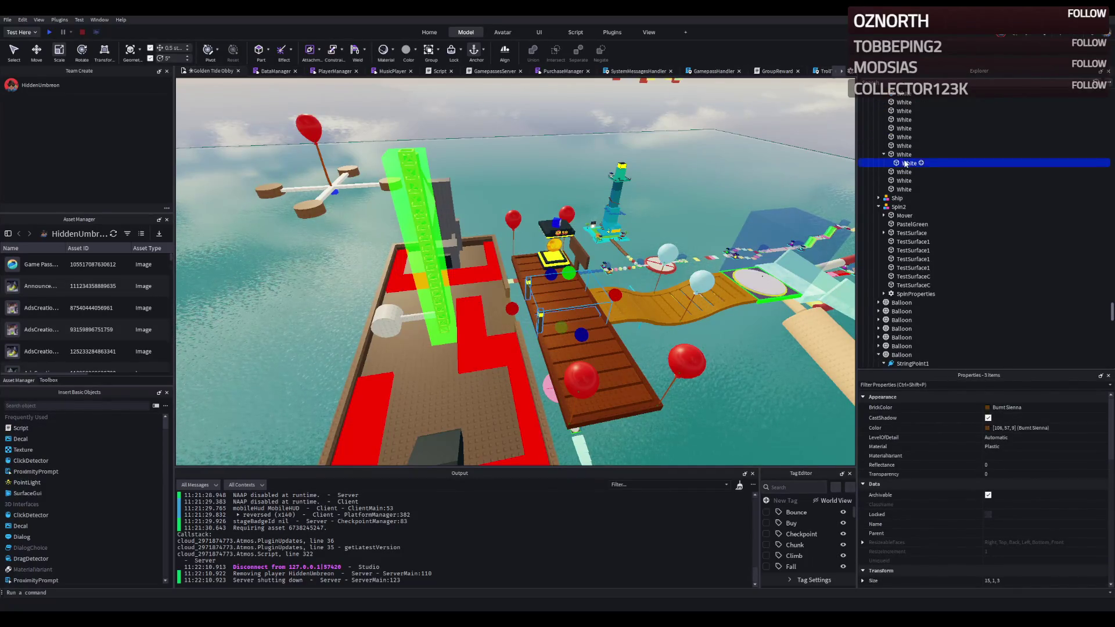
{"action": "scroll", "coordinate": [908, 163], "scroll_direction": "up", "scroll_amount": 1}
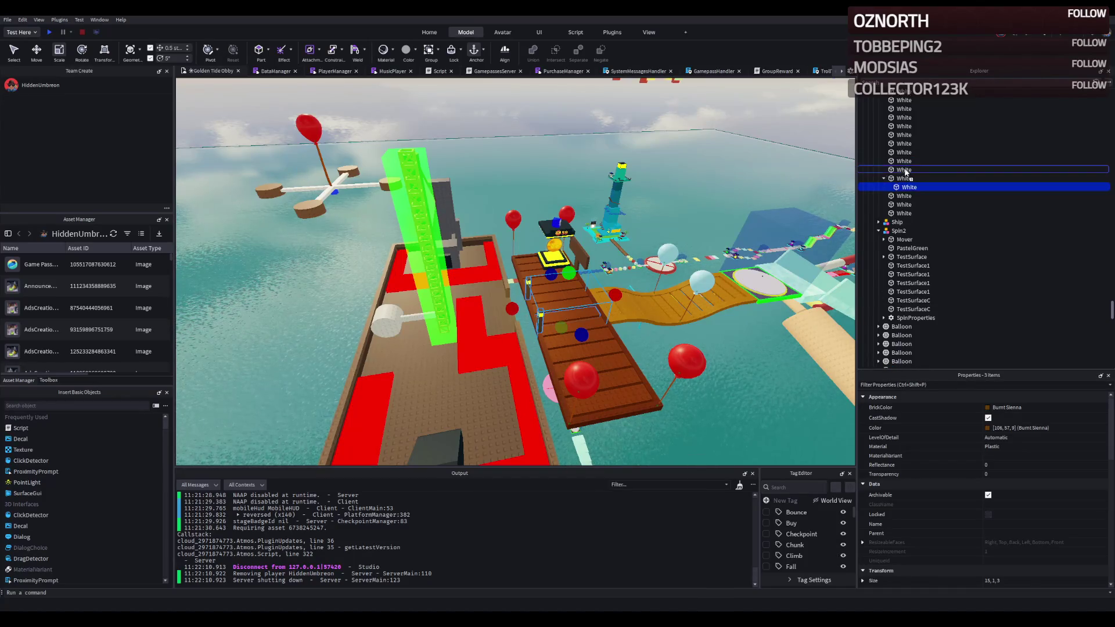
{"action": "left_click_drag", "start_coordinate": [904, 177], "coordinate": [902, 177]}
{"action": "scroll", "coordinate": [907, 175], "scroll_direction": "up", "scroll_amount": 3}
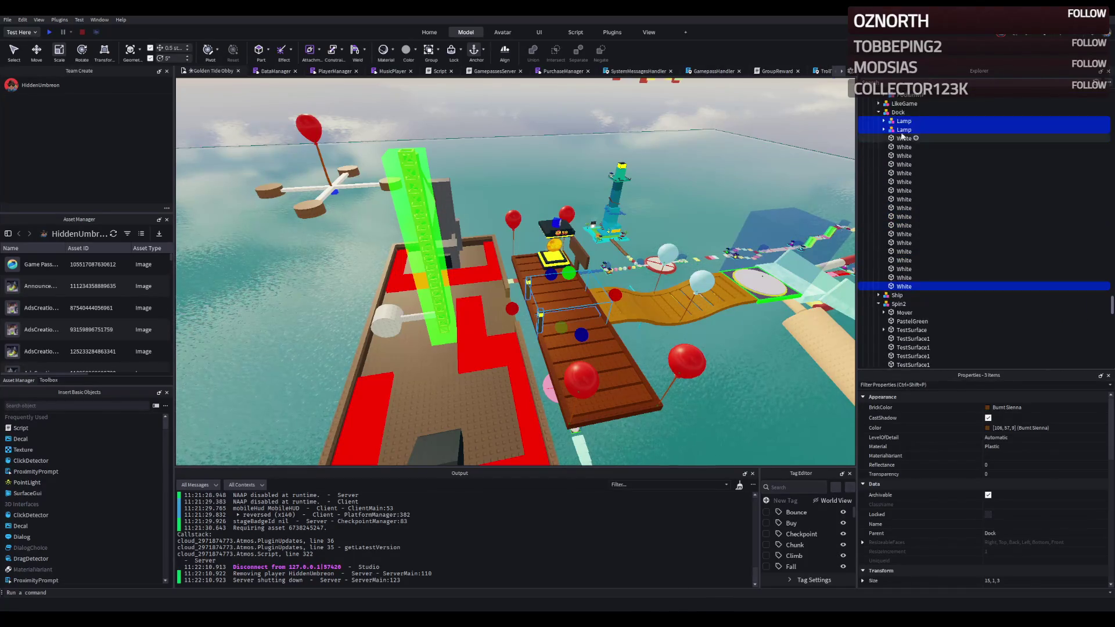
{"action": "left_click", "coordinate": [884, 113]}
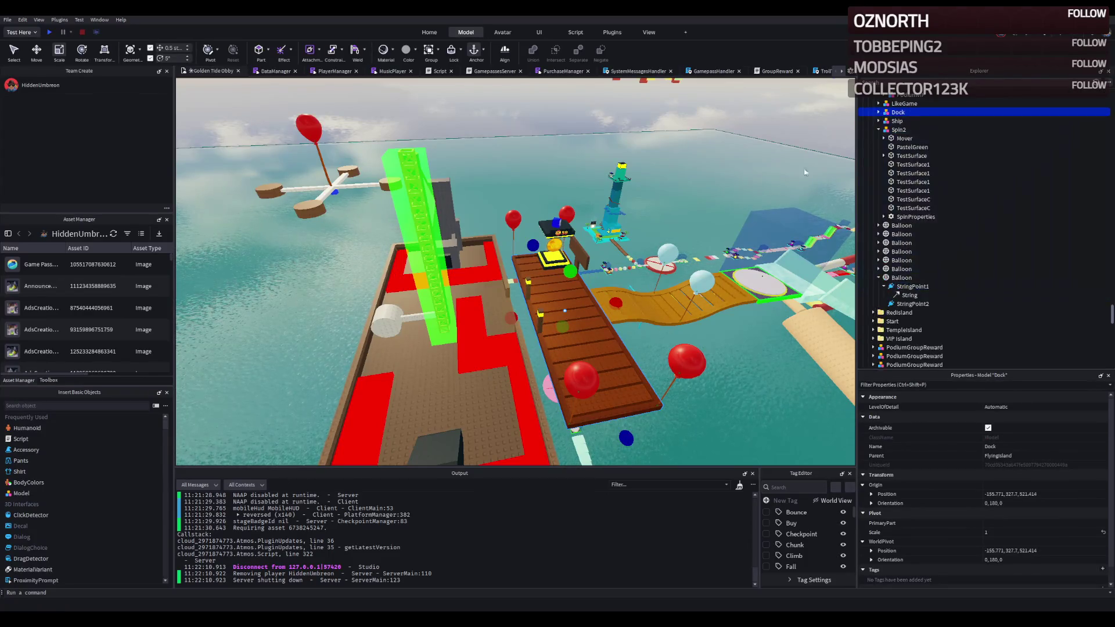
Step: Duplicate the Dock and slide the copy sideways out over the water
{"action": "key", "text": "ctrl+d"}
{"action": "left_click_drag", "start_coordinate": [624, 301], "coordinate": [477, 327]}
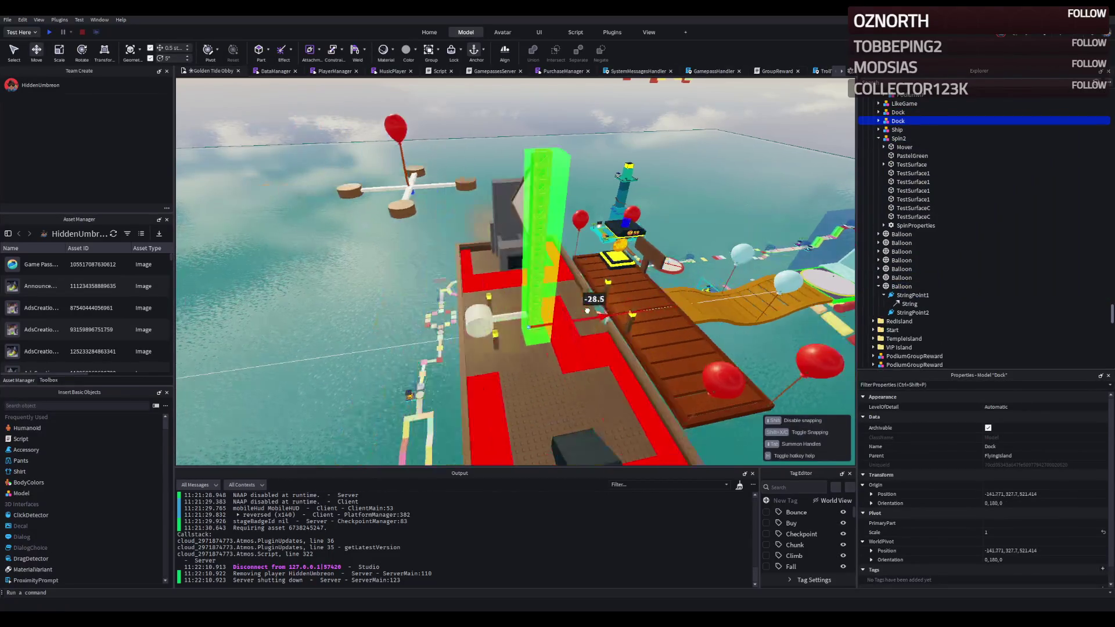
{"action": "key", "text": "f"}
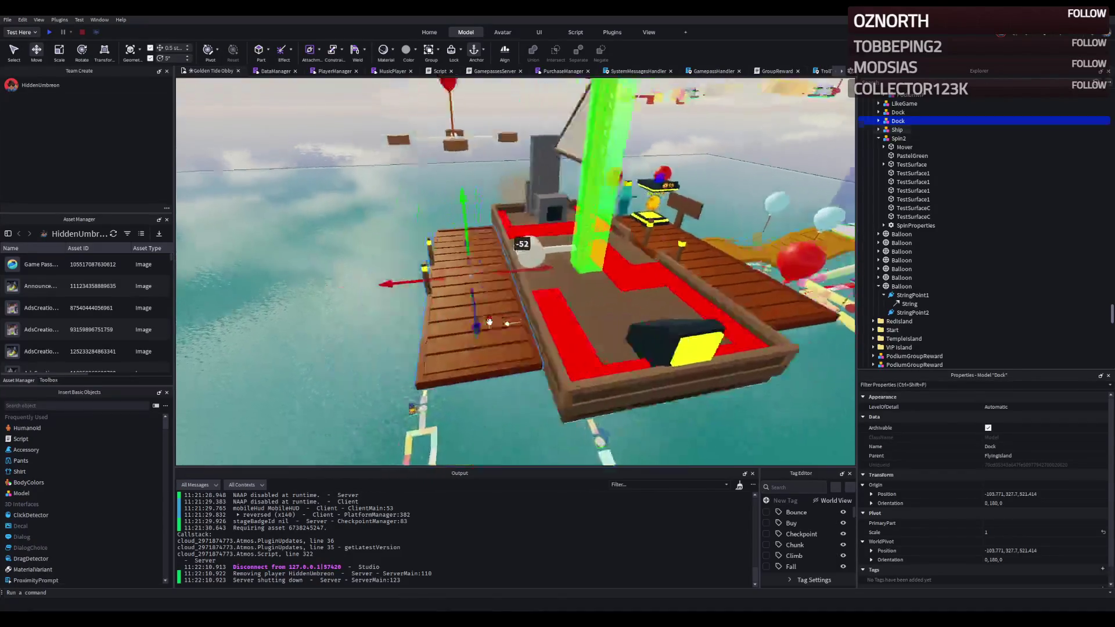
{"action": "left_click_drag", "start_coordinate": [563, 277], "coordinate": [540, 281]}
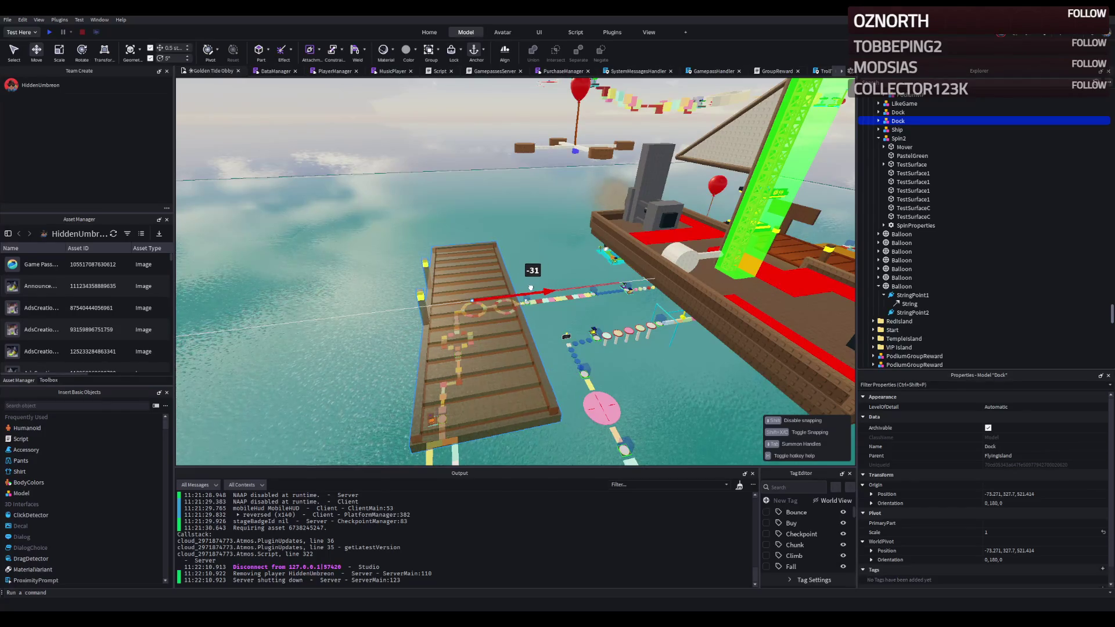
{"action": "left_click_drag", "start_coordinate": [534, 287], "coordinate": [532, 287]}
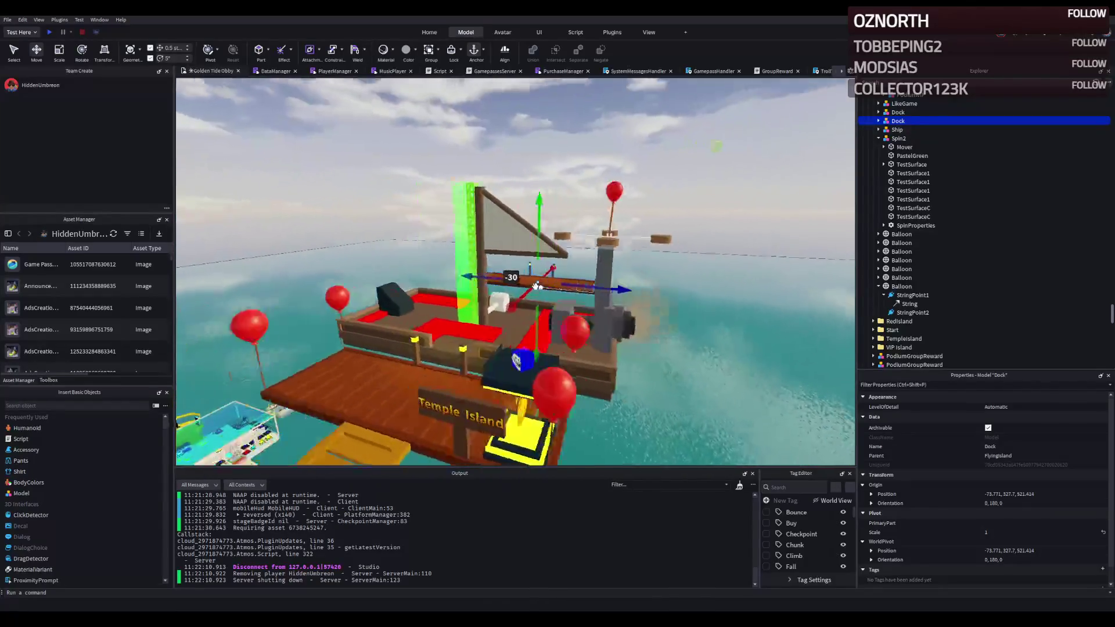
Step: Raise the dock copy above the water beside the spinning cross platform, then lower it slightly
{"action": "mouse_move", "coordinate": [531, 288]}
{"action": "left_mouse_down"}
{"action": "mouse_move", "coordinate": [511, 247]}
{"action": "mouse_move", "coordinate": [487, 242]}
{"action": "mouse_move", "coordinate": [510, 259]}
{"action": "left_mouse_up"}
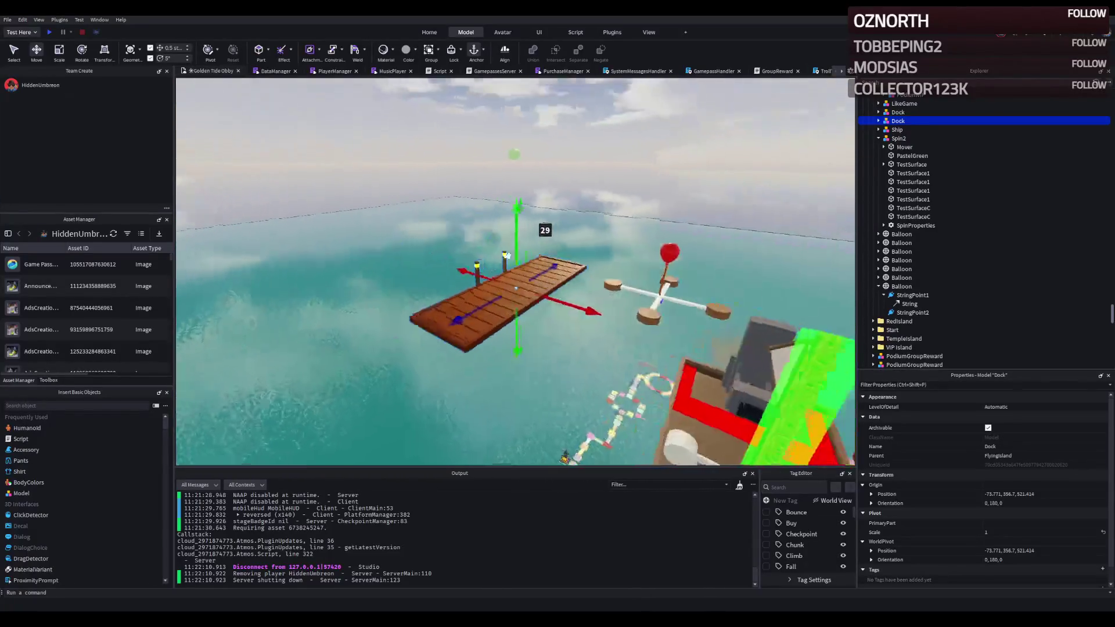
{"action": "left_click_drag", "start_coordinate": [509, 260], "coordinate": [509, 259]}
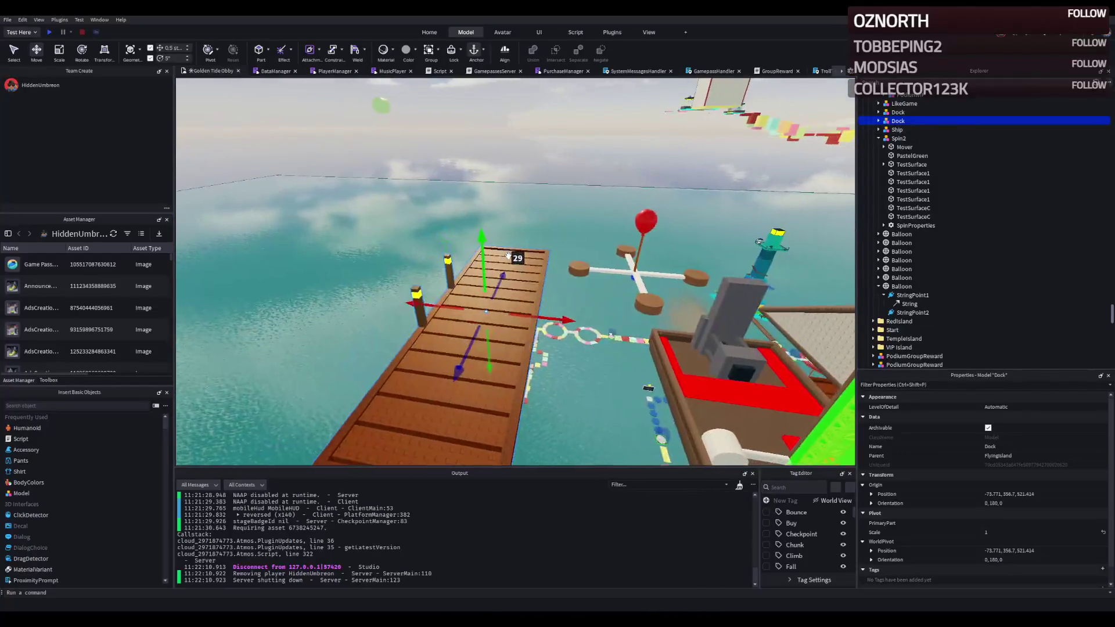
{"action": "left_click_drag", "start_coordinate": [510, 258], "coordinate": [507, 255]}
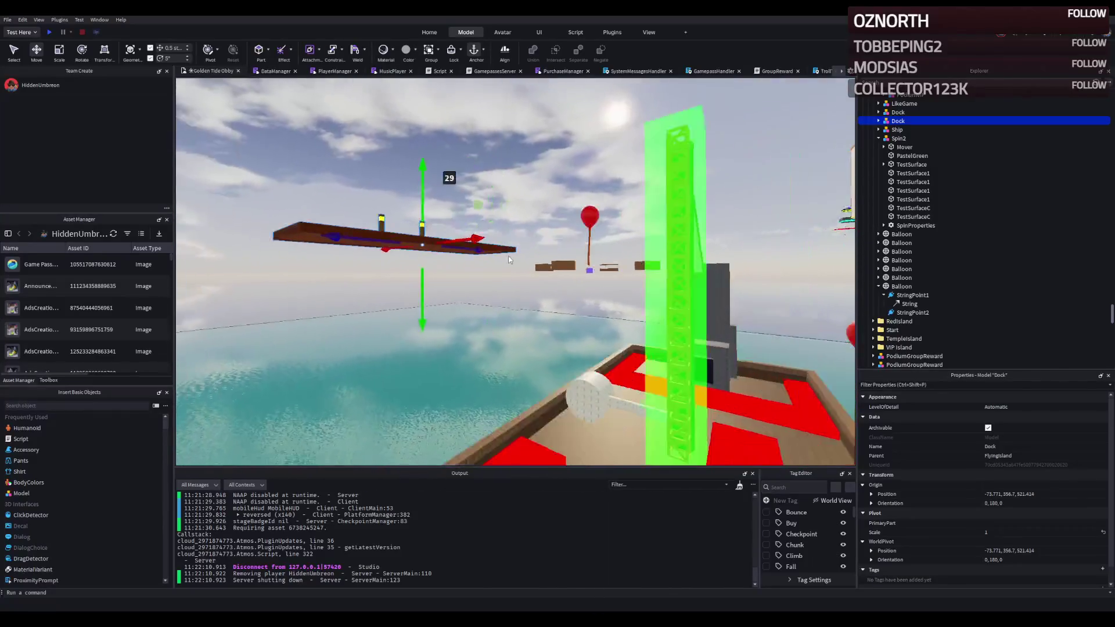
{"action": "left_click_drag", "start_coordinate": [508, 255], "coordinate": [418, 297]}
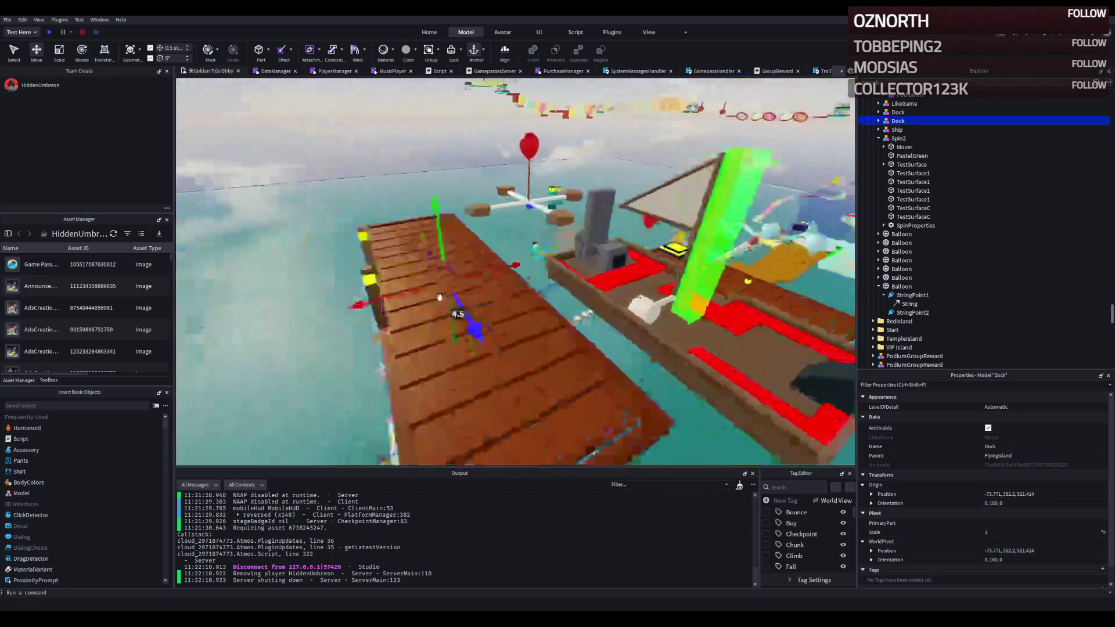
{"action": "left_click_drag", "start_coordinate": [416, 310], "coordinate": [439, 301]}
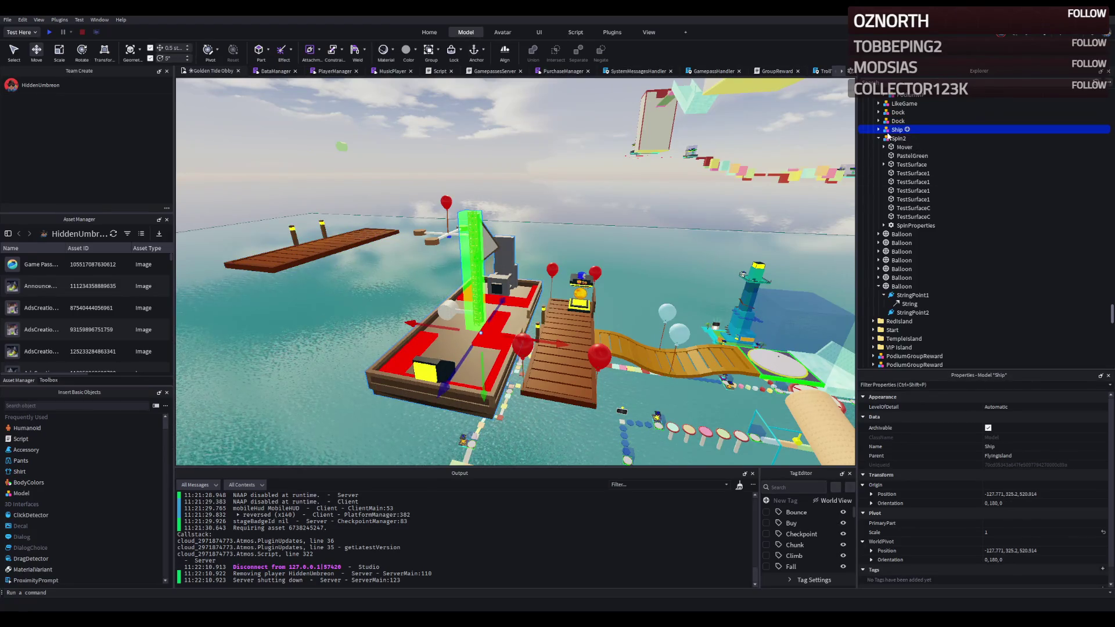
Step: Duplicate the Ship and lift the copy up and sideways off the original
{"action": "key", "text": "ctrl+d"}
{"action": "mouse_move", "coordinate": [494, 263]}
{"action": "left_mouse_down"}
{"action": "mouse_move", "coordinate": [609, 290]}
{"action": "mouse_move", "coordinate": [485, 257]}
{"action": "left_mouse_up"}
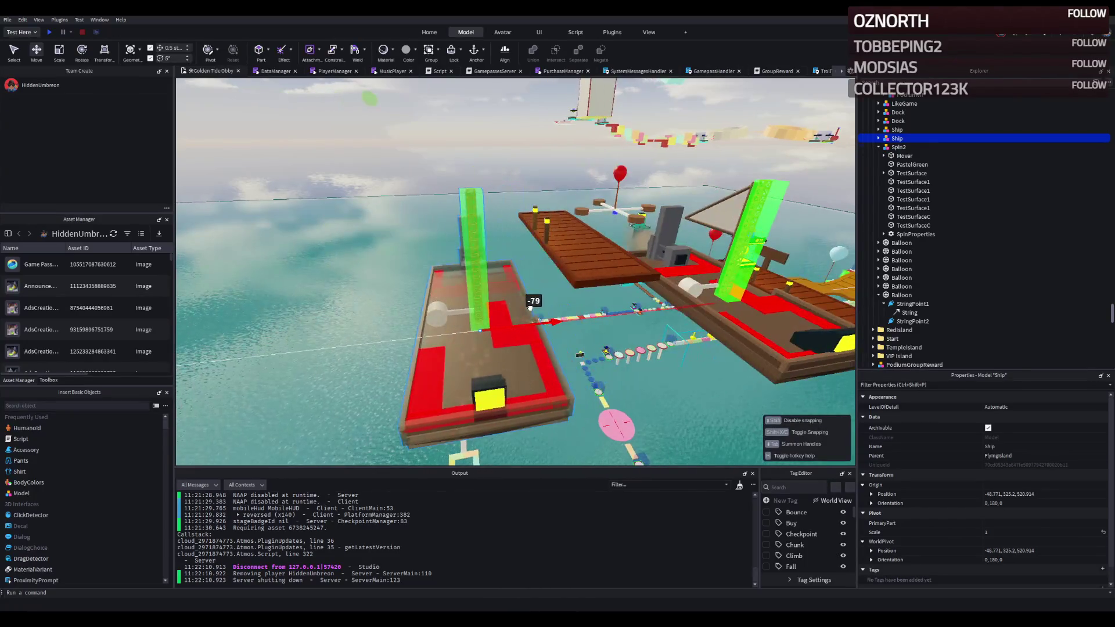
{"action": "mouse_move", "coordinate": [492, 269]}
{"action": "left_mouse_down"}
{"action": "mouse_move", "coordinate": [480, 194]}
{"action": "mouse_move", "coordinate": [418, 248]}
{"action": "mouse_move", "coordinate": [475, 251]}
{"action": "left_mouse_up"}
{"action": "key", "text": "a"}
Step: Place the ship copy alongside the second dock, opposite the original ship
{"action": "left_click_drag", "start_coordinate": [586, 247], "coordinate": [597, 242]}
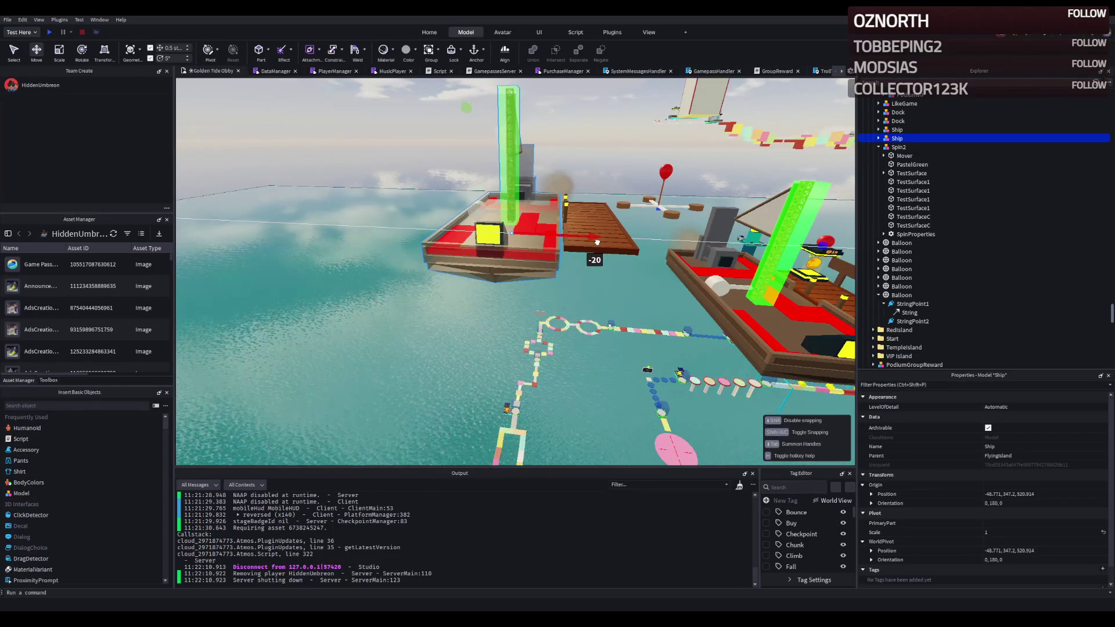
{"action": "key", "text": "d"}
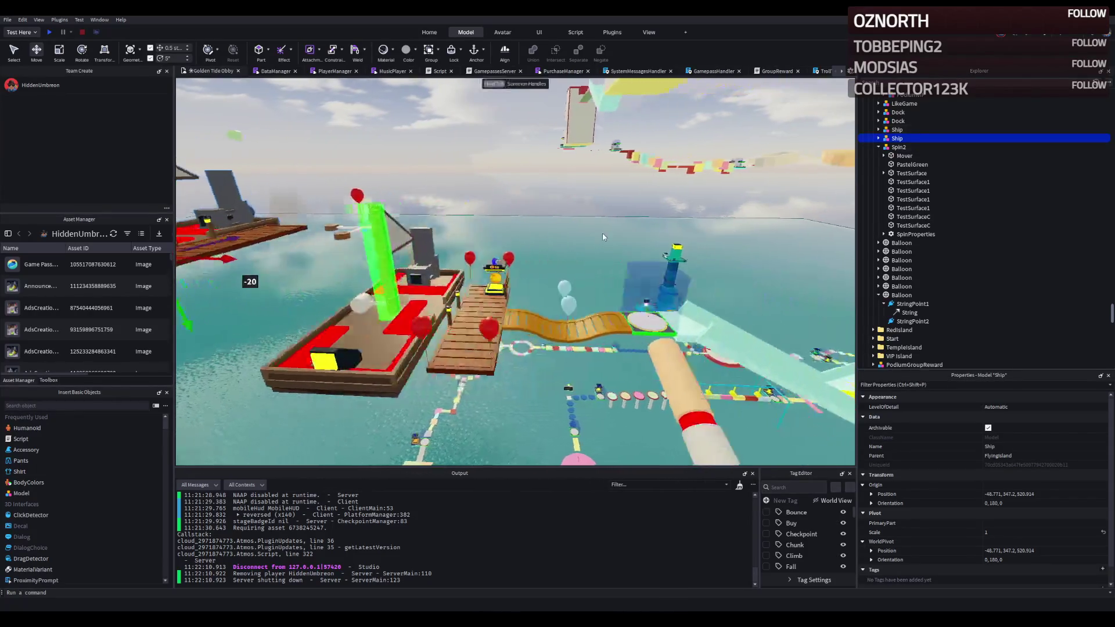
{"action": "key", "text": "w"}
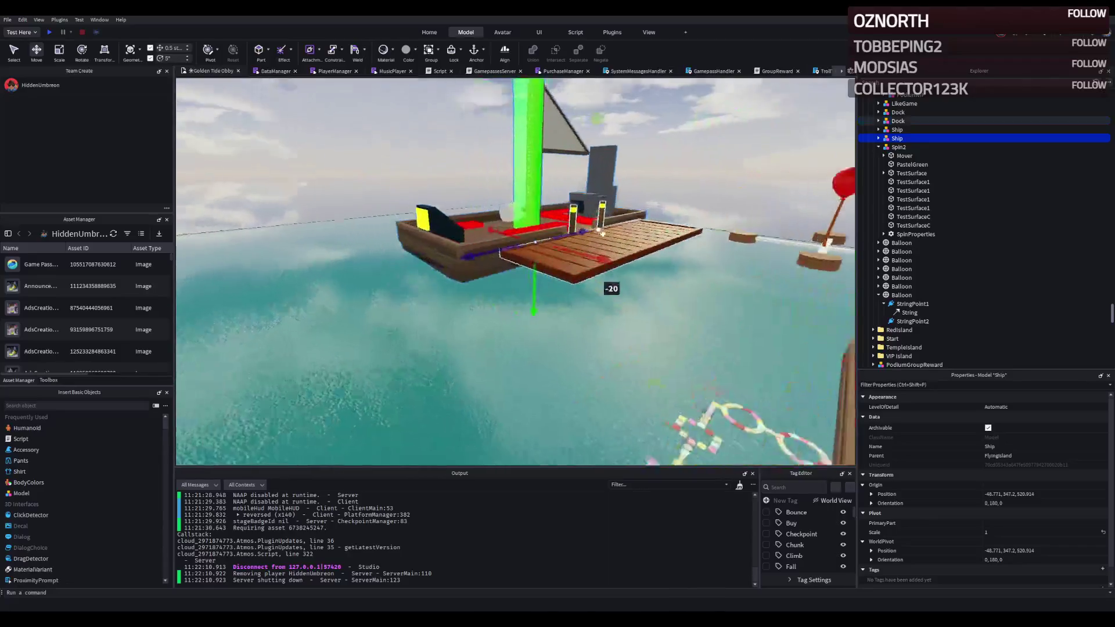
{"action": "key", "text": "s"}
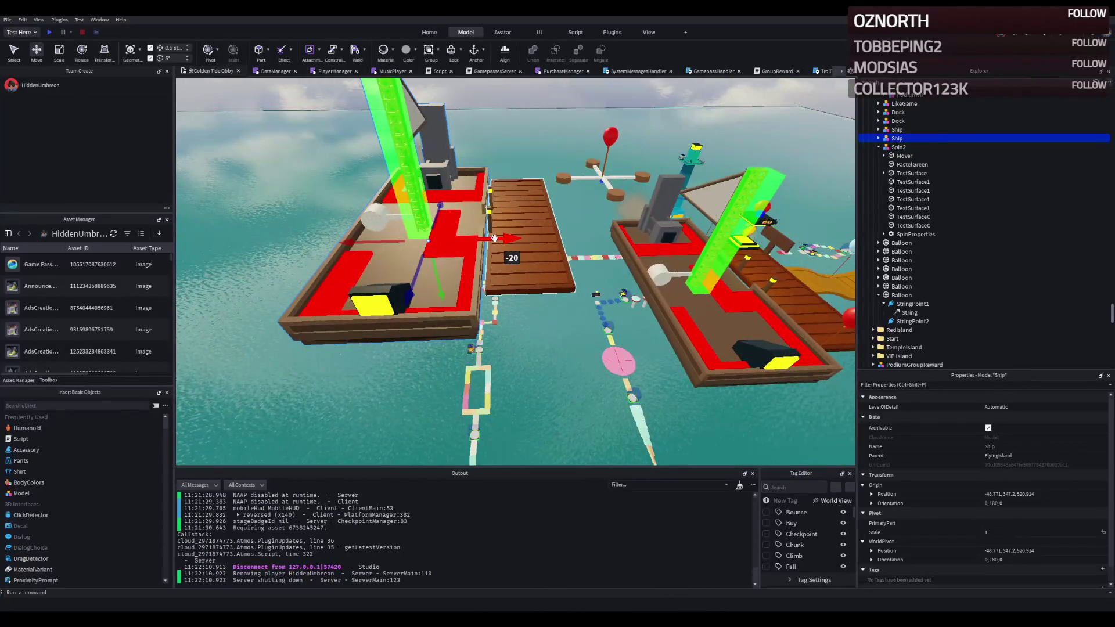
Step: Select the whole Engine model on the ship copy and focus the view on it
{"action": "key", "text": "w"}
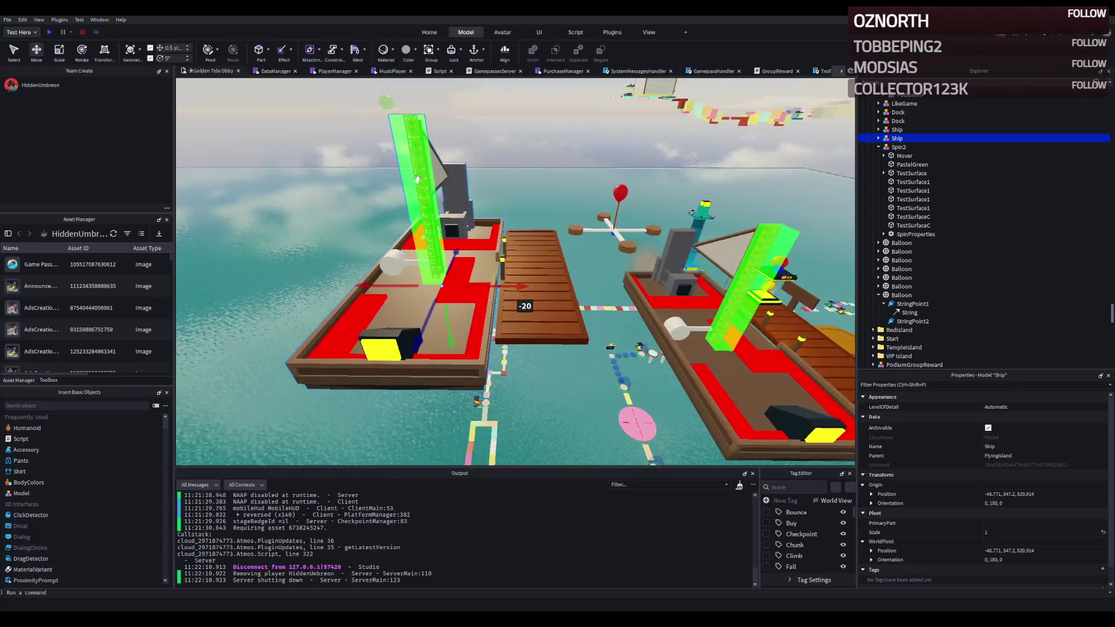
{"action": "left_click", "coordinate": [527, 181]}
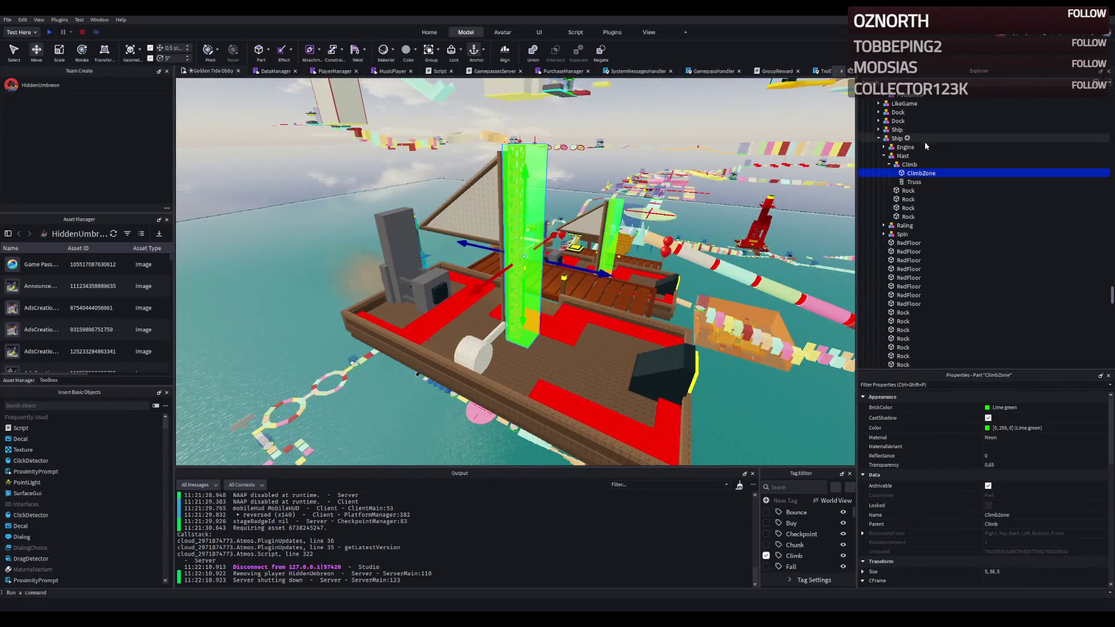
{"action": "left_click", "coordinate": [500, 216]}
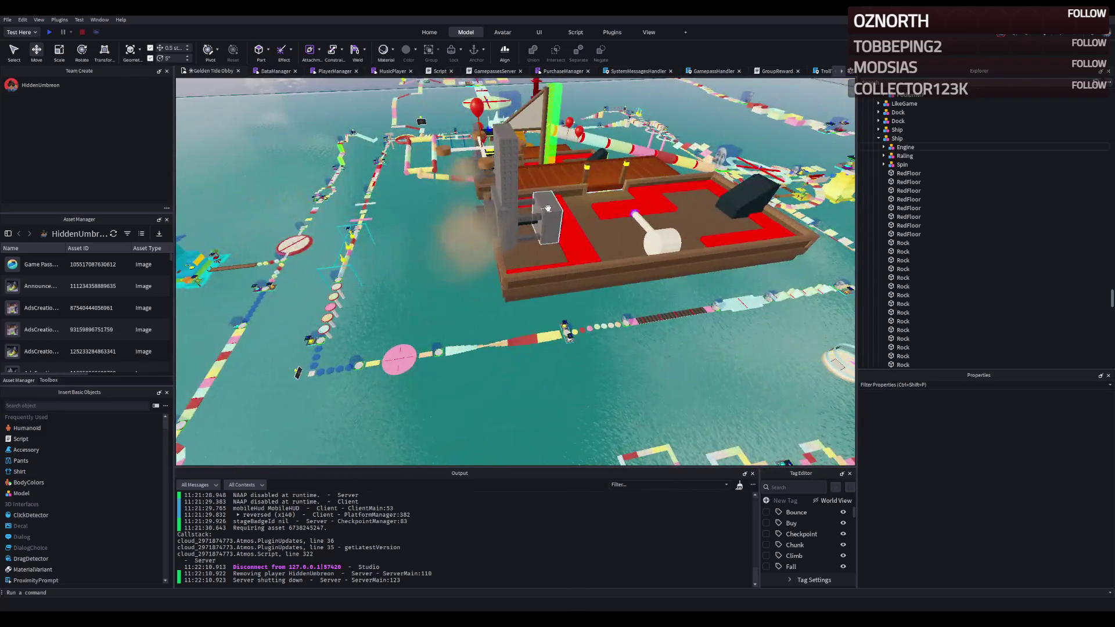
{"action": "left_click", "coordinate": [547, 208]}
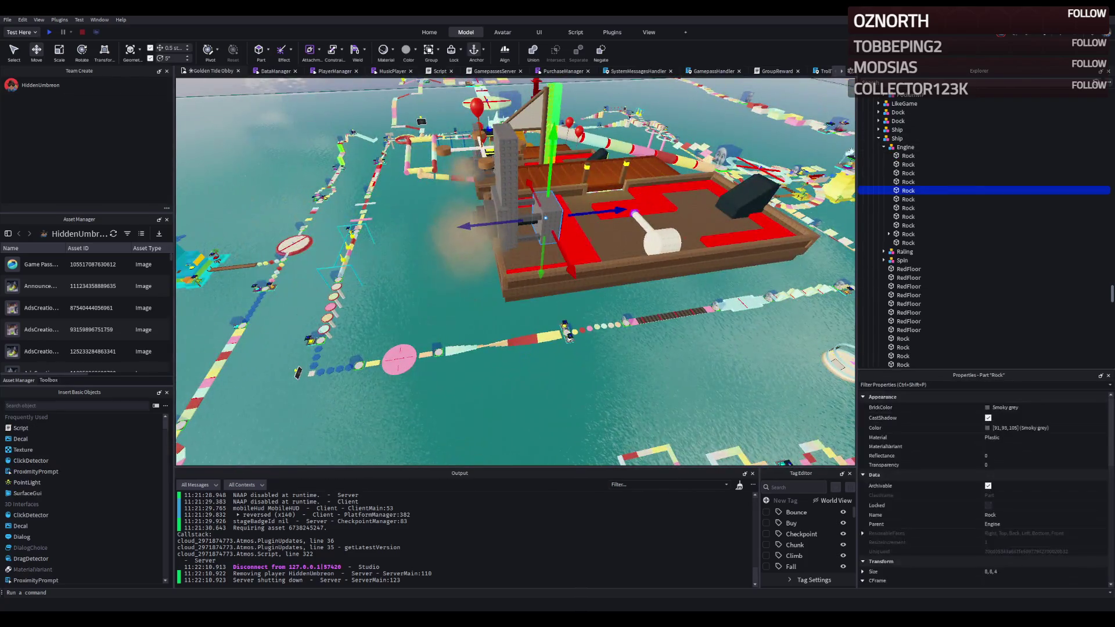
{"action": "left_click", "coordinate": [904, 148]}
{"action": "key", "text": "f"}
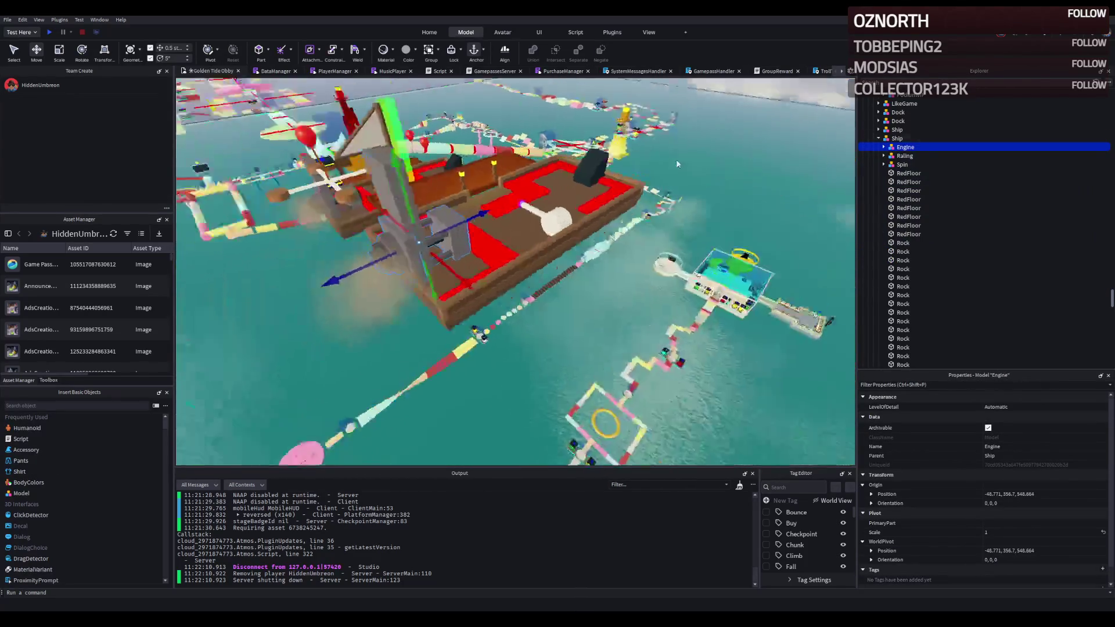
{"action": "scroll", "coordinate": [548, 218], "scroll_direction": "down", "scroll_amount": 5}
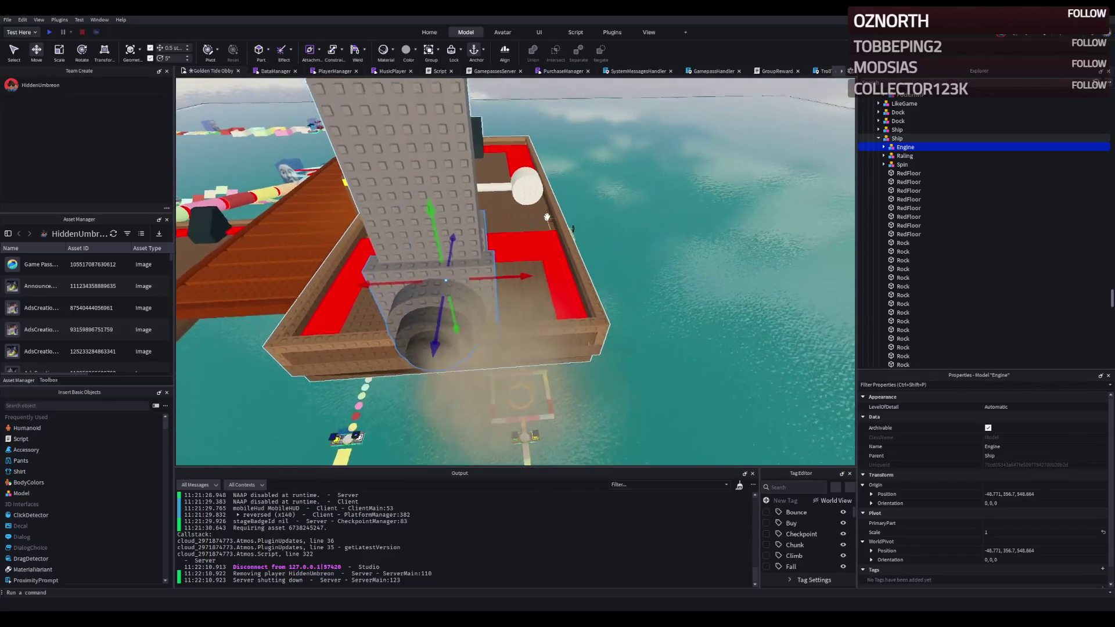
Step: Delete the tall grey stack, reselect the Engine and shift it sideways across the deck
{"action": "left_click", "coordinate": [424, 186]}
{"action": "key", "text": "Delete"}
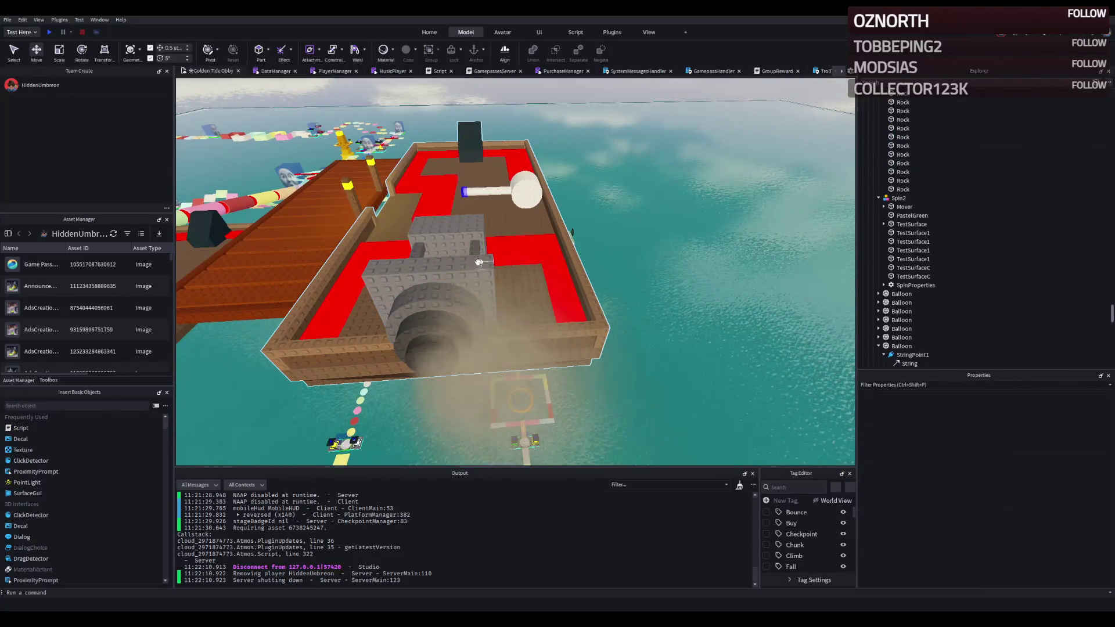
{"action": "left_click", "coordinate": [482, 260]}
{"action": "left_click", "coordinate": [904, 102]}
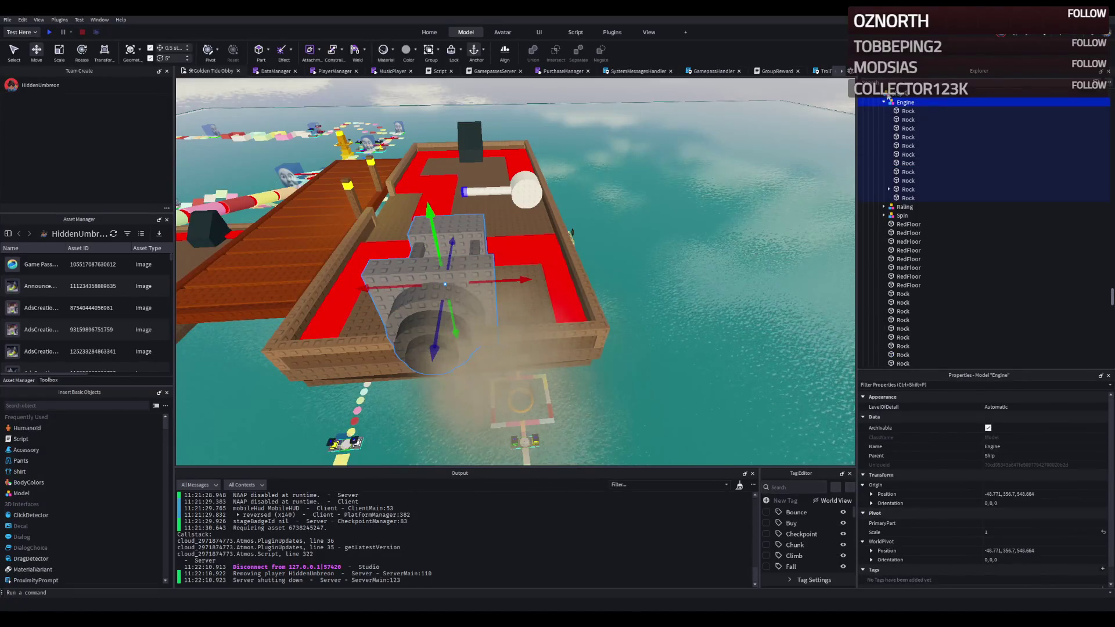
{"action": "left_click_drag", "start_coordinate": [514, 281], "coordinate": [602, 272]}
{"action": "scroll", "coordinate": [627, 273], "scroll_direction": "up", "scroll_amount": 3}
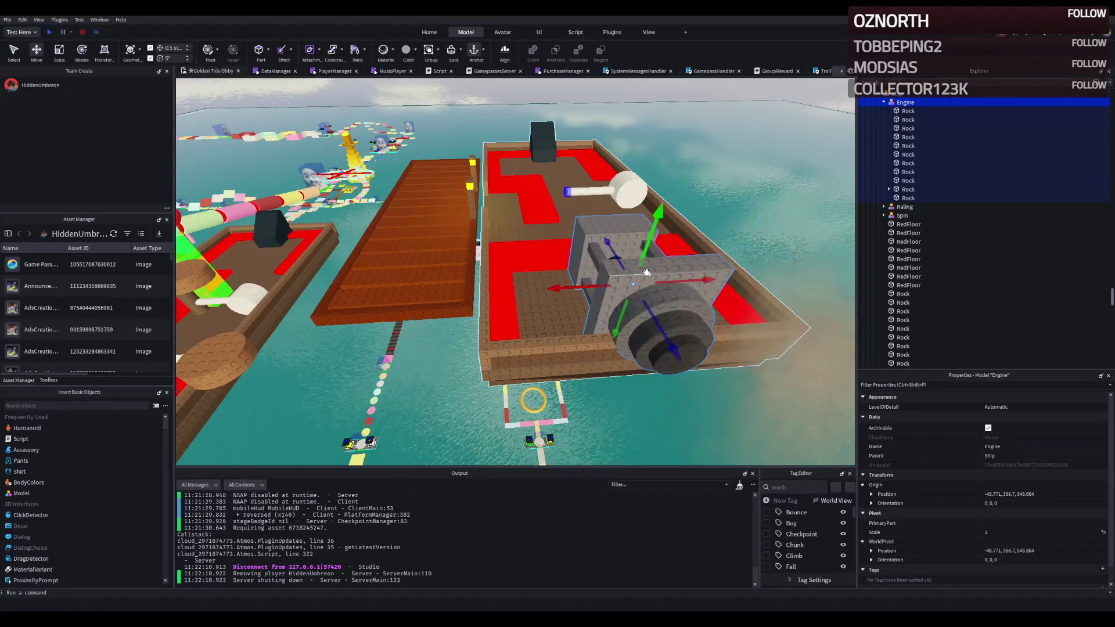
Step: Duplicate the Engine, set the copy beside the first and nudge both into place at the stern
{"action": "key", "text": "ctrl+d"}
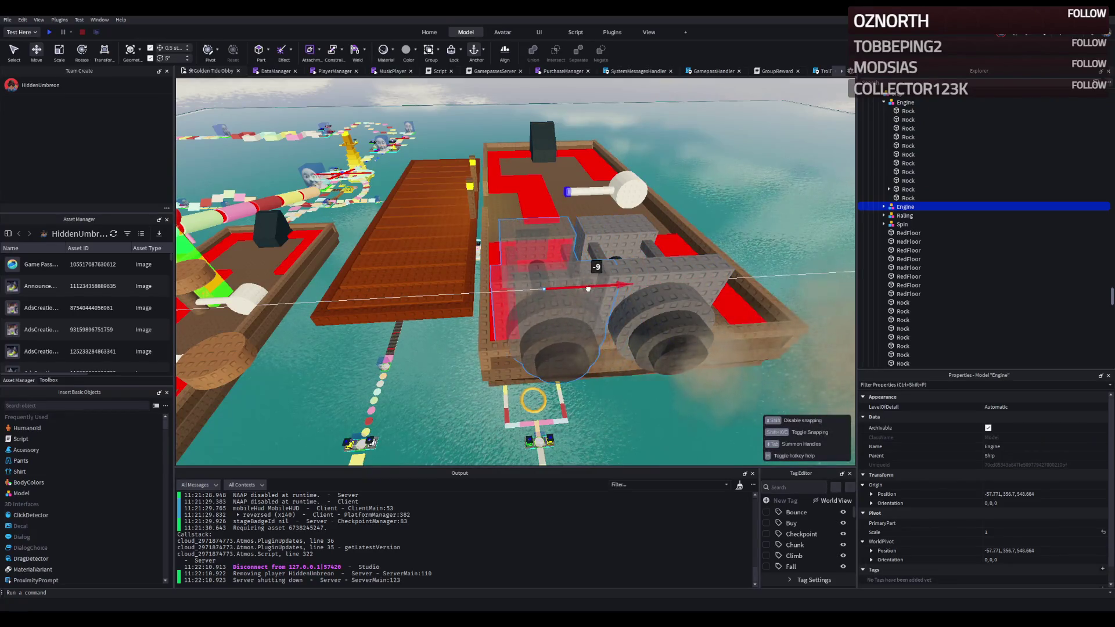
{"action": "left_click_drag", "start_coordinate": [668, 279], "coordinate": [596, 269]}
{"action": "left_click", "coordinate": [906, 102]}
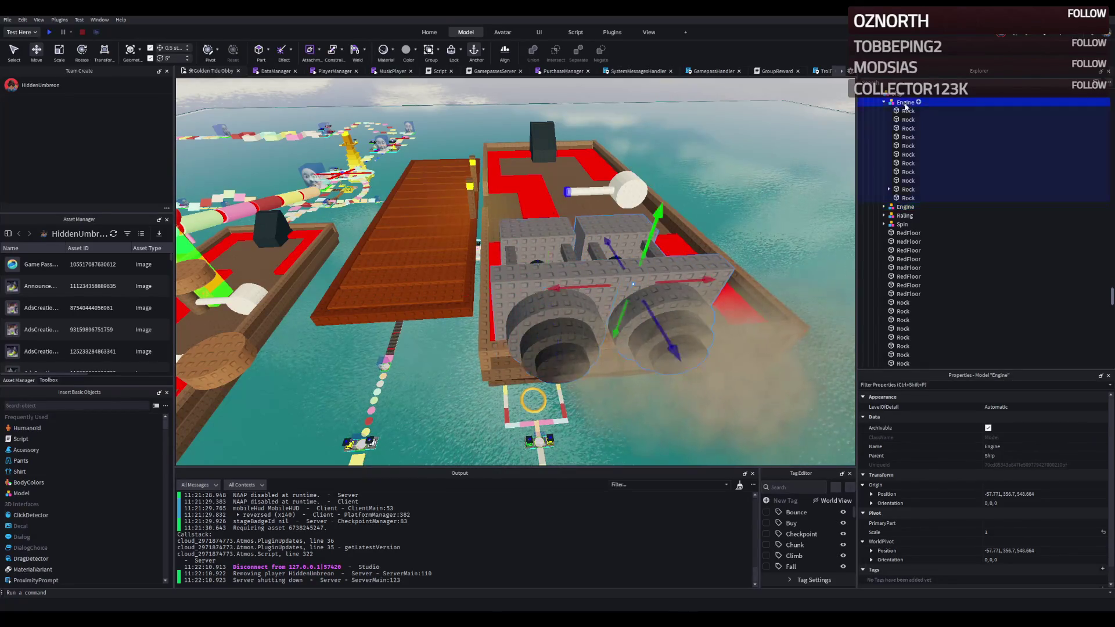
{"action": "left_click_drag", "start_coordinate": [501, 263], "coordinate": [560, 258]}
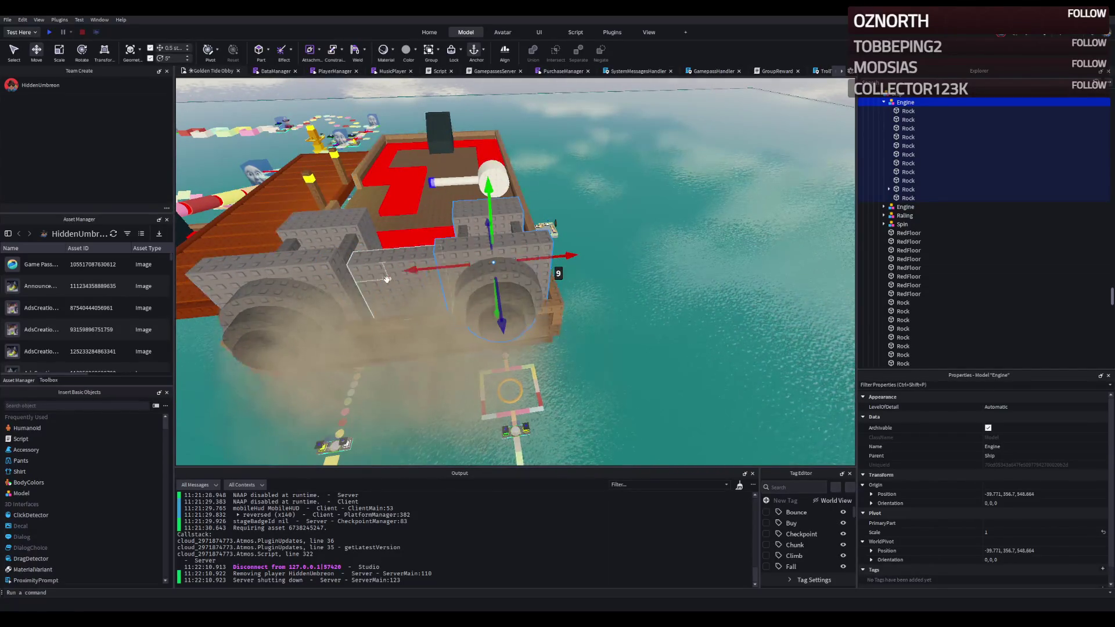
{"action": "left_click", "coordinate": [408, 271]}
{"action": "scroll", "coordinate": [633, 222], "scroll_direction": "up", "scroll_amount": 5}
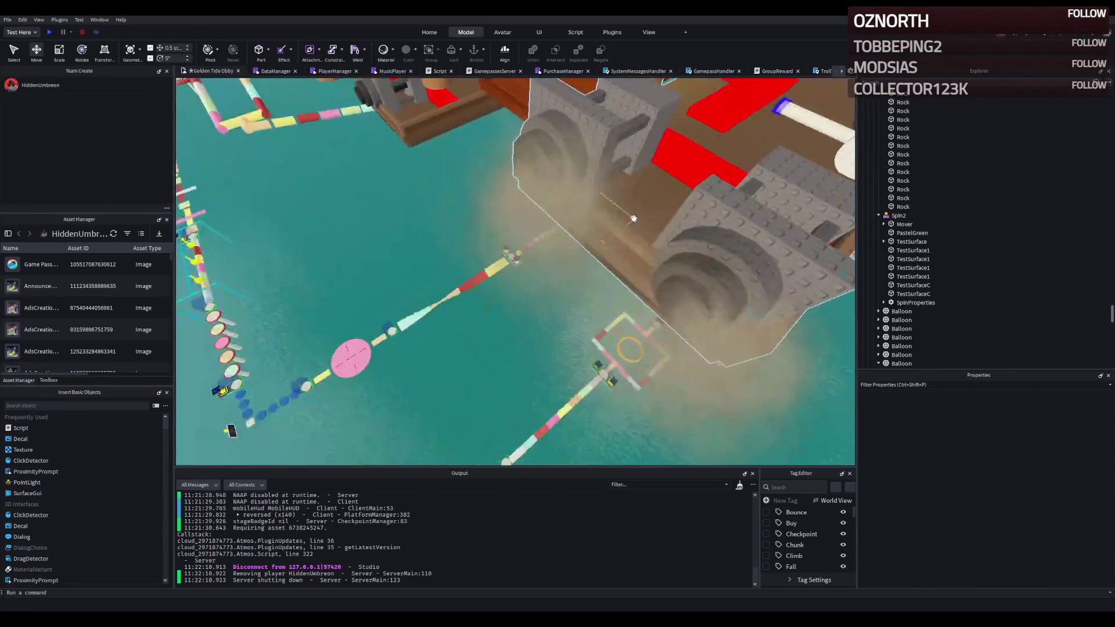
{"action": "scroll", "coordinate": [633, 218], "scroll_direction": "up", "scroll_amount": 5}
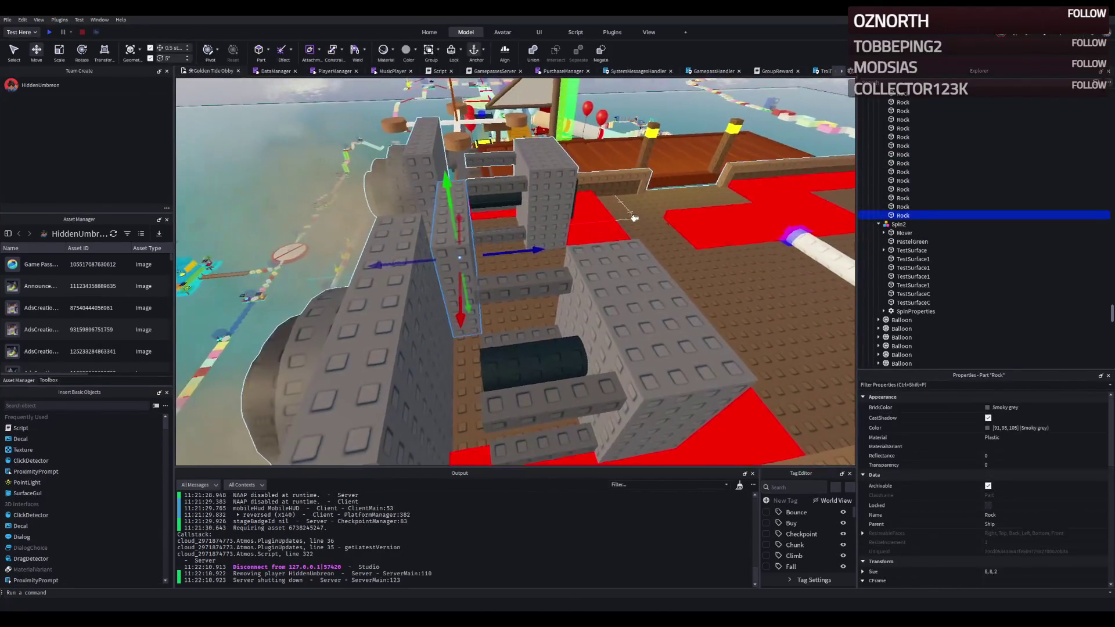
{"action": "scroll", "coordinate": [627, 217], "scroll_direction": "up", "scroll_amount": 3}
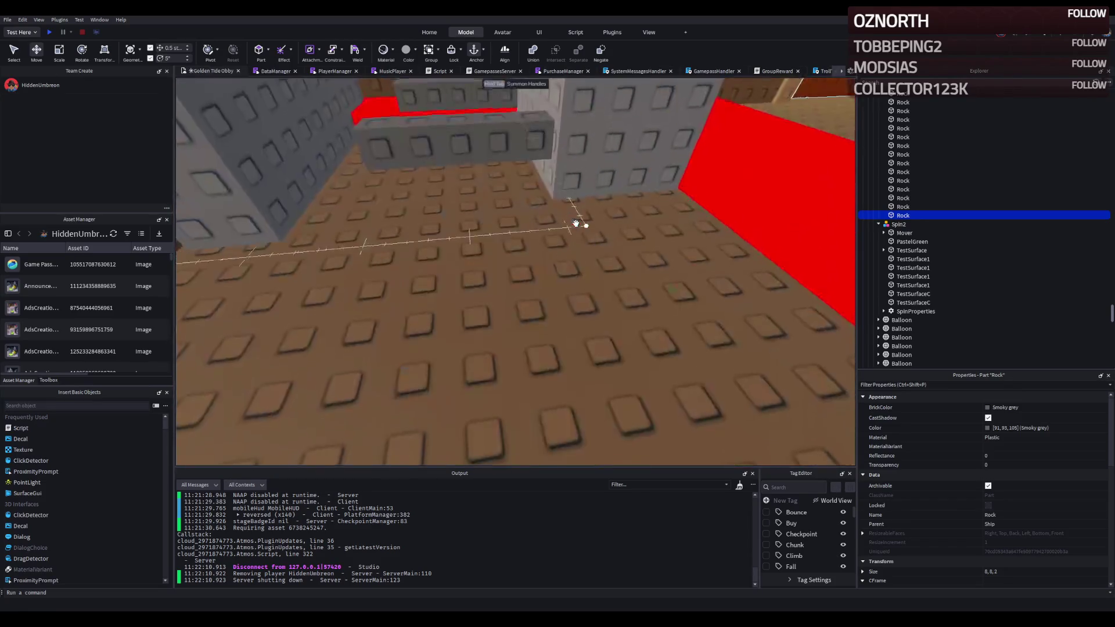
{"action": "scroll", "coordinate": [602, 220], "scroll_direction": "down", "scroll_amount": 5}
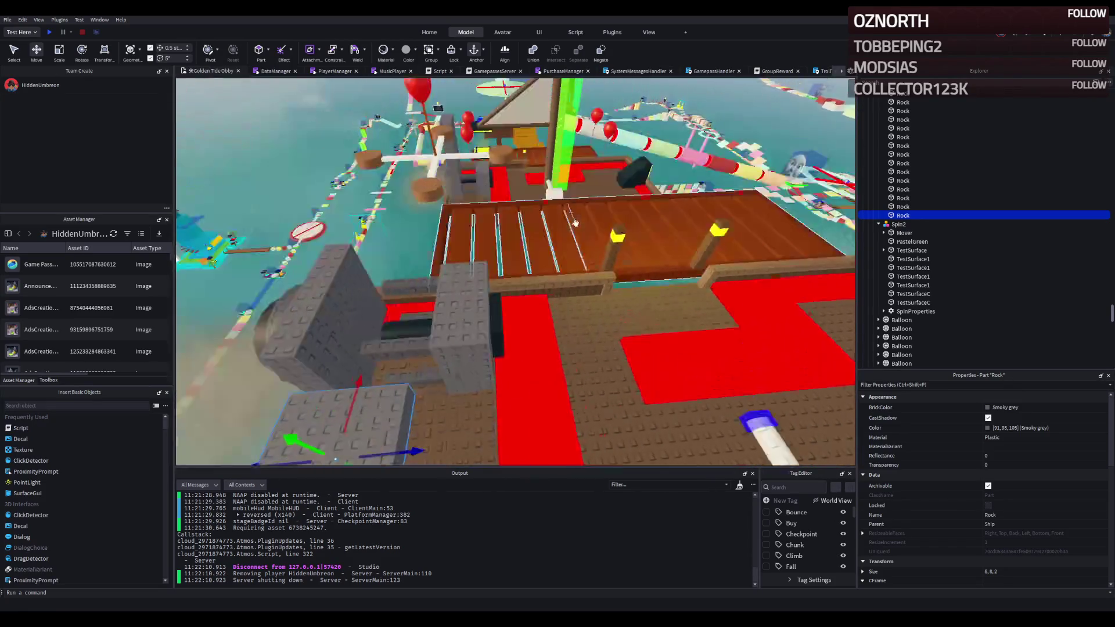
Step: Slide a grey Rock slab along the deck, duplicate it and set the copy between the engine blocks
{"action": "left_click_drag", "start_coordinate": [574, 222], "coordinate": [608, 253]}
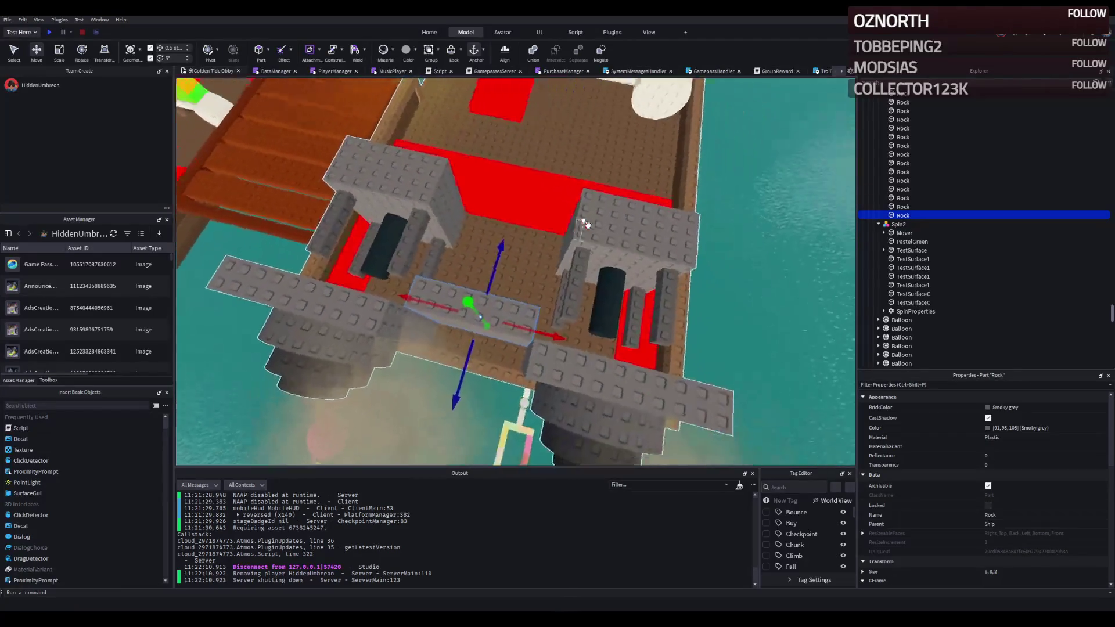
{"action": "left_click_drag", "start_coordinate": [551, 319], "coordinate": [430, 330]}
{"action": "key", "text": "ctrl+d"}
{"action": "left_click_drag", "start_coordinate": [540, 293], "coordinate": [576, 319]}
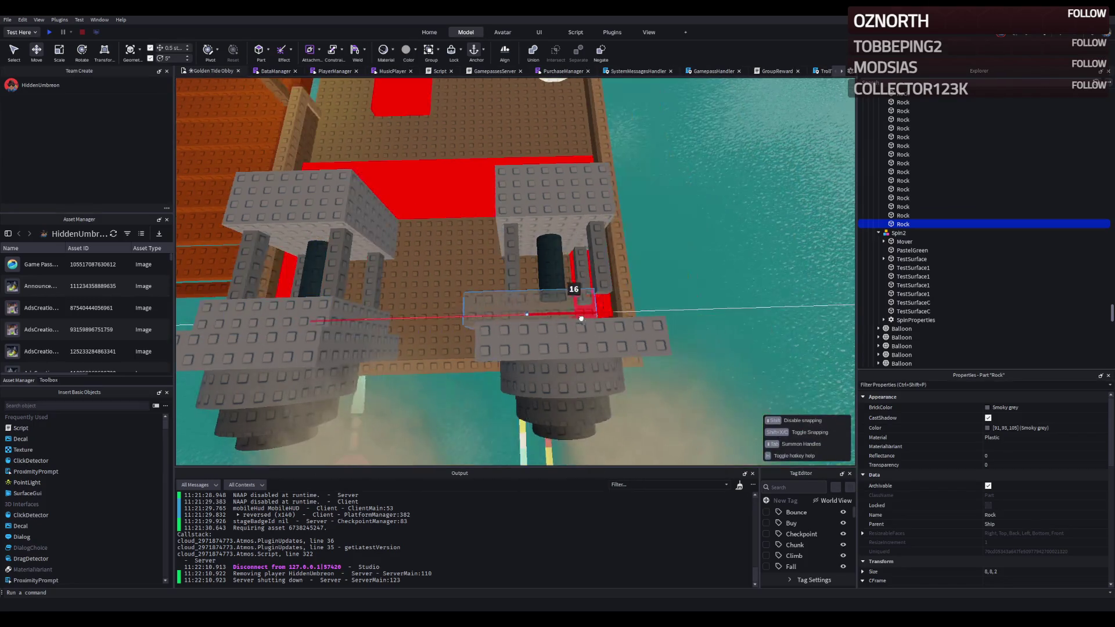
Step: Select other rock parts of the ship and orbit to look down on the stern engines
{"action": "left_click", "coordinate": [708, 259]}
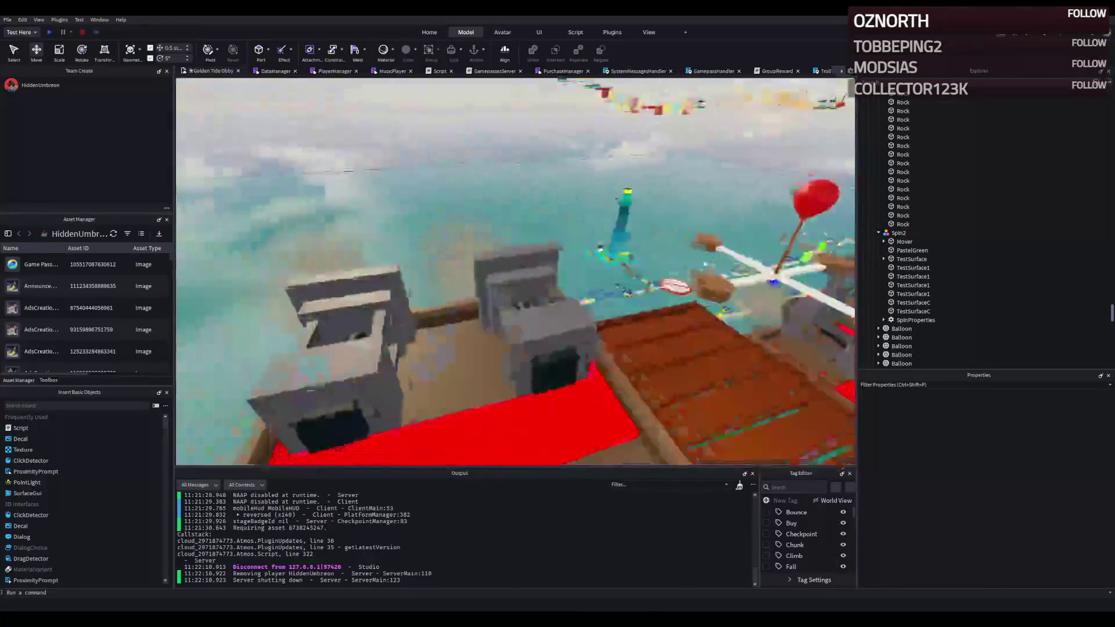
{"action": "left_click", "coordinate": [655, 292]}
{"action": "scroll", "coordinate": [611, 297], "scroll_direction": "up", "scroll_amount": 3}
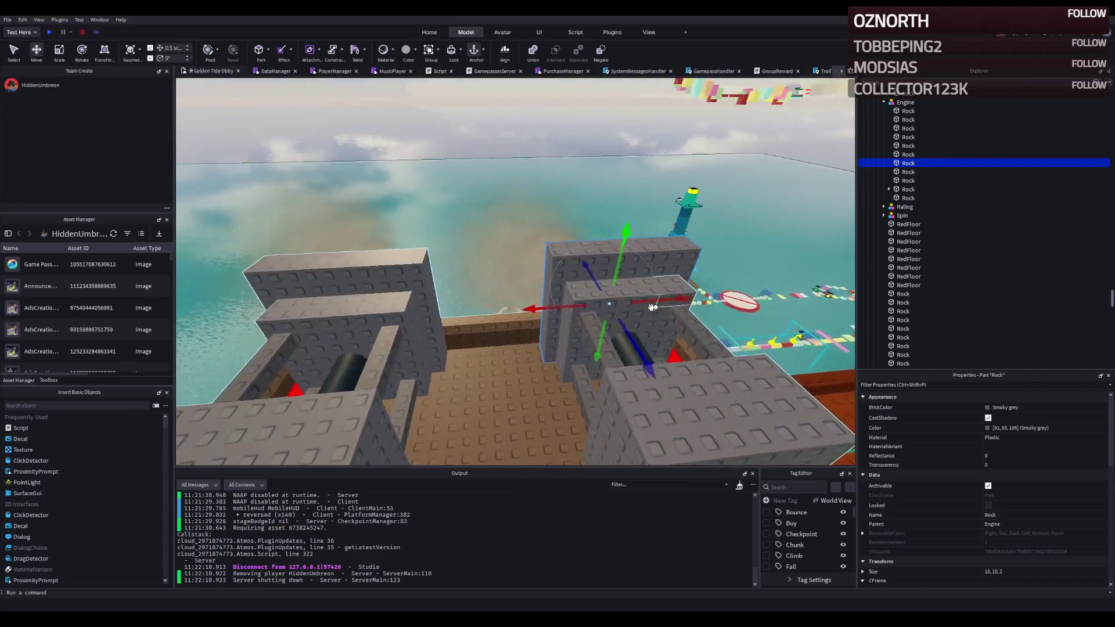
{"action": "left_click", "coordinate": [582, 329]}
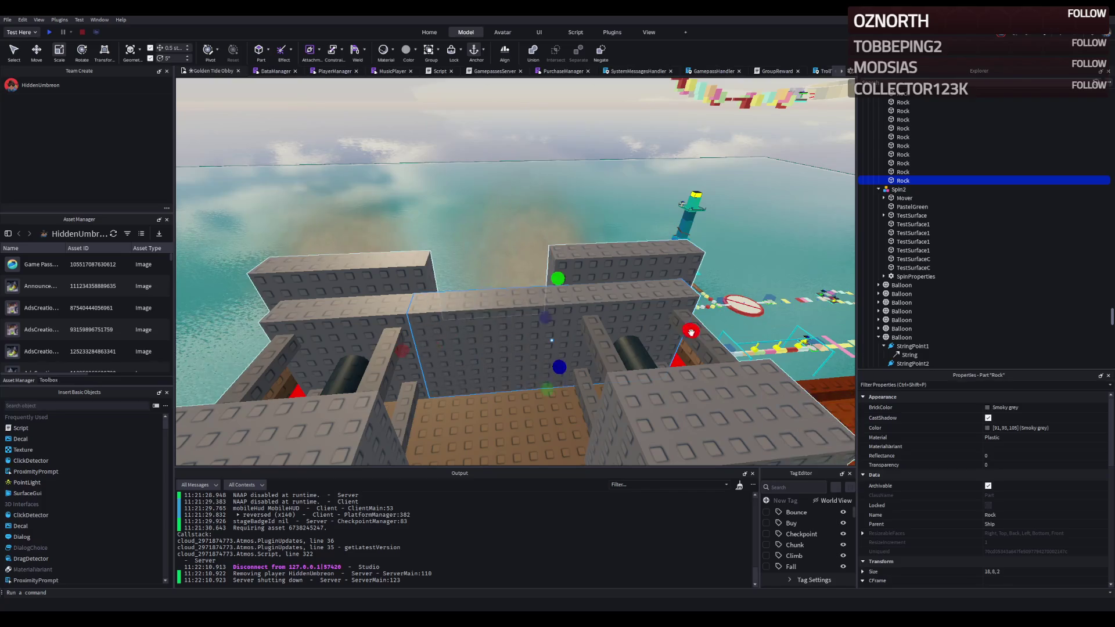
{"action": "left_click_drag", "start_coordinate": [587, 338], "coordinate": [499, 399]}
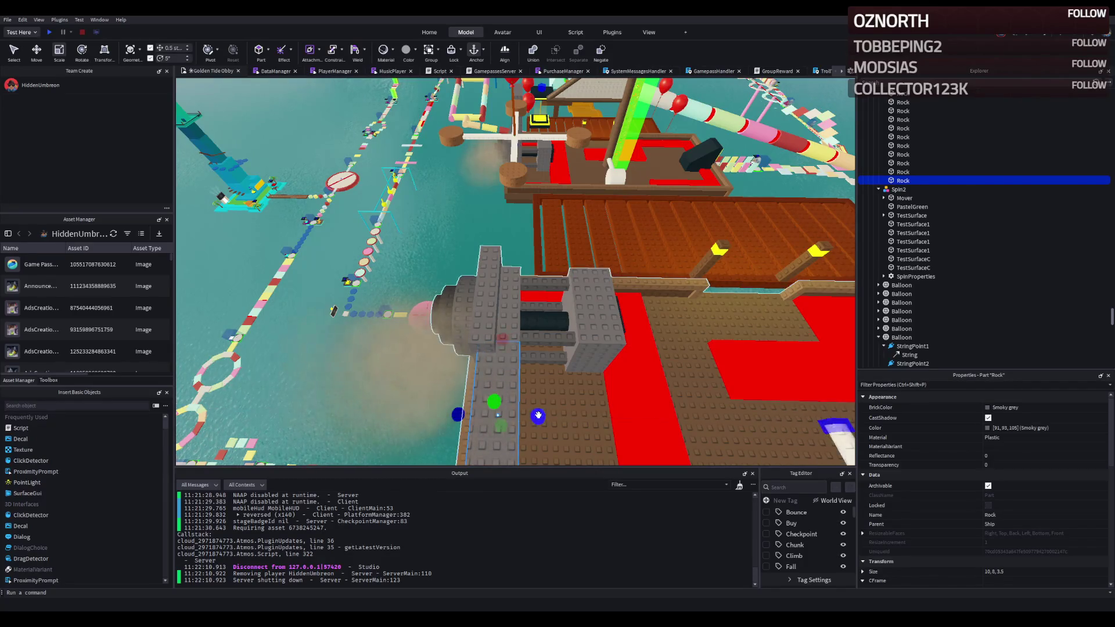
Step: Shorten the grey rock bar with the Scale tool at deck level
{"action": "left_click_drag", "start_coordinate": [532, 416], "coordinate": [406, 214]}
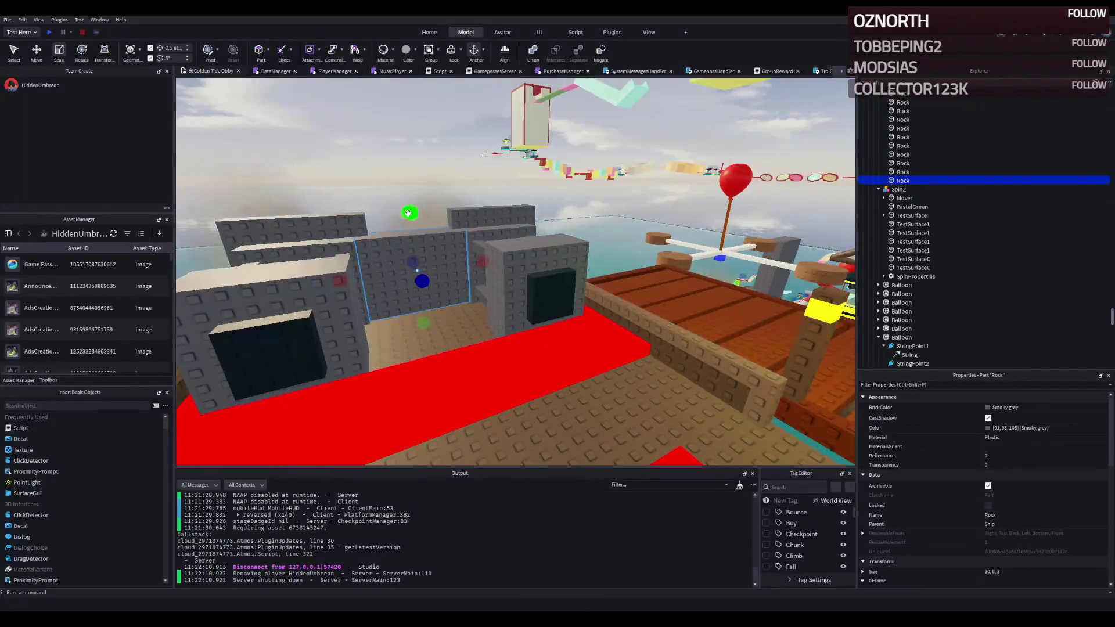
{"action": "scroll", "coordinate": [417, 236], "scroll_direction": "up", "scroll_amount": 10}
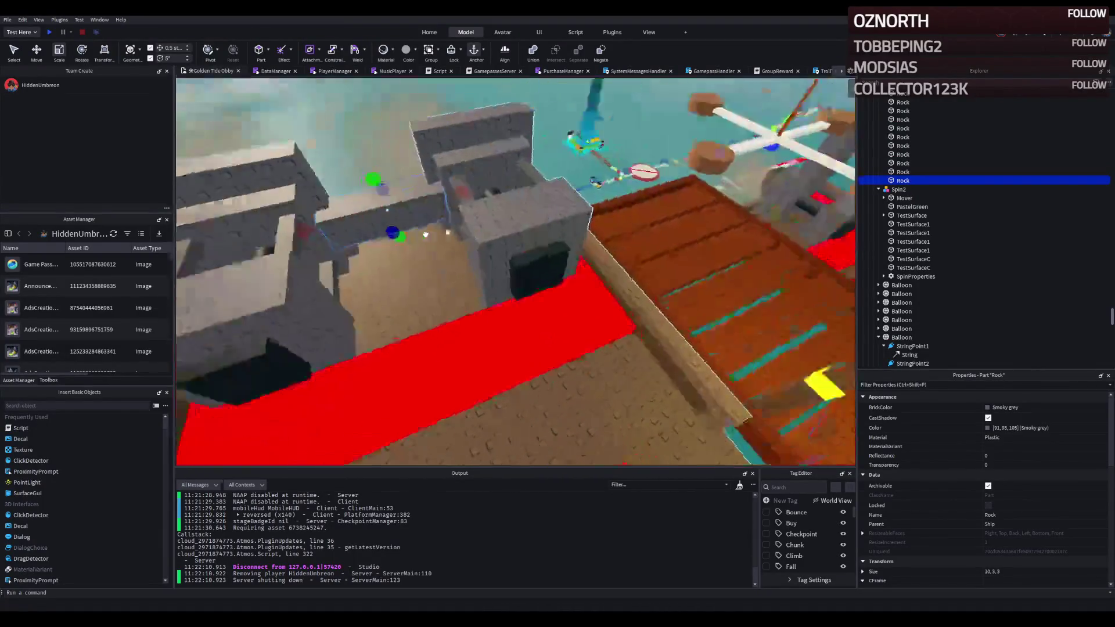
{"action": "scroll", "coordinate": [428, 233], "scroll_direction": "down", "scroll_amount": 10}
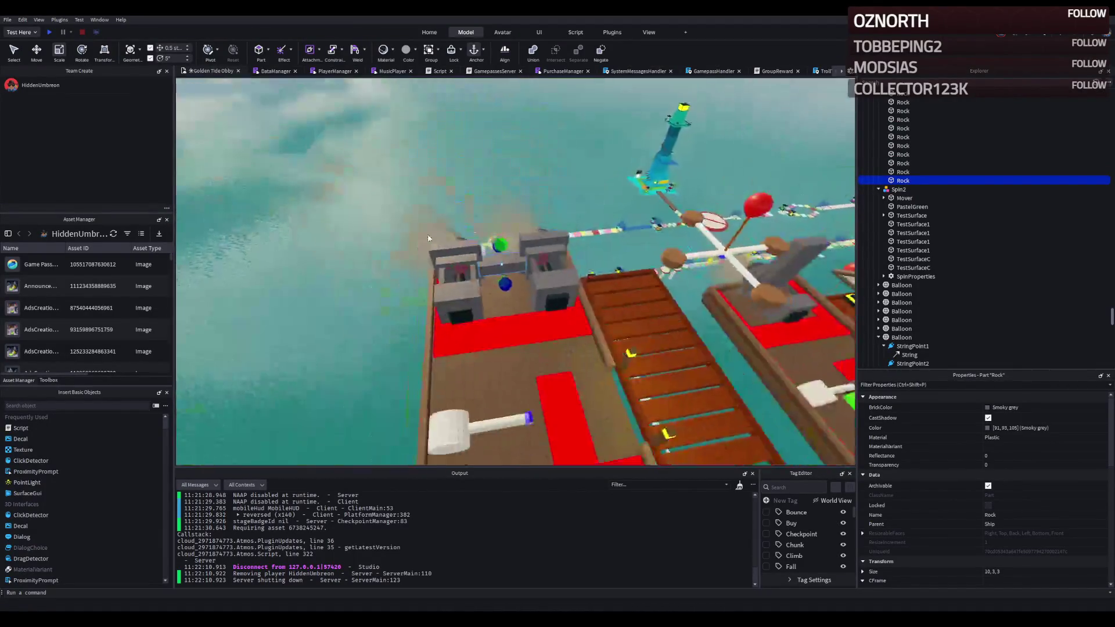
{"action": "scroll", "coordinate": [428, 234], "scroll_direction": "up", "scroll_amount": 10}
{"action": "scroll", "coordinate": [427, 233], "scroll_direction": "down", "scroll_amount": 10}
{"action": "scroll", "coordinate": [453, 229], "scroll_direction": "up", "scroll_amount": 8}
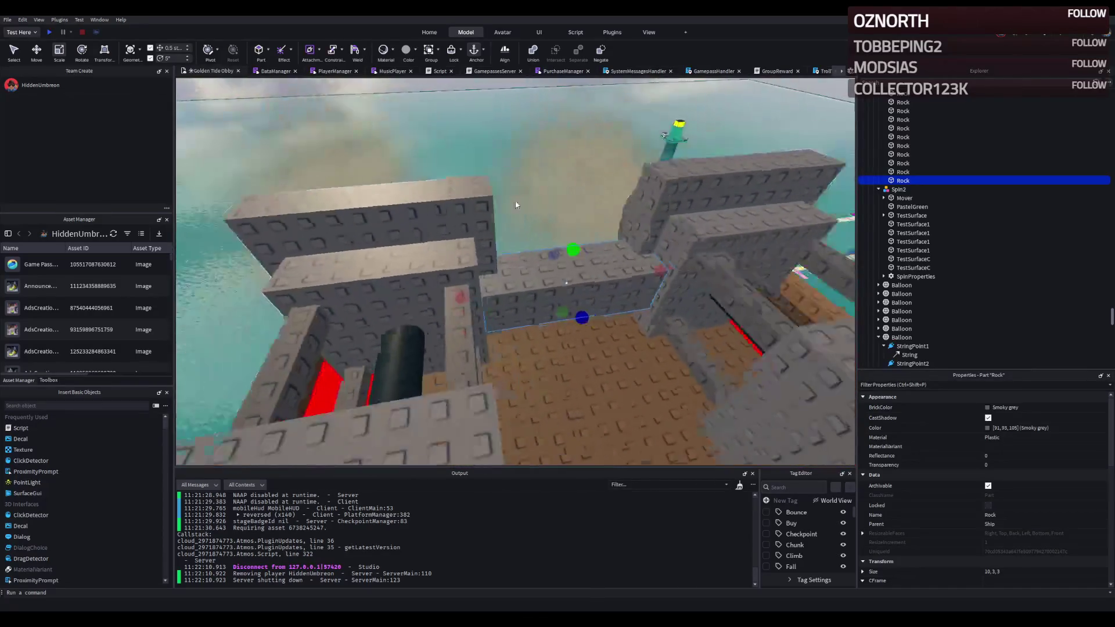
{"action": "mouse_move", "coordinate": [427, 292]}
{"action": "left_mouse_down"}
{"action": "mouse_move", "coordinate": [415, 297]}
{"action": "mouse_move", "coordinate": [424, 291]}
{"action": "left_mouse_up"}
{"action": "key", "text": "s"}
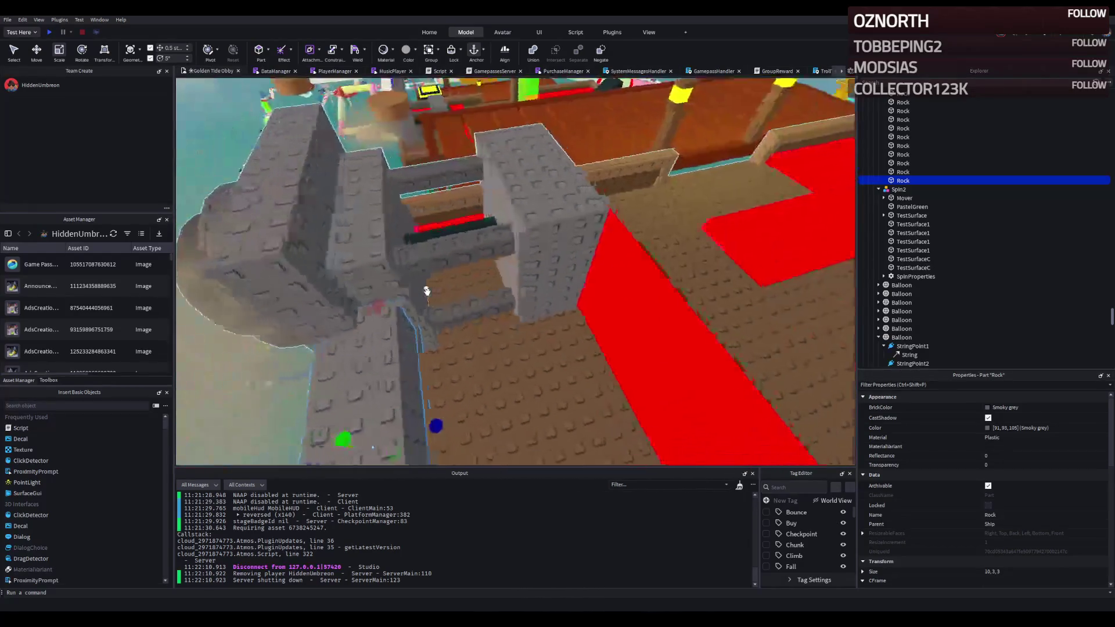
{"action": "left_click", "coordinate": [544, 341]}
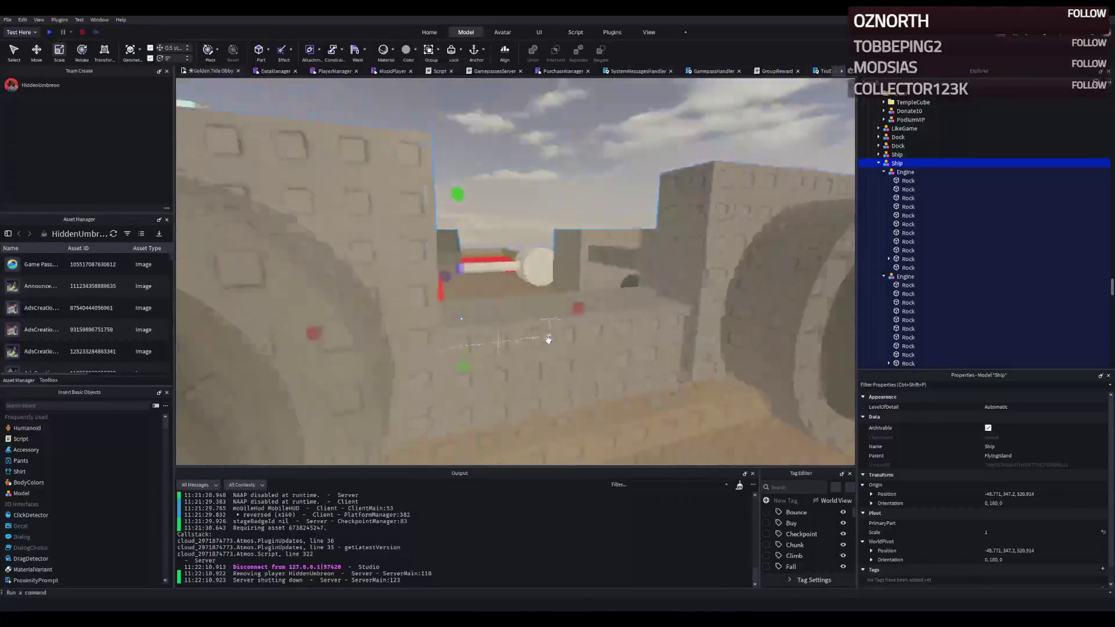
Step: Stand another Rock block upright with Ctrl+T and move it onto the left engine wall
{"action": "key", "text": "w"}
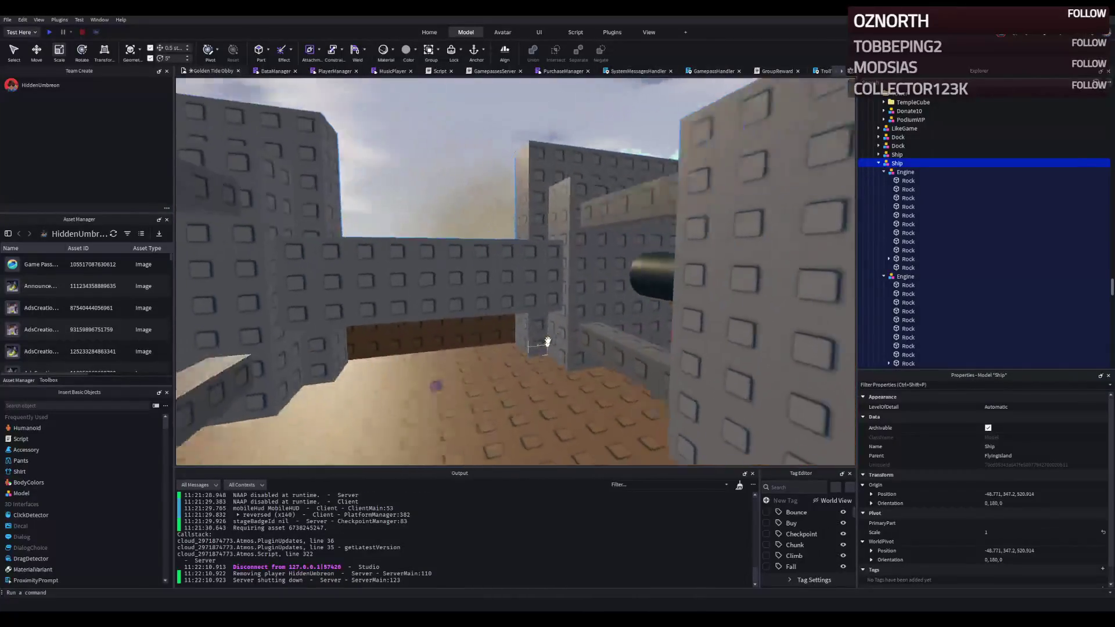
{"action": "key", "text": "w"}
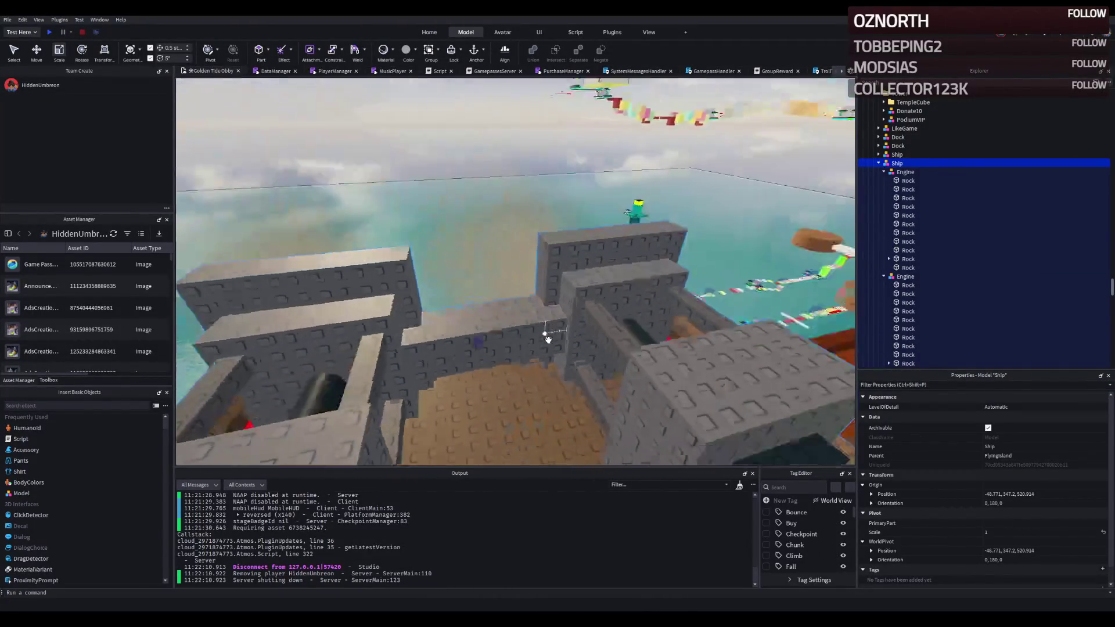
{"action": "key", "text": "w"}
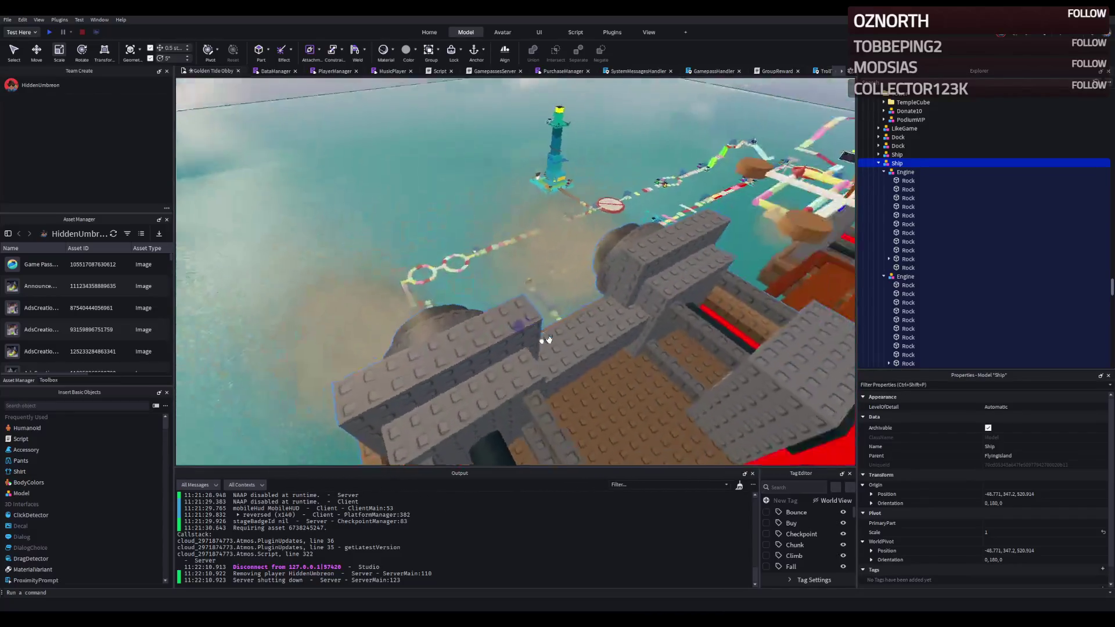
{"action": "left_click", "coordinate": [517, 376]}
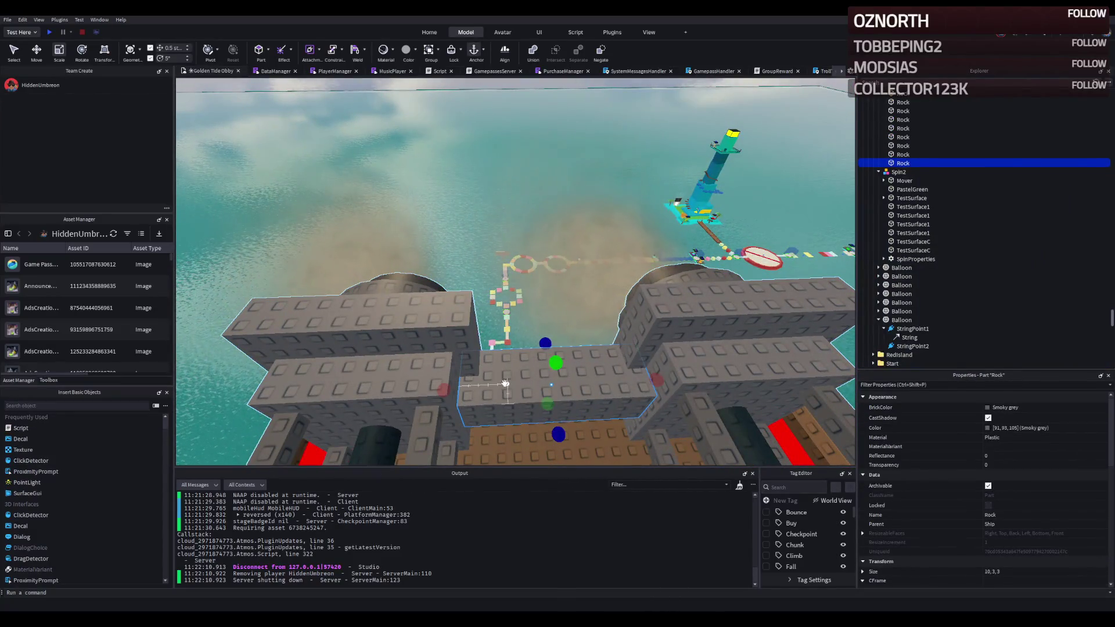
{"action": "key", "text": "ctrl+t"}
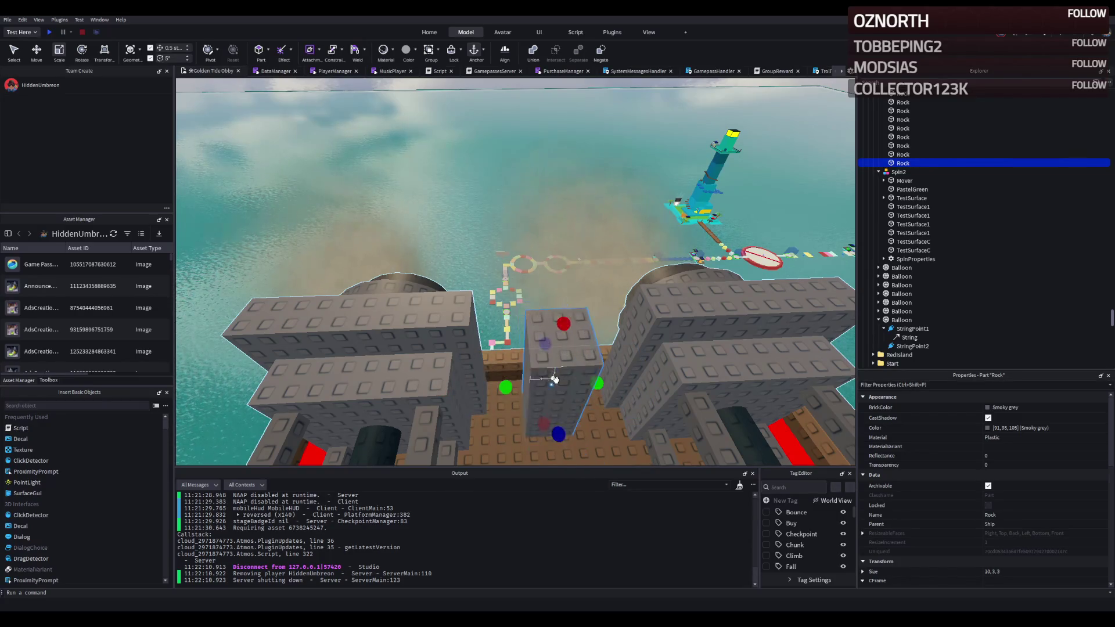
{"action": "mouse_move", "coordinate": [544, 377]}
{"action": "left_mouse_down"}
{"action": "mouse_move", "coordinate": [415, 336]}
{"action": "mouse_move", "coordinate": [409, 288]}
{"action": "left_mouse_up"}
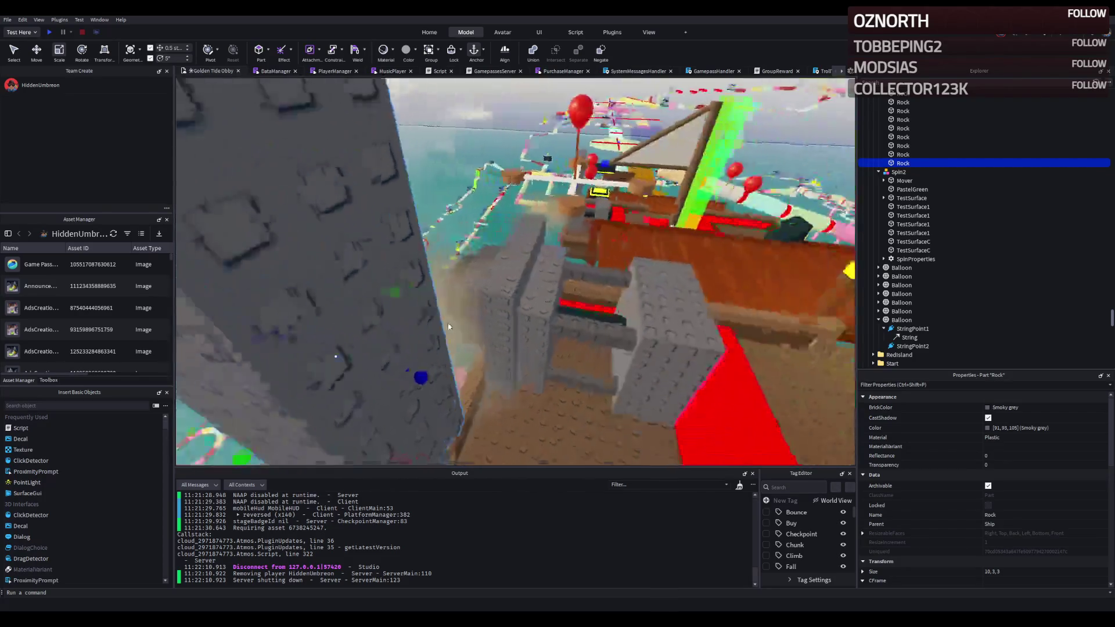
{"action": "key", "text": "a"}
Step: Reposition the rock pillar and duplicate it into a raised horizontal crossbar beside it
{"action": "left_click_drag", "start_coordinate": [422, 306], "coordinate": [523, 297]}
{"action": "key", "text": "f"}
{"action": "mouse_move", "coordinate": [619, 347]}
{"action": "left_mouse_down"}
{"action": "mouse_move", "coordinate": [519, 204]}
{"action": "mouse_move", "coordinate": [498, 296]}
{"action": "left_mouse_up"}
{"action": "key", "text": "ctrl+d"}
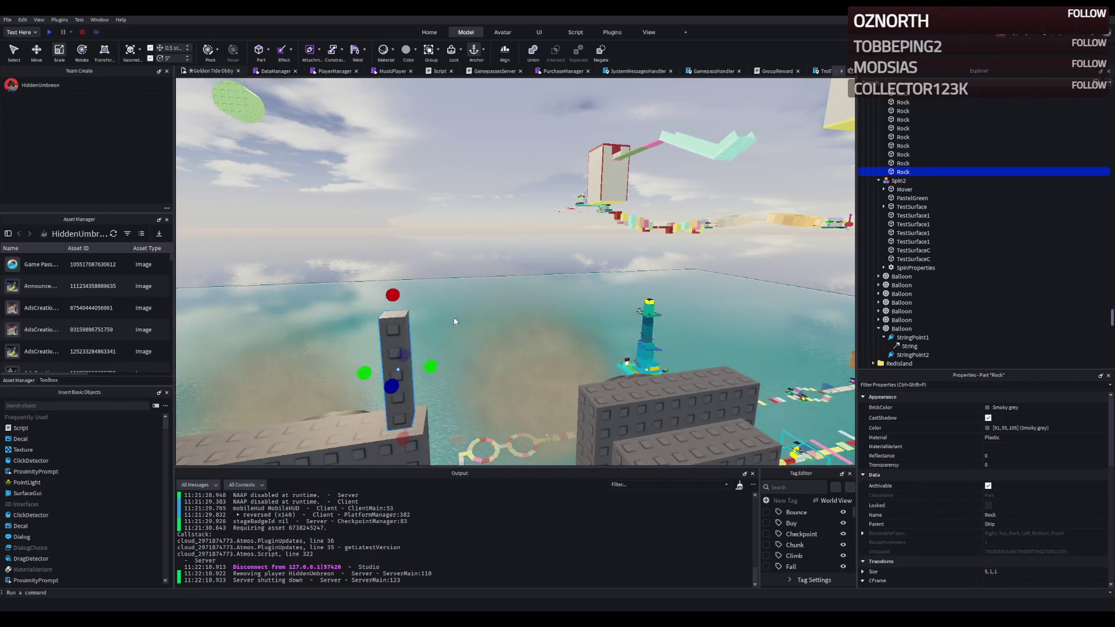
{"action": "key", "text": "ctrl+t"}
{"action": "left_click_drag", "start_coordinate": [390, 327], "coordinate": [389, 275]}
{"action": "left_click_drag", "start_coordinate": [443, 322], "coordinate": [519, 318]}
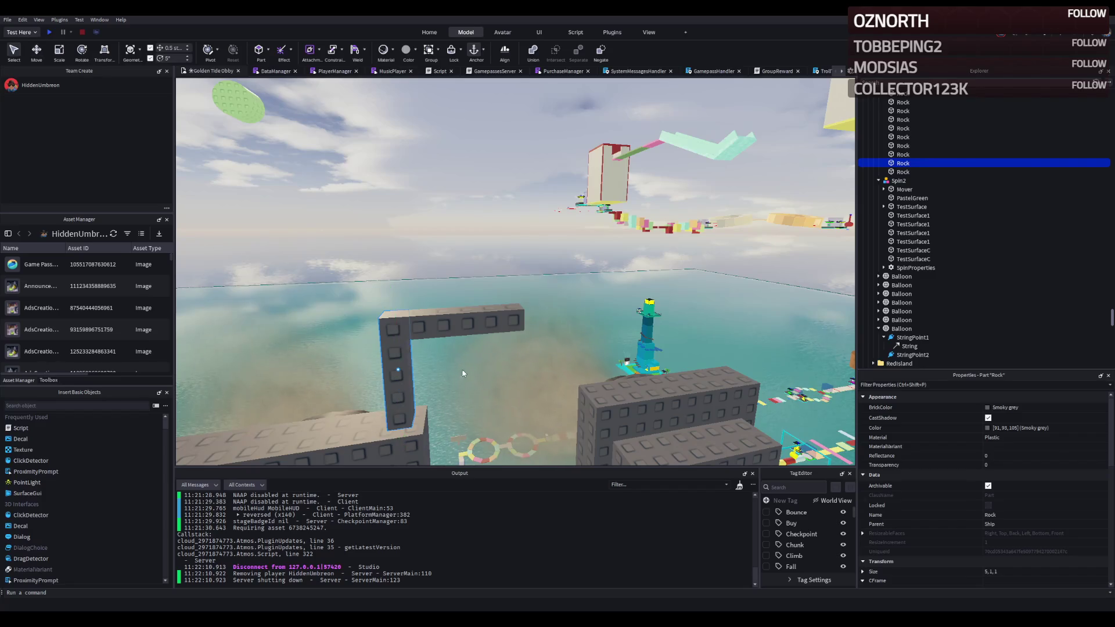
Step: Duplicate the pillar to the far side, stretch the crossbar across both, and colour the arch Black
{"action": "key", "text": "ctrl+d"}
{"action": "left_click_drag", "start_coordinate": [450, 367], "coordinate": [594, 354]}
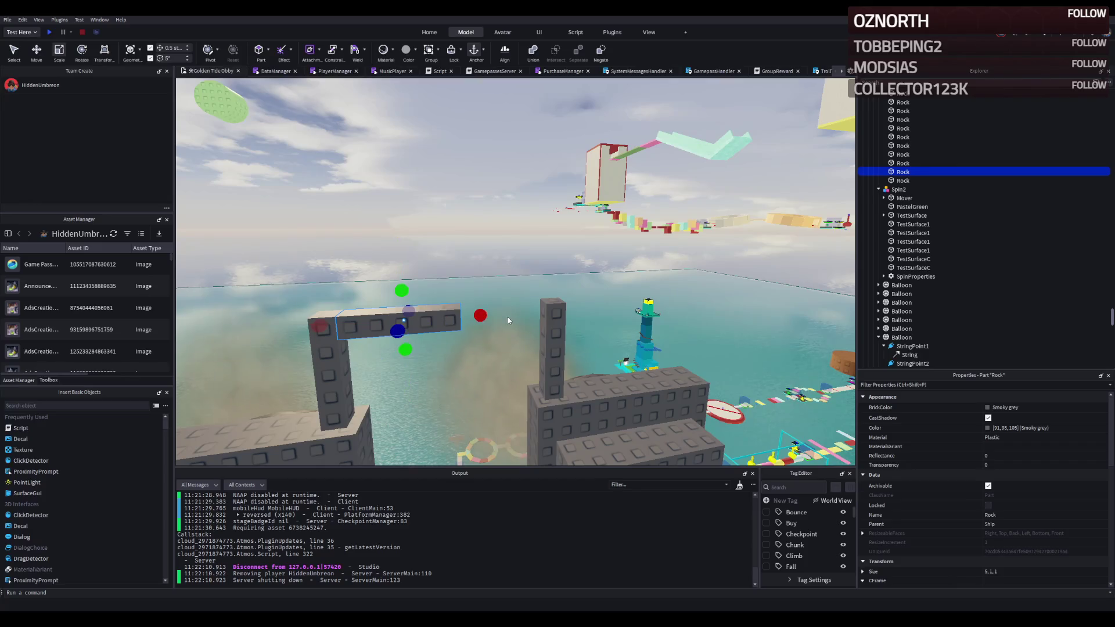
{"action": "left_click_drag", "start_coordinate": [480, 314], "coordinate": [496, 314]}
{"action": "left_click_drag", "start_coordinate": [569, 315], "coordinate": [553, 334]}
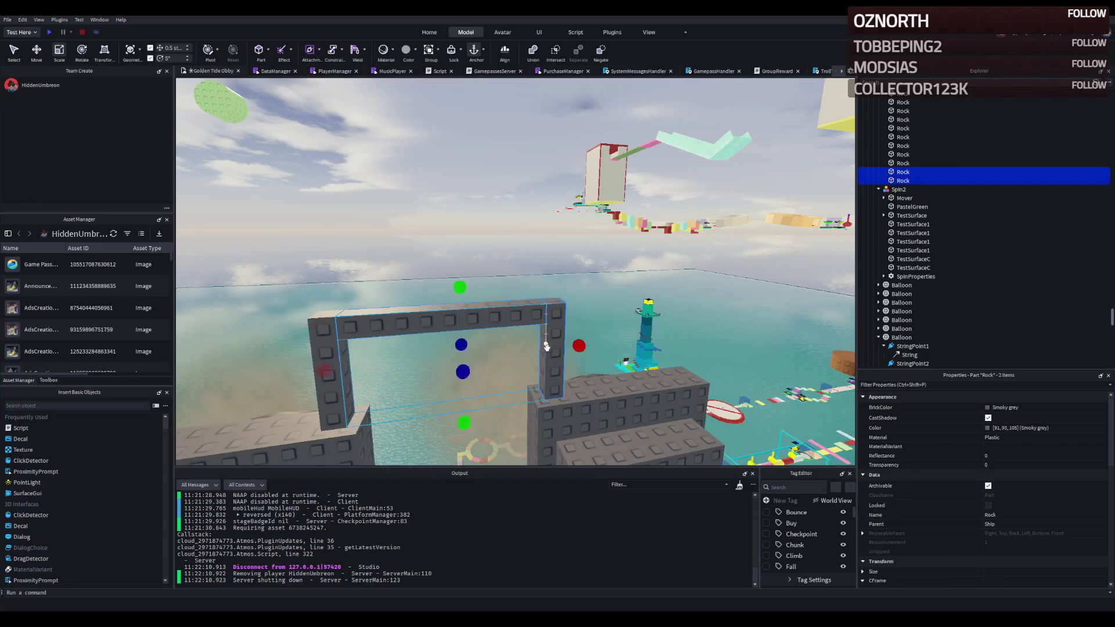
{"action": "left_click", "coordinate": [987, 409]}
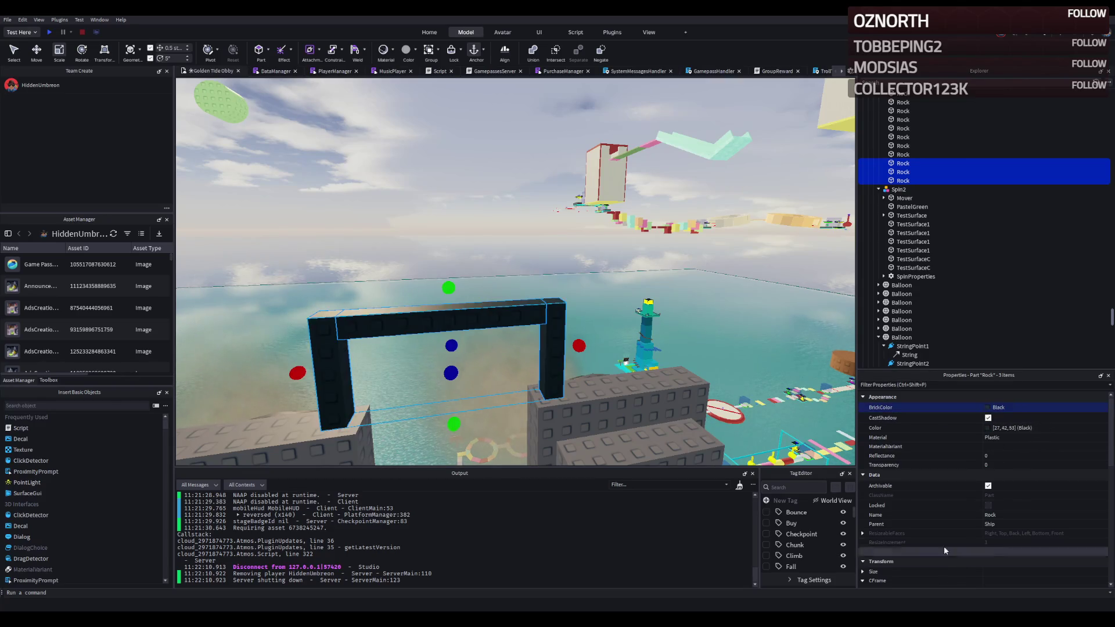
{"action": "left_click", "coordinate": [538, 248]}
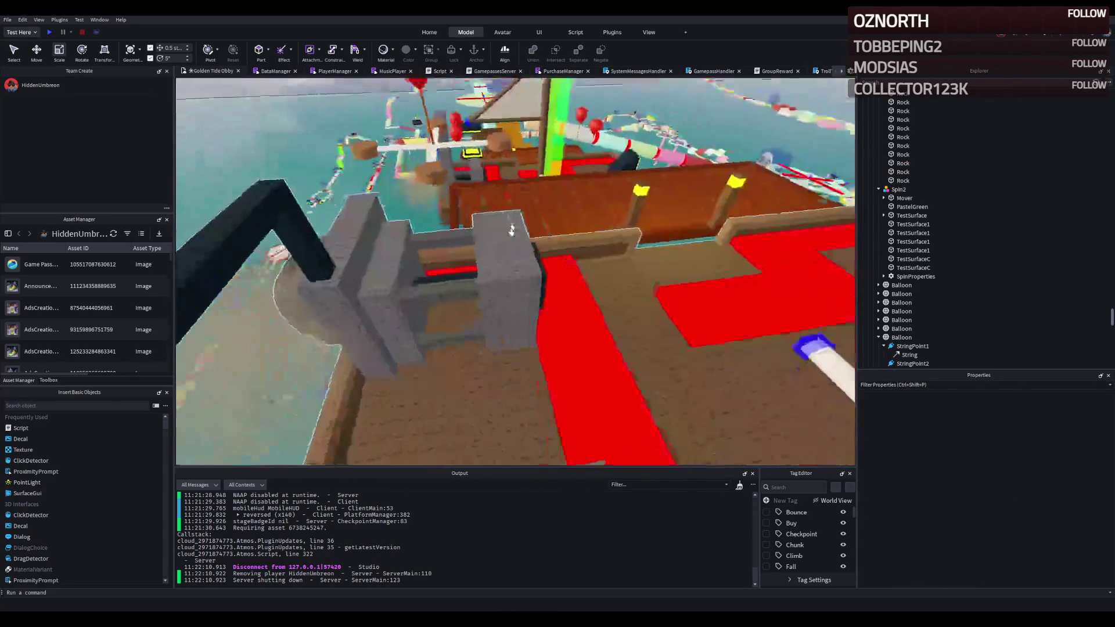
{"action": "key", "text": "w"}
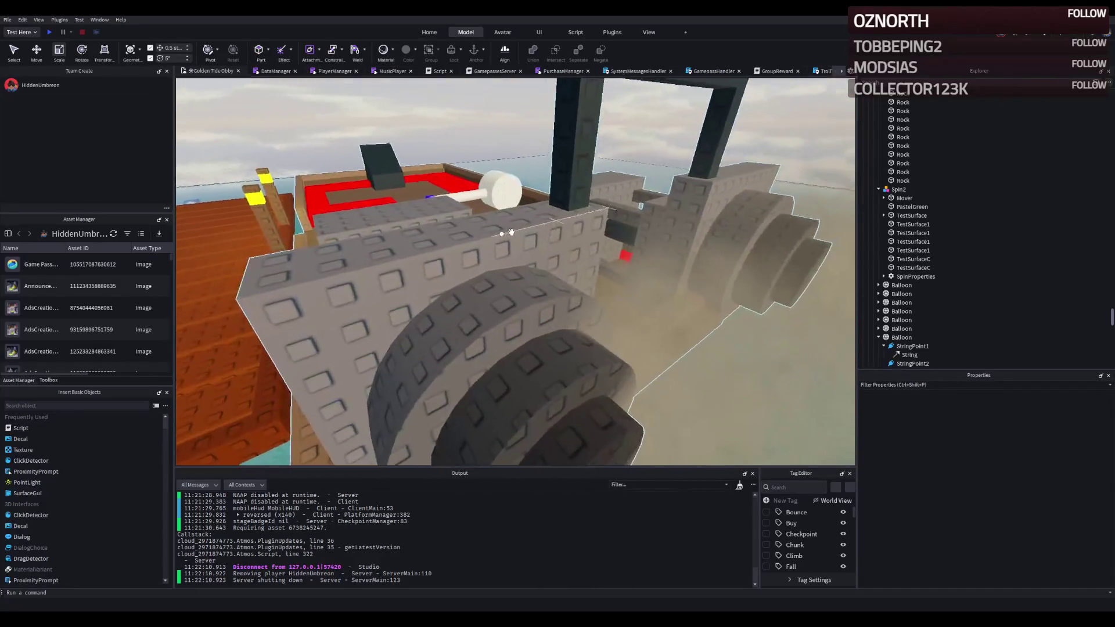
{"action": "key", "text": "s"}
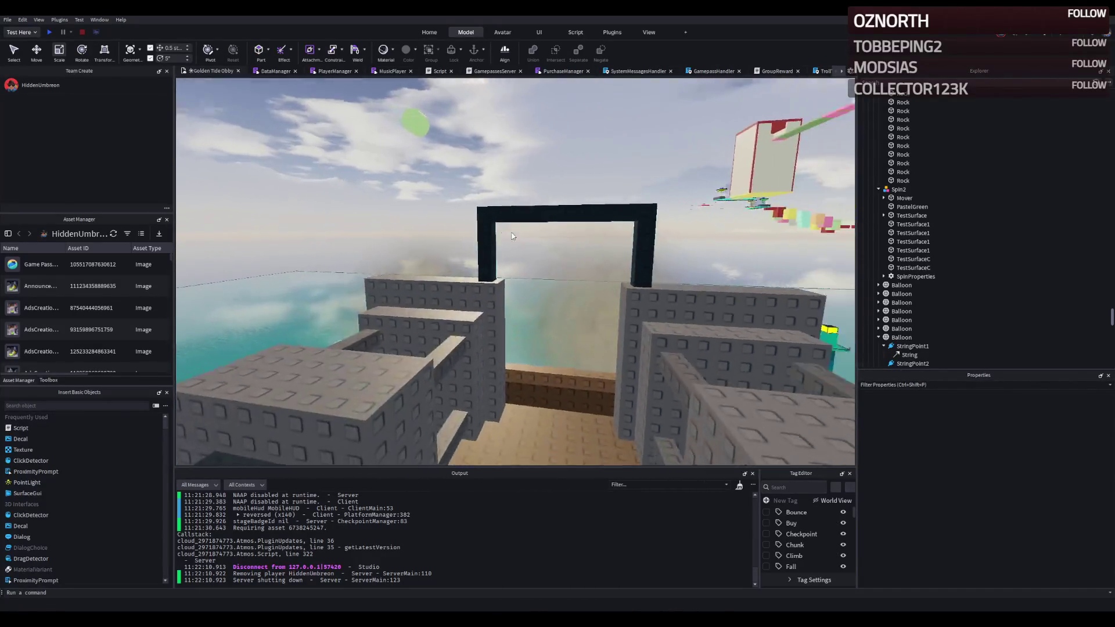
{"action": "key", "text": "Left"}
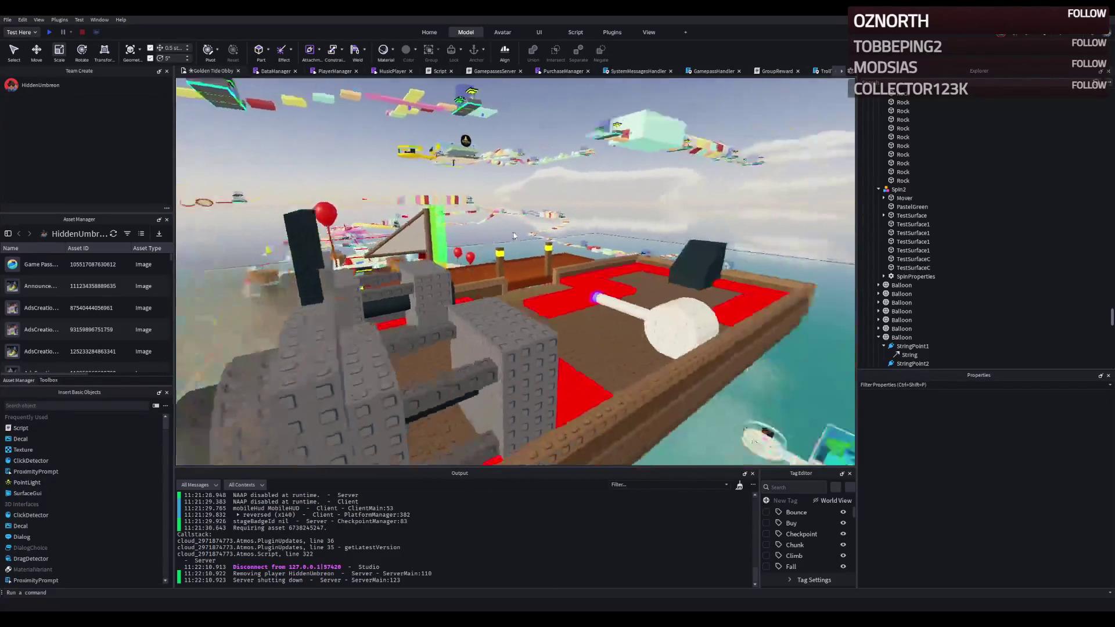
{"action": "key", "text": "w"}
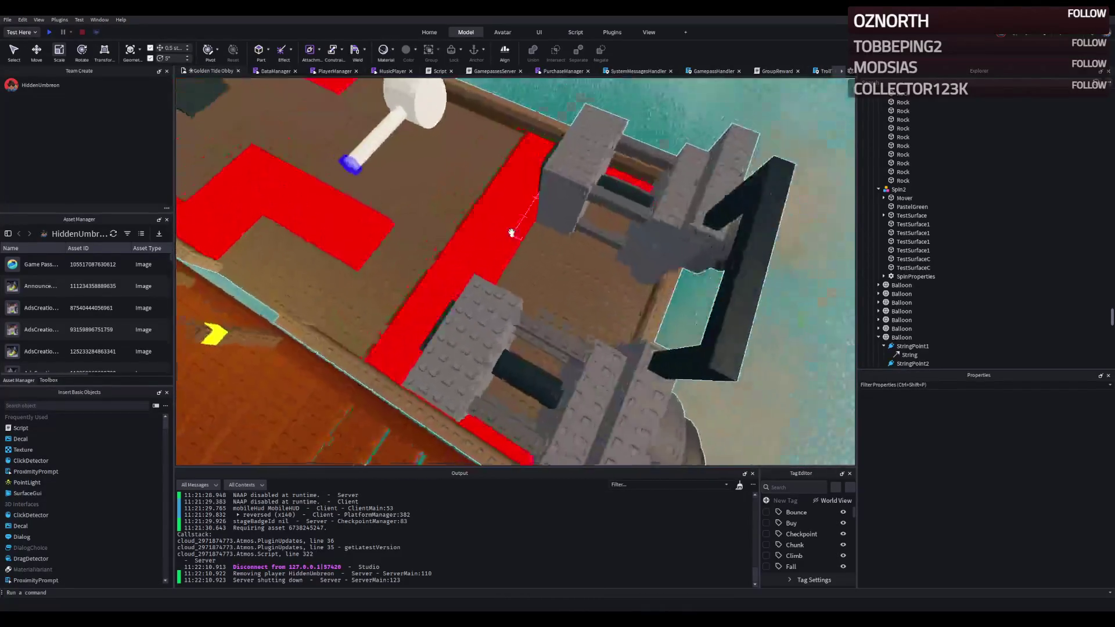
{"action": "left_click", "coordinate": [511, 245]}
{"action": "key", "text": "Left"}
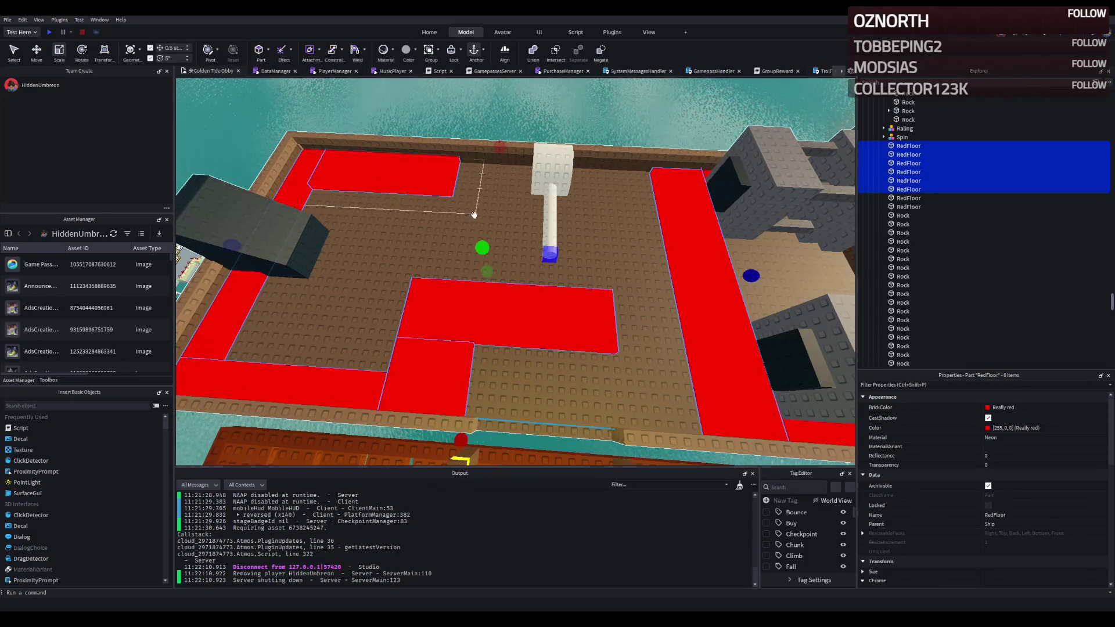
{"action": "key", "text": "Delete"}
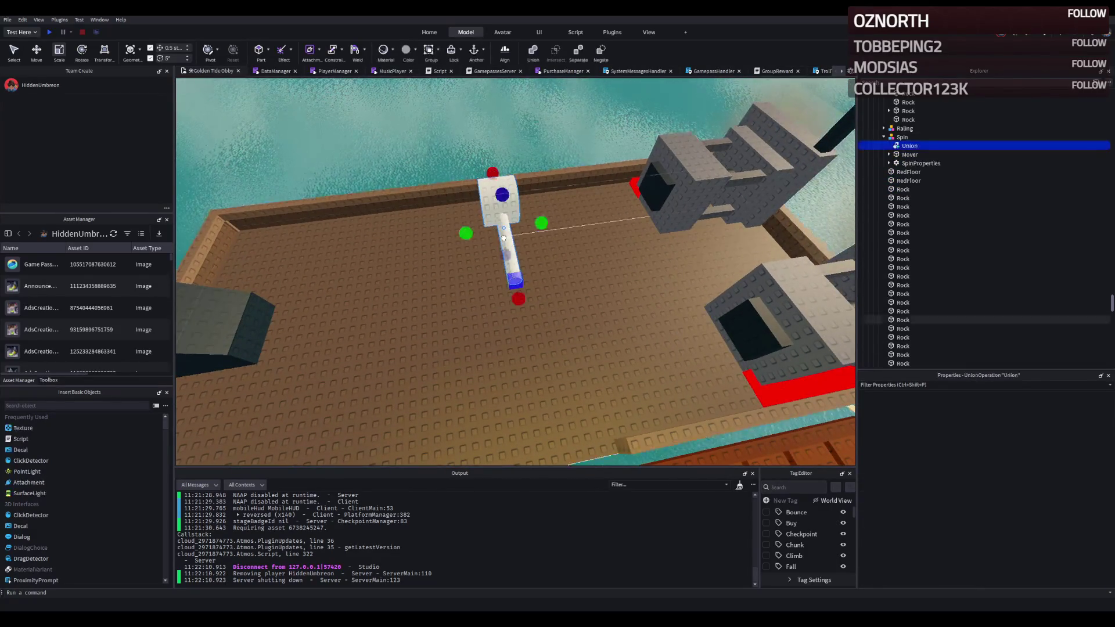
{"action": "key", "text": "Left"}
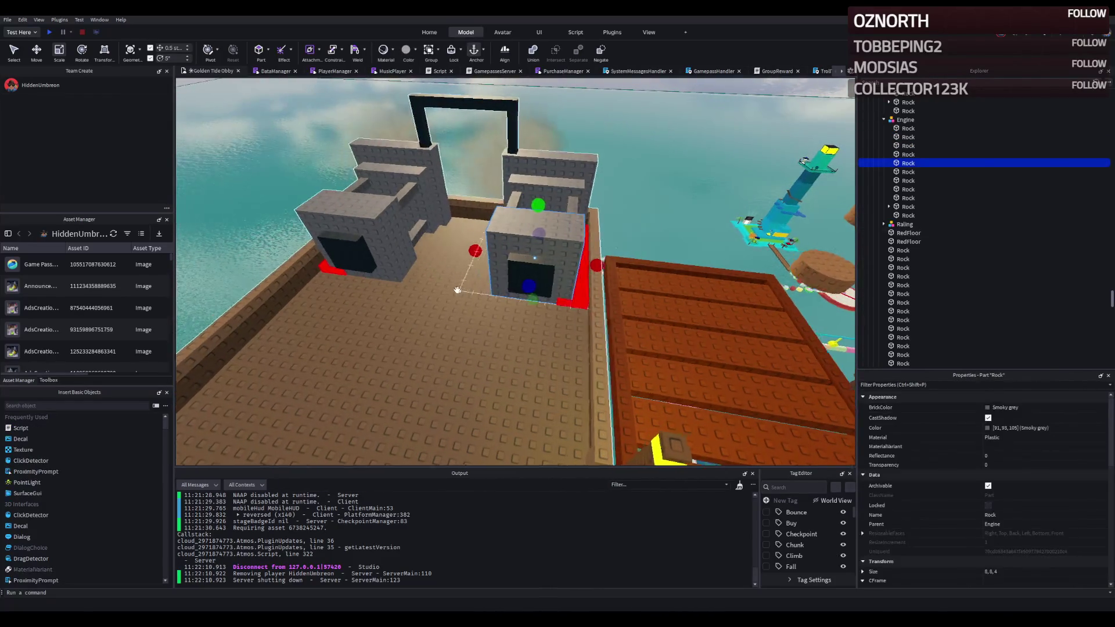
{"action": "key", "text": "Left"}
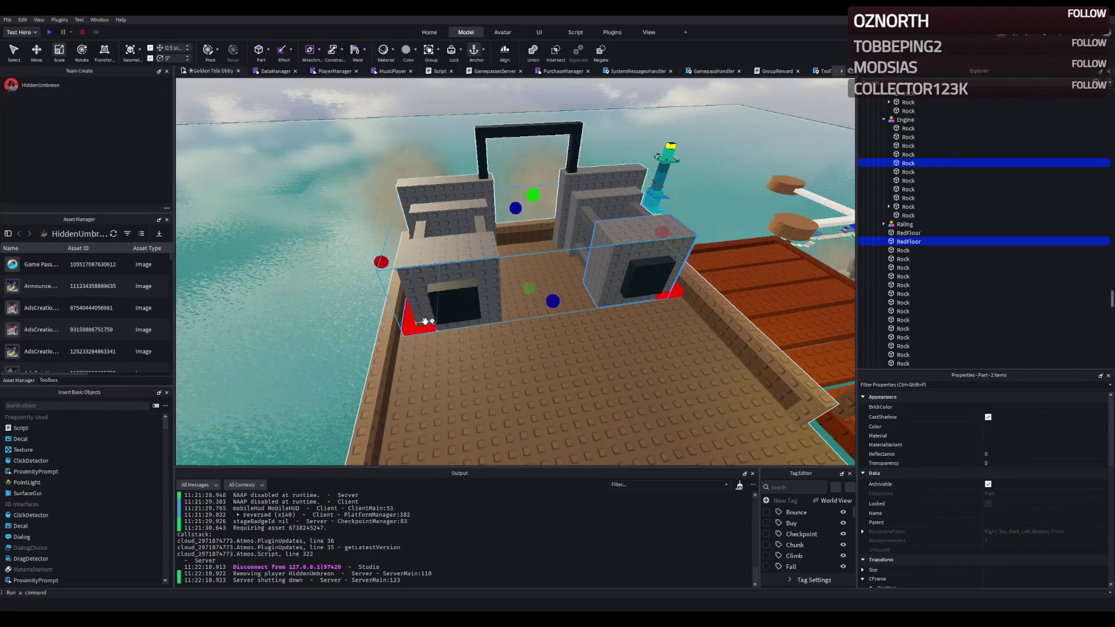
{"action": "key", "text": "w"}
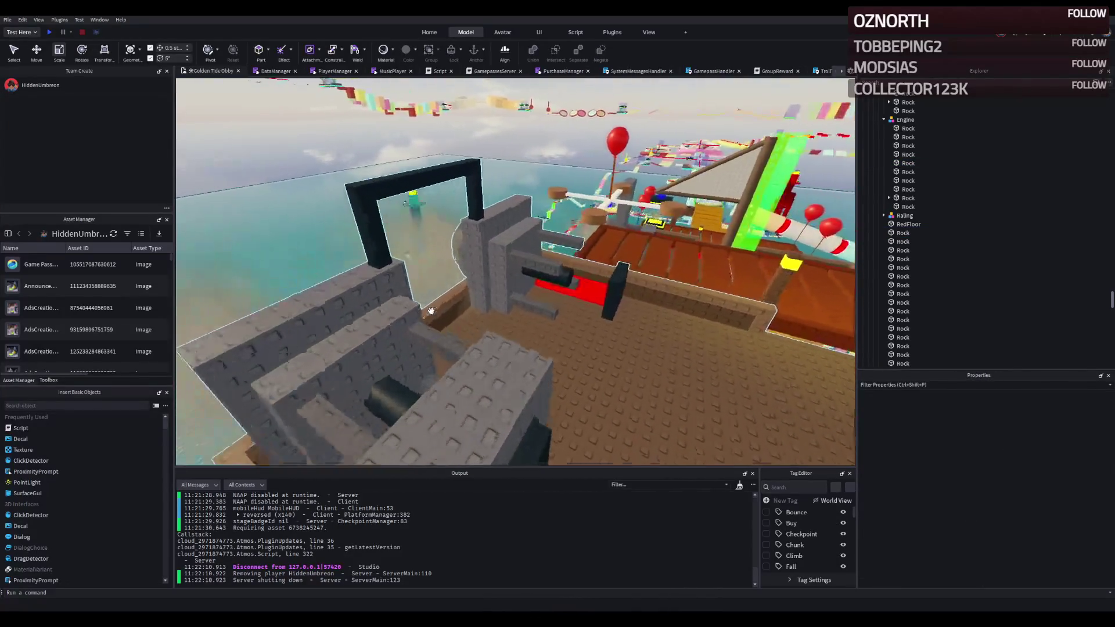
{"action": "left_click", "coordinate": [463, 305], "text": "ctrl"}
{"action": "key", "text": "w"}
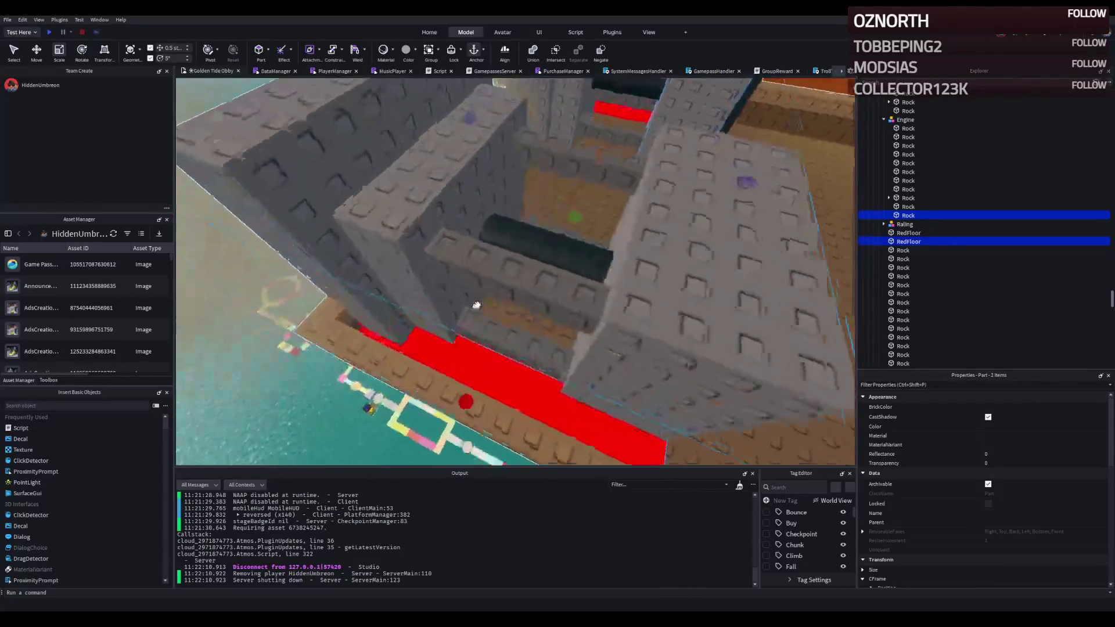
{"action": "key", "text": "w"}
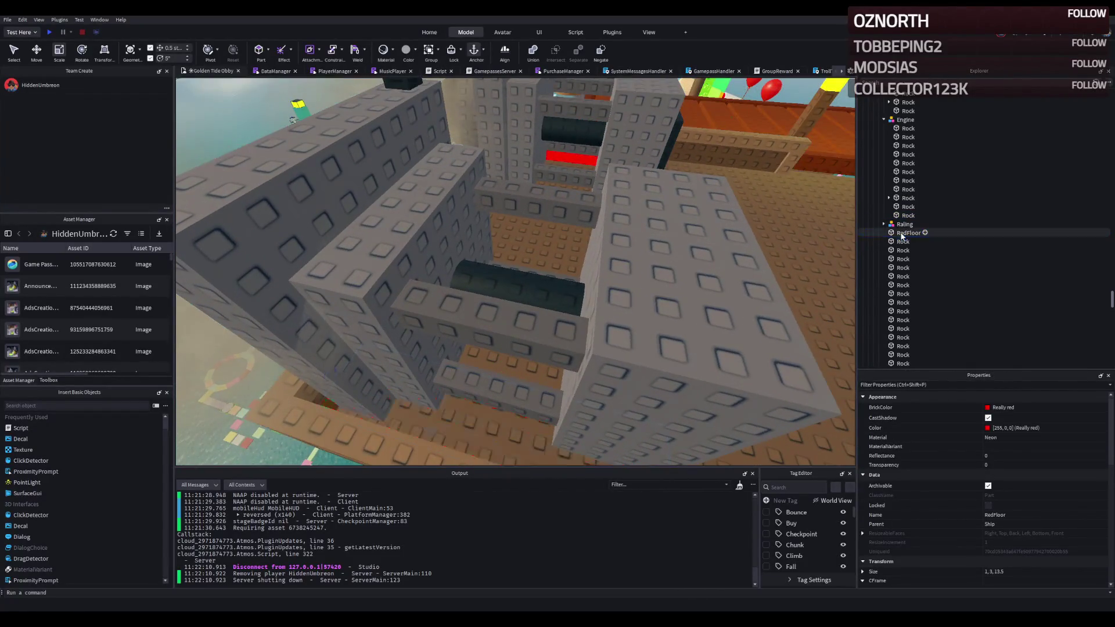
{"action": "key", "text": "w"}
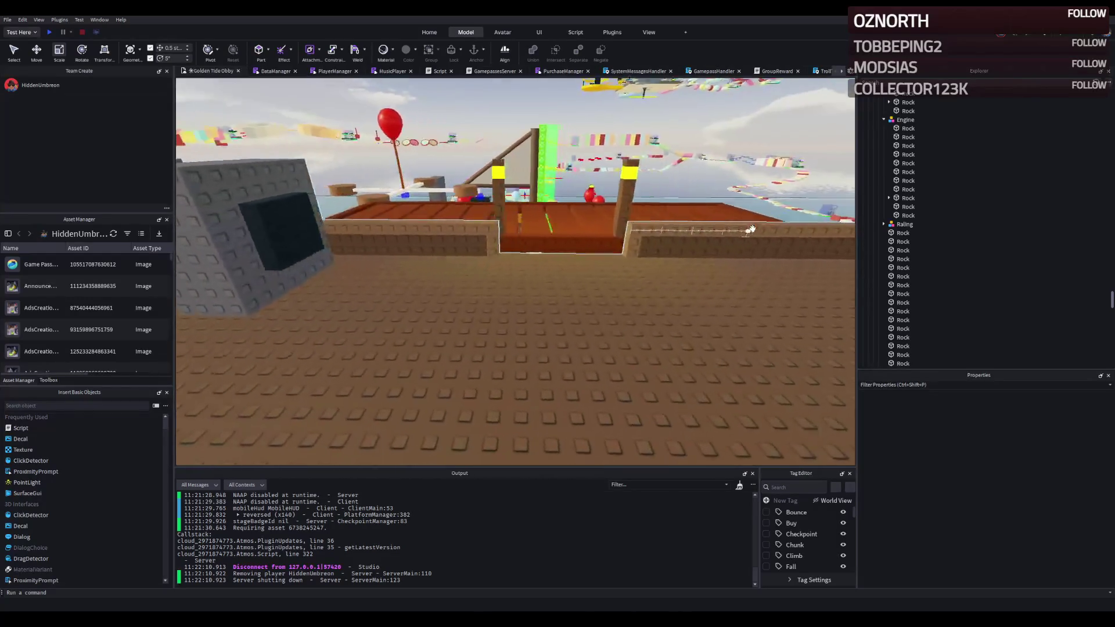
{"action": "key", "text": "w"}
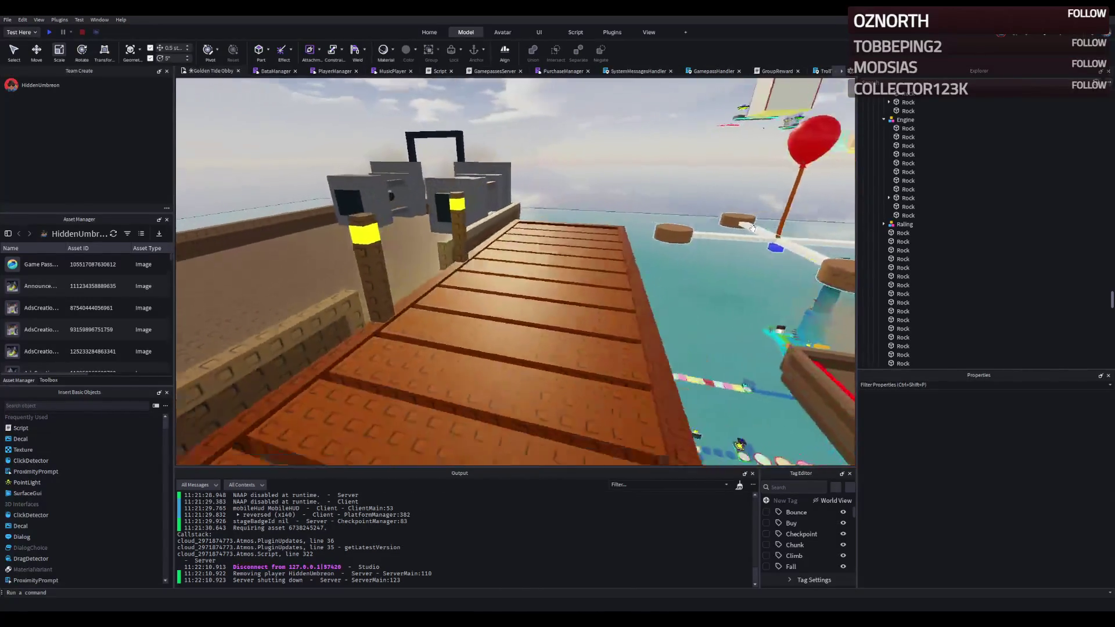
{"action": "key", "text": "s"}
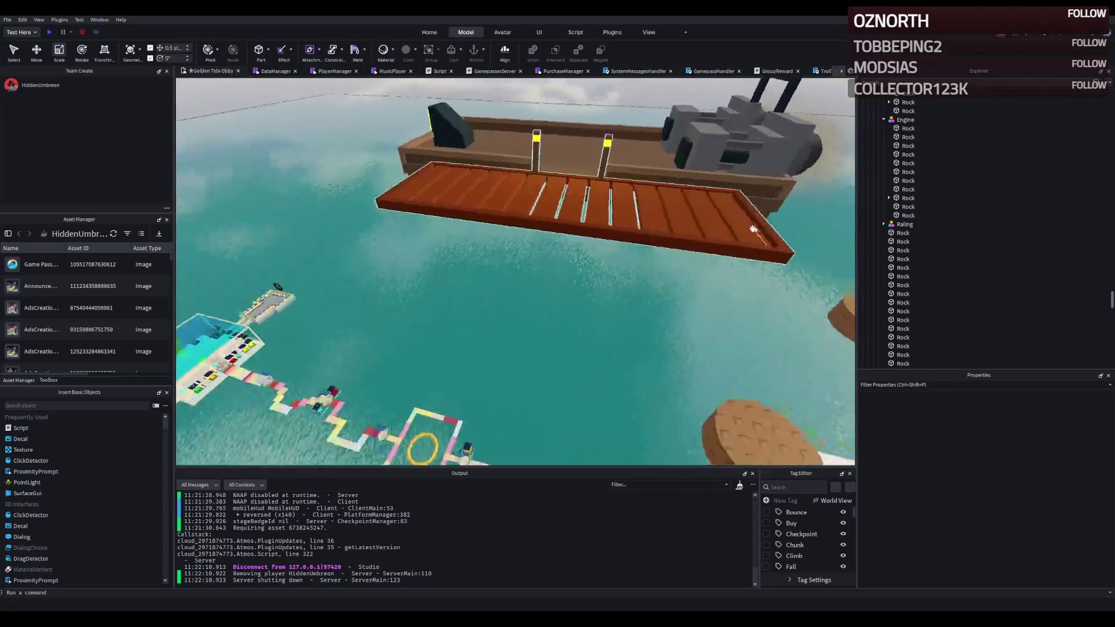
{"action": "key", "text": "a"}
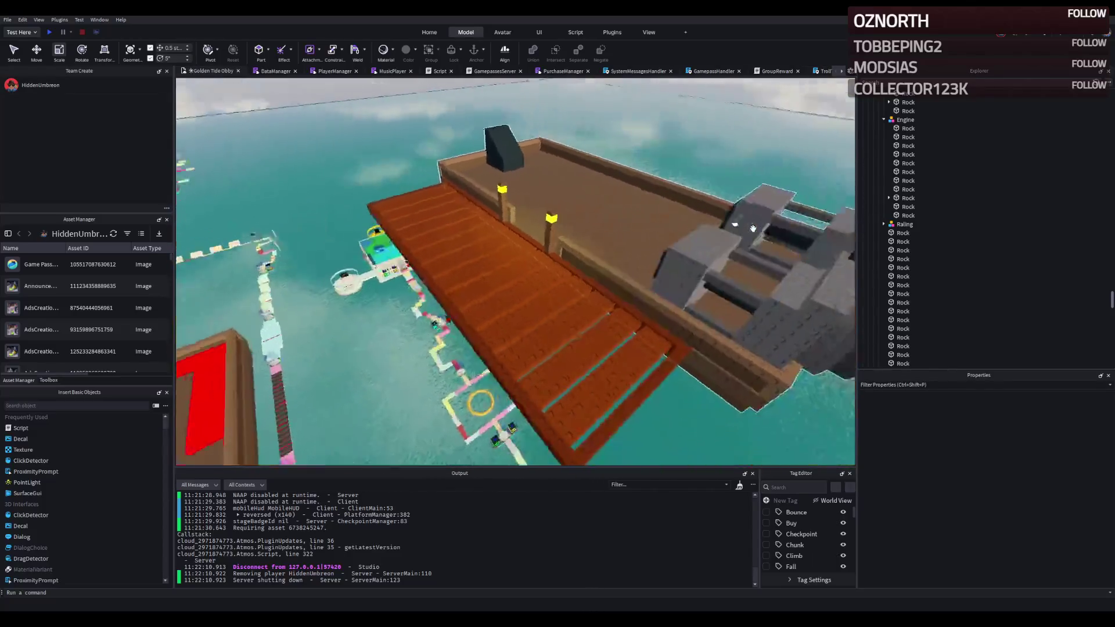
{"action": "left_click", "coordinate": [509, 301]}
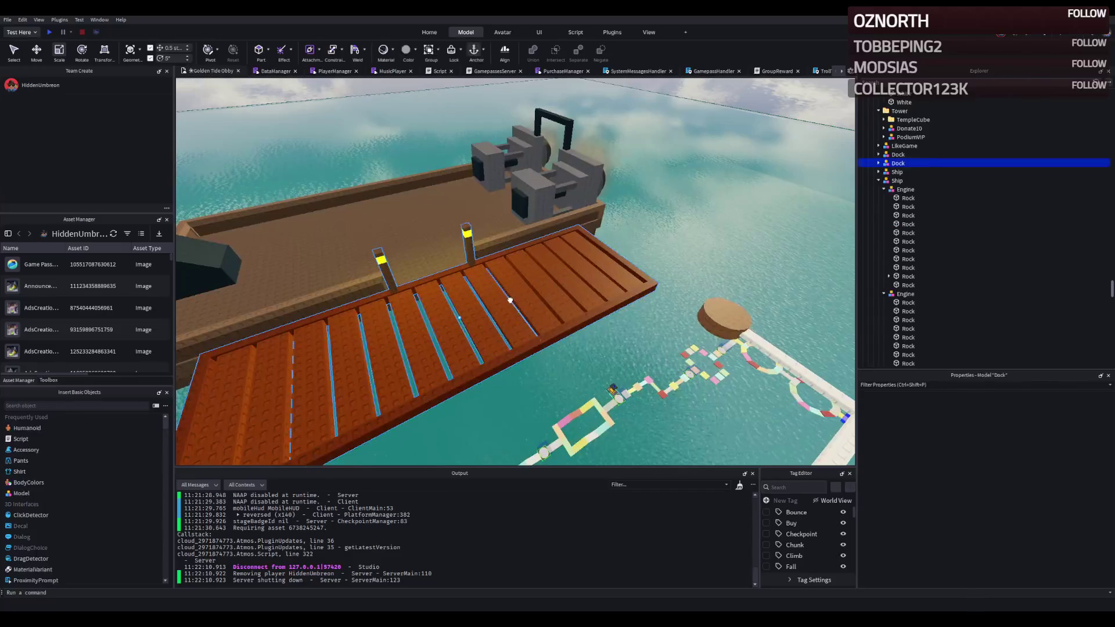
{"action": "key", "text": "d"}
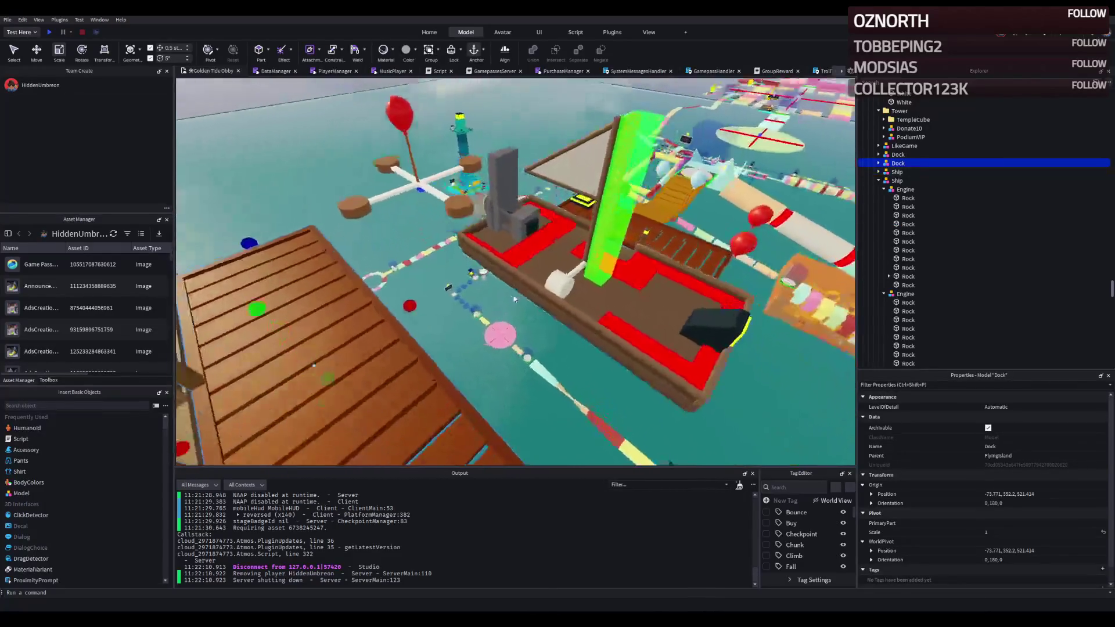
{"action": "key", "text": "a"}
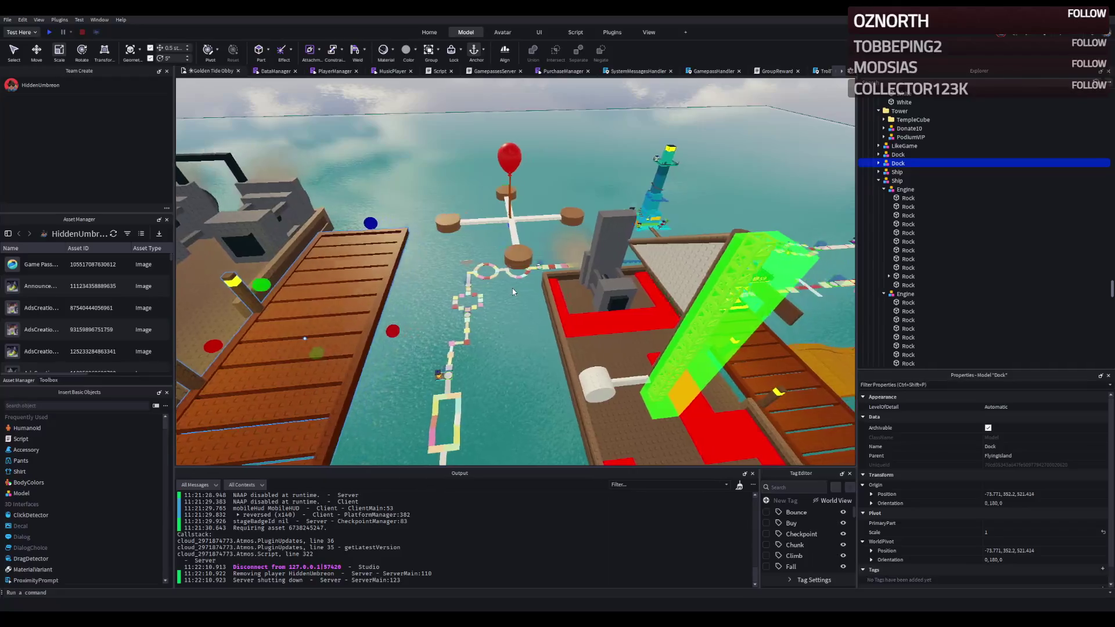
{"action": "key", "text": "d"}
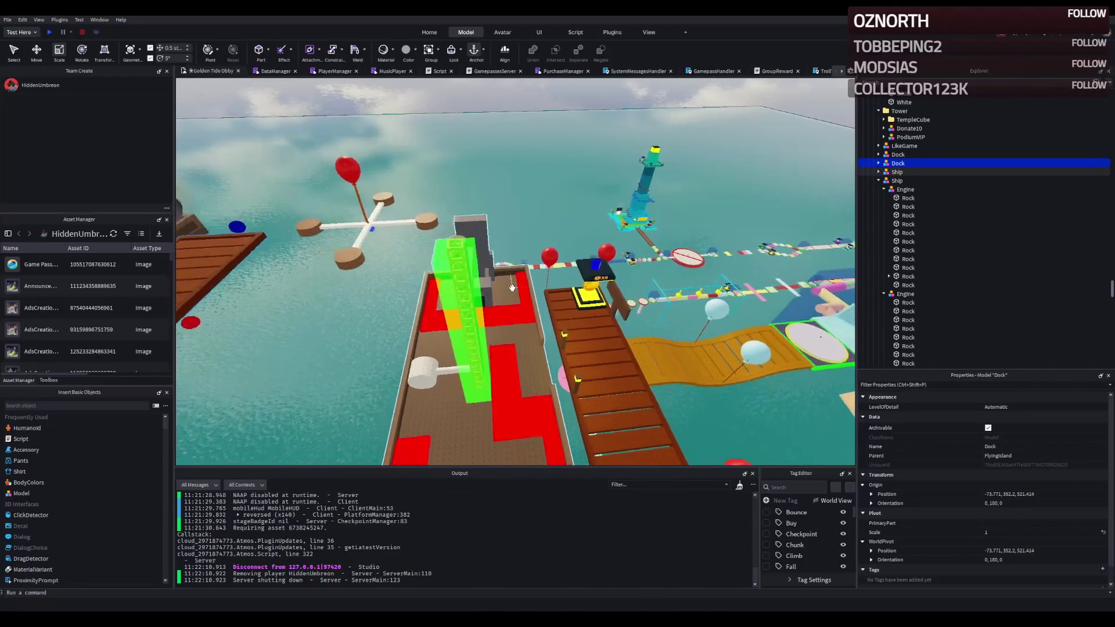
{"action": "key", "text": "a"}
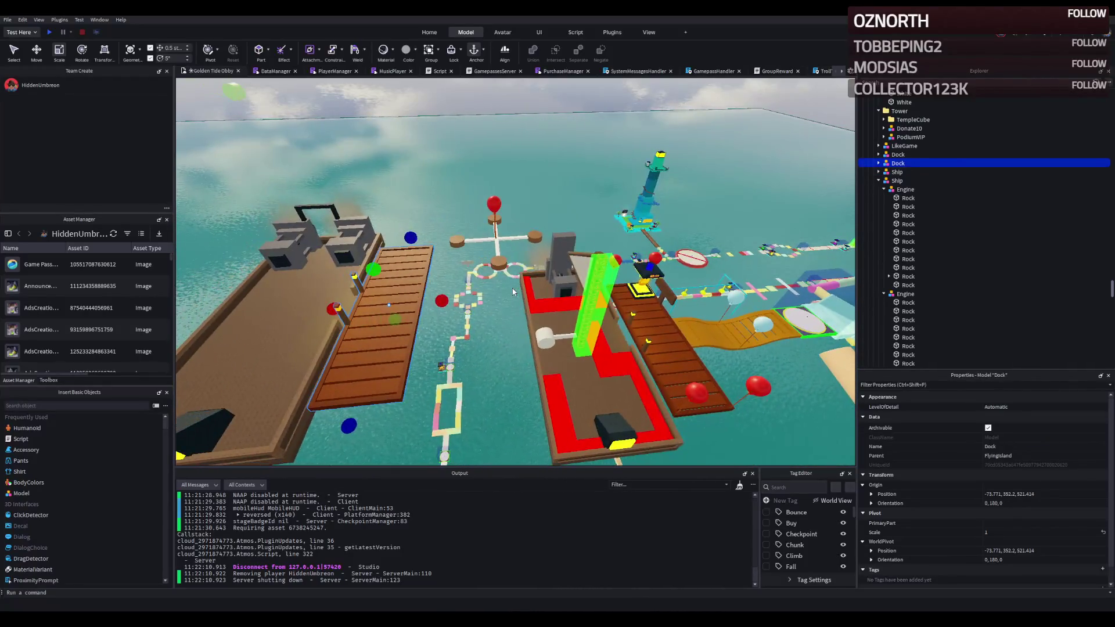
{"action": "key", "text": "w"}
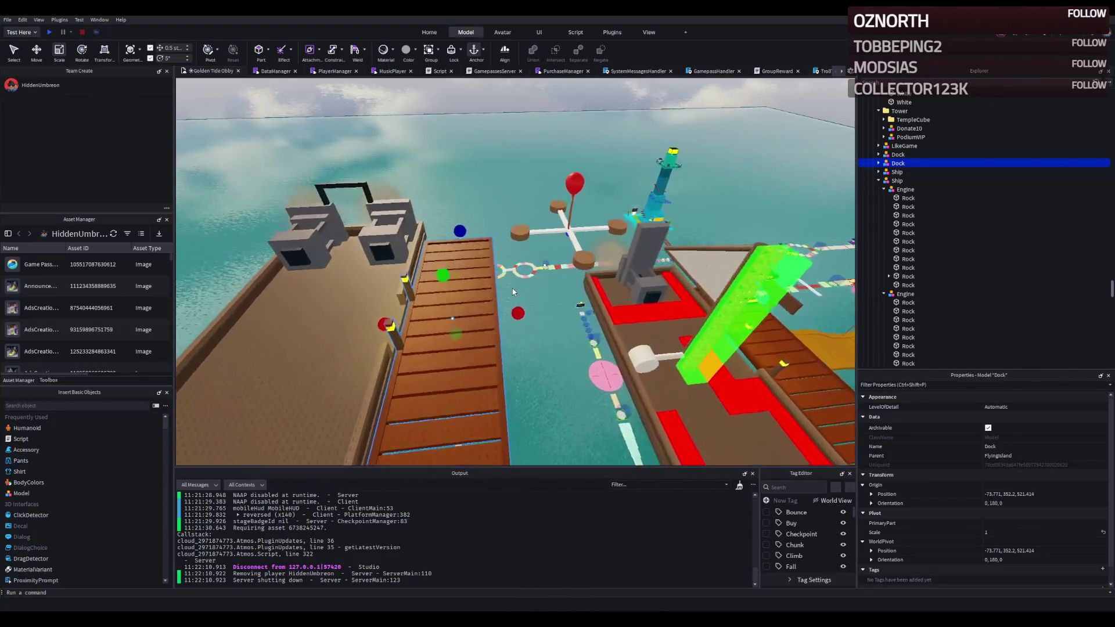
{"action": "key", "text": "w"}
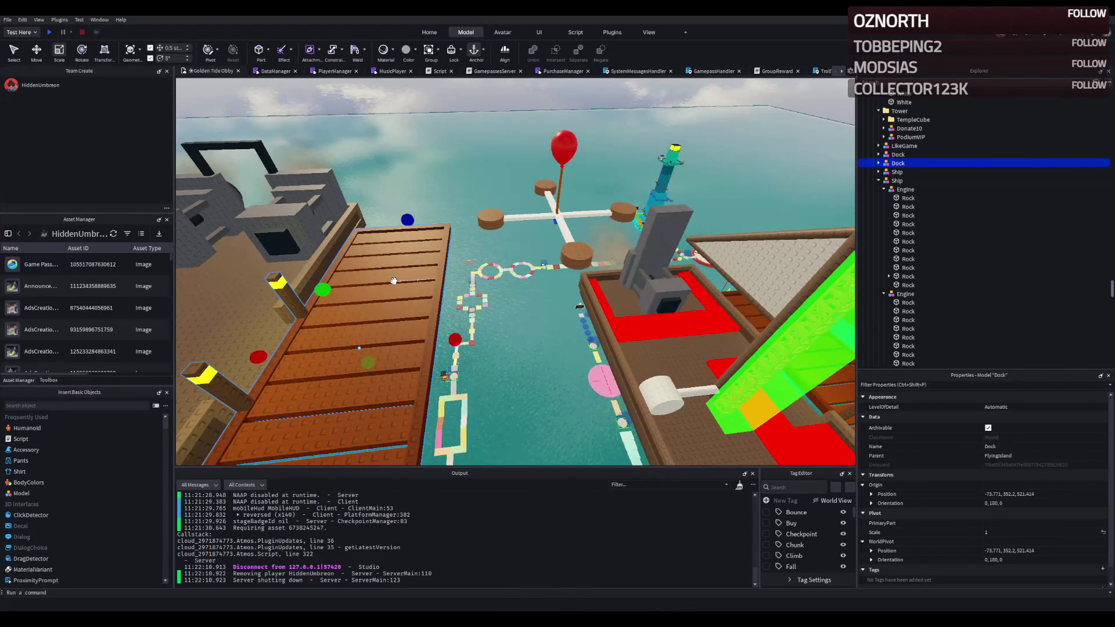
{"action": "left_click", "coordinate": [393, 280]}
{"action": "key", "text": "Right"}
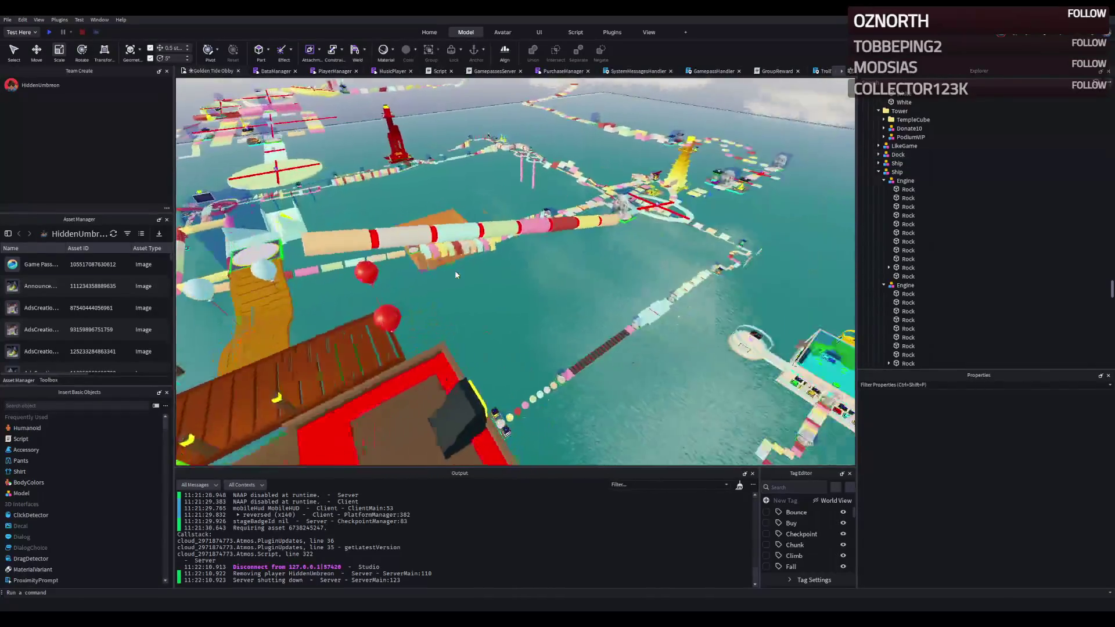
{"action": "key", "text": "w"}
{"action": "key", "text": "Left"}
{"action": "key", "text": "w"}
{"action": "key", "text": "w"}
{"action": "key", "text": "Right"}
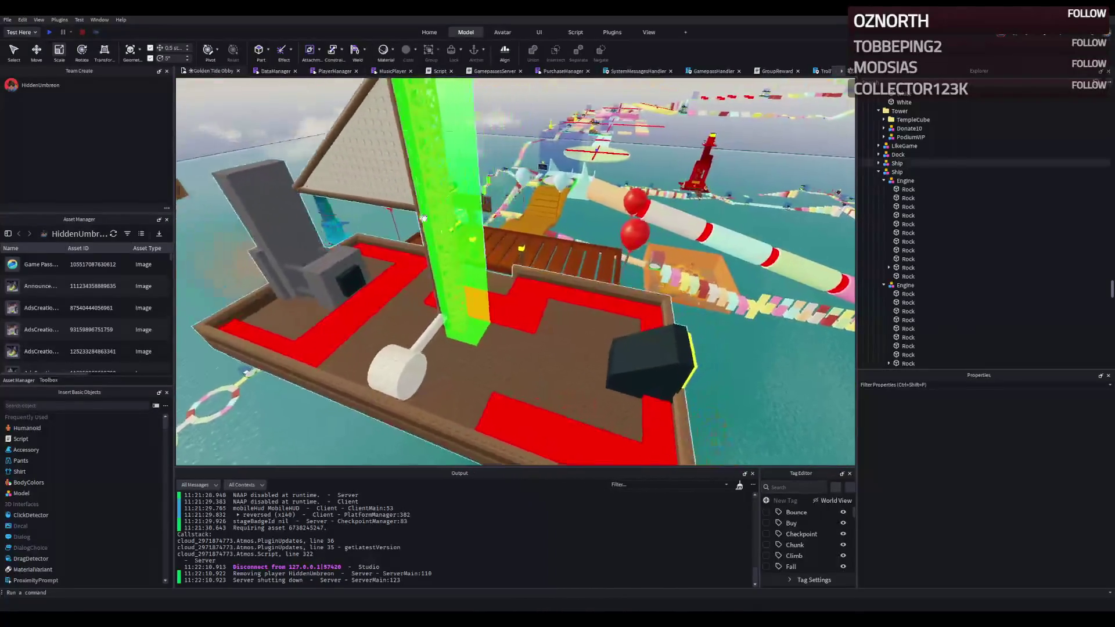
{"action": "key", "text": "Left"}
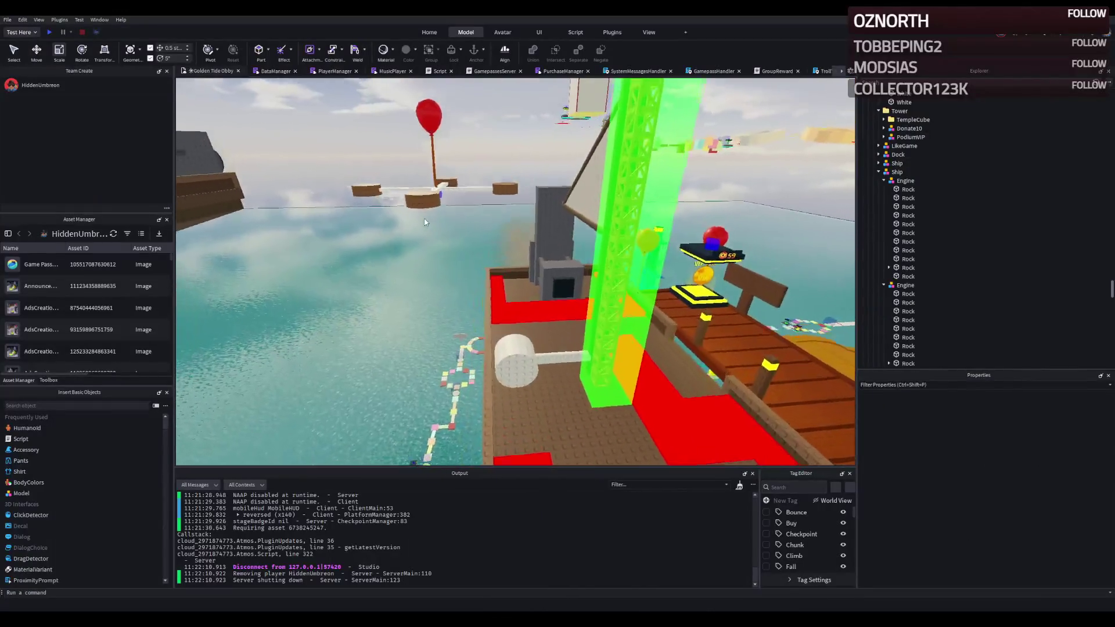
{"action": "key", "text": "Left"}
{"action": "key", "text": "Right"}
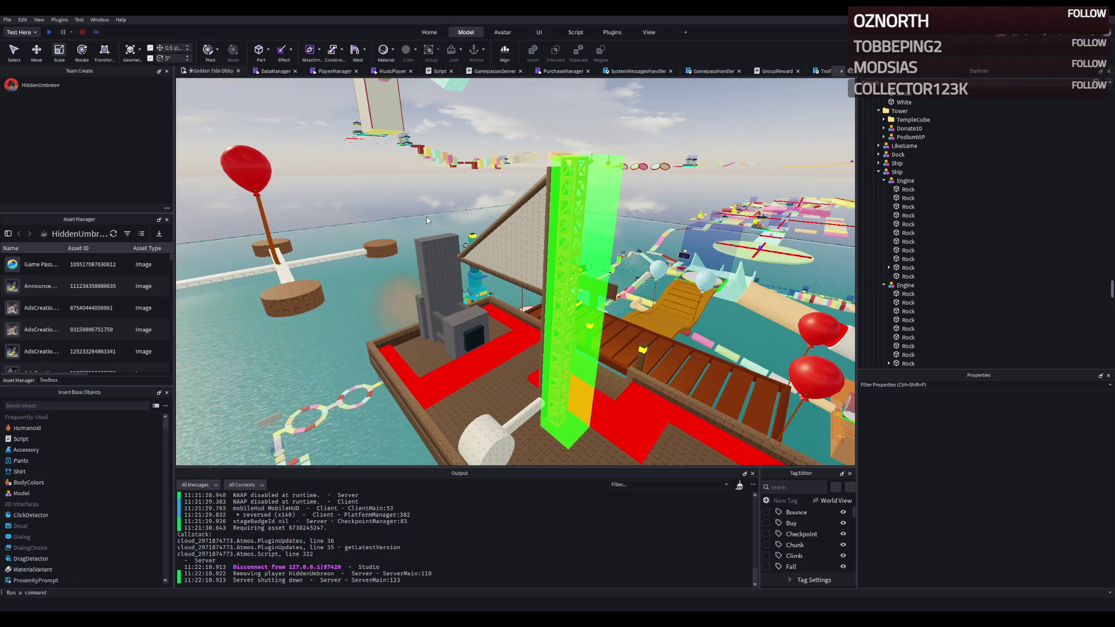
{"action": "key", "text": "Left"}
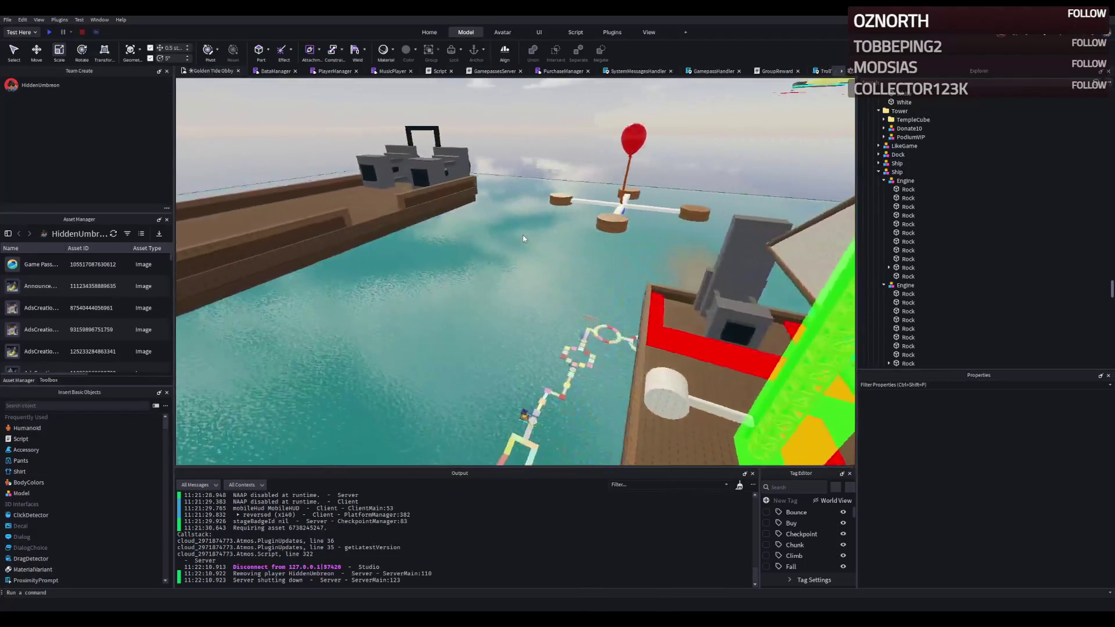
{"action": "key", "text": "w"}
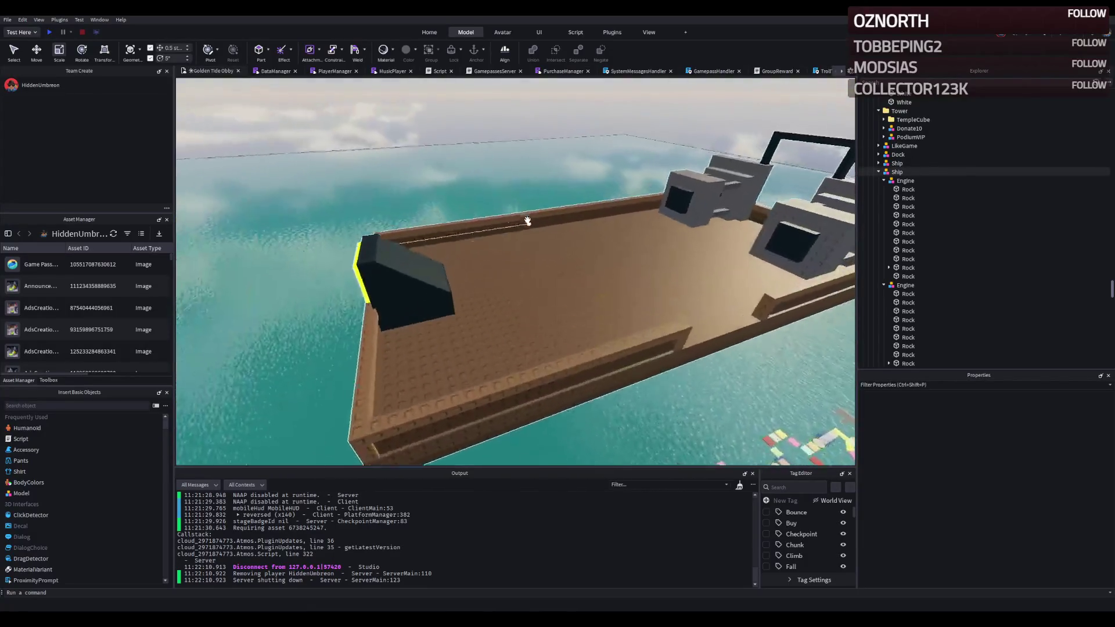
{"action": "key", "text": "w"}
{"action": "key", "text": "Right"}
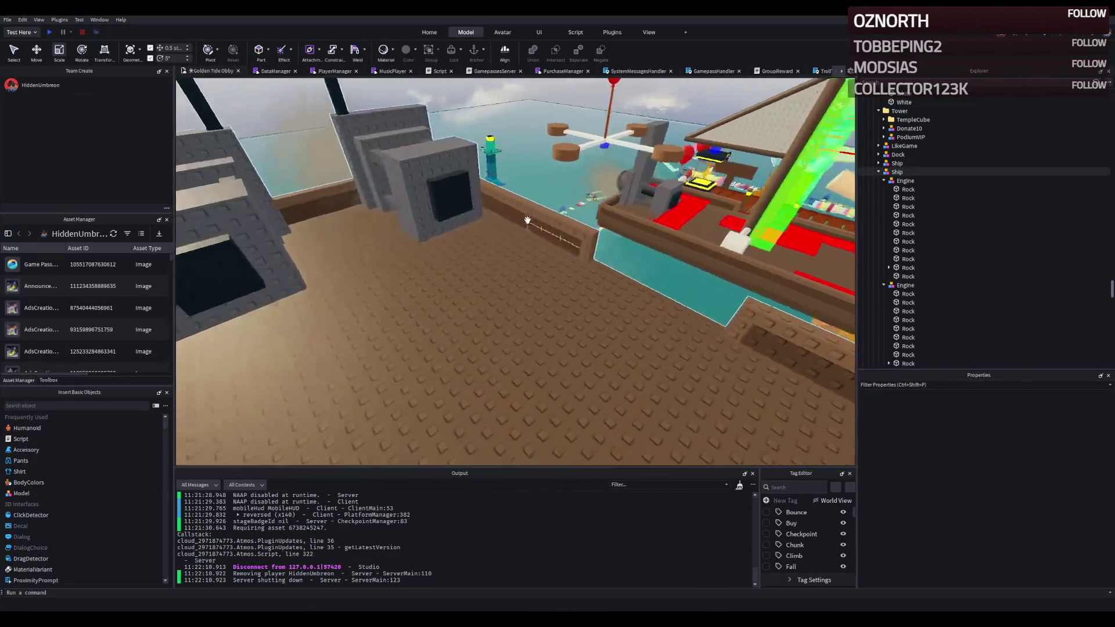
{"action": "key", "text": "w"}
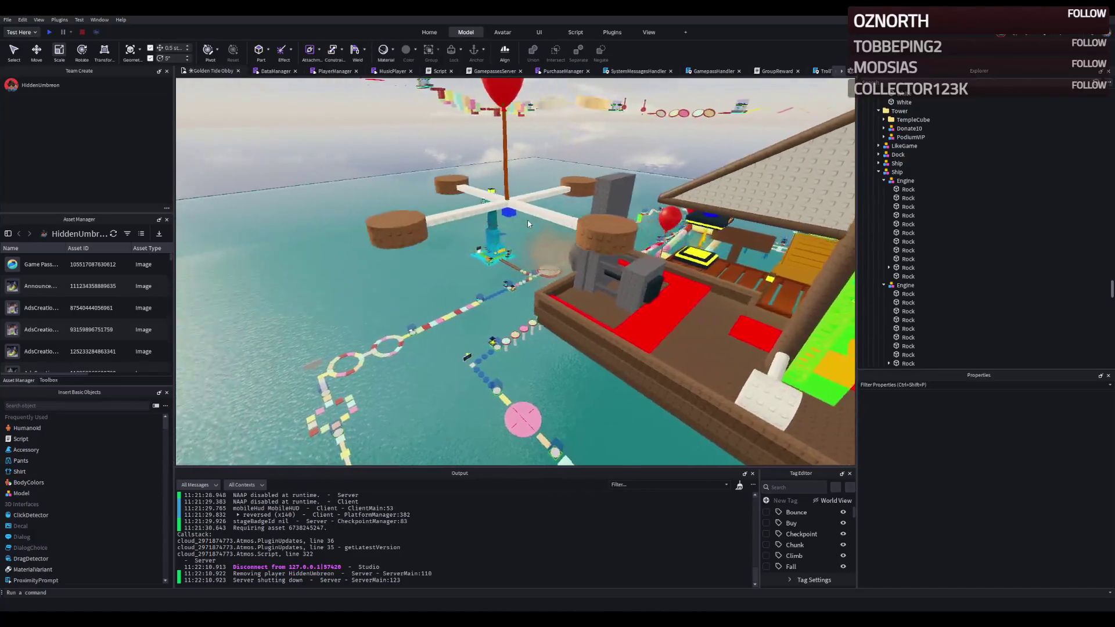
{"action": "key", "text": "w"}
{"action": "key", "text": "Right"}
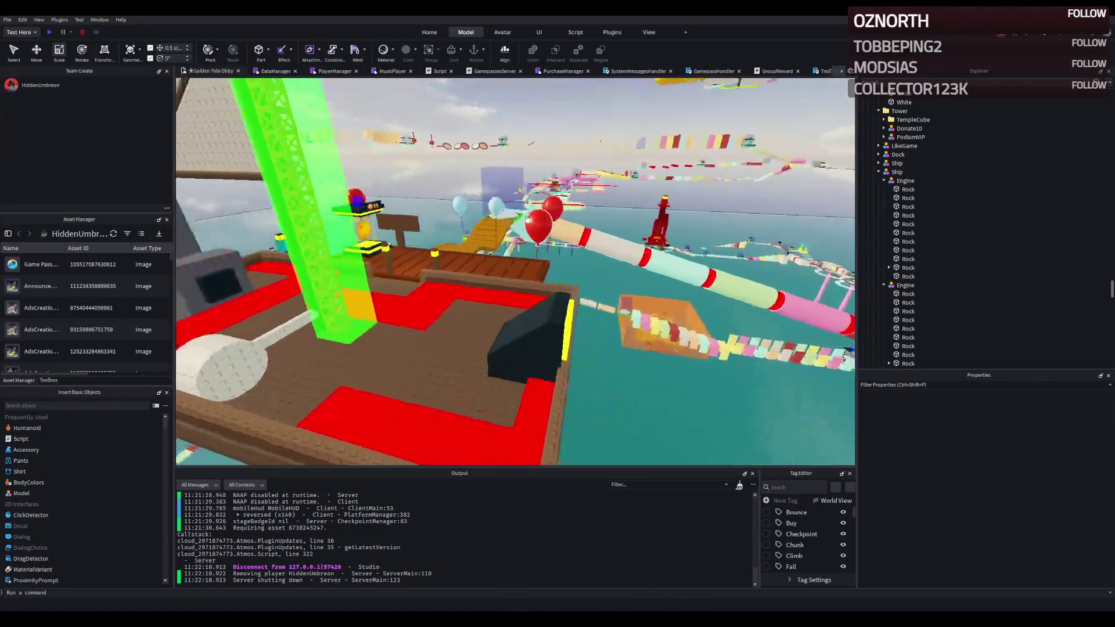
{"action": "key", "text": "w"}
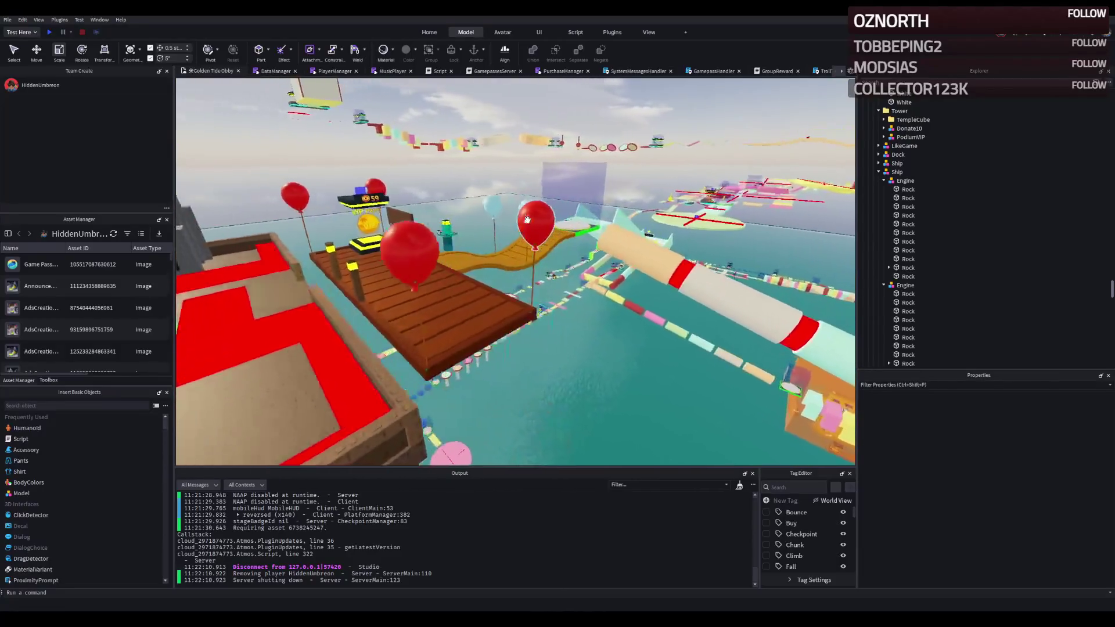
{"action": "key", "text": "w"}
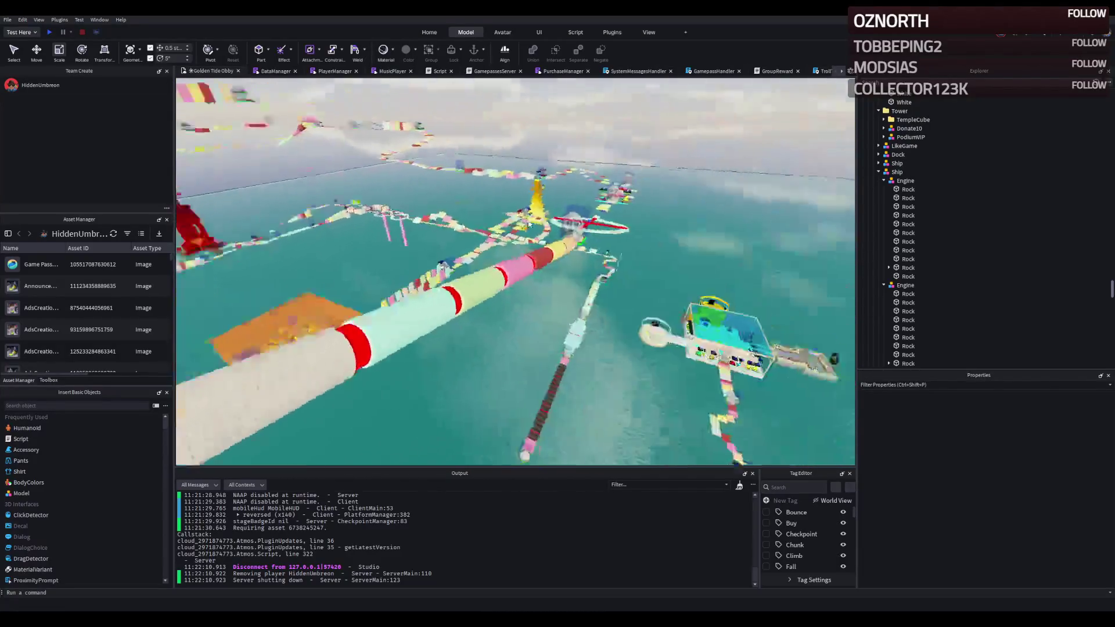
{"action": "key", "text": "w"}
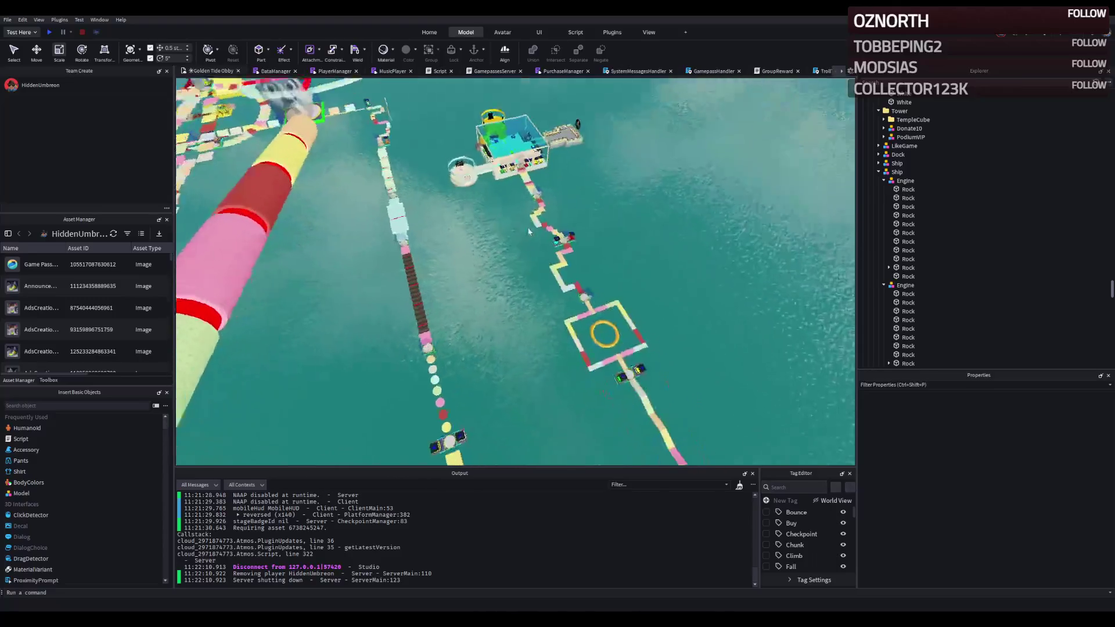
{"action": "key", "text": "w"}
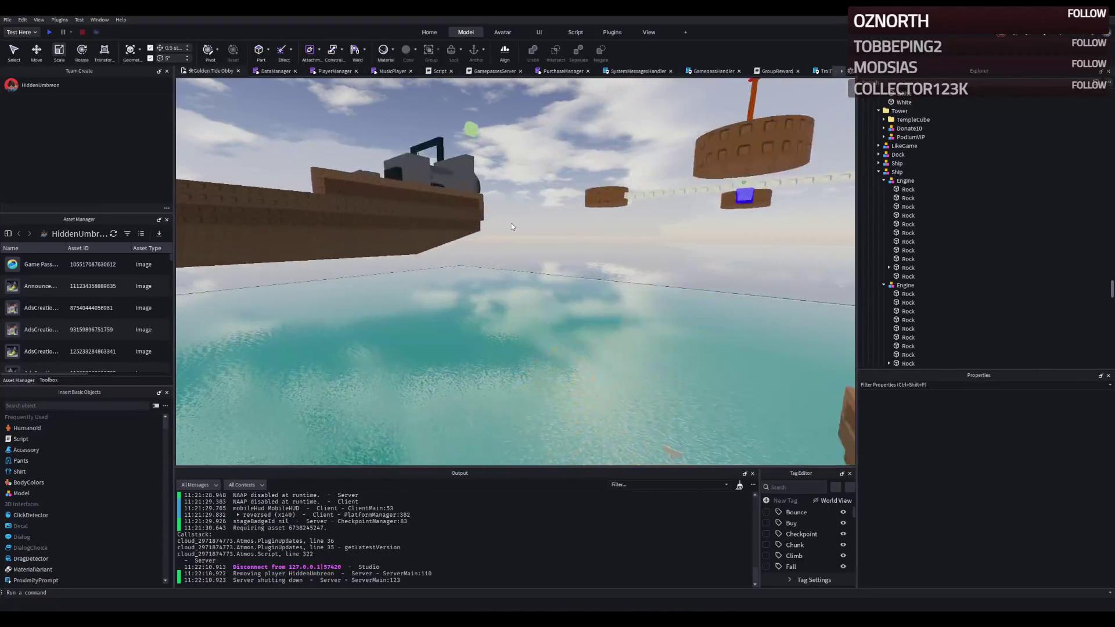
{"action": "key", "text": "w"}
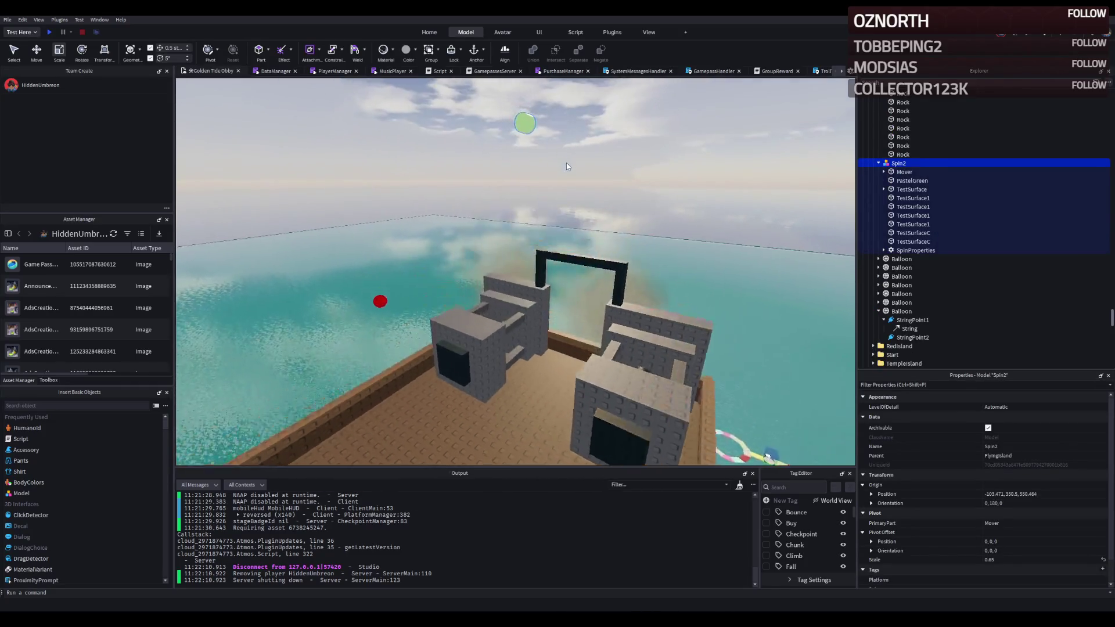
Step: Fly the camera from the ship up over its deck to the red-cross platform on the course
{"action": "key", "text": "s"}
{"action": "key", "text": "Delete"}
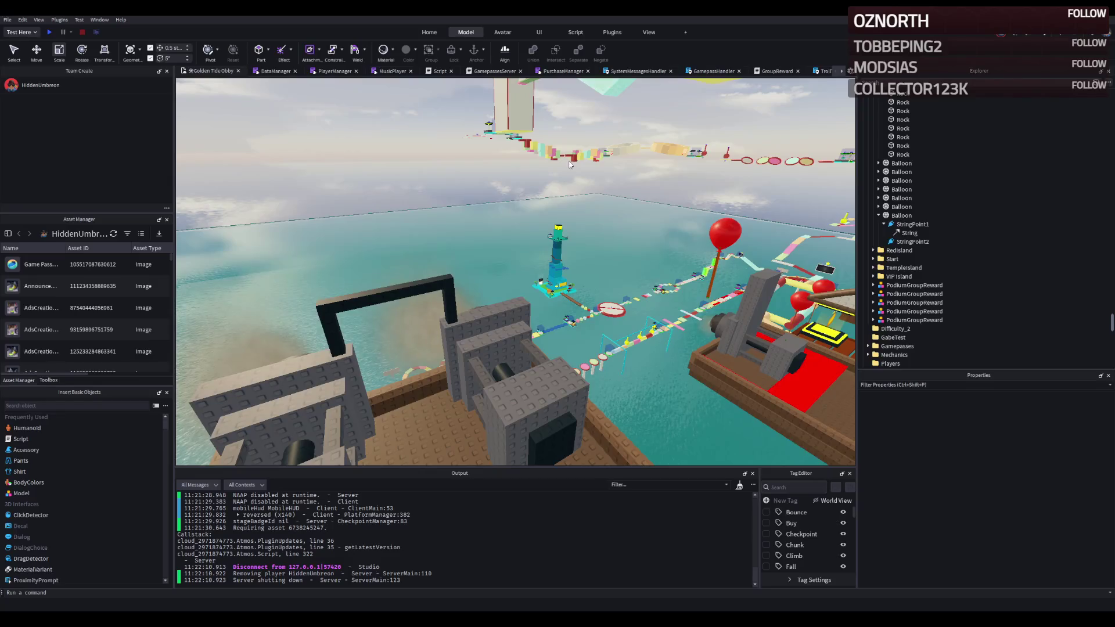
{"action": "left_click_drag", "start_coordinate": [726, 154], "coordinate": [558, 154]}
{"action": "key", "text": "s"}
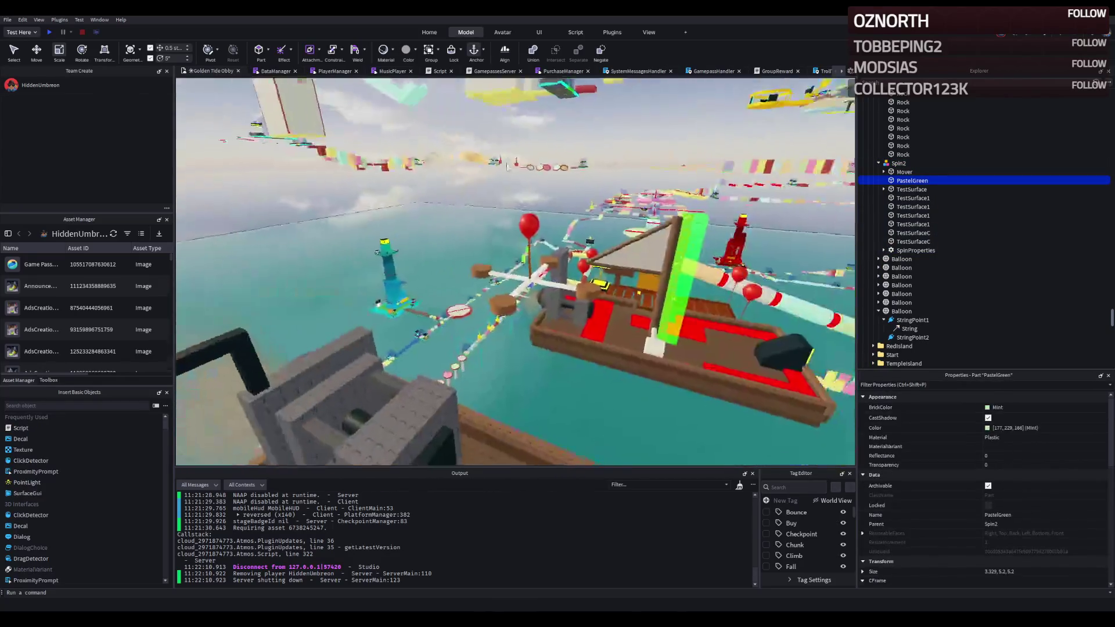
{"action": "key", "text": "Delete"}
{"action": "key", "text": "w"}
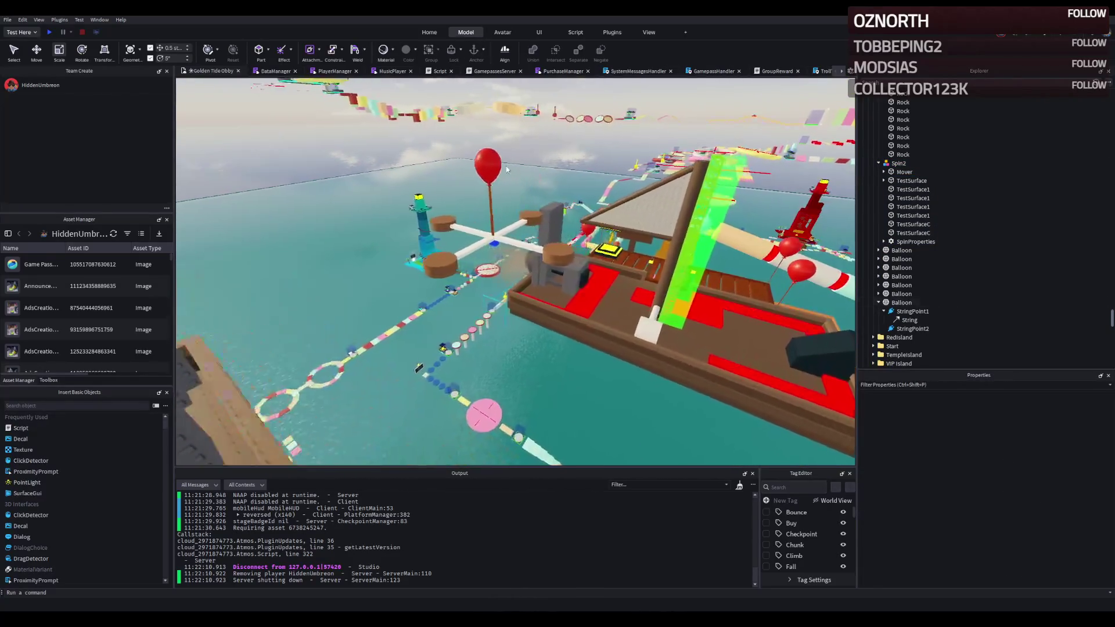
{"action": "key", "text": "w"}
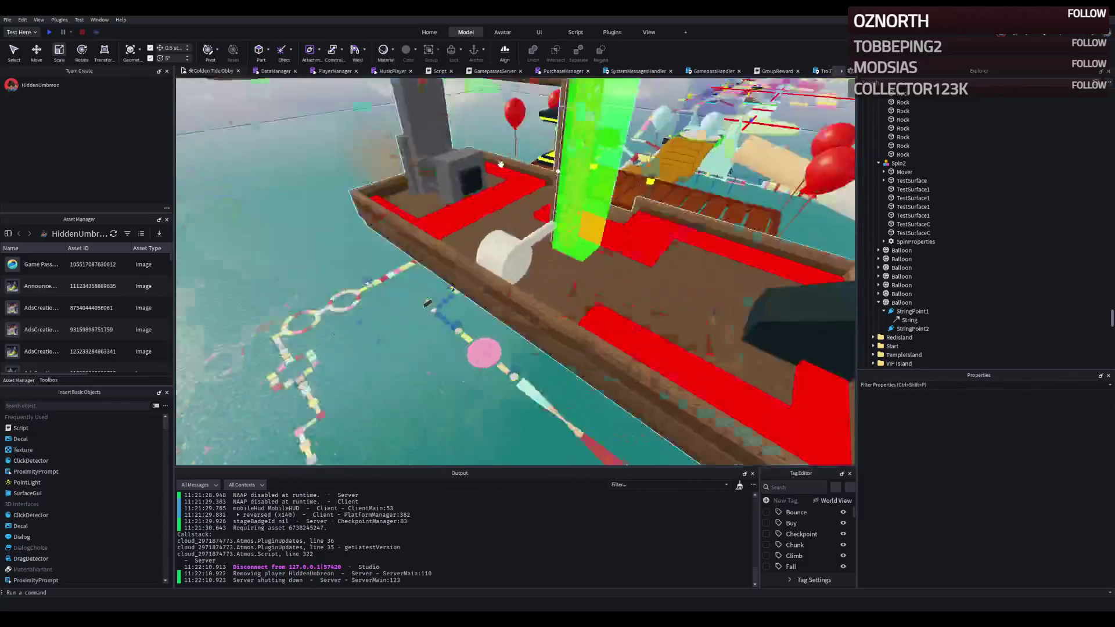
{"action": "key", "text": "w"}
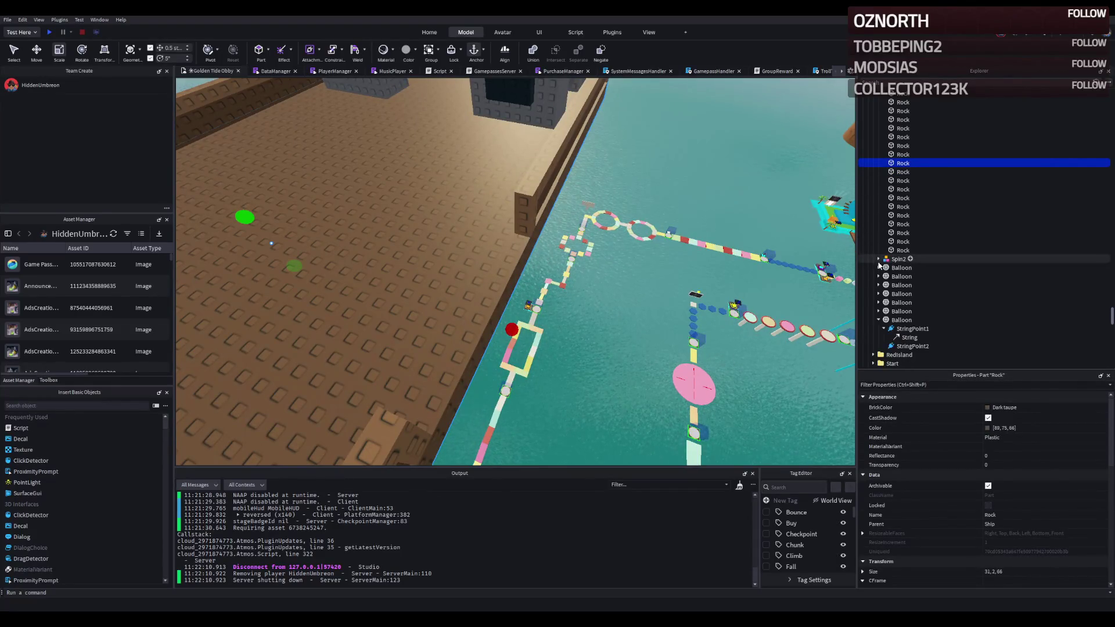
{"action": "key", "text": "f"}
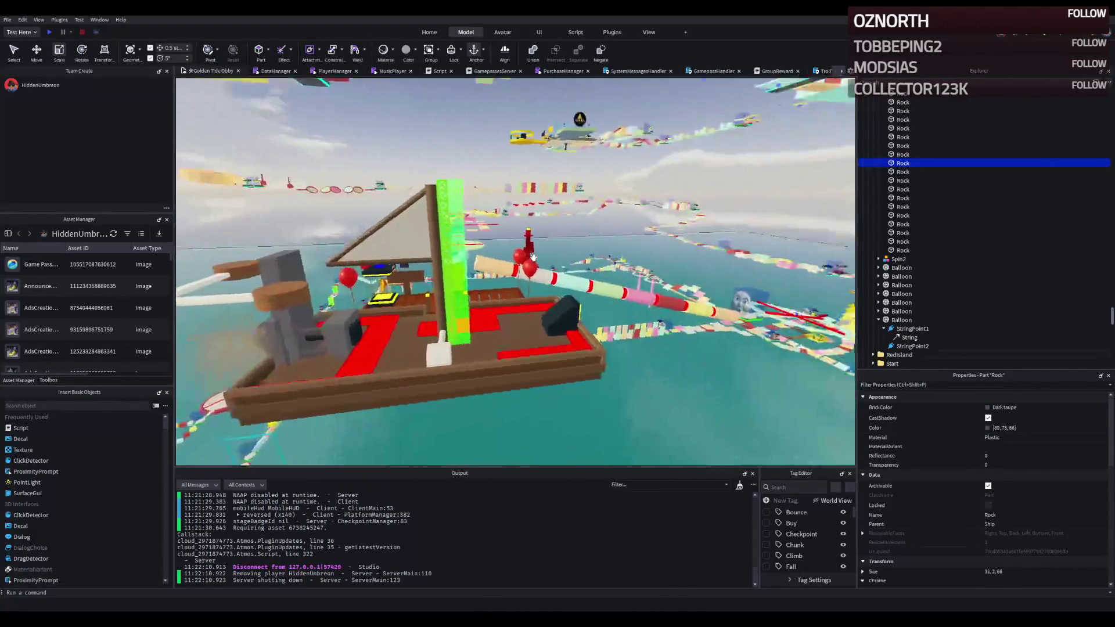
{"action": "key", "text": "w"}
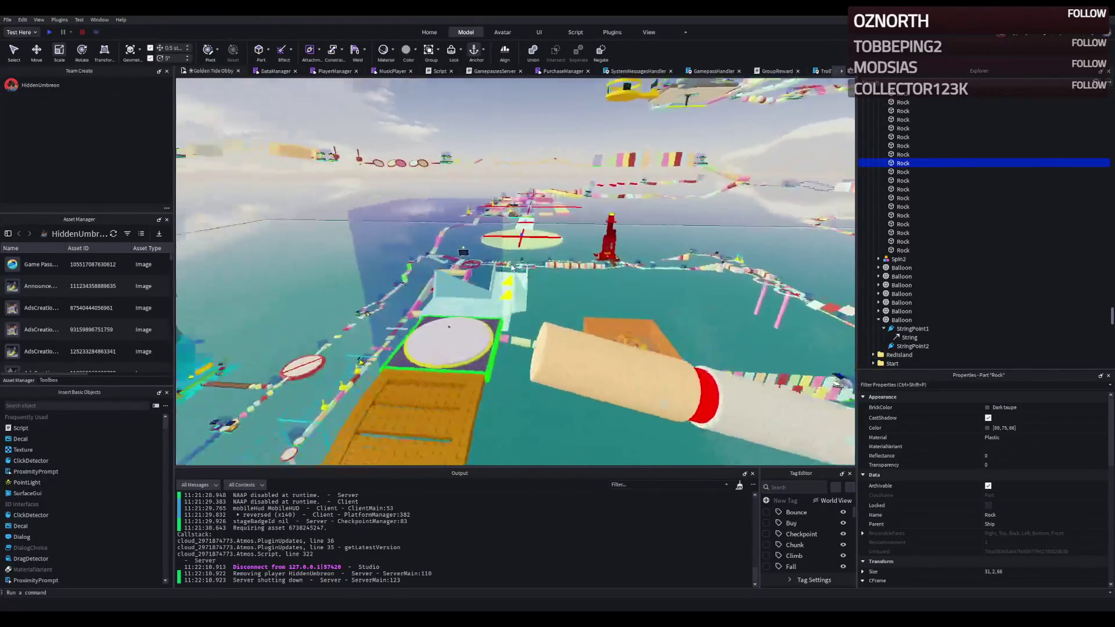
{"action": "key", "text": "w"}
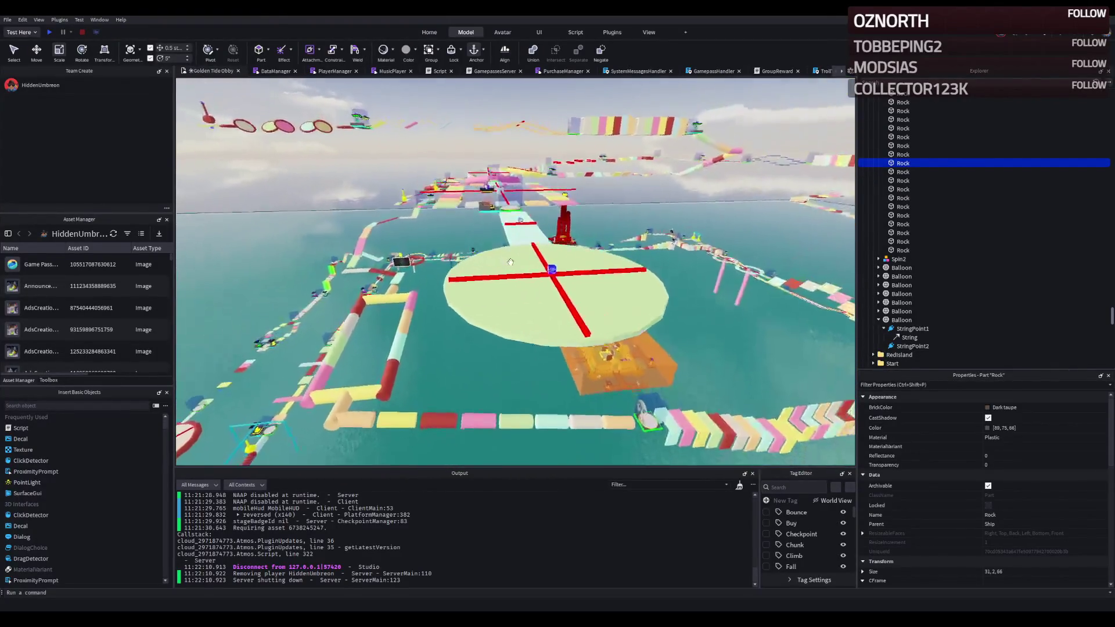
{"action": "key", "text": "w"}
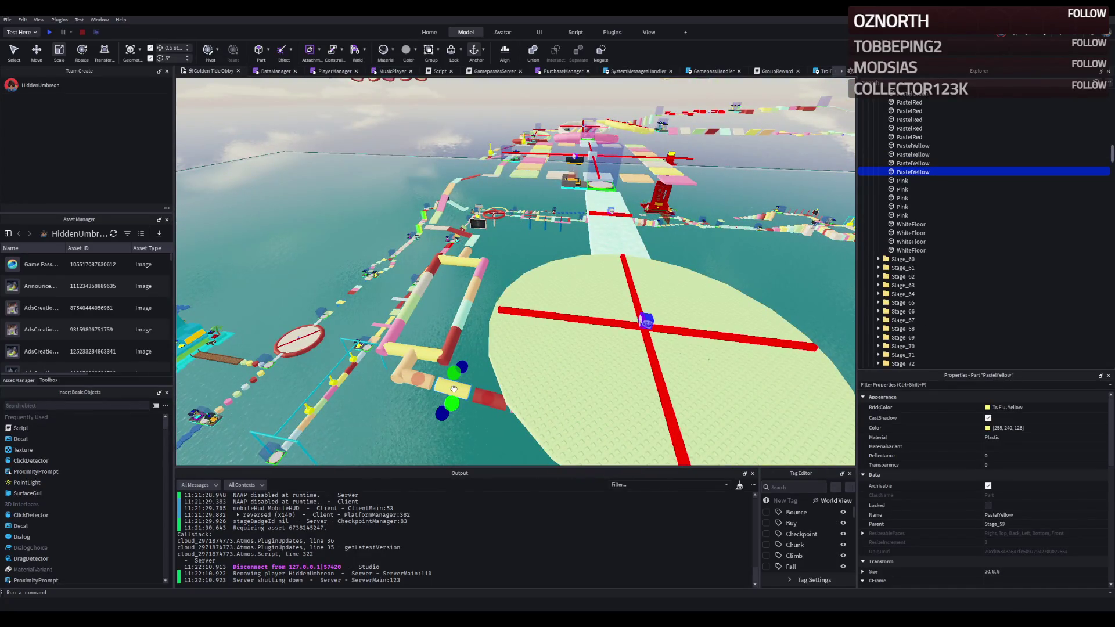
Step: Focus the view on the PastelYellow piece placed on the ship's deck
{"action": "key", "text": "f"}
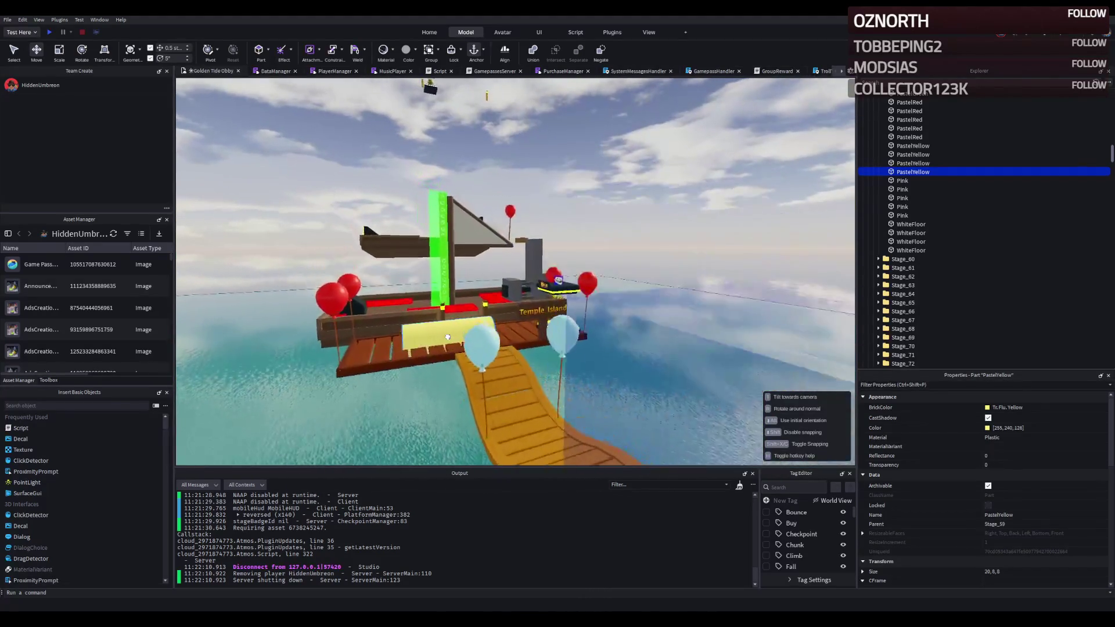
{"action": "scroll", "coordinate": [452, 348], "scroll_direction": "up", "scroll_amount": 3}
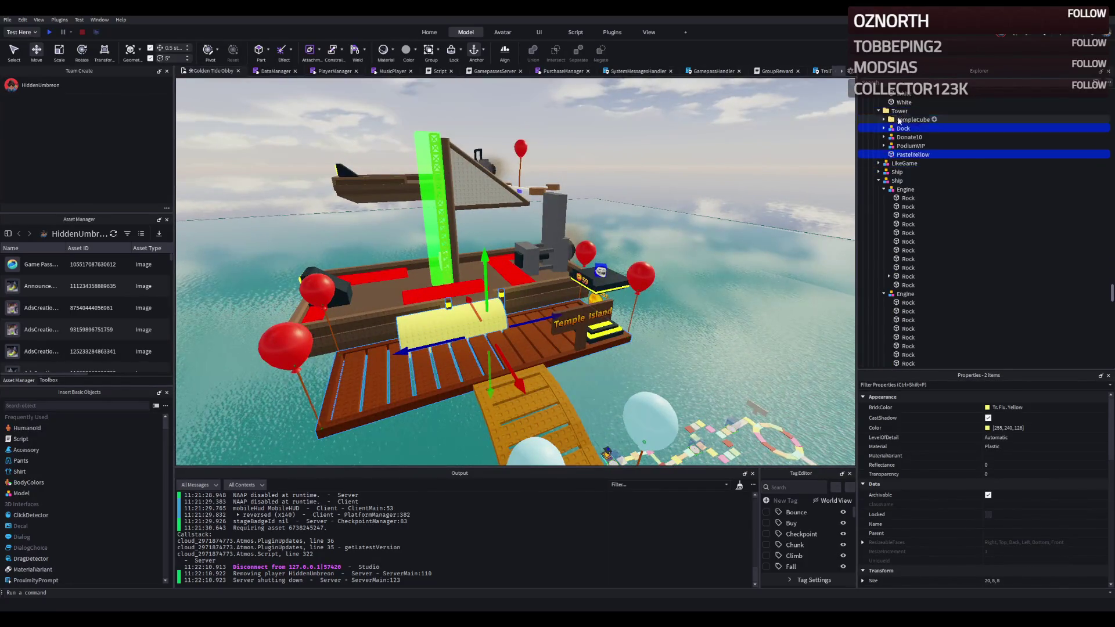
{"action": "key", "text": "f"}
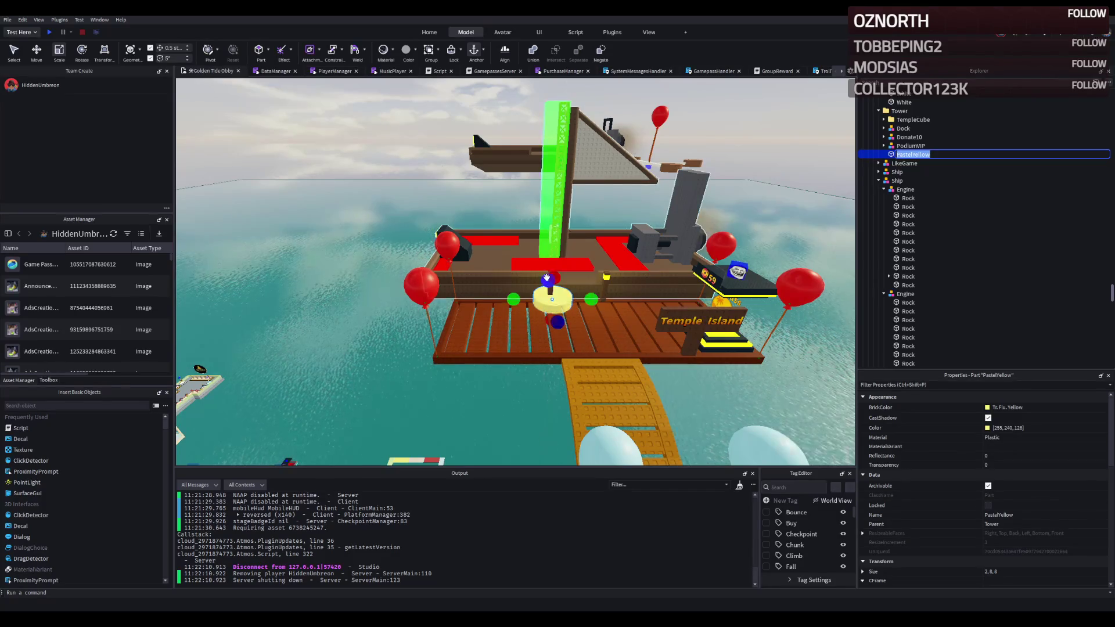
Step: Drag the yellow cylinder off the deck and over the water toward the brown disc platform
{"action": "left_click_drag", "start_coordinate": [565, 303], "coordinate": [599, 300]}
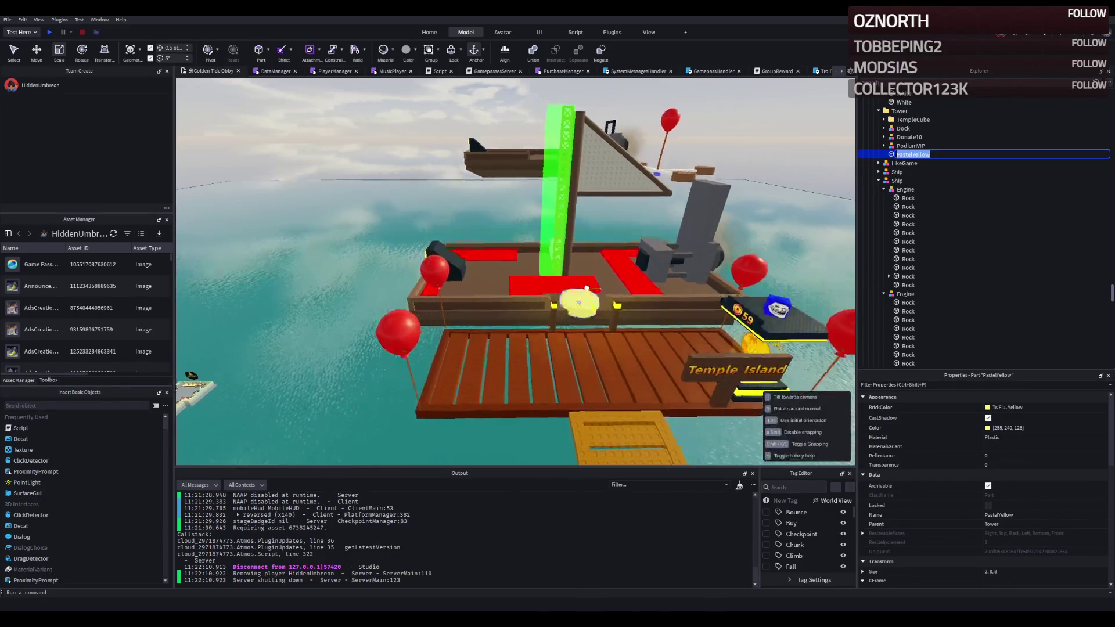
{"action": "key", "text": "w"}
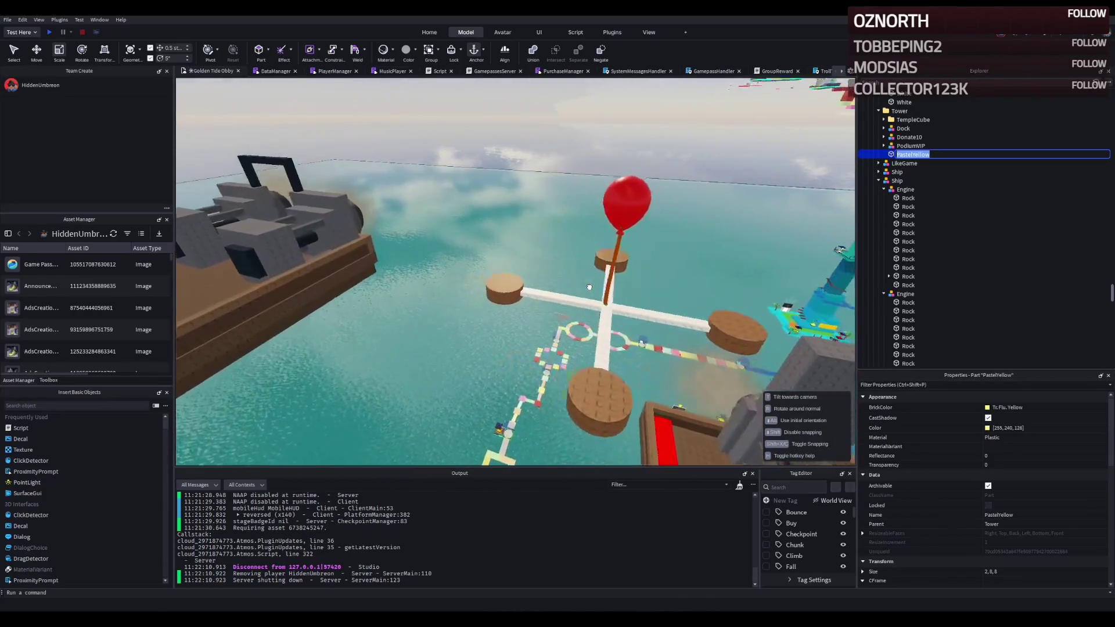
{"action": "left_click_drag", "start_coordinate": [586, 289], "coordinate": [507, 282]}
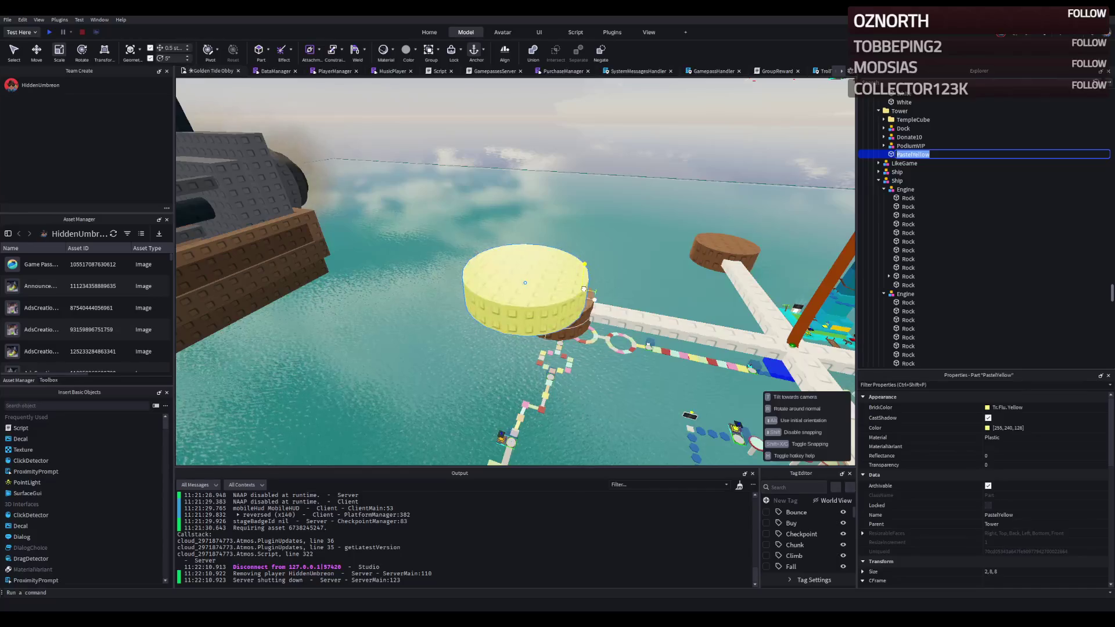
{"action": "key", "text": "q"}
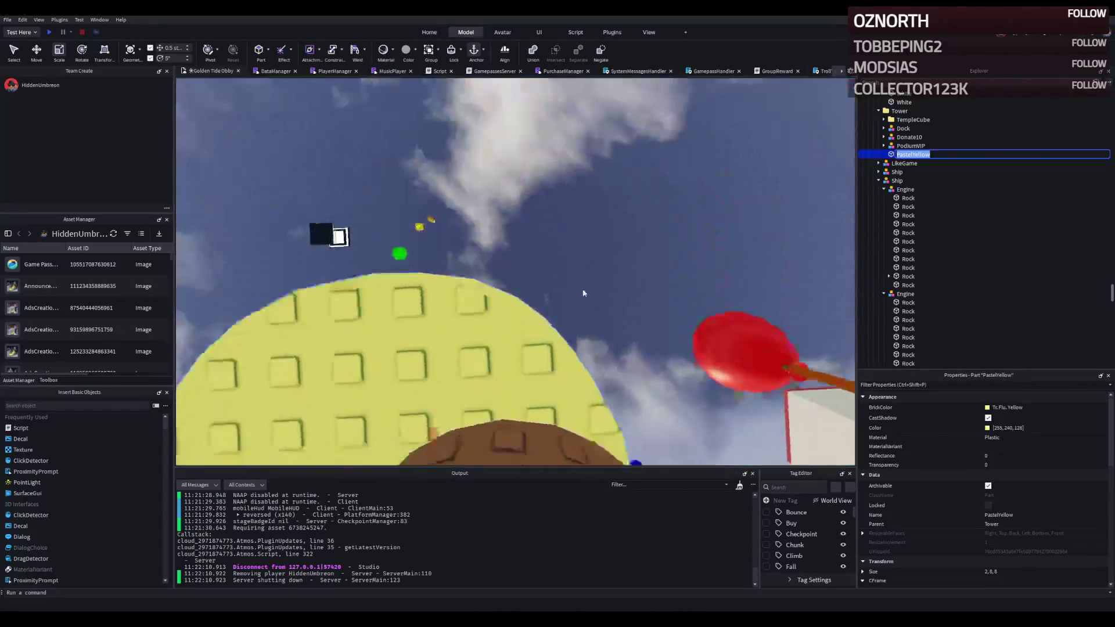
{"action": "left_click_drag", "start_coordinate": [411, 251], "coordinate": [472, 302]}
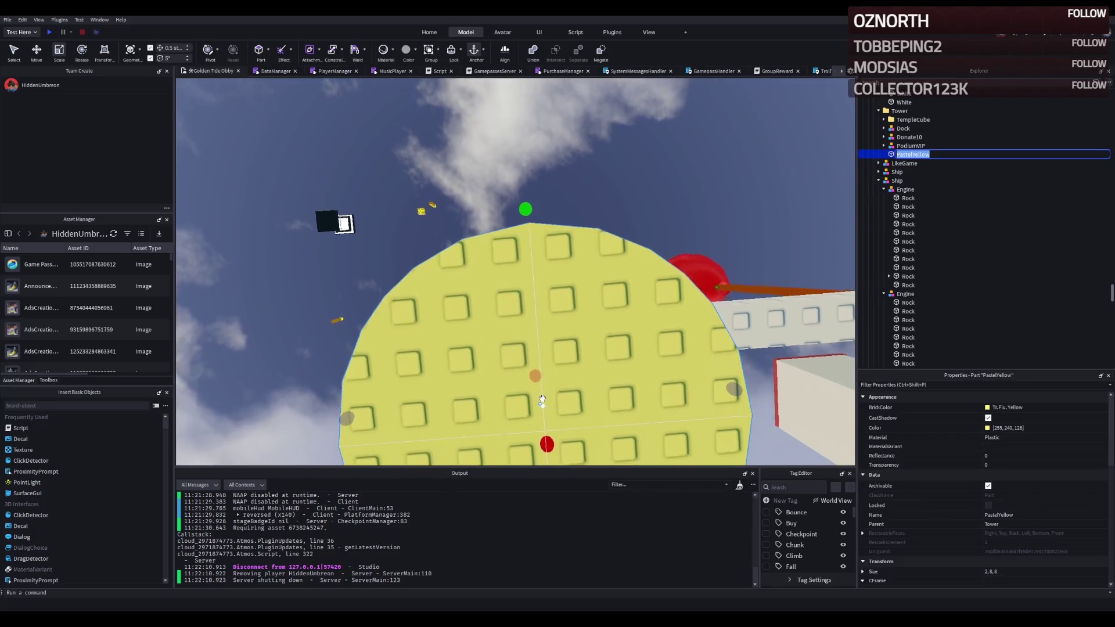
{"action": "key", "text": "e"}
Step: Switch to the Move tool, look top-down, and read the brown disc's Position in Properties
{"action": "key", "text": "ctrl+2"}
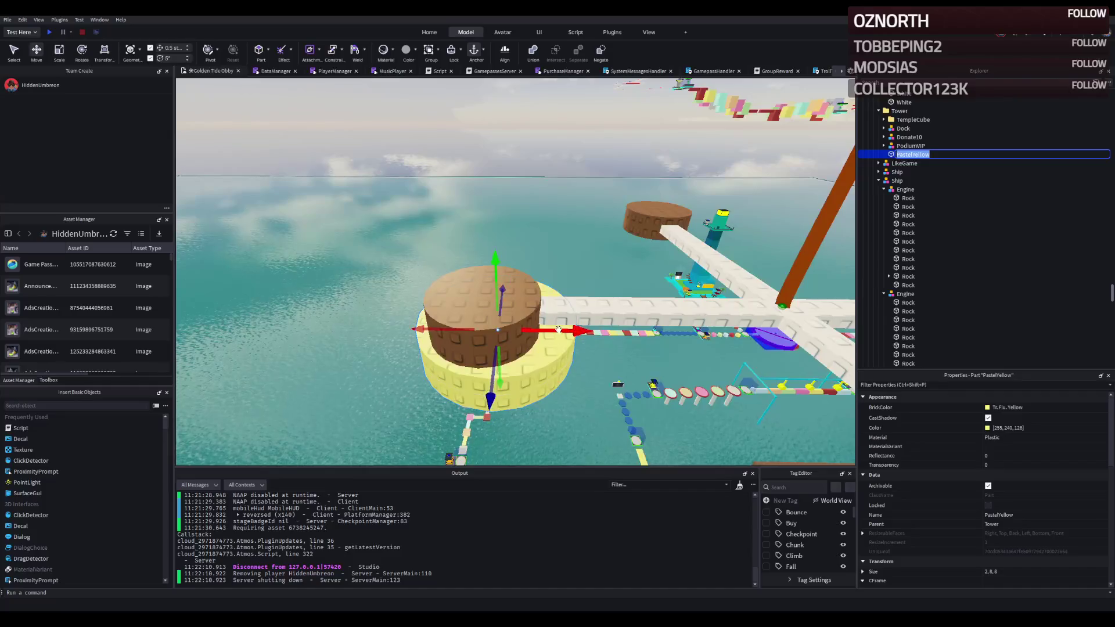
{"action": "key", "text": "e"}
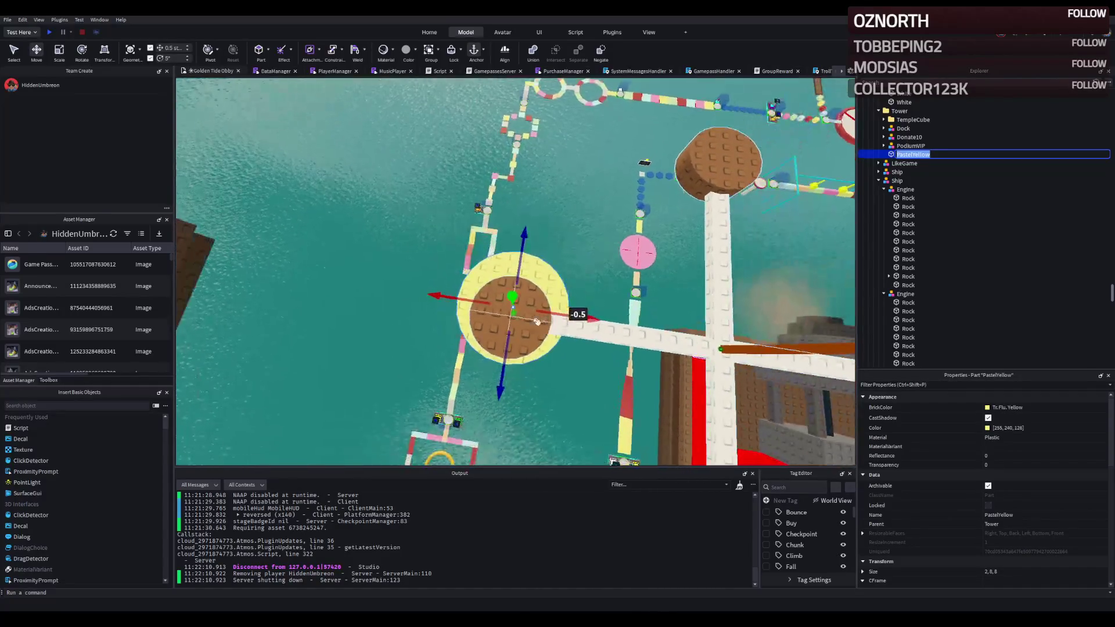
{"action": "key", "text": "e"}
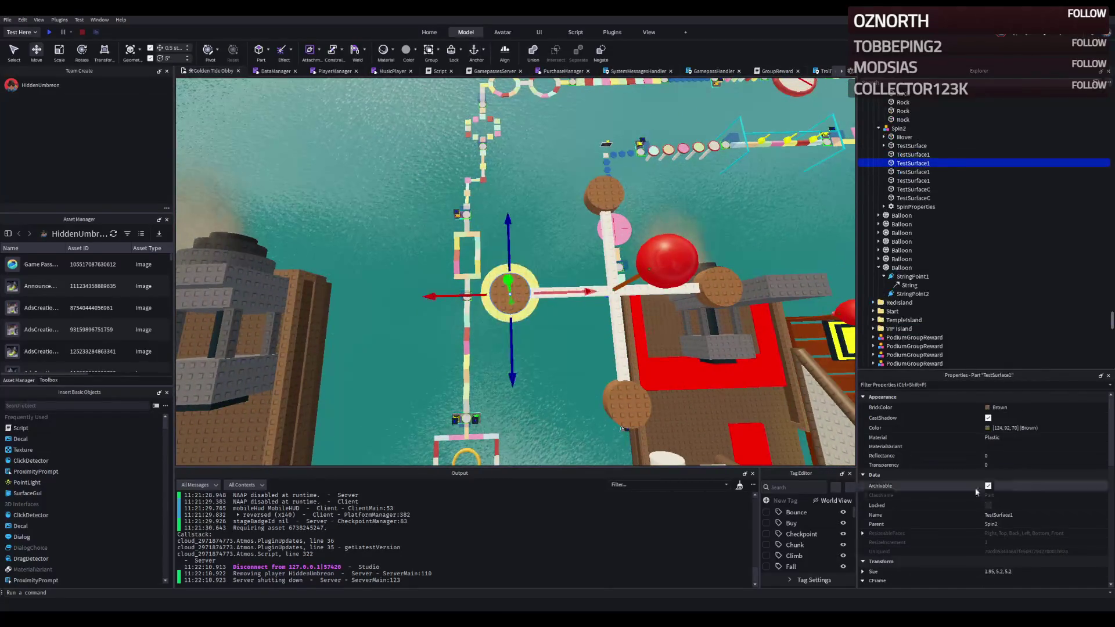
{"action": "scroll", "coordinate": [1039, 558], "scroll_direction": "down", "scroll_amount": 1}
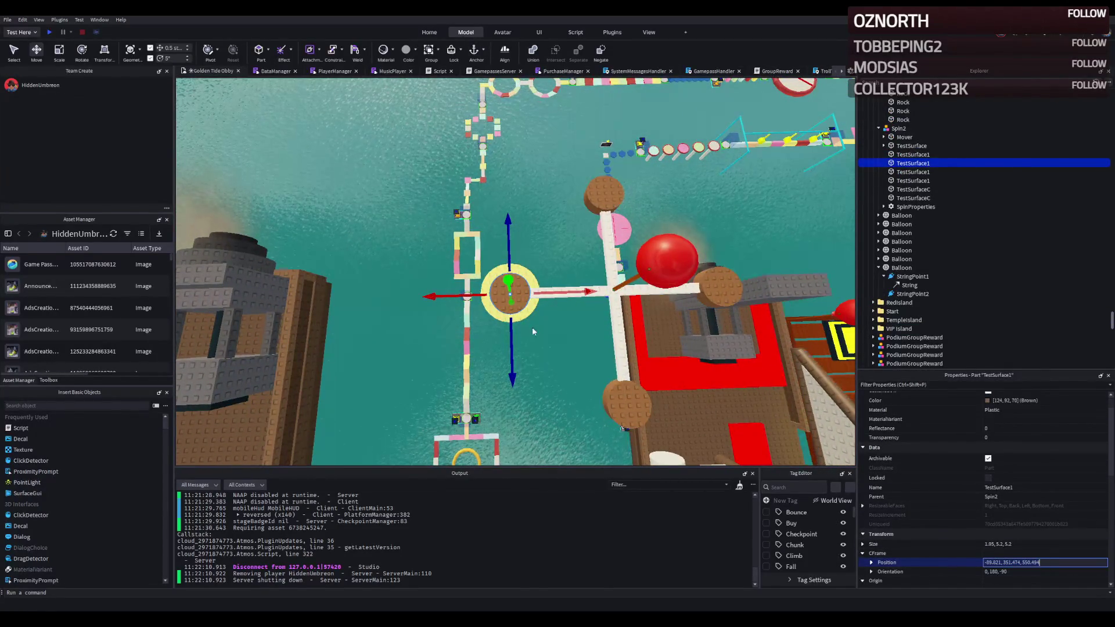
{"action": "left_click", "coordinate": [1069, 562]}
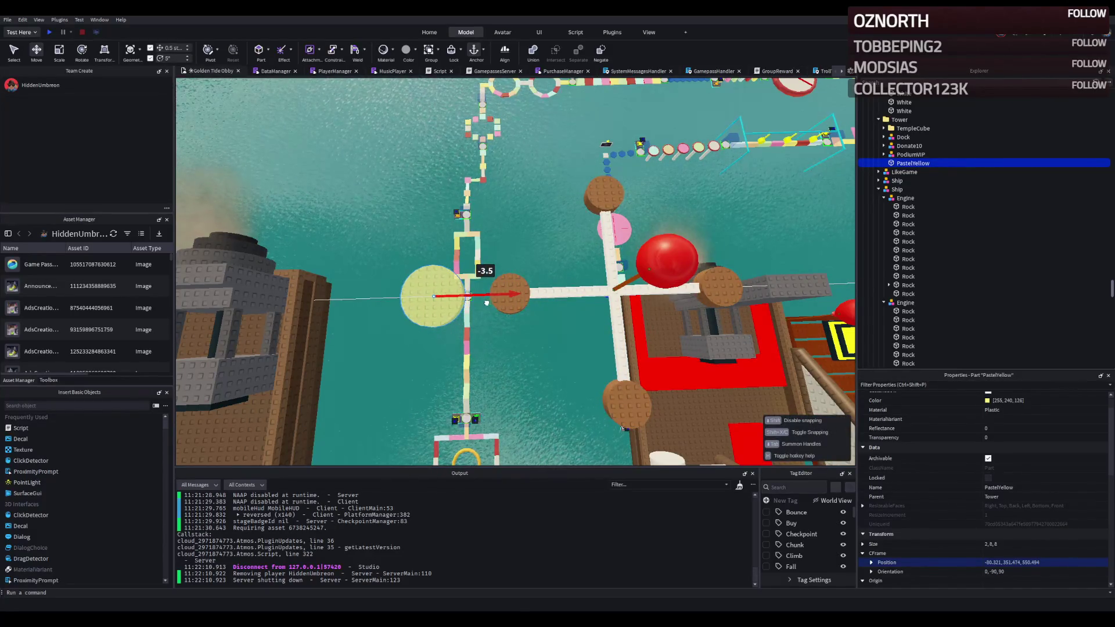
Step: Orbit around the yellow disc and slide it along the stepping-platform path
{"action": "right_click", "coordinate": [482, 304]}
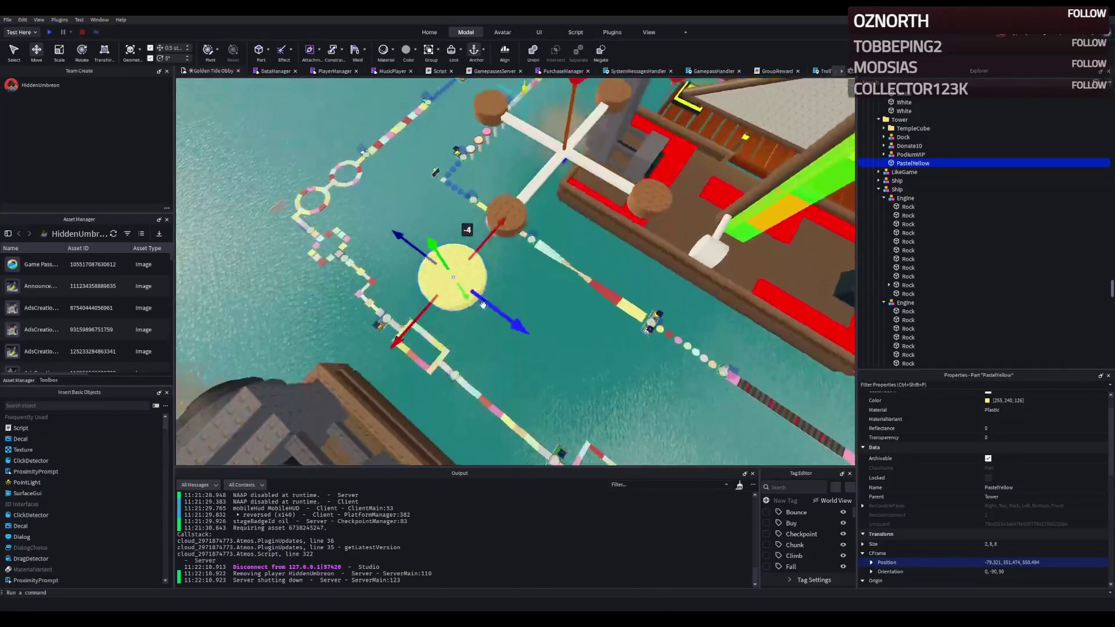
{"action": "right_click", "coordinate": [482, 307]}
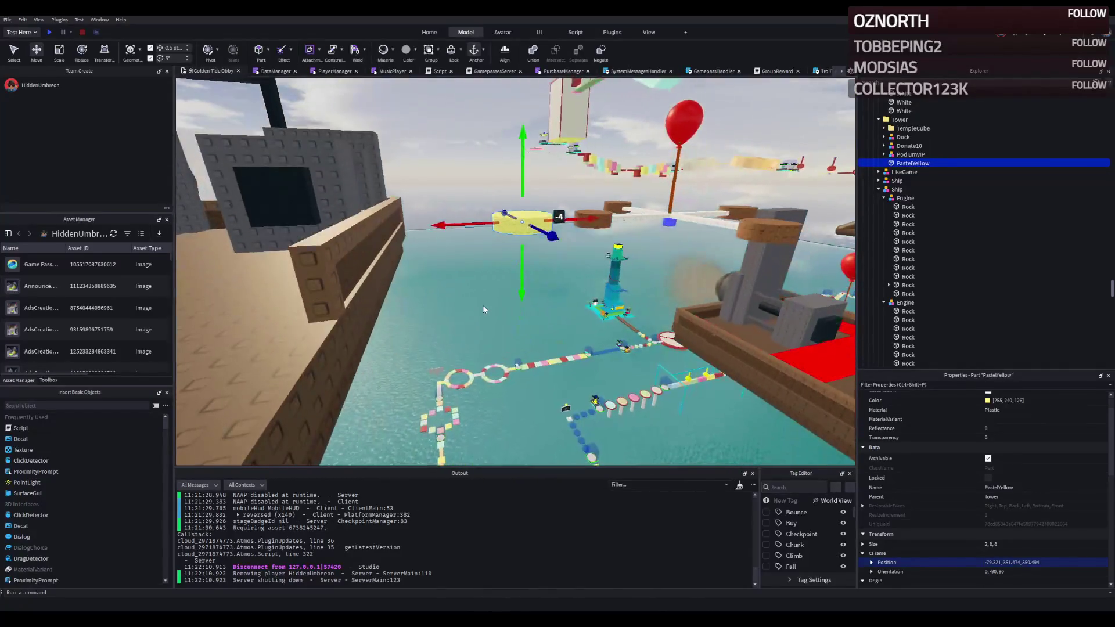
{"action": "right_click", "coordinate": [520, 201]}
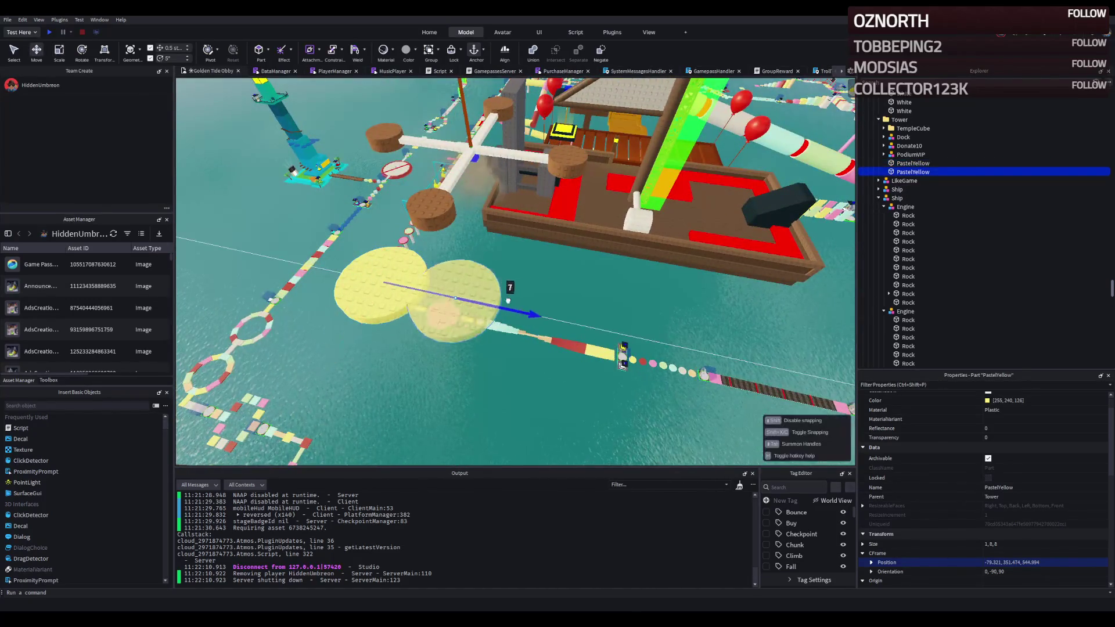
{"action": "right_click", "coordinate": [516, 301]}
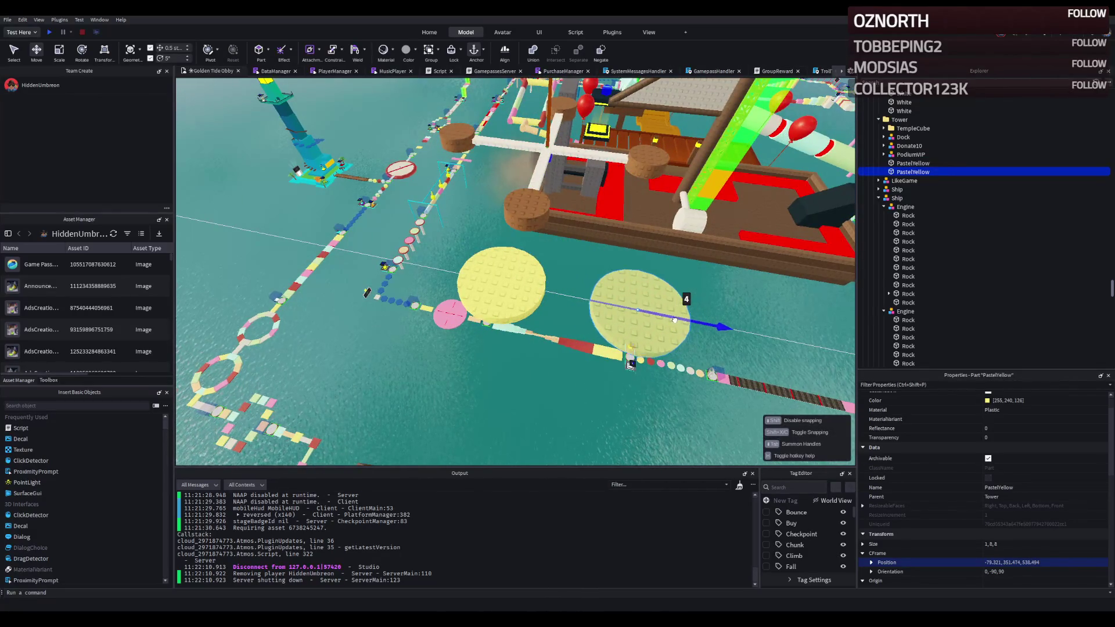
{"action": "right_click", "coordinate": [630, 365]}
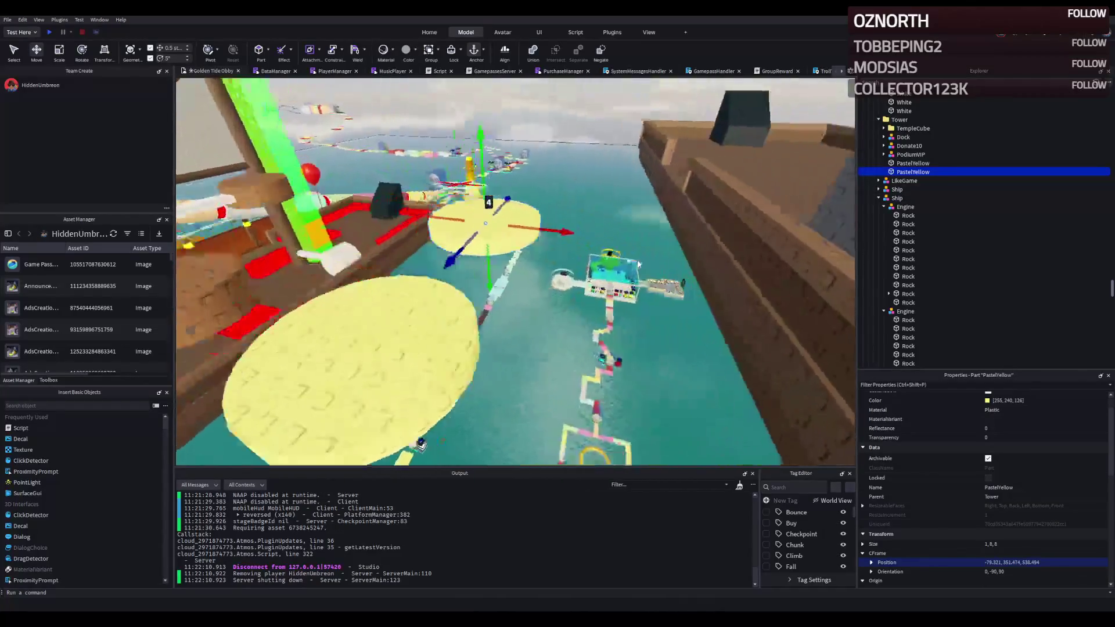
{"action": "right_click", "coordinate": [637, 262]}
{"action": "right_click", "coordinate": [649, 295]}
{"action": "left_click_drag", "start_coordinate": [608, 336], "coordinate": [605, 336]}
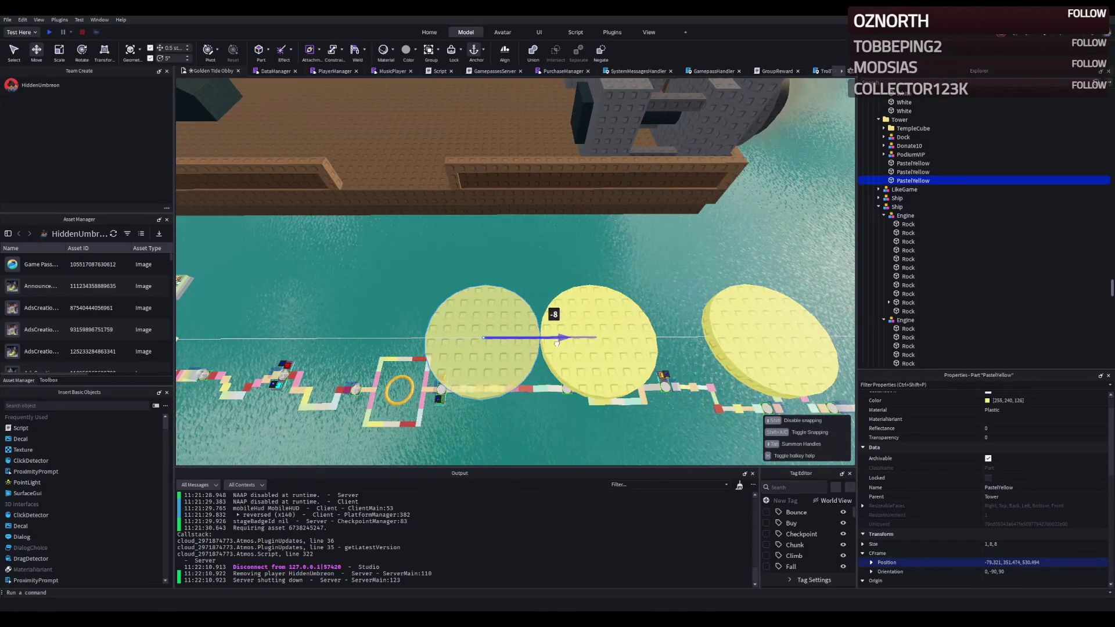
{"action": "left_click_drag", "start_coordinate": [508, 351], "coordinate": [499, 346]}
Step: View the disc row from water level, then space the disc along the path and shift it sideways
{"action": "right_click", "coordinate": [499, 346]}
{"action": "key", "text": "q"}
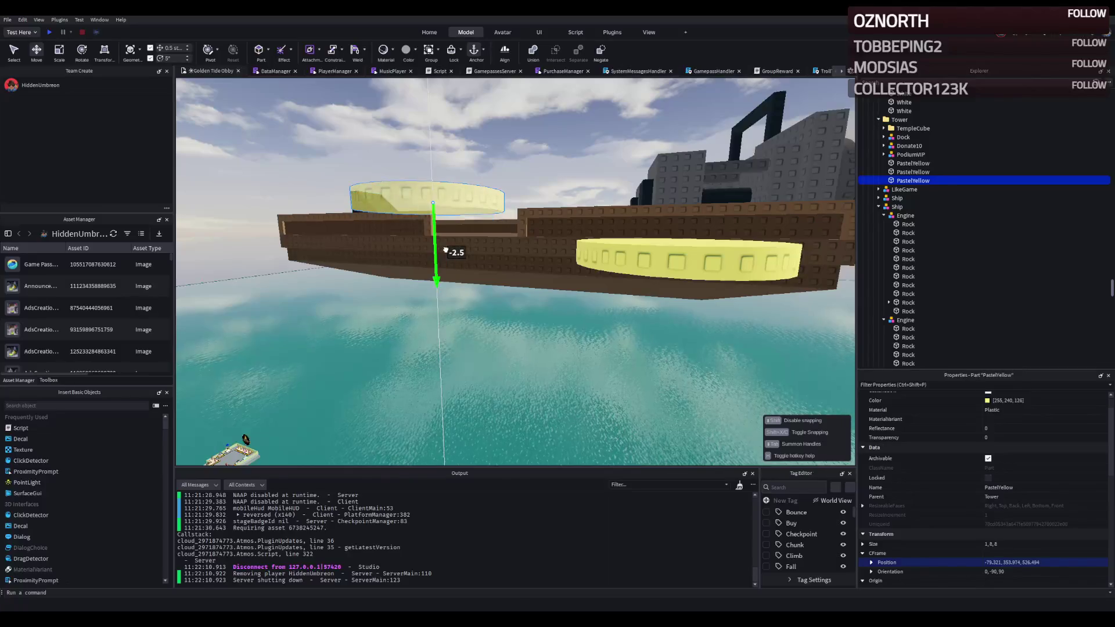
{"action": "key", "text": "d"}
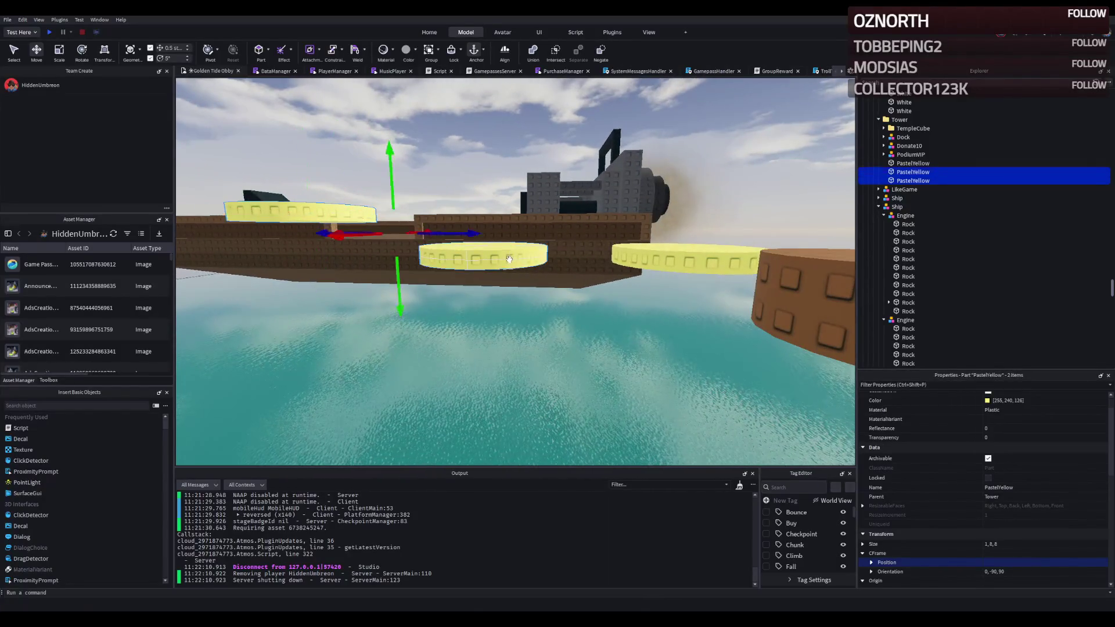
{"action": "right_click", "coordinate": [394, 321]}
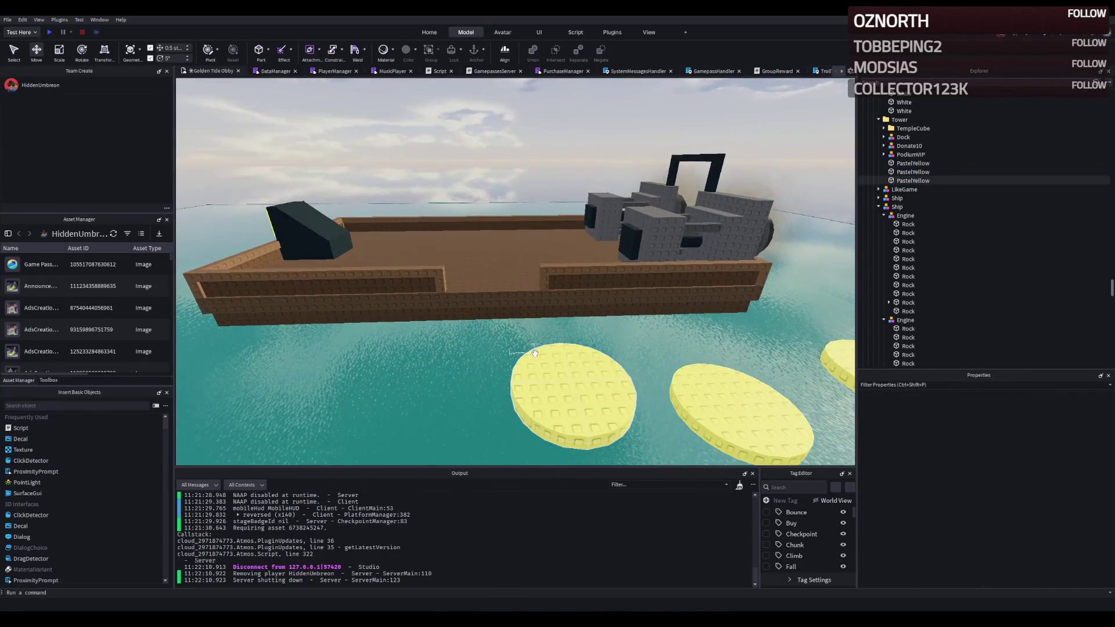
{"action": "right_click", "coordinate": [535, 353]}
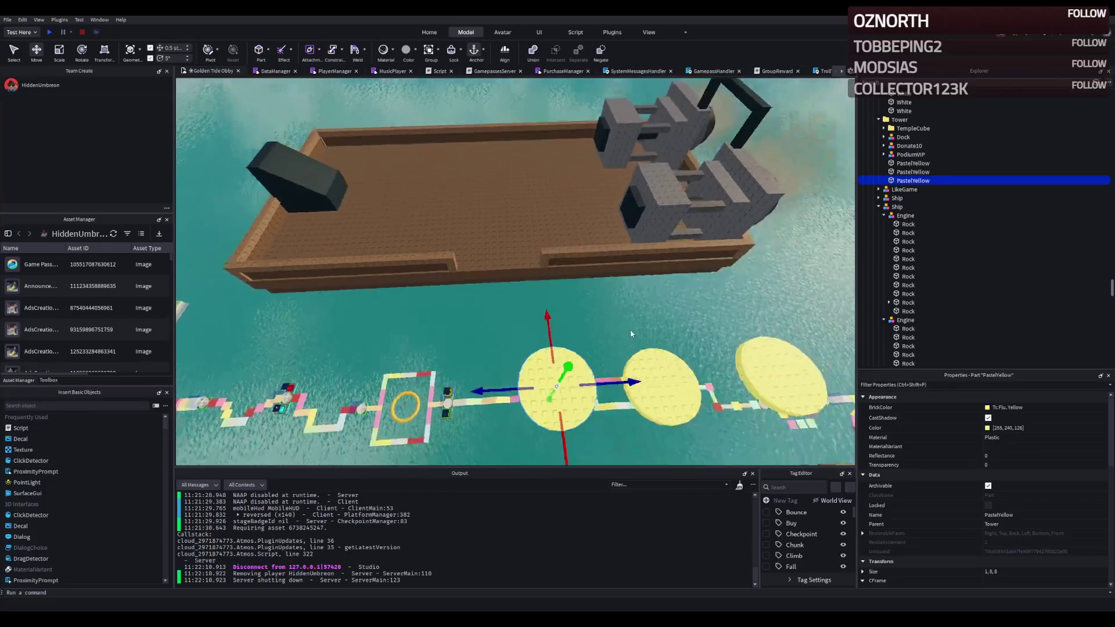
{"action": "right_click", "coordinate": [571, 349]}
{"action": "left_click_drag", "start_coordinate": [596, 318], "coordinate": [598, 319]}
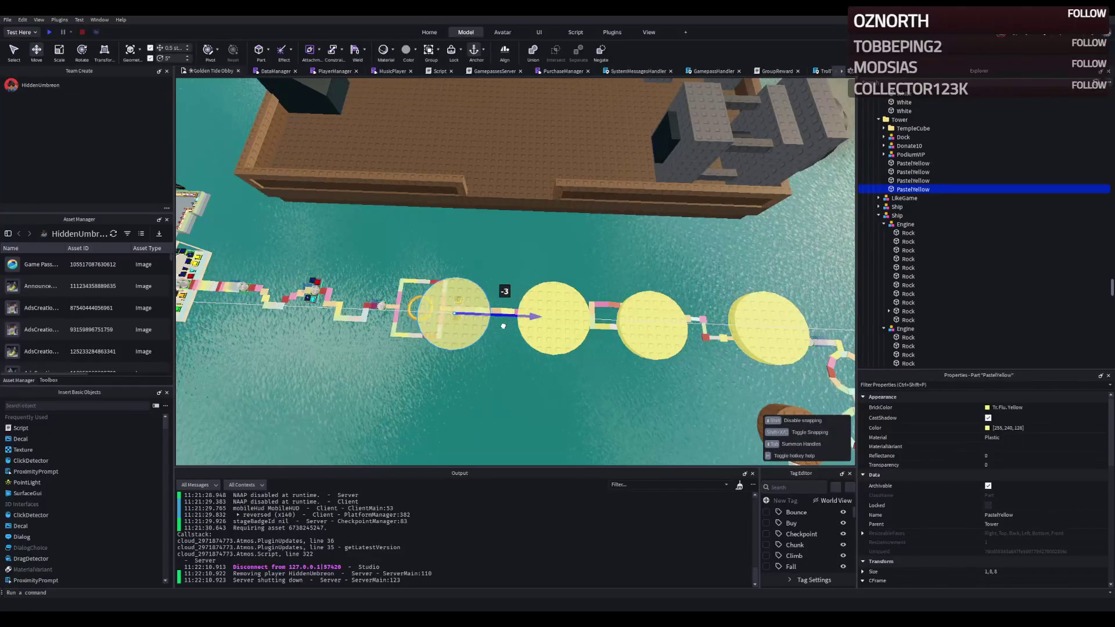
{"action": "left_click_drag", "start_coordinate": [501, 327], "coordinate": [450, 354]}
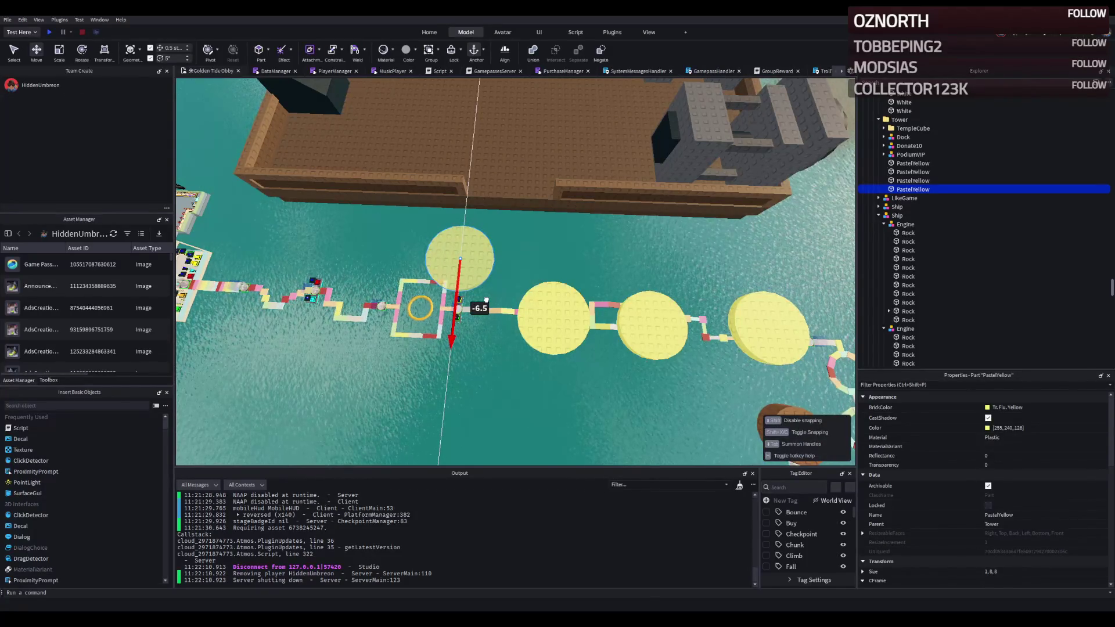
Step: Move the newest yellow platform further into line with the row and select the ship
{"action": "left_click_drag", "start_coordinate": [486, 303], "coordinate": [485, 303]}
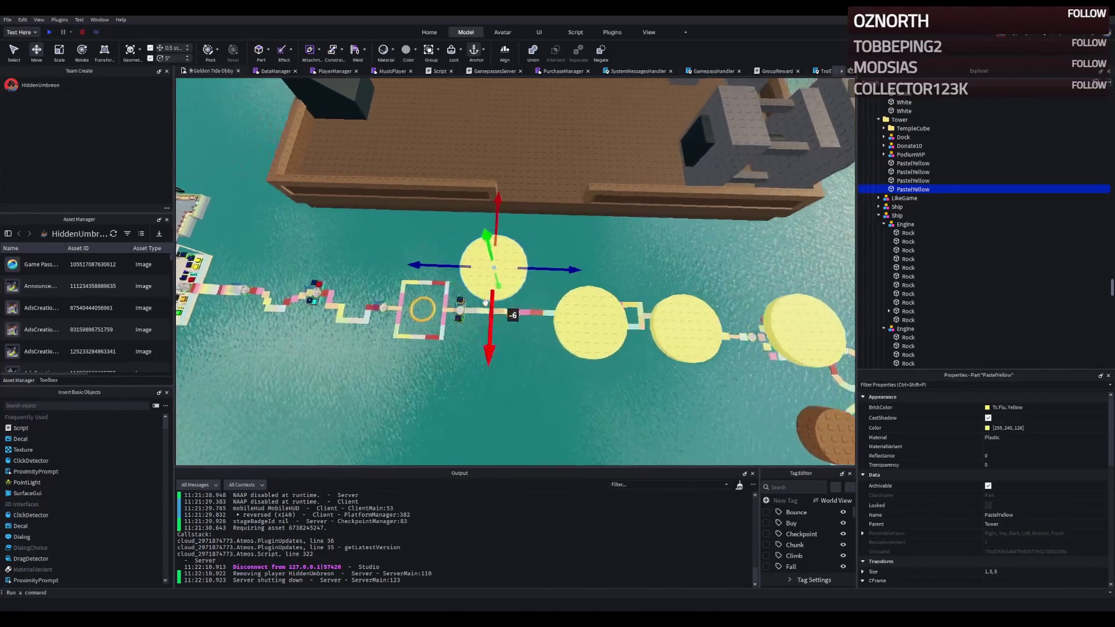
{"action": "key", "text": "e"}
{"action": "key", "text": "d"}
{"action": "left_click_drag", "start_coordinate": [523, 403], "coordinate": [507, 324]}
{"action": "left_click", "coordinate": [501, 261]}
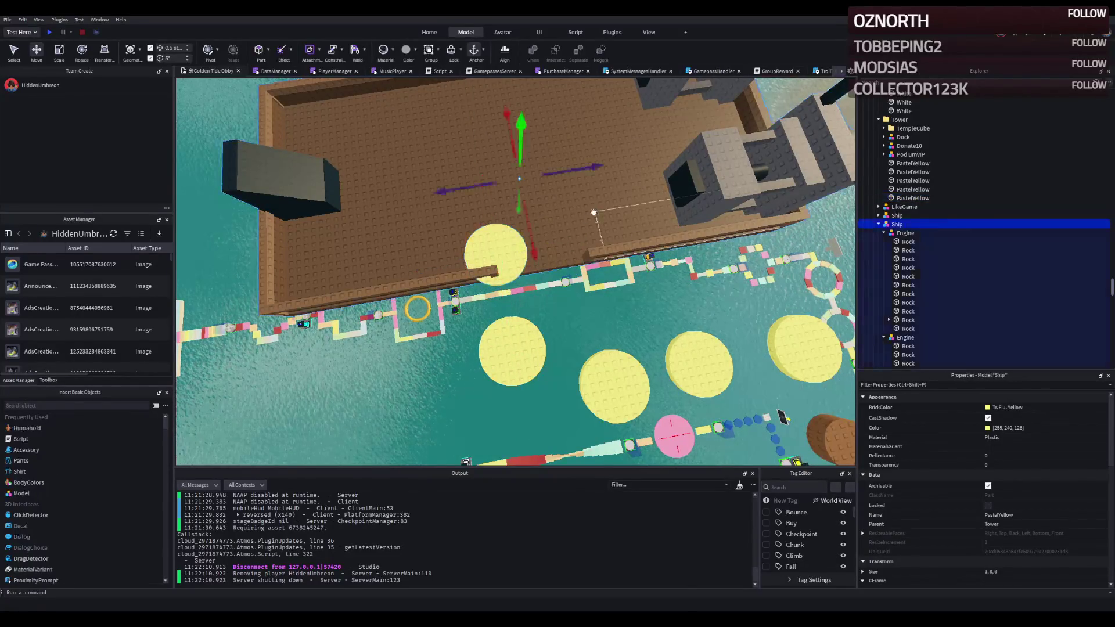
Step: Drag the Ship model over and place it alongside the row of yellow platforms
{"action": "left_click", "coordinate": [447, 357]}
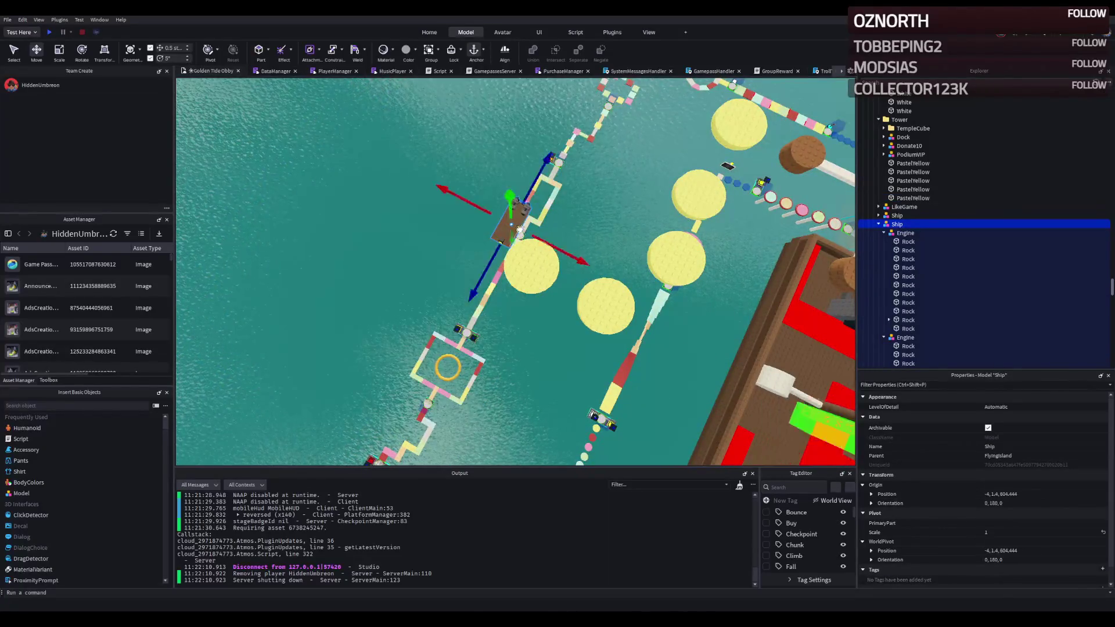
{"action": "mouse_move", "coordinate": [530, 259]}
{"action": "left_mouse_down"}
{"action": "mouse_move", "coordinate": [499, 231]}
{"action": "mouse_move", "coordinate": [513, 231]}
{"action": "mouse_move", "coordinate": [489, 224]}
{"action": "mouse_move", "coordinate": [501, 163]}
{"action": "left_mouse_up"}
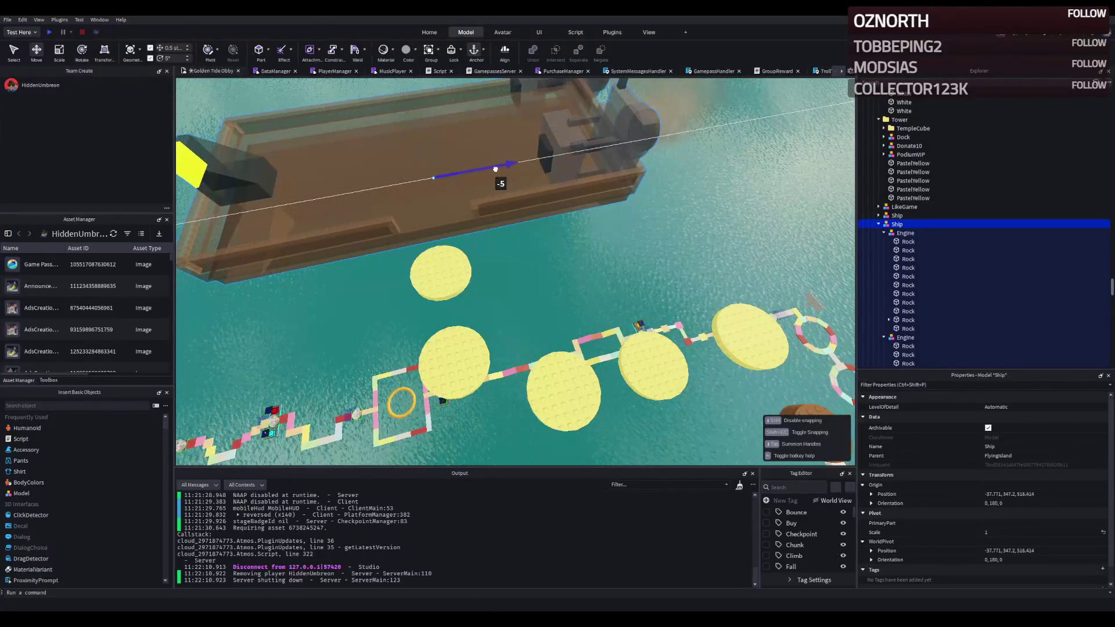
{"action": "left_click_drag", "start_coordinate": [495, 169], "coordinate": [532, 195]}
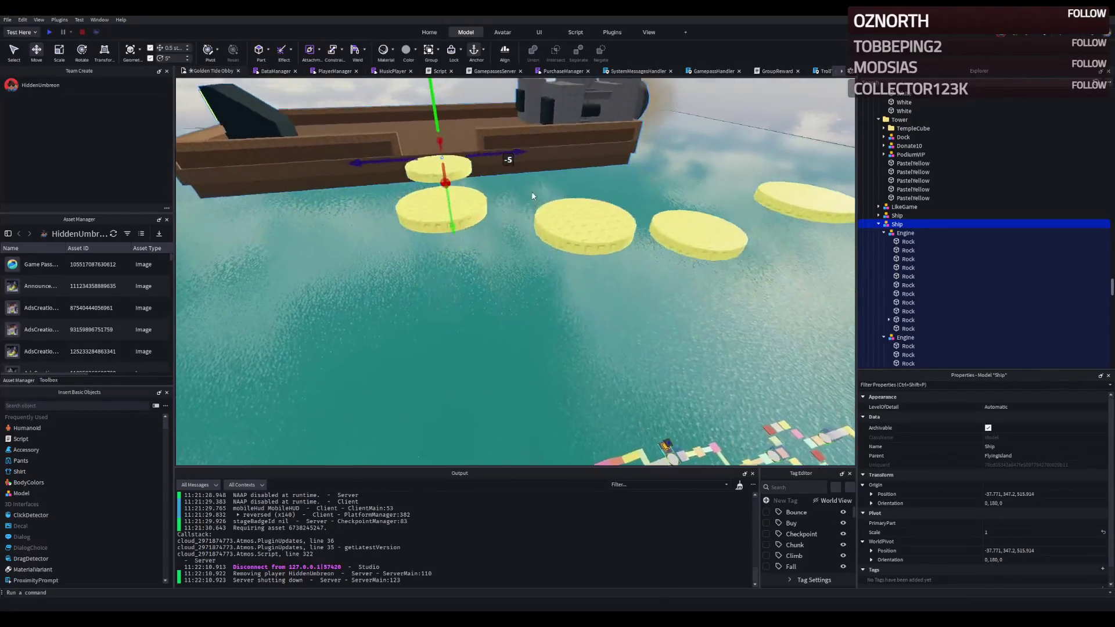
{"action": "key", "text": "s"}
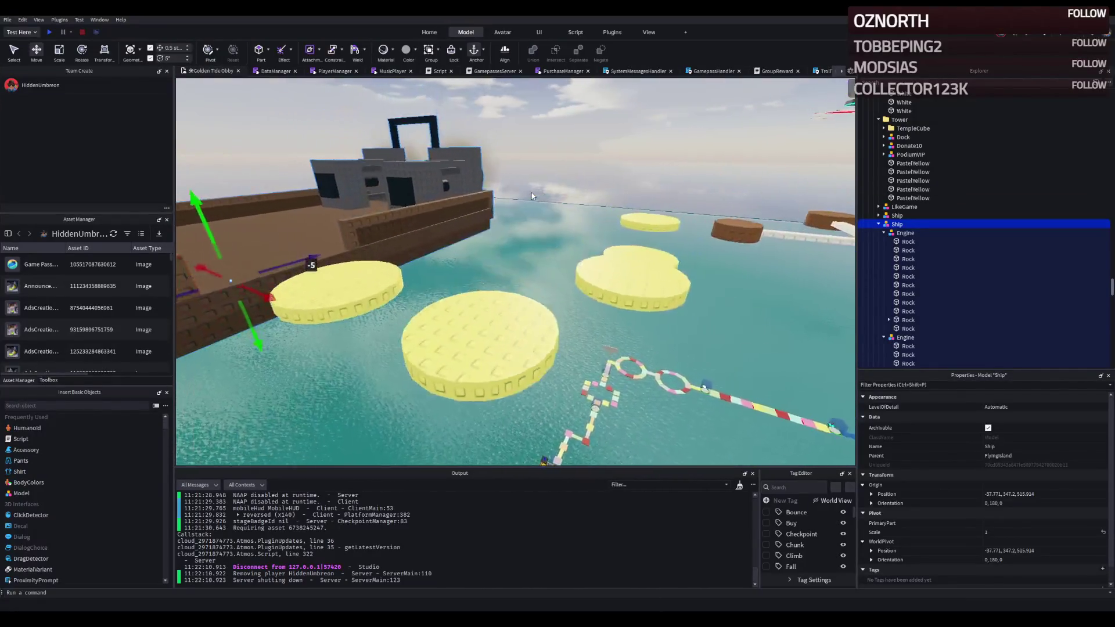
{"action": "key", "text": "w"}
Step: Lower the ship together with a platform, then raise the ship alone slightly above it
{"action": "left_click", "coordinate": [559, 237], "text": "ctrl"}
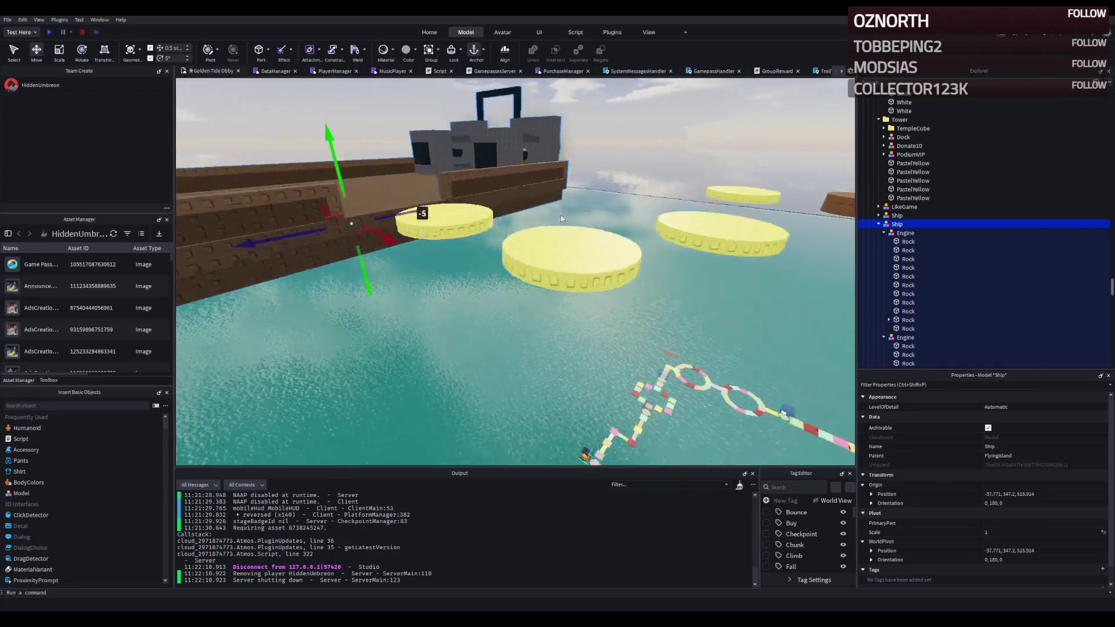
{"action": "mouse_move", "coordinate": [406, 228]}
{"action": "left_mouse_down"}
{"action": "mouse_move", "coordinate": [406, 207]}
{"action": "mouse_move", "coordinate": [386, 193]}
{"action": "left_mouse_up"}
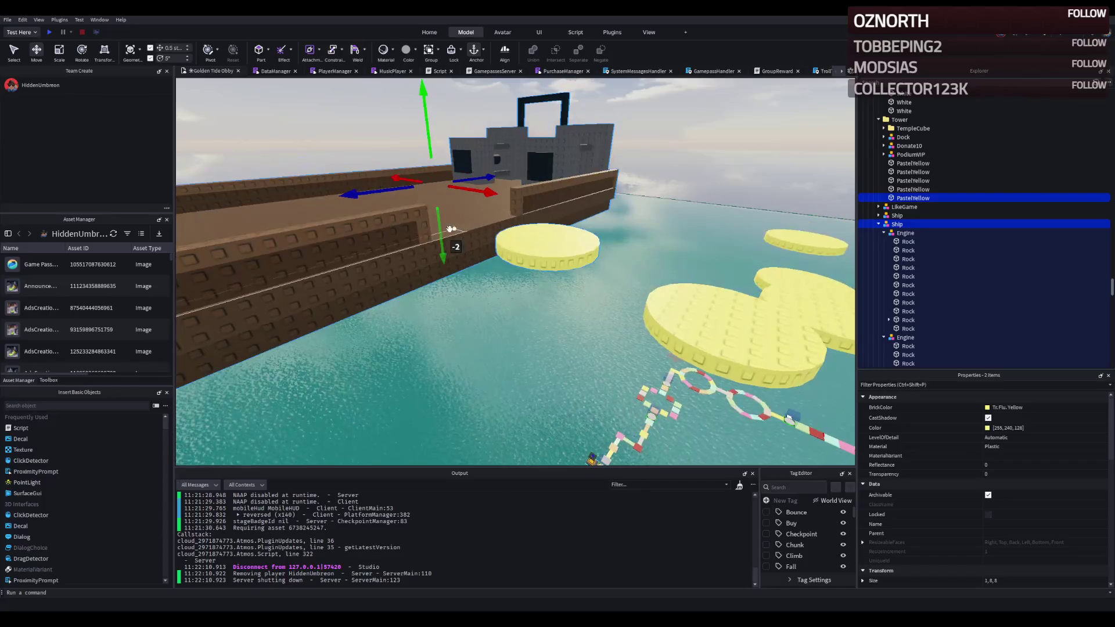
{"action": "left_click", "coordinate": [466, 237]}
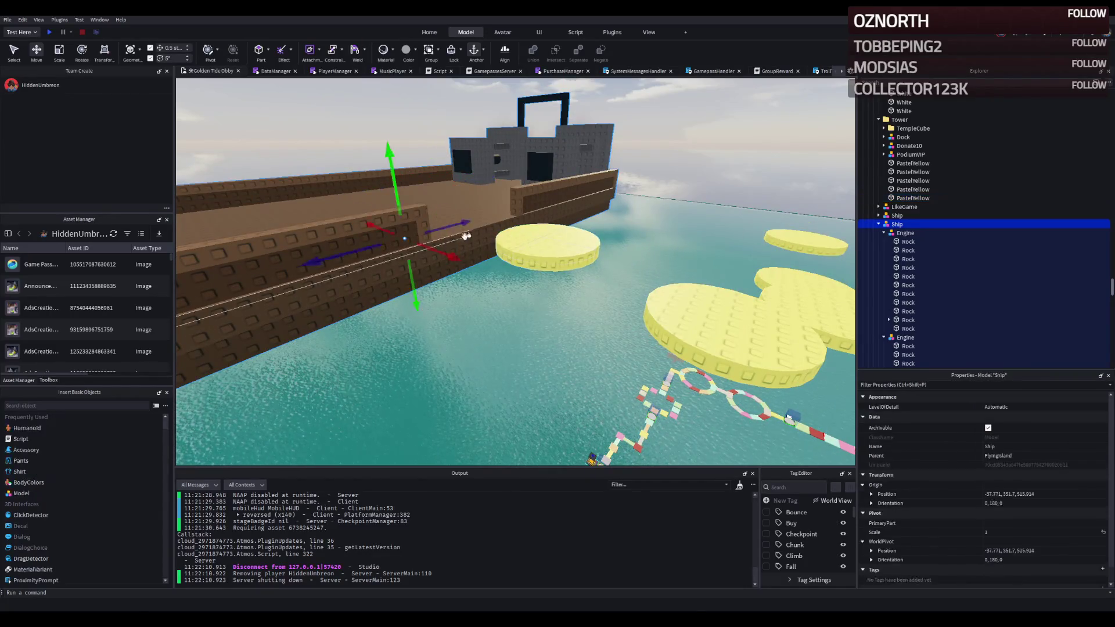
{"action": "left_click_drag", "start_coordinate": [414, 277], "coordinate": [423, 259]}
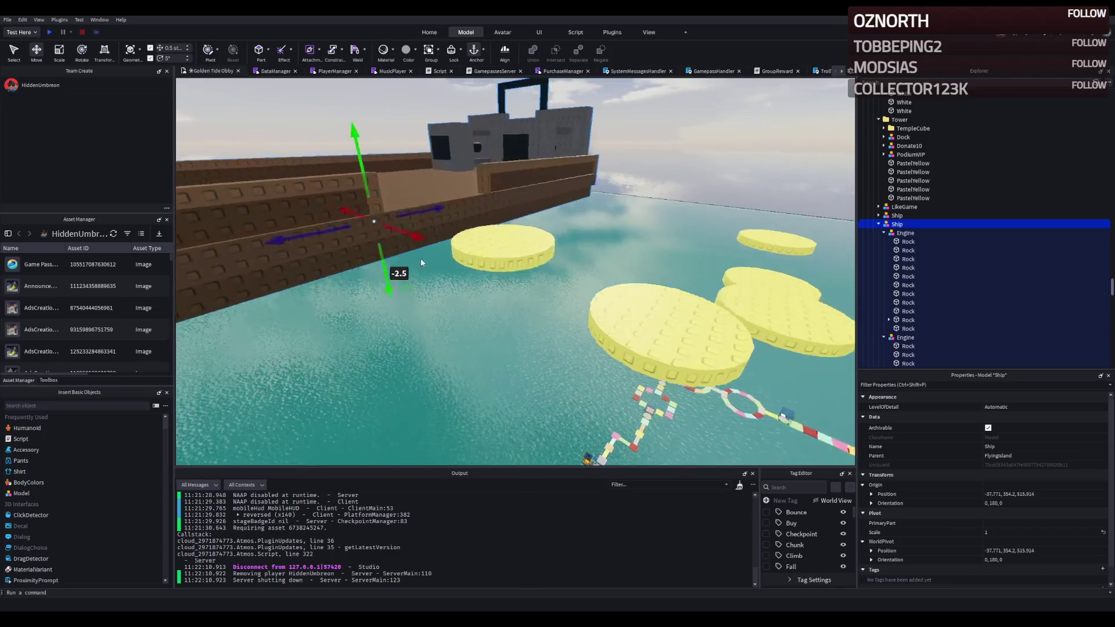
Step: Fly the view back in close over the repositioned ship's deck
{"action": "key", "text": "w"}
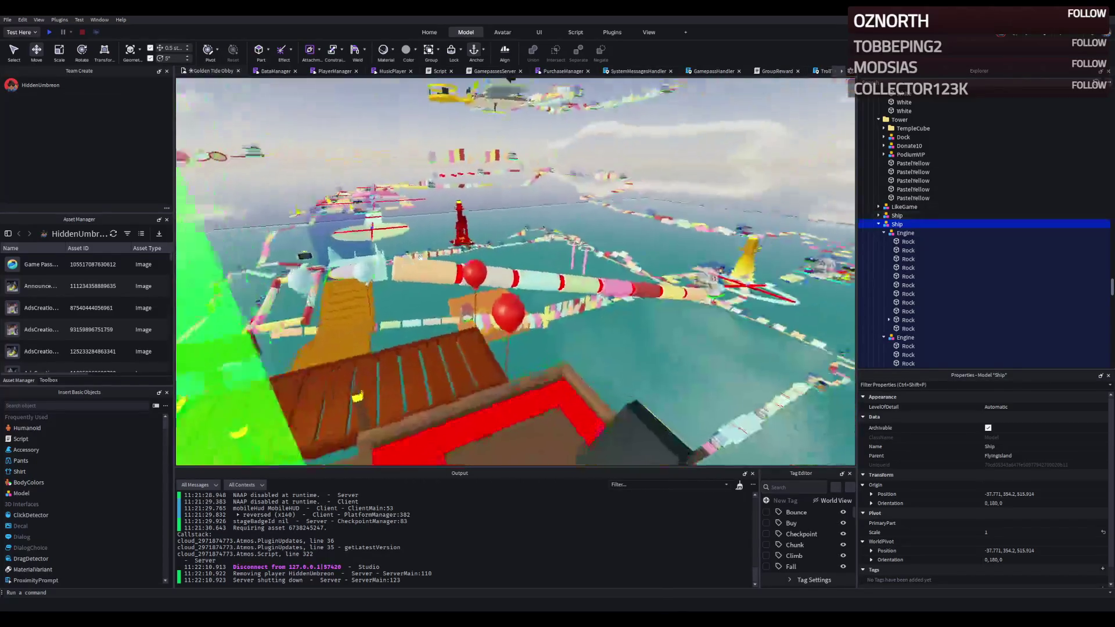
{"action": "key", "text": "s"}
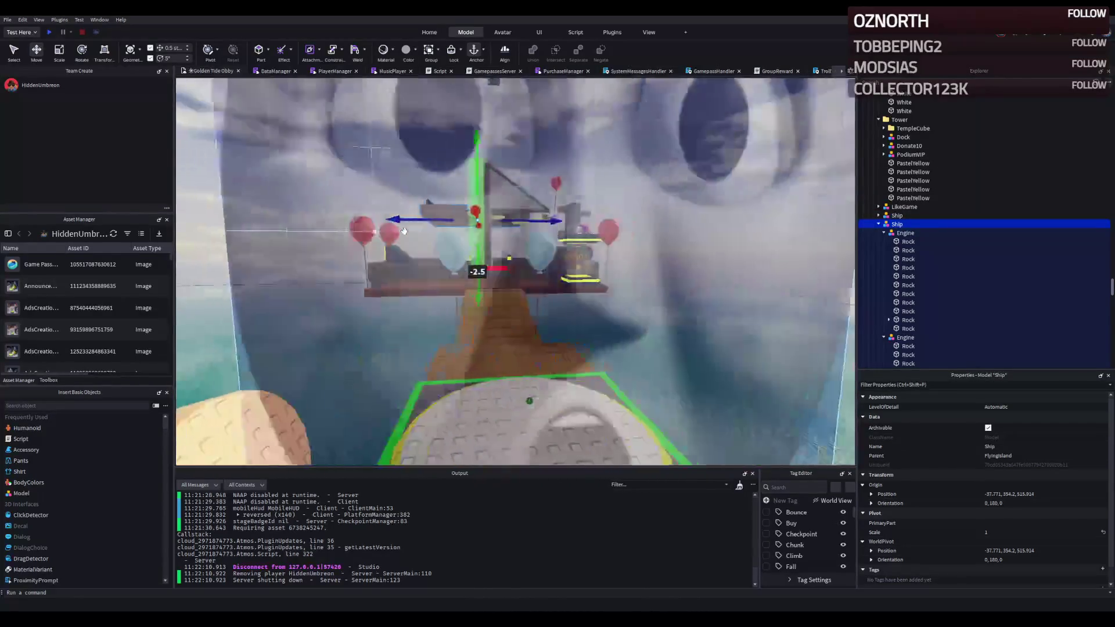
{"action": "key", "text": "w"}
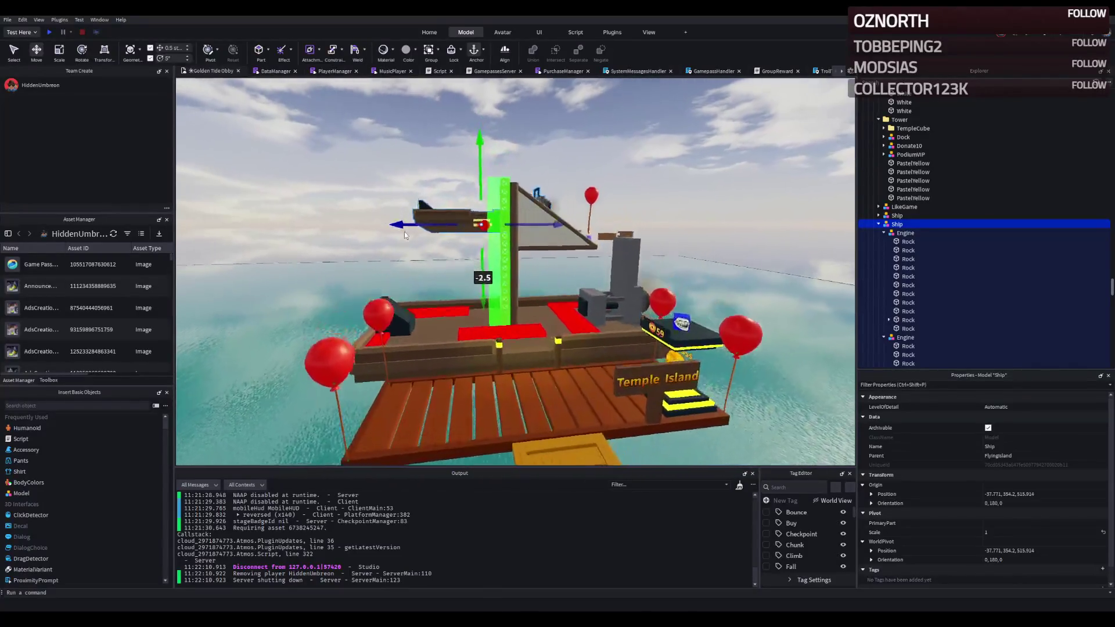
{"action": "key", "text": "w"}
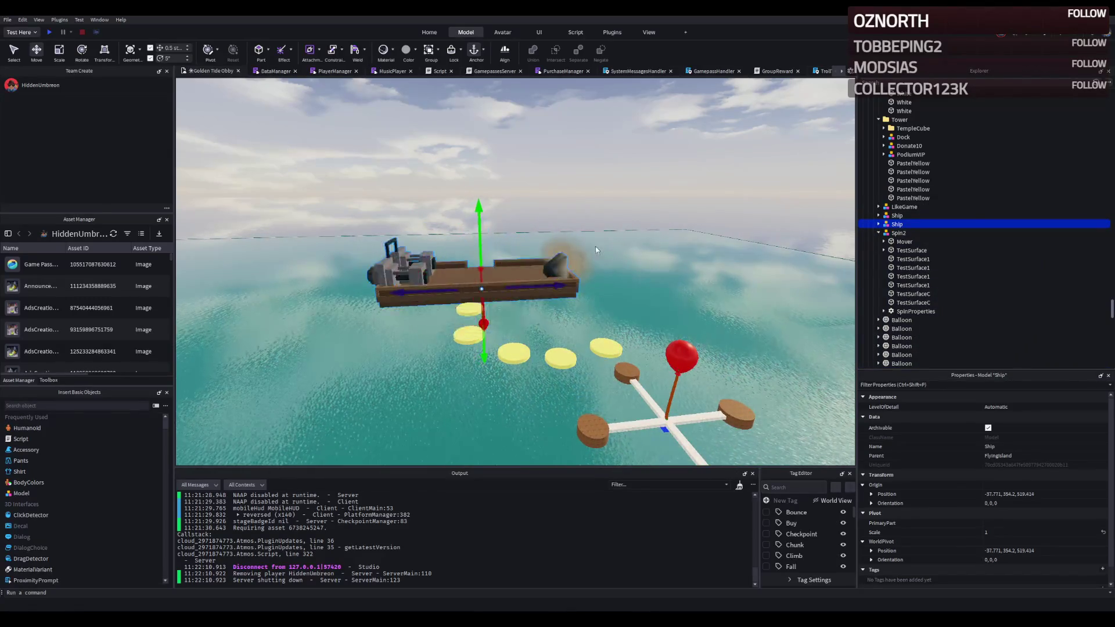
{"action": "key", "text": "w"}
{"action": "key", "text": "w"}
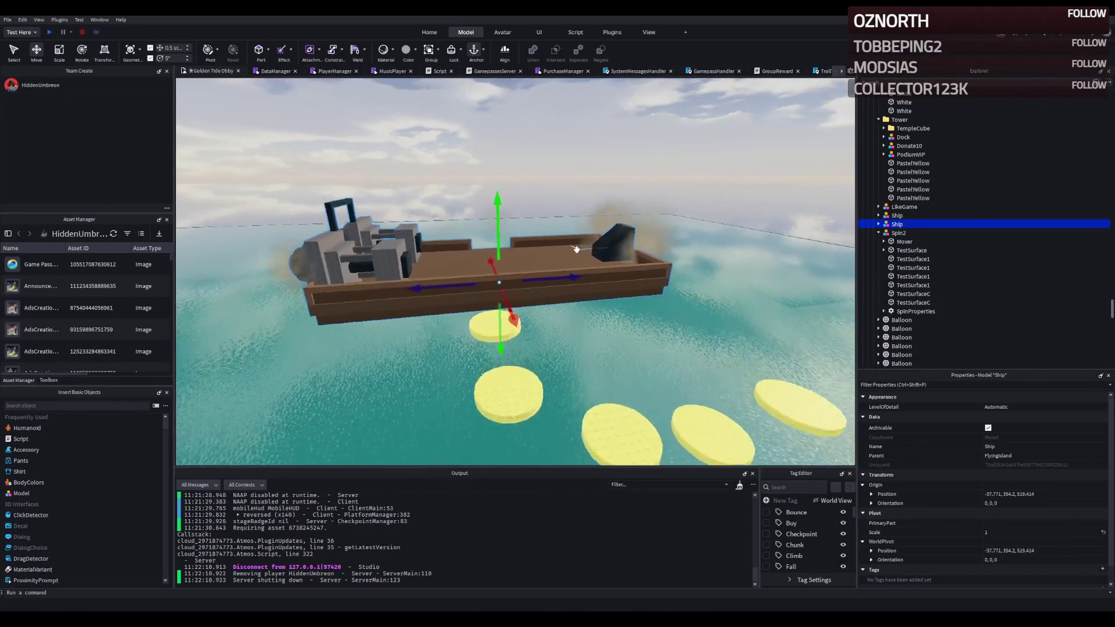
{"action": "key", "text": "w"}
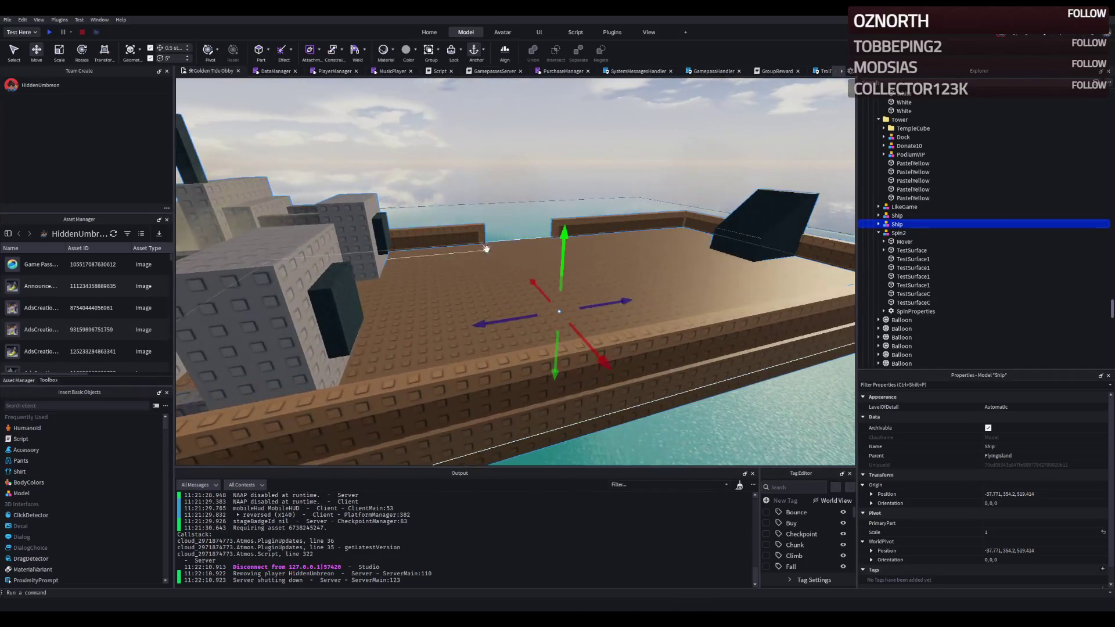
Step: Select two Rock pieces in the deck railing and slide them about 30 studs sideways
{"action": "left_click", "coordinate": [481, 237]}
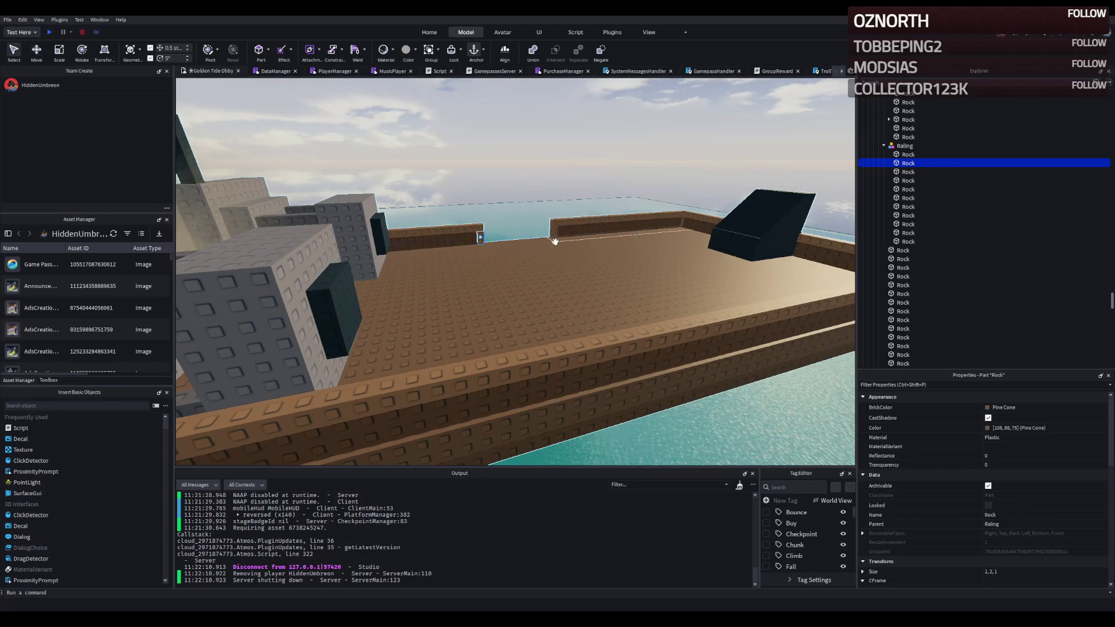
{"action": "key", "text": "w"}
{"action": "left_click", "coordinate": [555, 238], "text": "ctrl"}
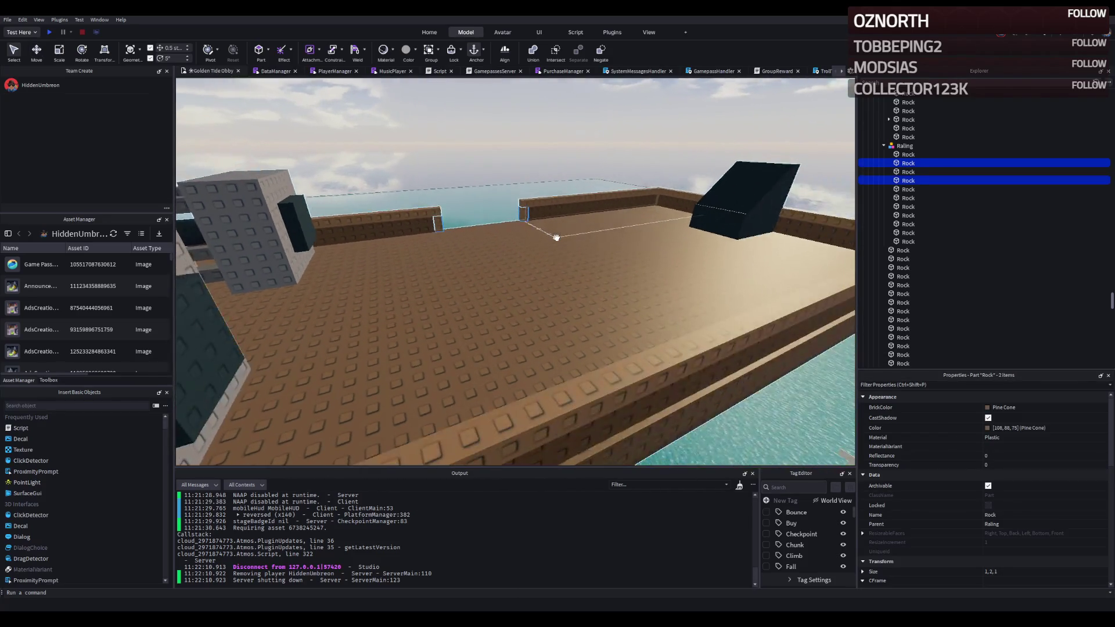
{"action": "key", "text": "d"}
{"action": "key", "text": "d"}
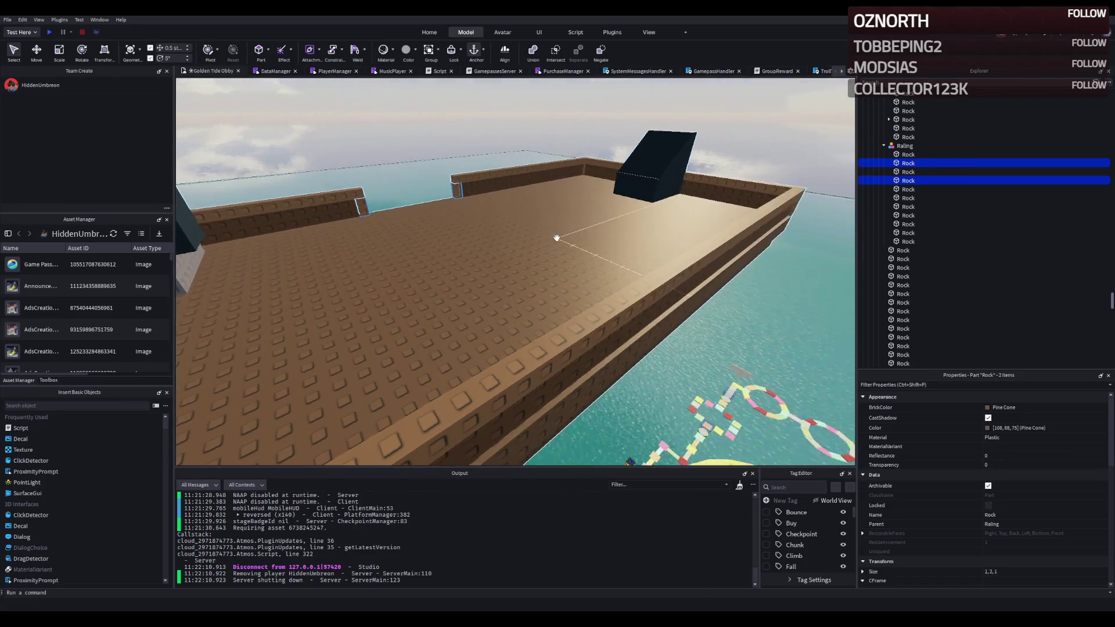
{"action": "left_click_drag", "start_coordinate": [447, 218], "coordinate": [464, 235]}
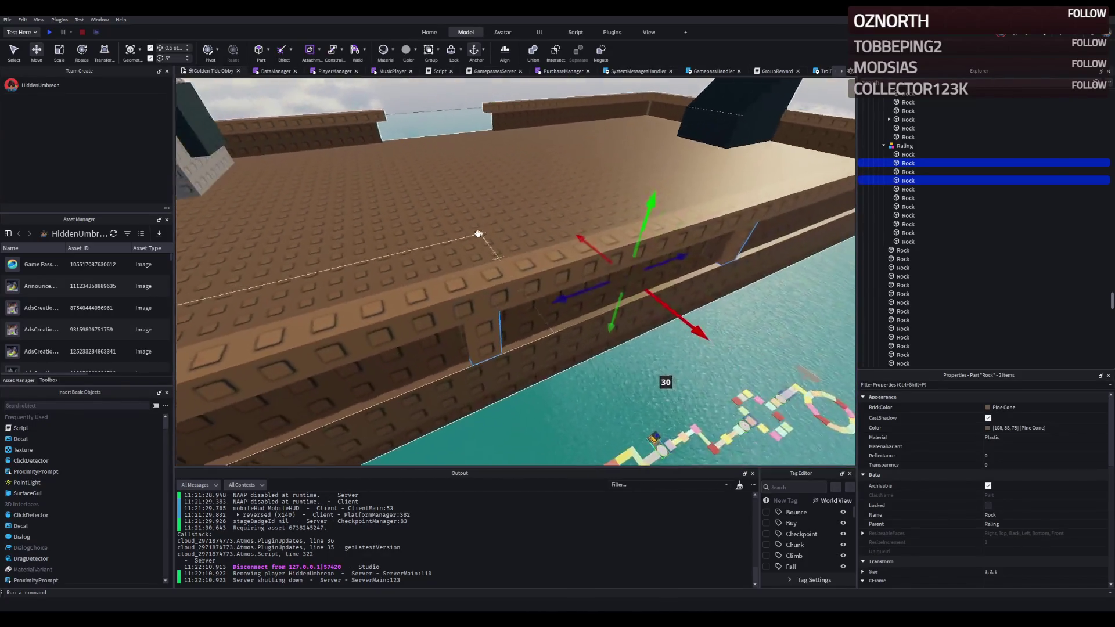
{"action": "left_click_drag", "start_coordinate": [481, 234], "coordinate": [535, 268]}
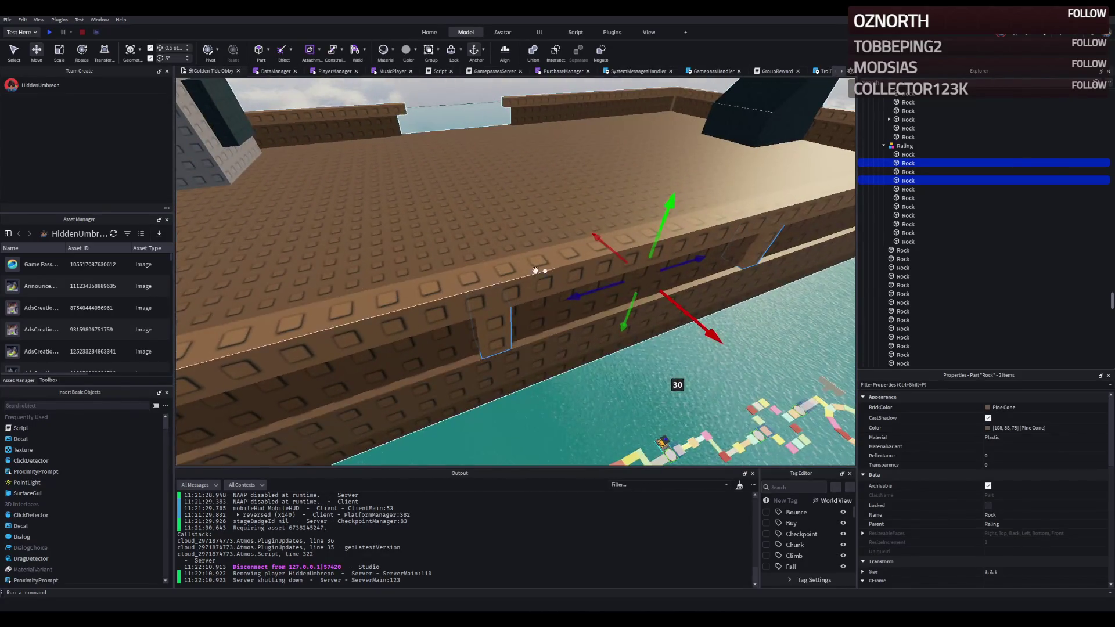
Step: Slide the long railing side wall about 30 studs along the deck and reselect the Ship model
{"action": "left_click", "coordinate": [540, 306]}
{"action": "key", "text": "s"}
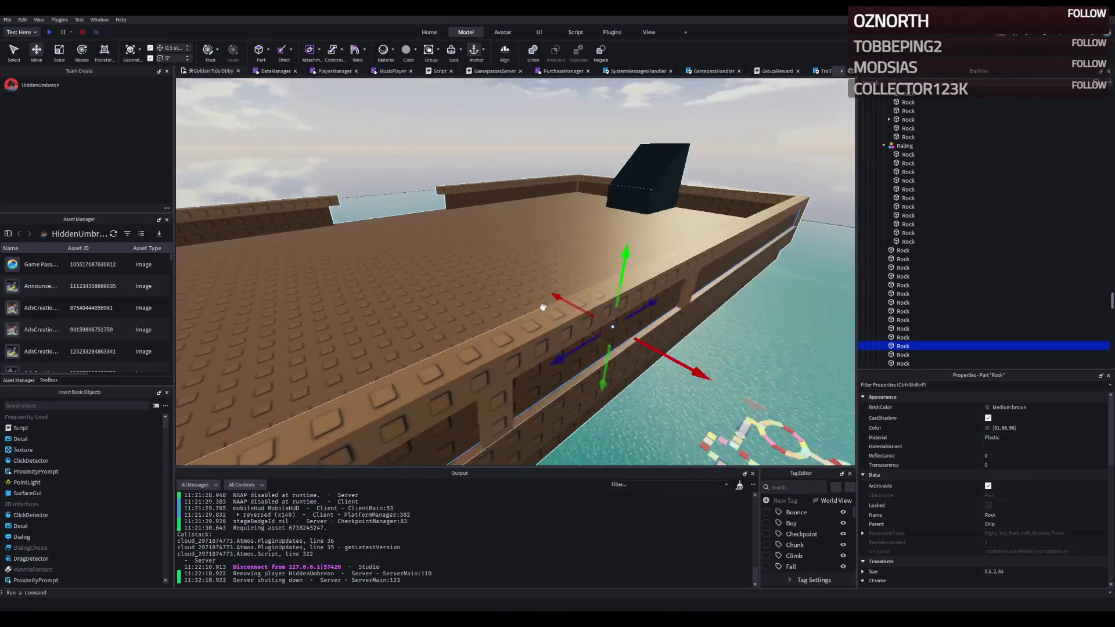
{"action": "key", "text": "s"}
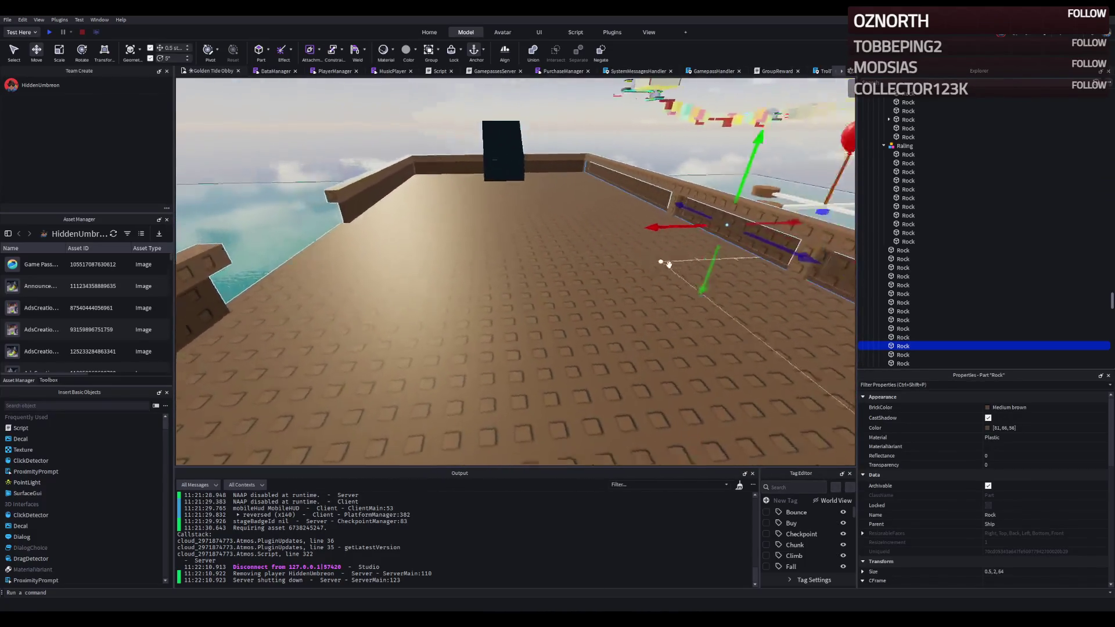
{"action": "left_click_drag", "start_coordinate": [700, 215], "coordinate": [463, 266]}
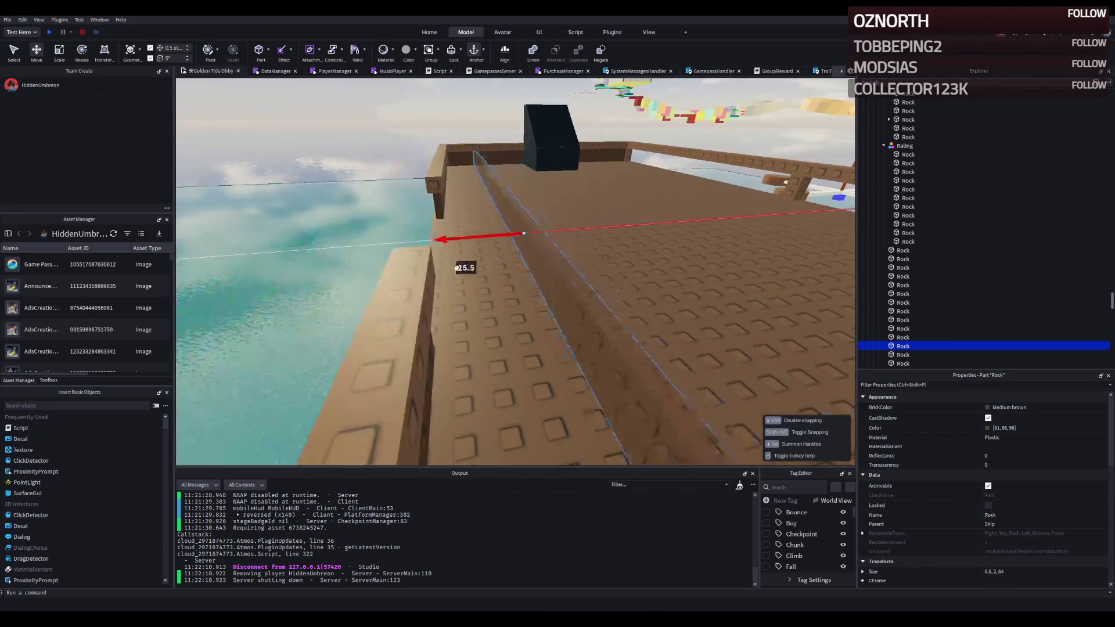
{"action": "left_click_drag", "start_coordinate": [387, 279], "coordinate": [374, 281]}
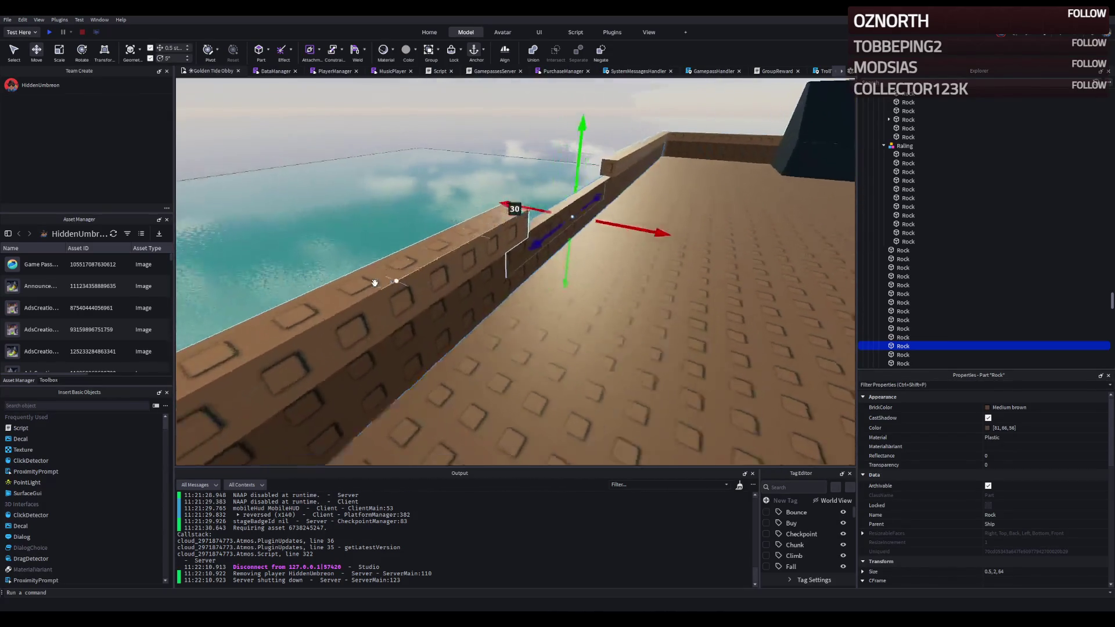
{"action": "key", "text": "a"}
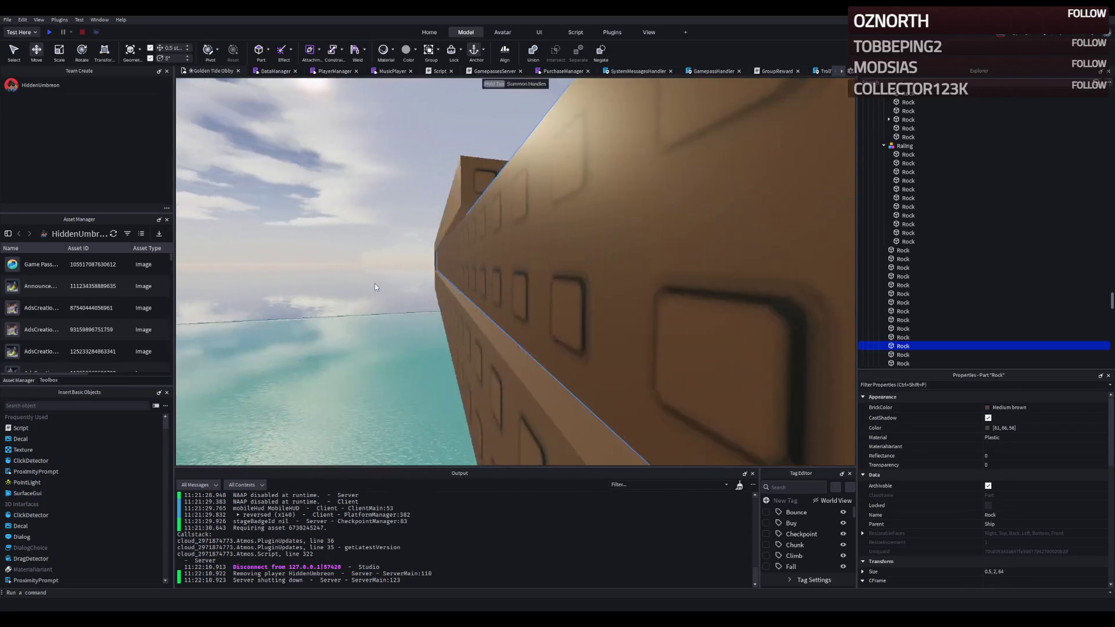
{"action": "key", "text": "d"}
{"action": "left_click", "coordinate": [381, 272]}
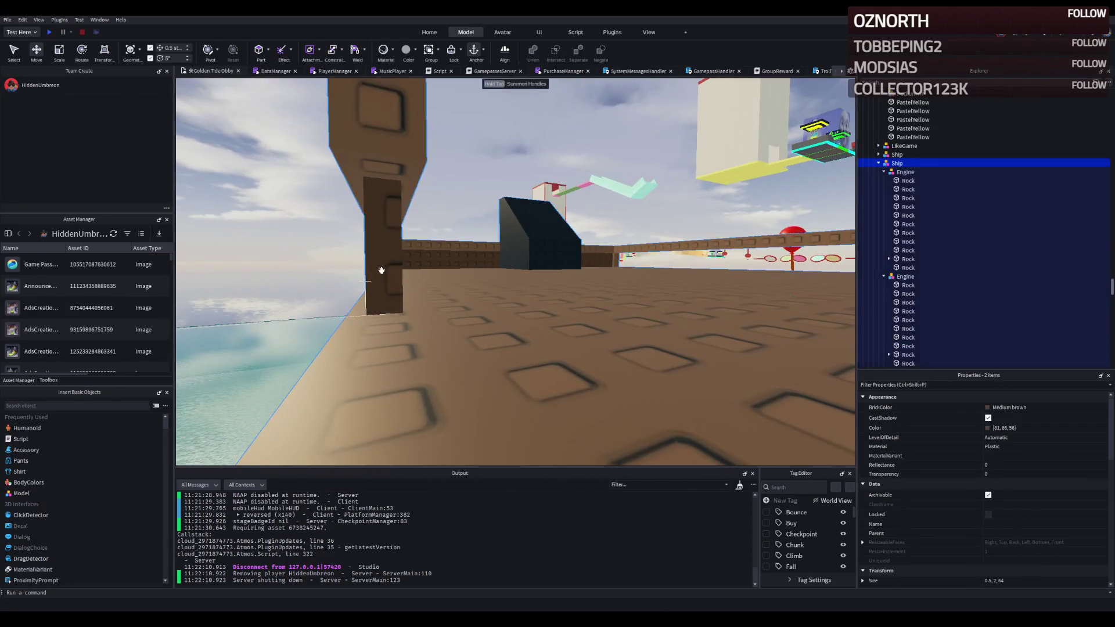